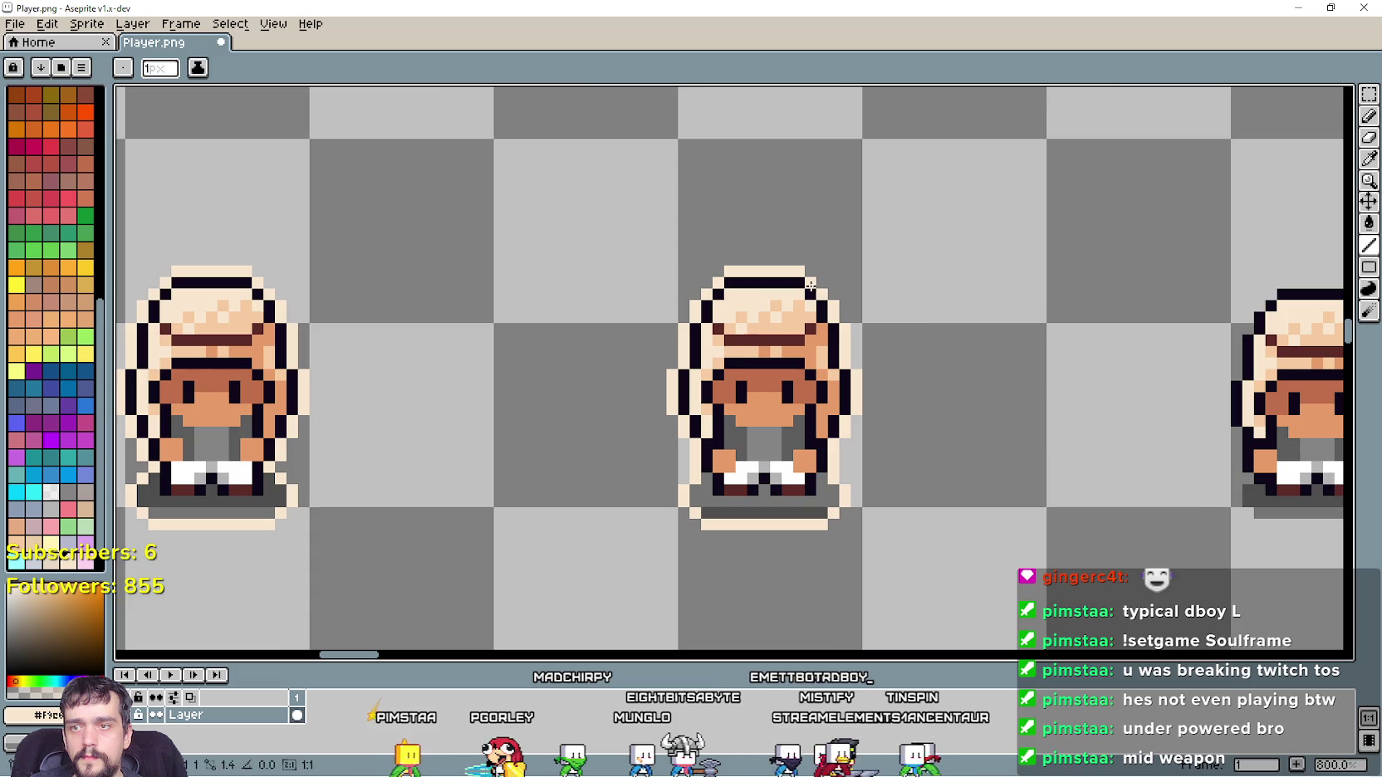
Paint a light peach outline down the hatted sprite's right edge
scroll(810, 285, "down", 2)
scroll(758, 320, "up", 2)
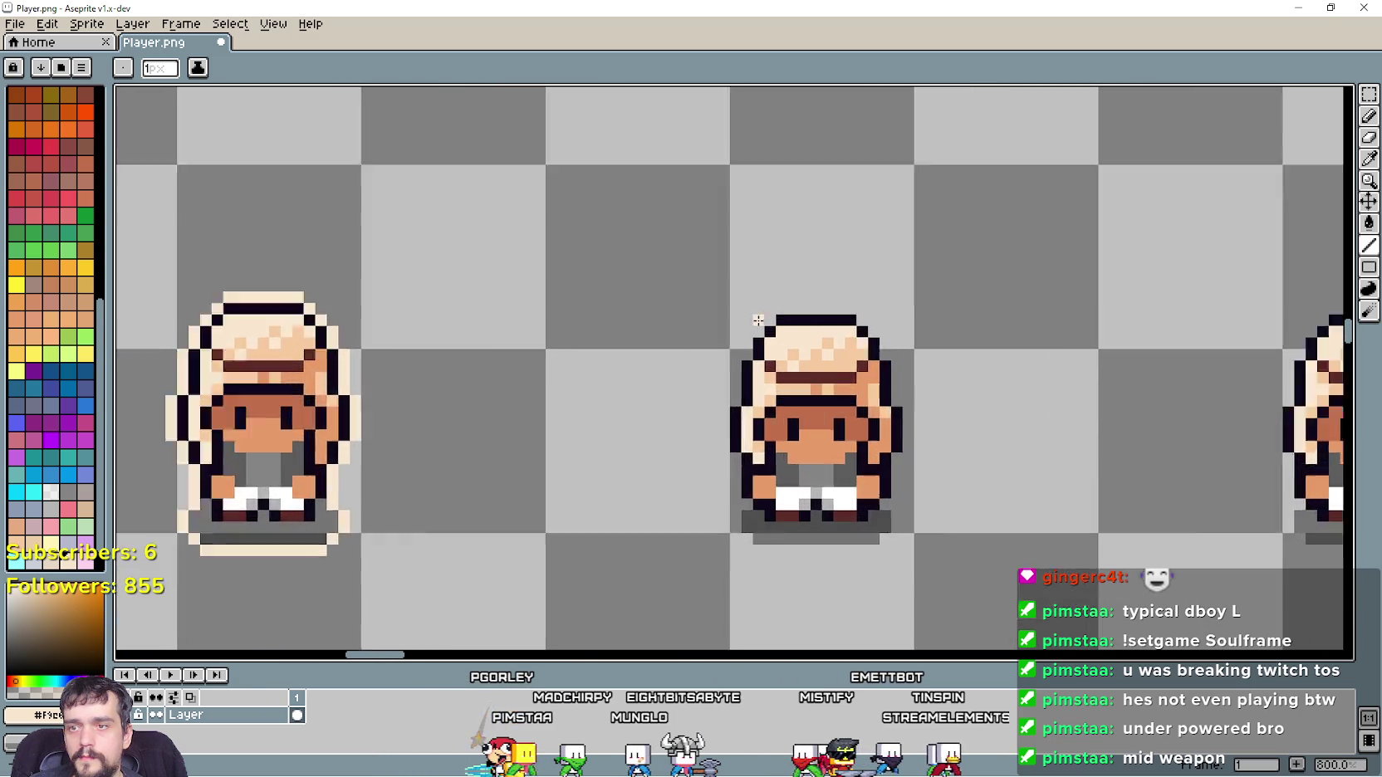
scroll(758, 321, "up", 1)
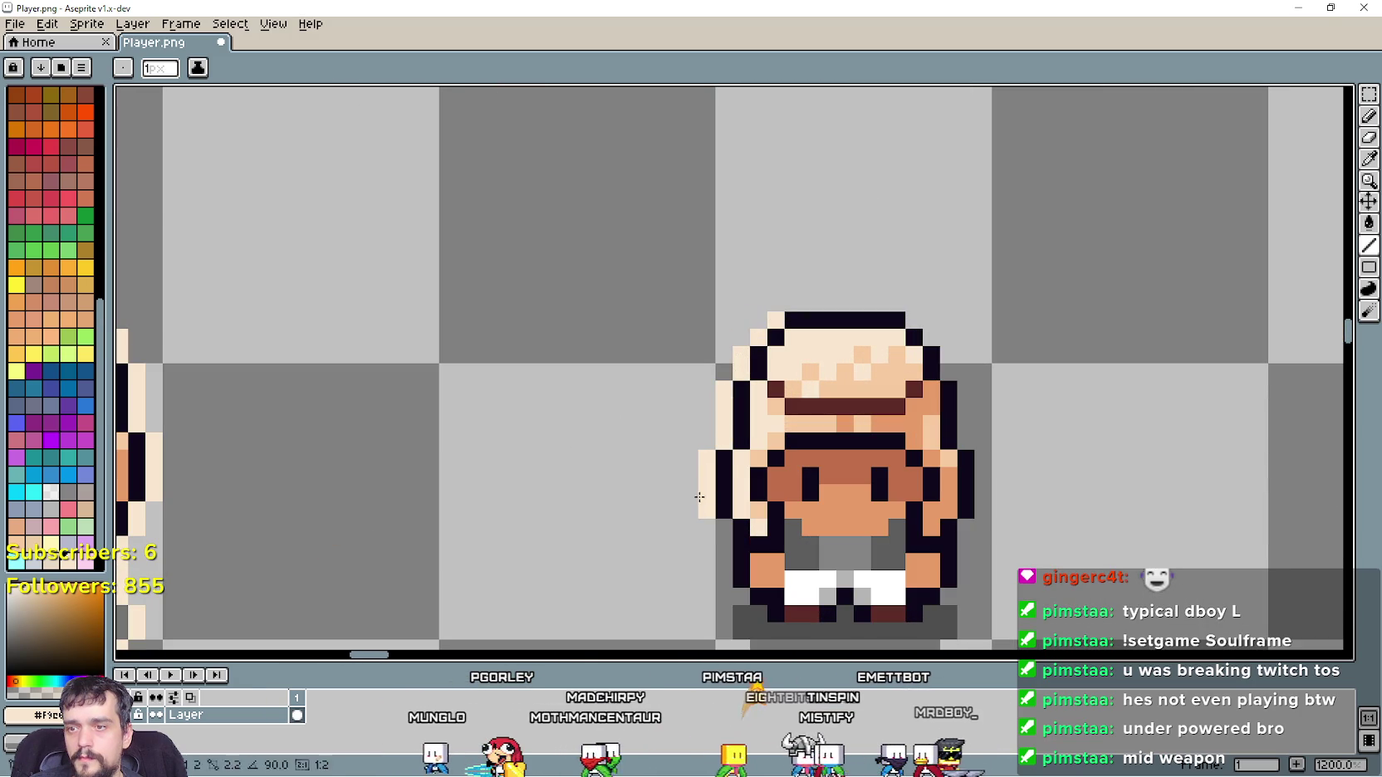
left_click_drag(723, 581, 583, 452)
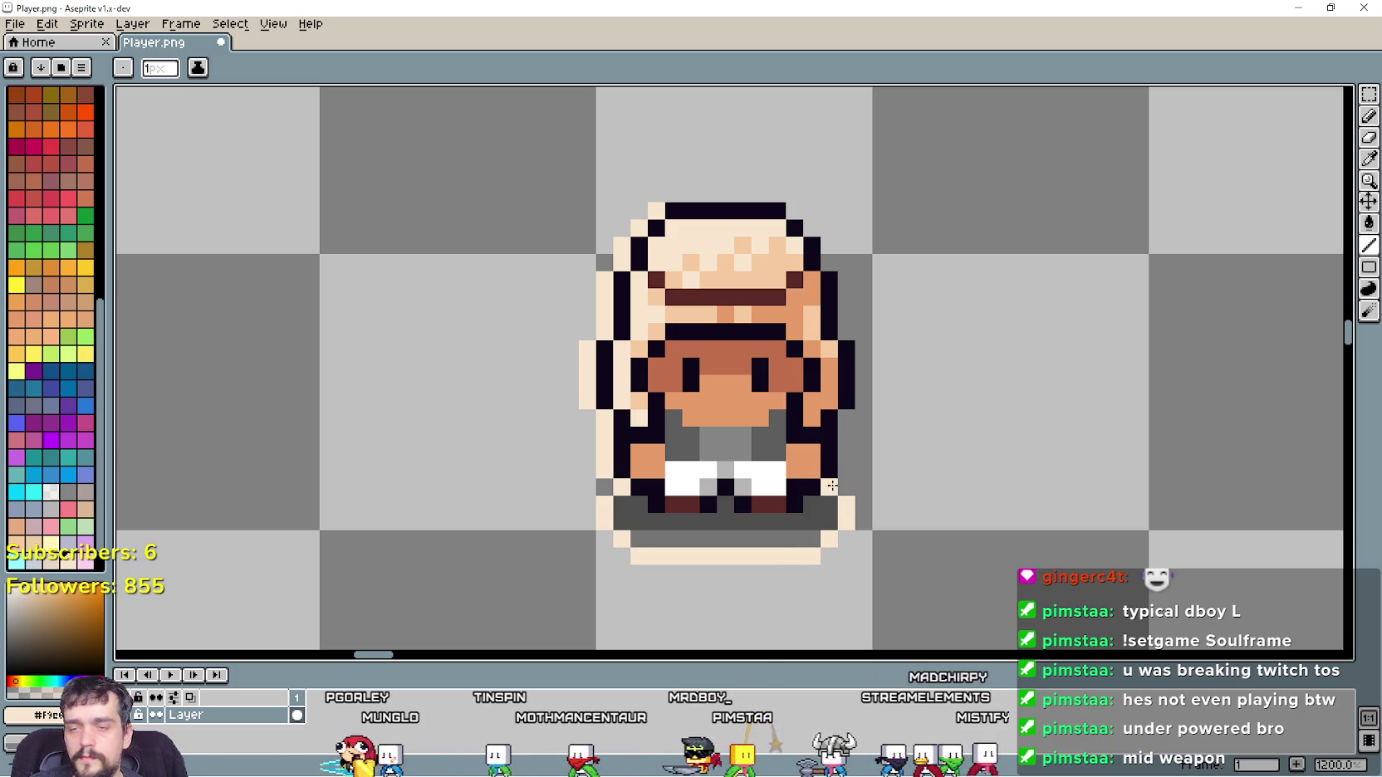
left_click_drag(846, 475, 848, 417)
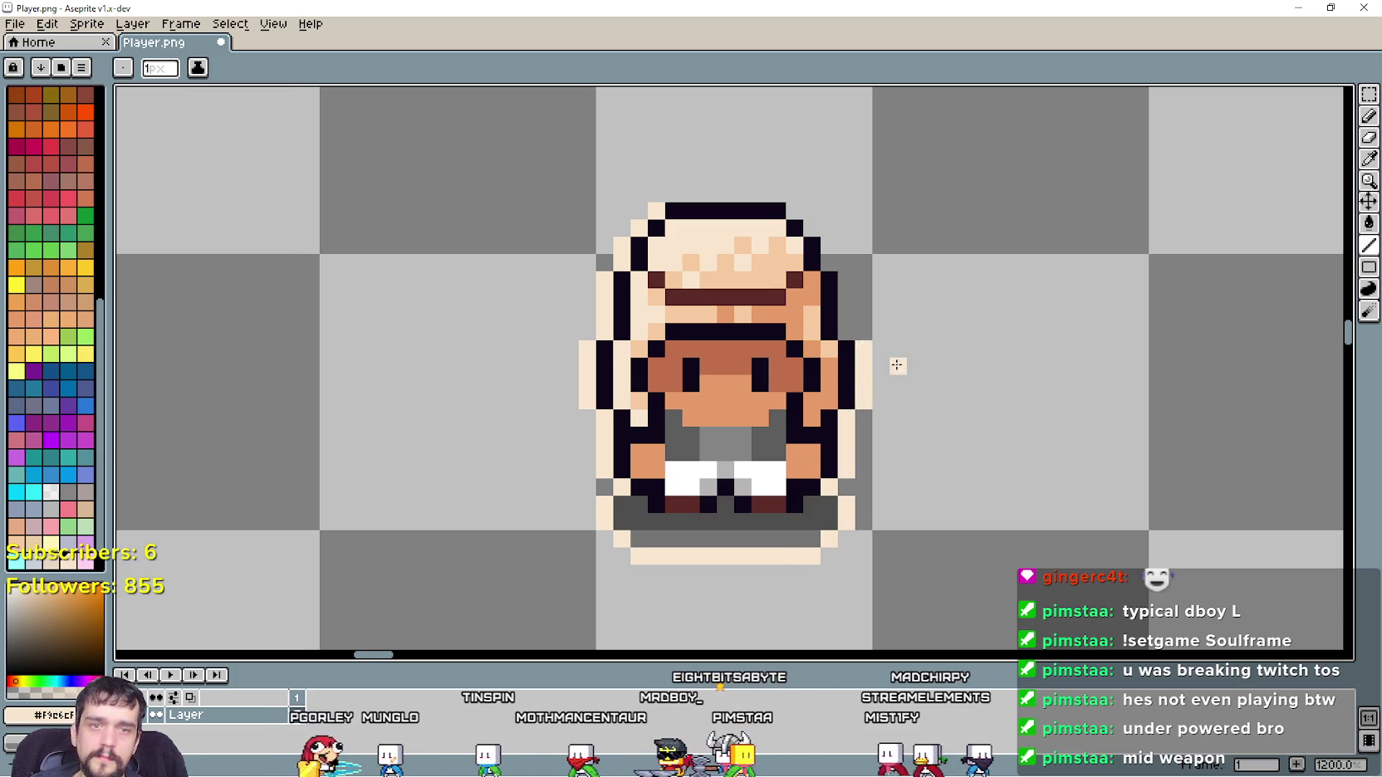
Outline the sprite's bottom, lower side and the area beside the hat in light peach
left_click_drag(895, 365, 842, 448)
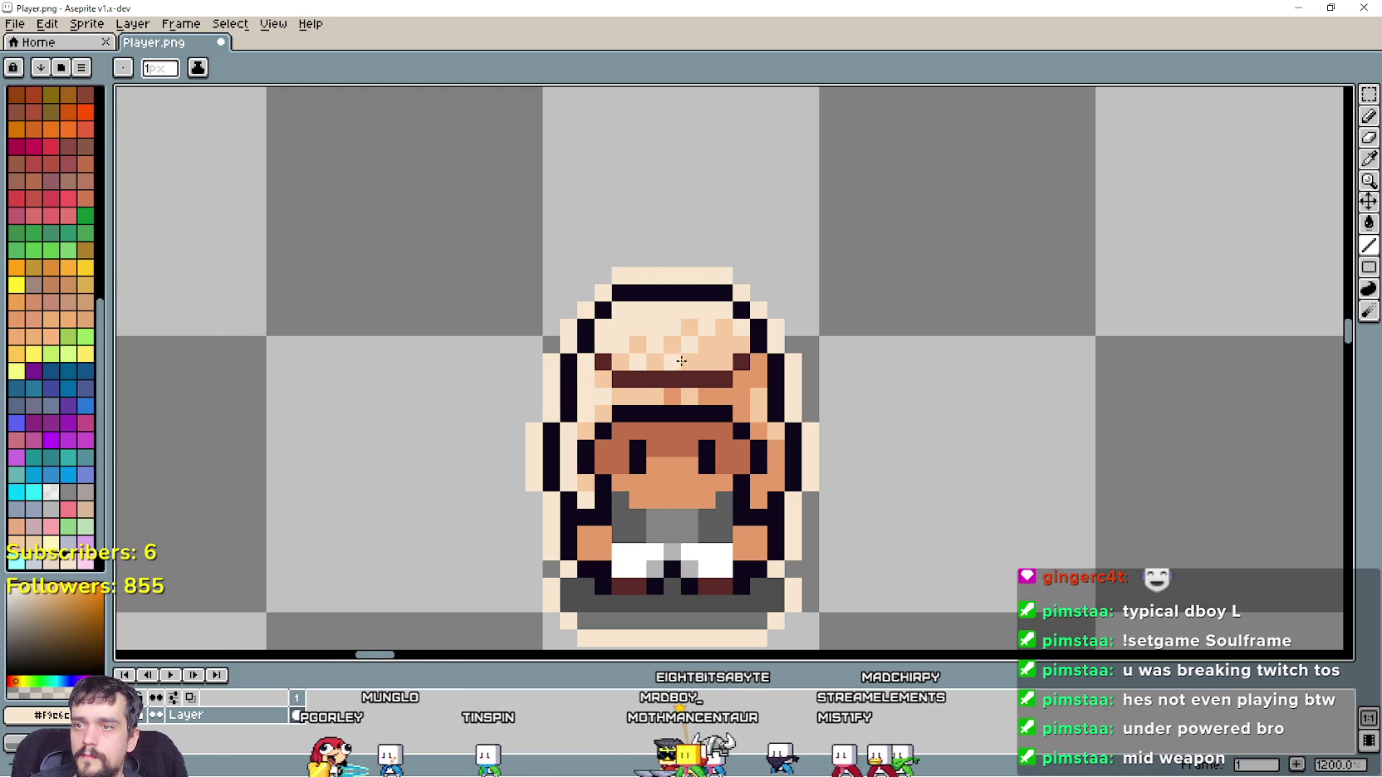
scroll(665, 346, "down", 4)
scroll(693, 298, "up", 2)
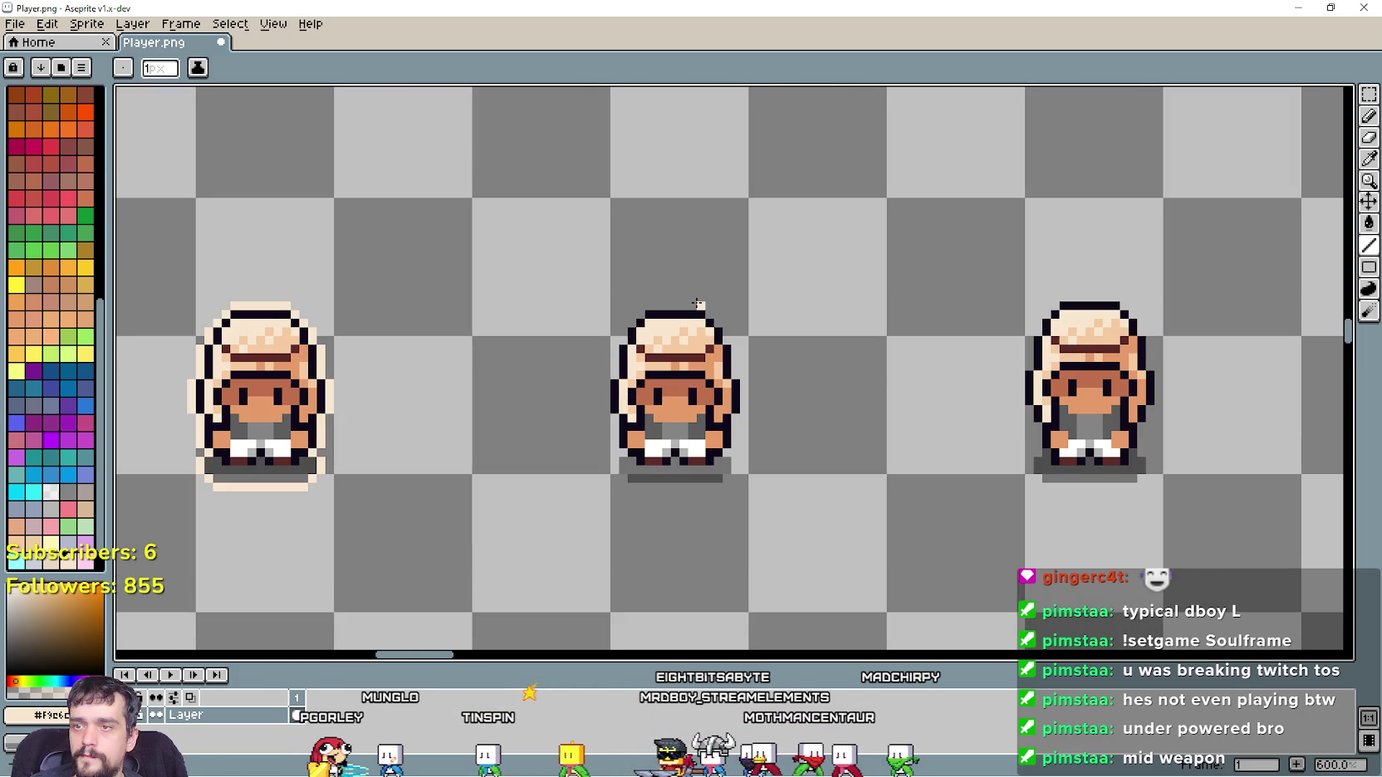
scroll(651, 308, "up", 4)
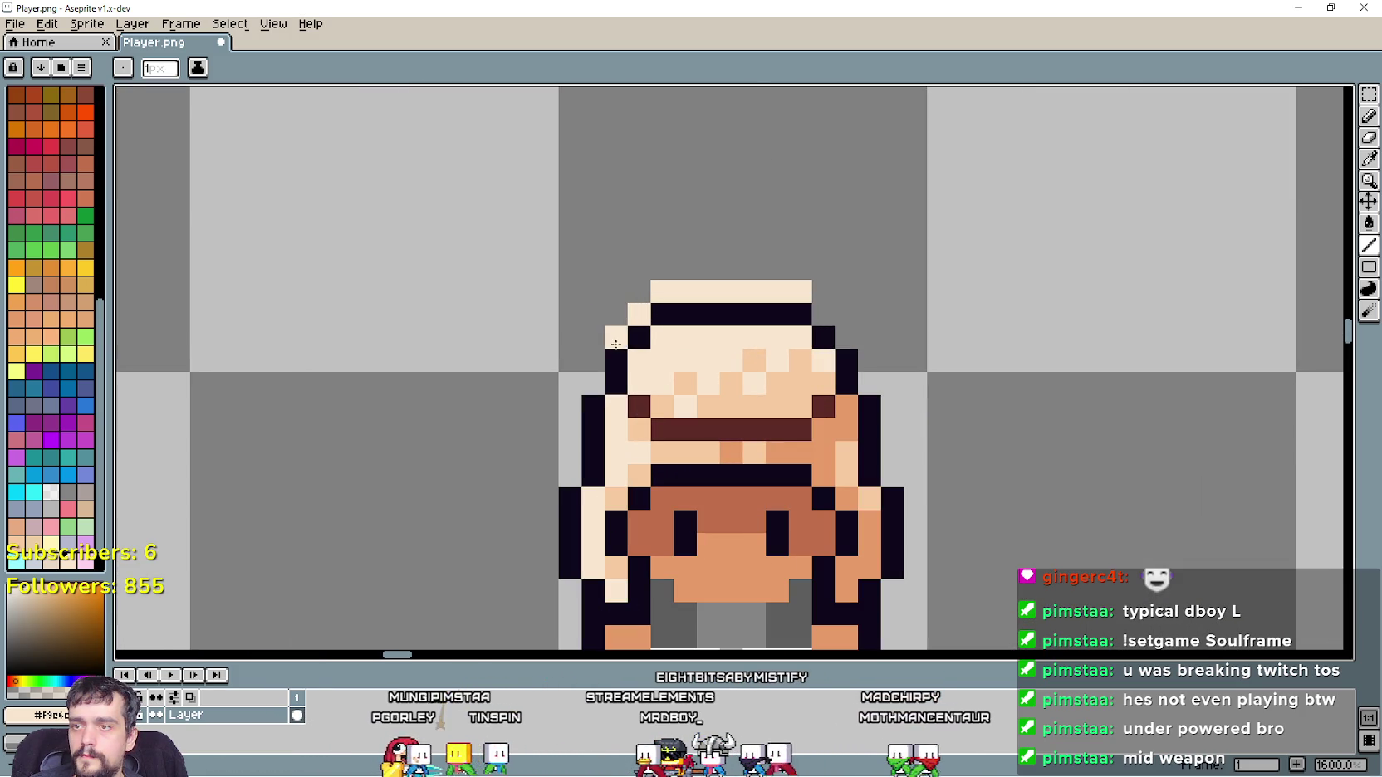
left_click_drag(560, 468, 485, 262)
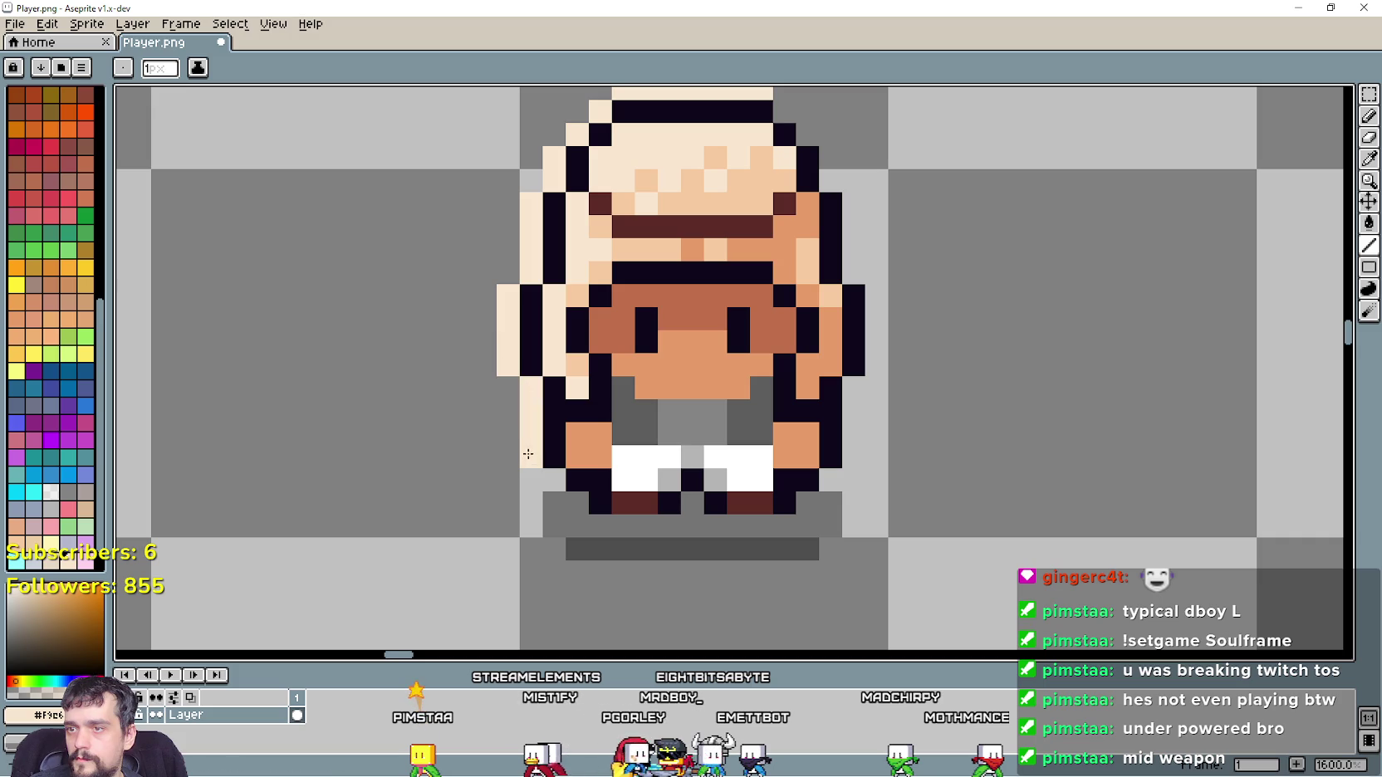
mouse_move(573, 562)
left_mouse_down()
mouse_move(798, 572)
mouse_move(824, 550)
left_mouse_up()
mouse_move(853, 495)
left_mouse_down()
mouse_move(854, 215)
mouse_move(824, 474)
left_mouse_up()
left_click_drag(736, 342, 771, 342)
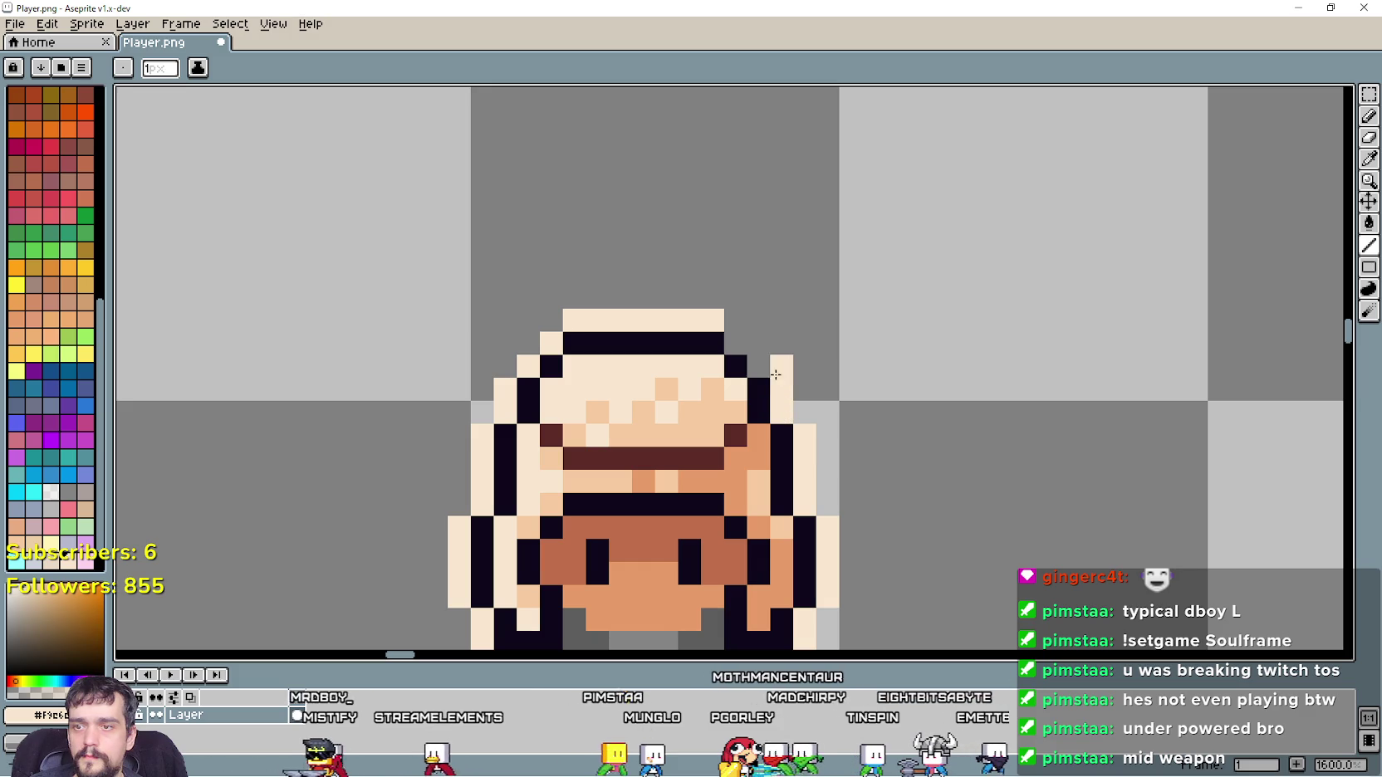
scroll(764, 341, "down", 6)
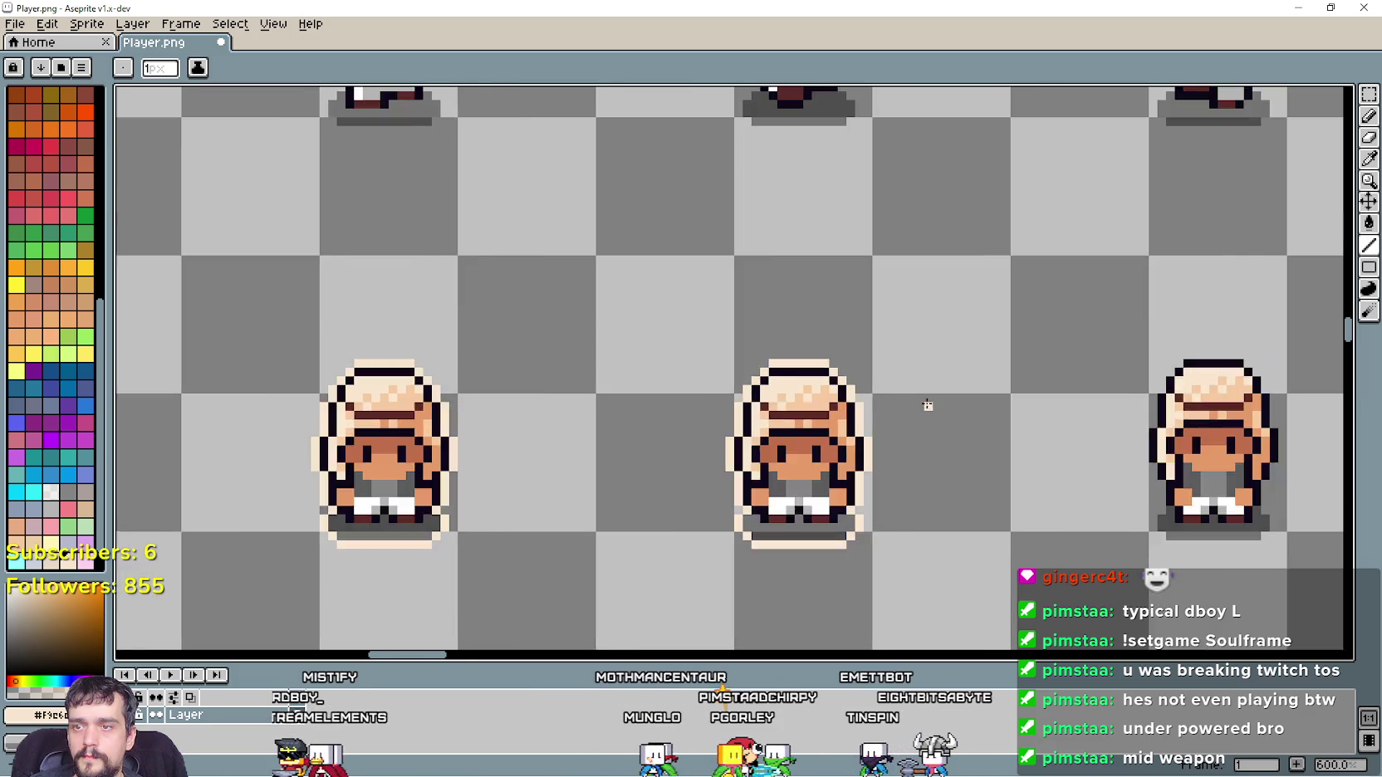
Paint light outline pixels on the next frame's left and bottom edges, then undo the misplaced strokes
scroll(663, 391, "up", 4)
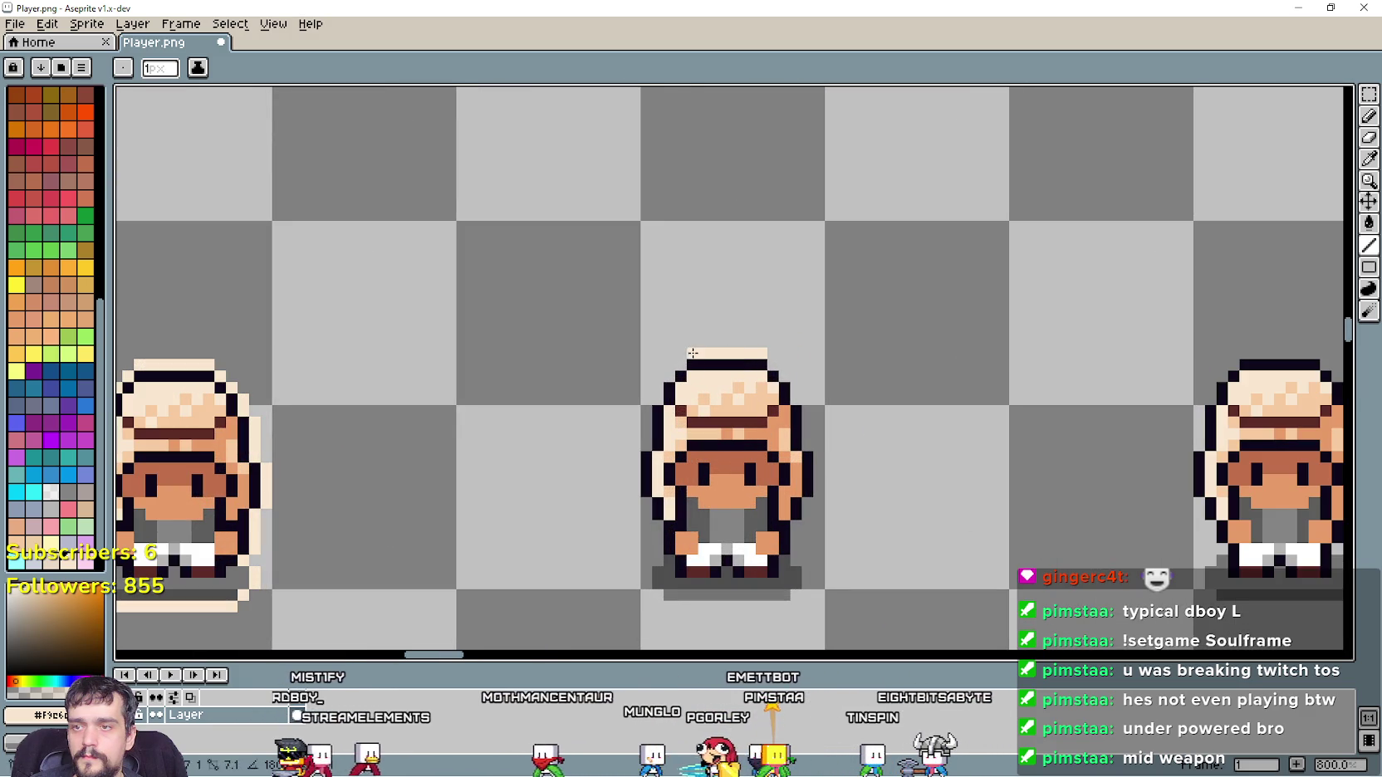
scroll(656, 375, "up", 1)
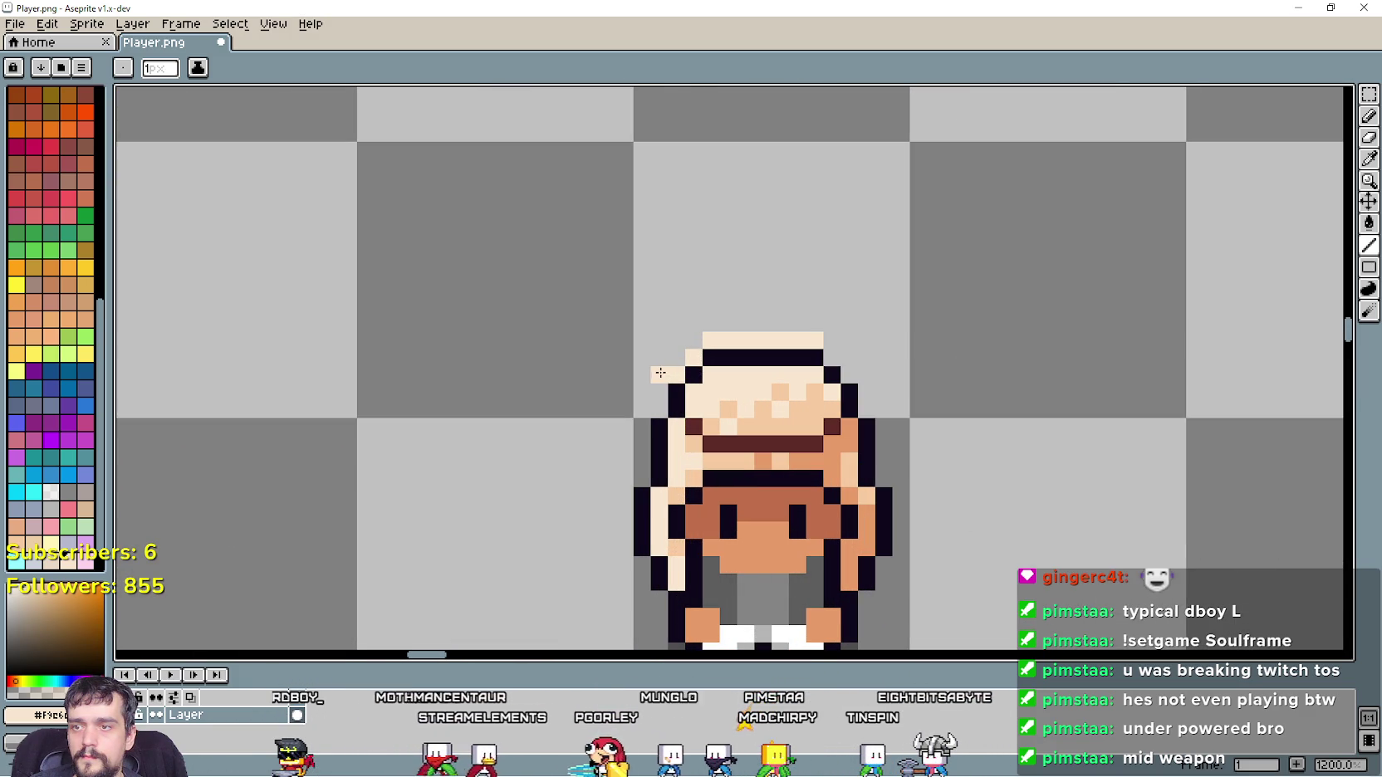
left_click(635, 476)
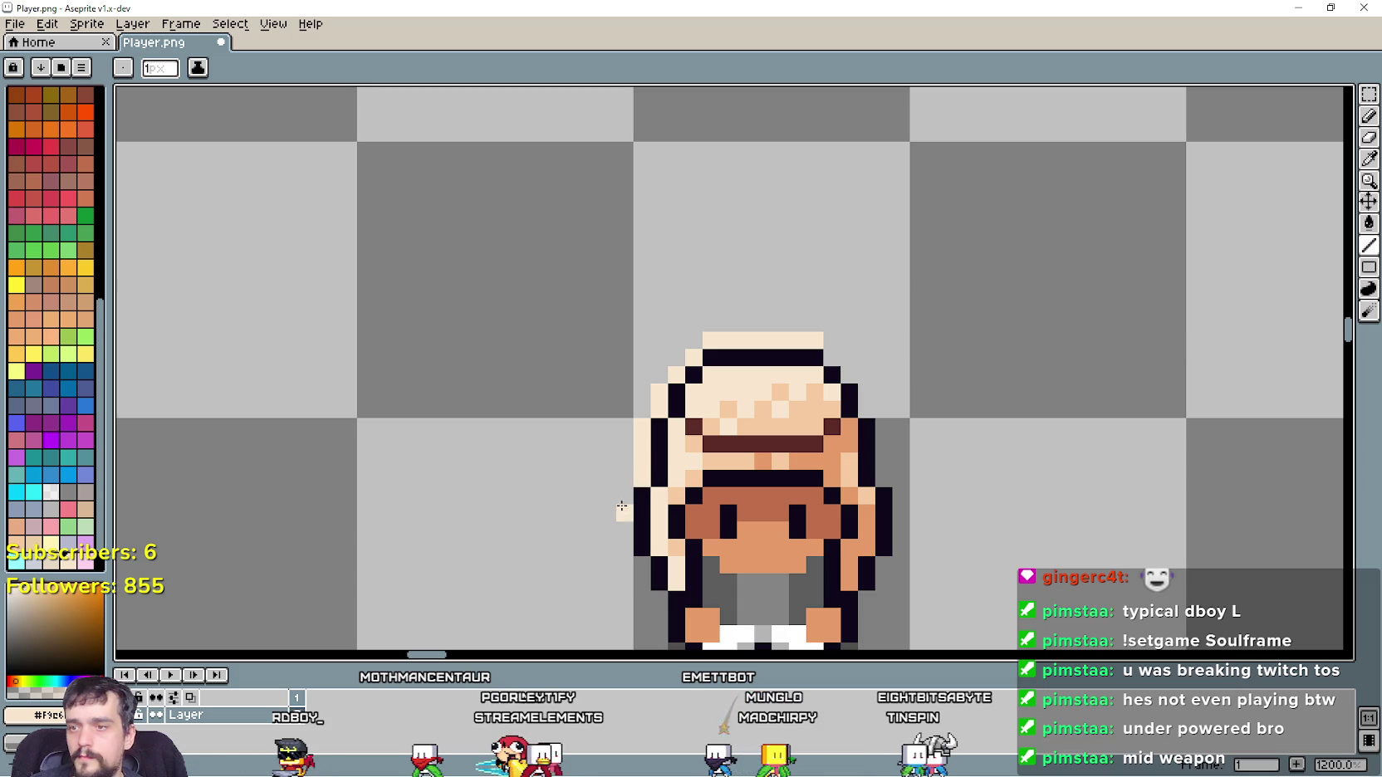
scroll(625, 545, "up", 1)
left_click(551, 389)
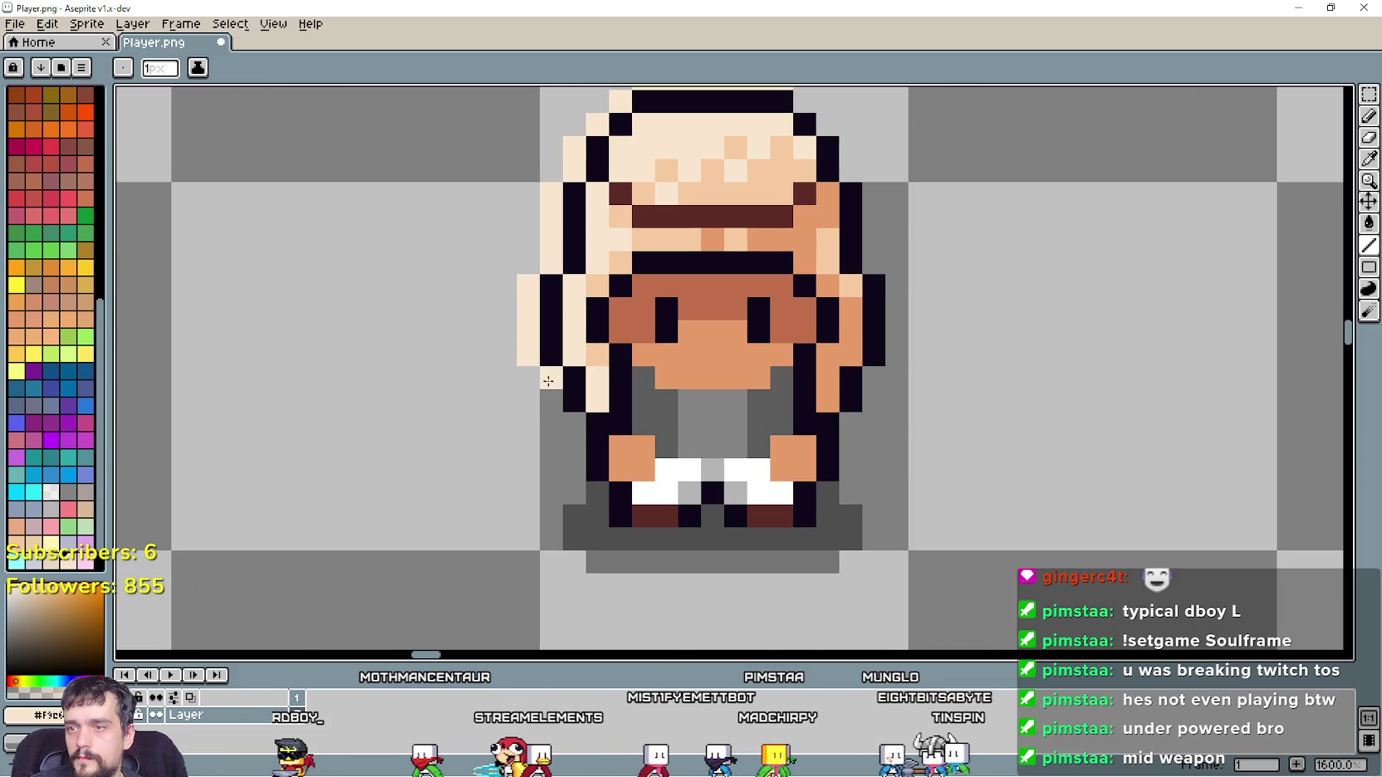
left_click_drag(573, 492, 552, 516)
mouse_move(601, 579)
left_mouse_down()
mouse_move(858, 589)
mouse_move(872, 498)
mouse_move(829, 428)
mouse_move(882, 479)
left_mouse_up()
key("ctrl+z")
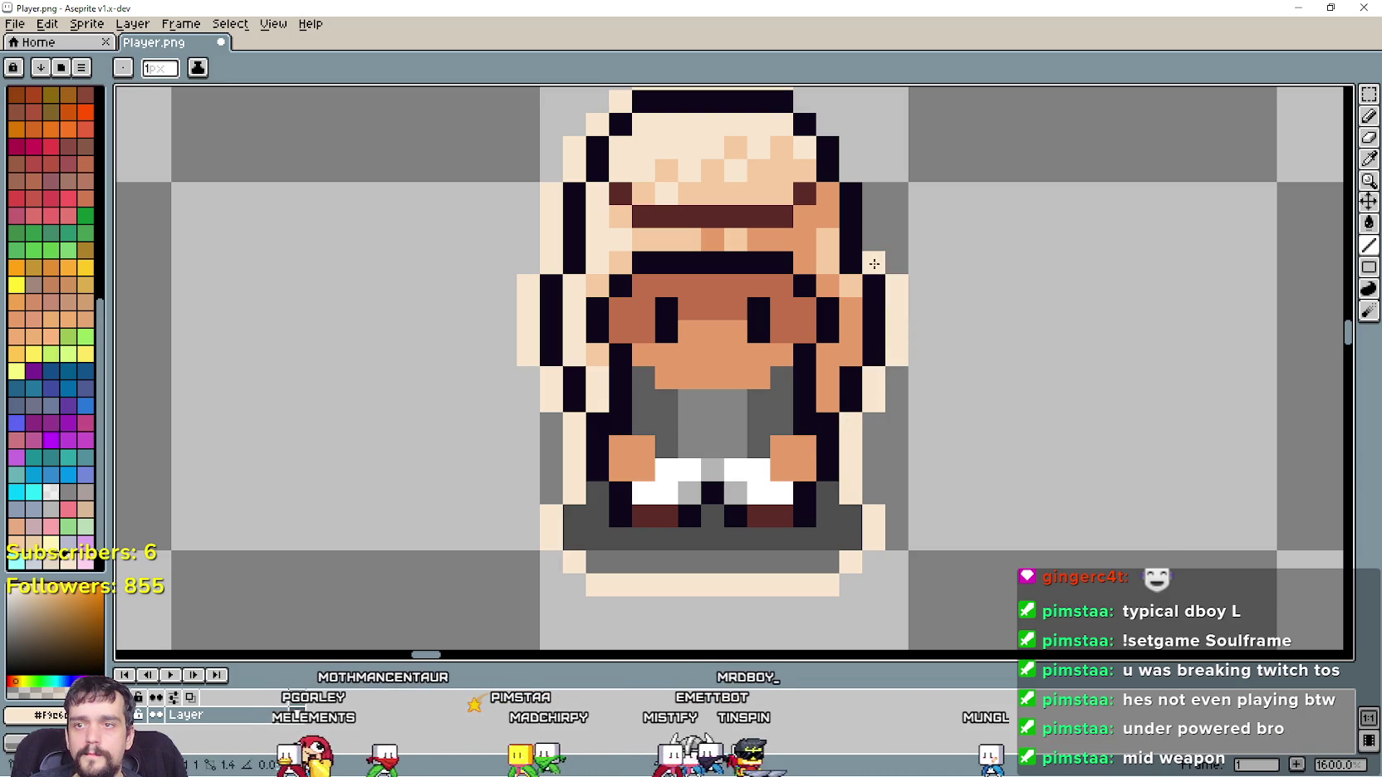
Paint a peach outline row beneath the sprite's grey shadow
left_click_drag(880, 201, 829, 346)
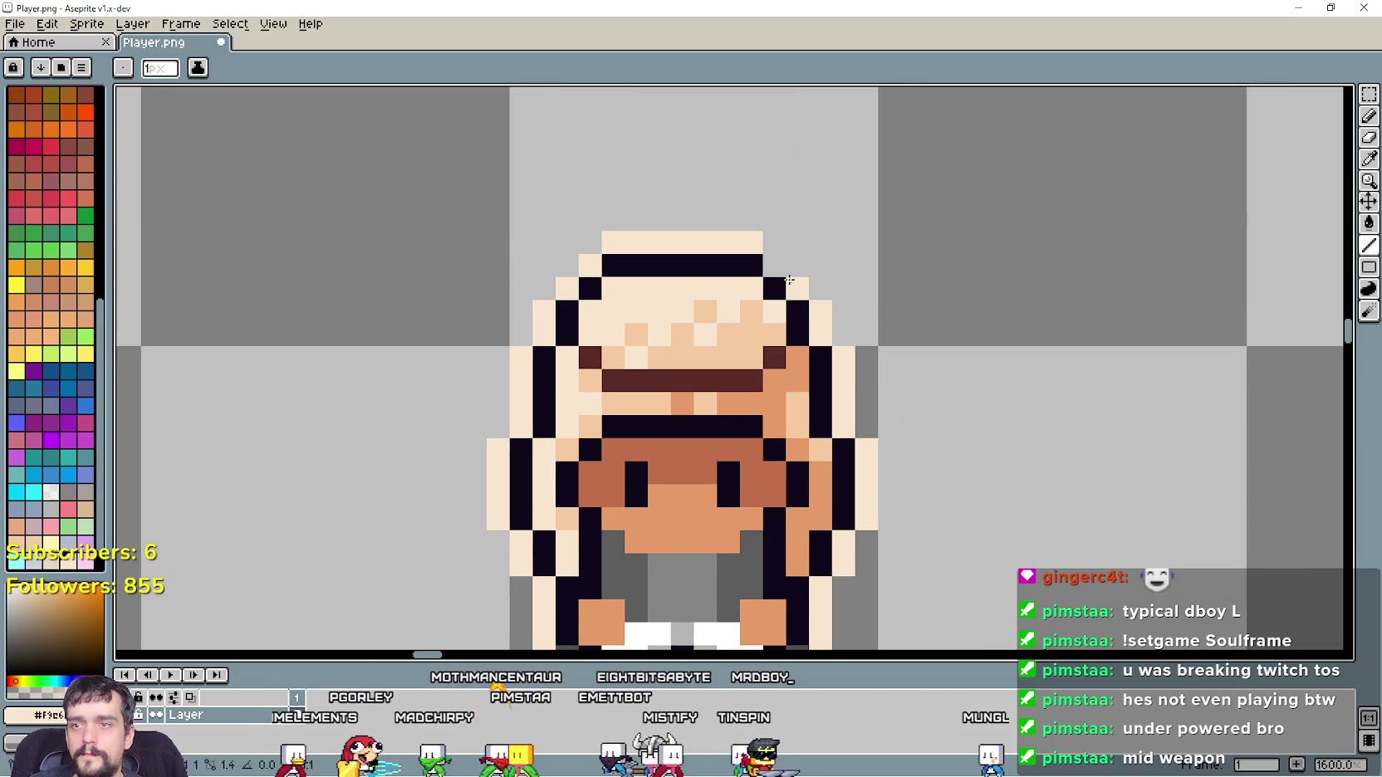
scroll(787, 363, "down", 2)
scroll(977, 385, "down", 1)
scroll(759, 293, "up", 1)
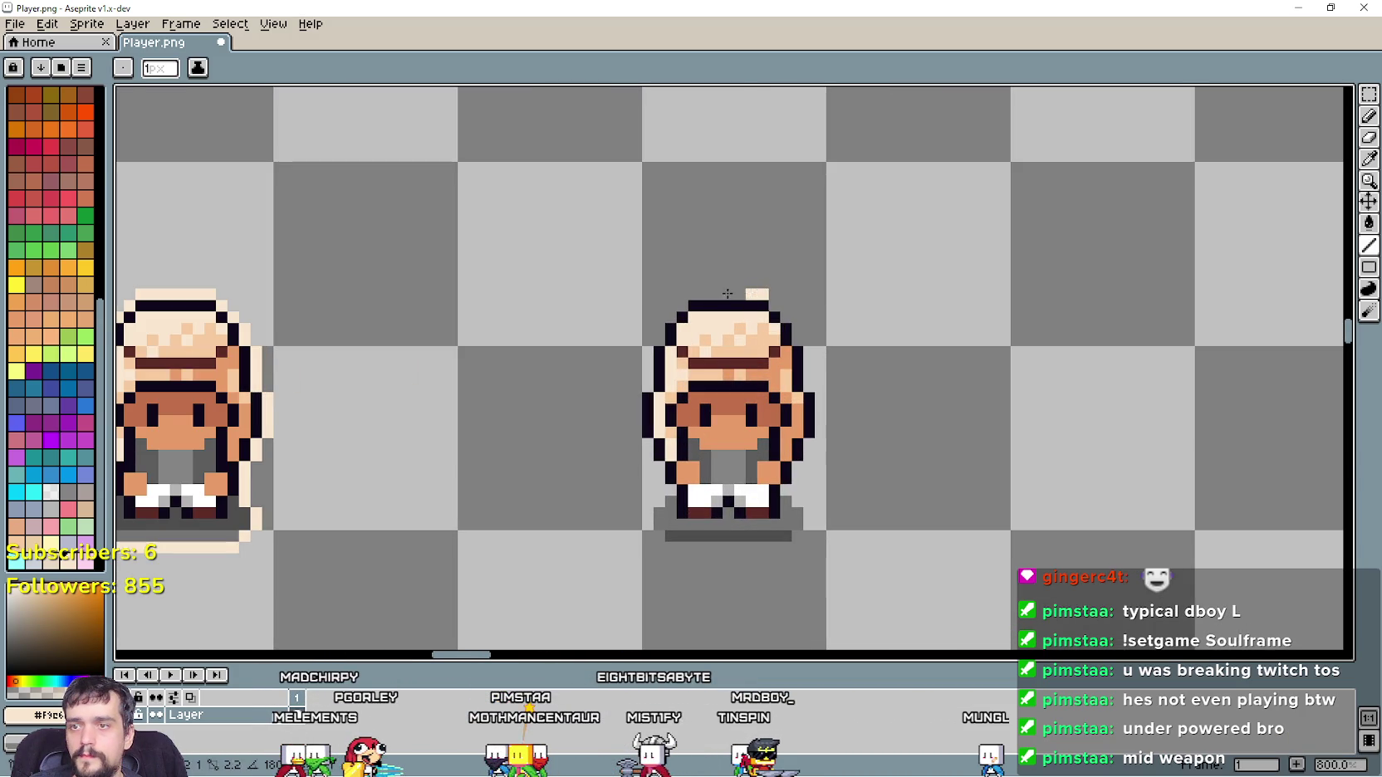
scroll(700, 292, "up", 3)
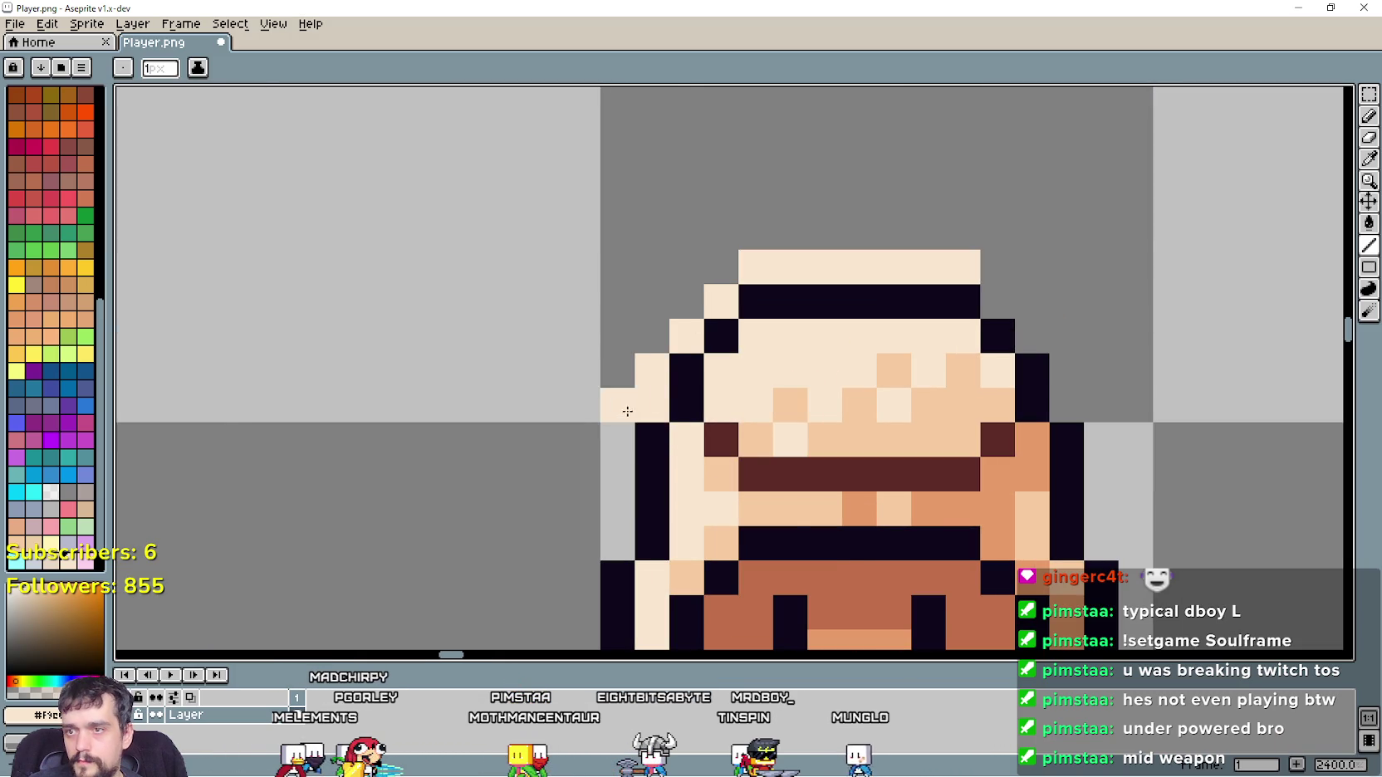
scroll(628, 430, "down", 2)
left_click_drag(620, 477, 512, 277)
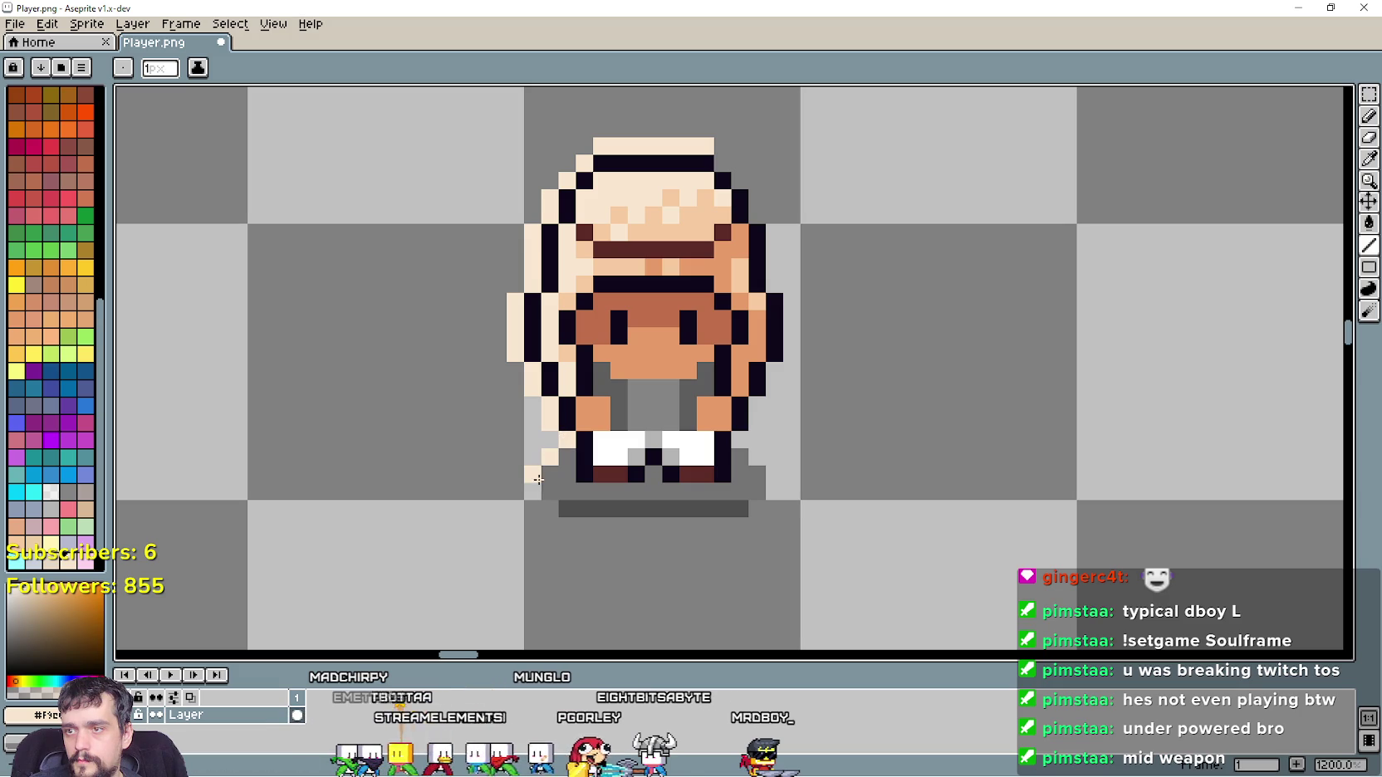
left_click(547, 509)
mouse_move(566, 525)
left_mouse_down()
mouse_move(724, 523)
mouse_move(774, 474)
left_mouse_up()
Carry the peach outline up the sprite's right side and save the sprite sheet
left_click(757, 509)
left_click(757, 457)
left_click(756, 422)
left_click(757, 405)
left_click_drag(774, 388, 791, 336)
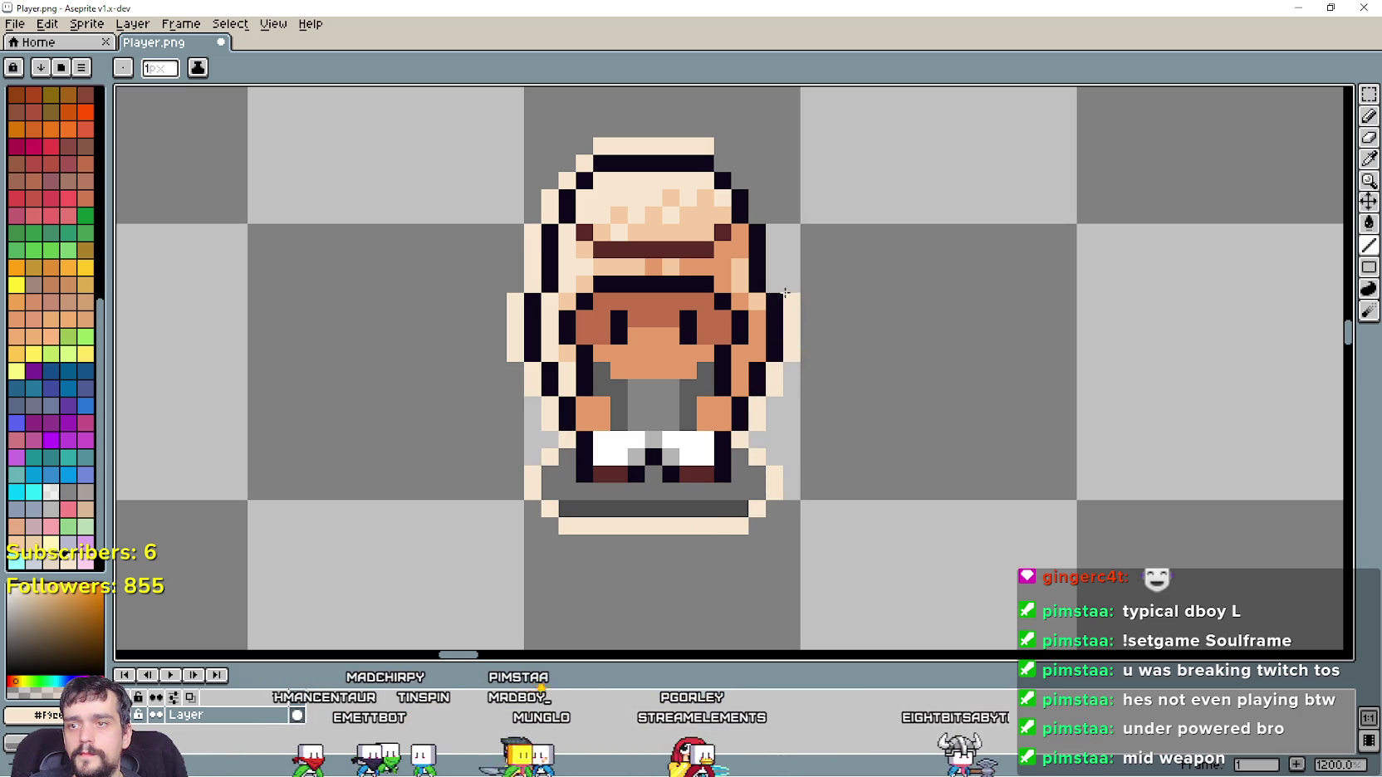
left_click_drag(774, 284, 774, 233)
scroll(782, 335, "down", 8)
key("ctrl+s")
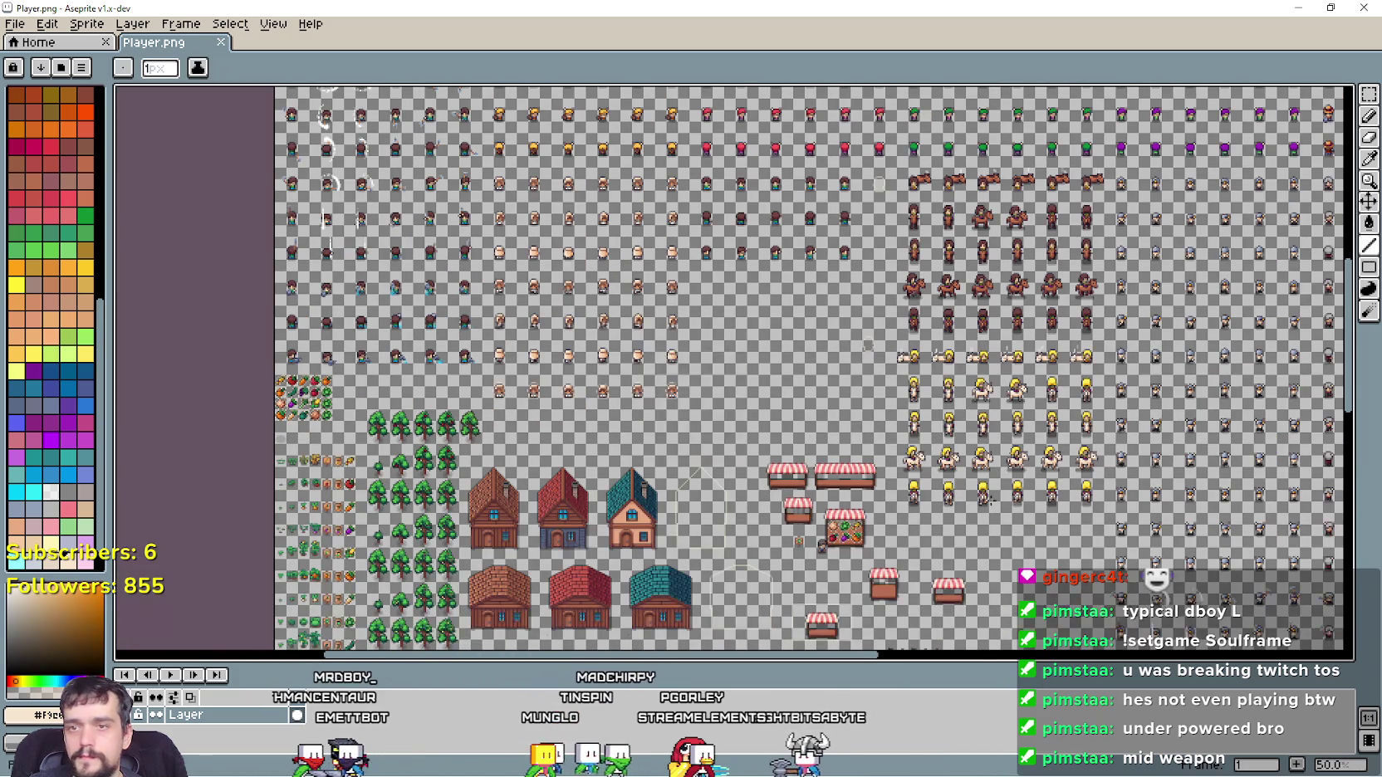
Select the row of lying horses with the Rectangular Marquee
scroll(840, 436, "up", 4)
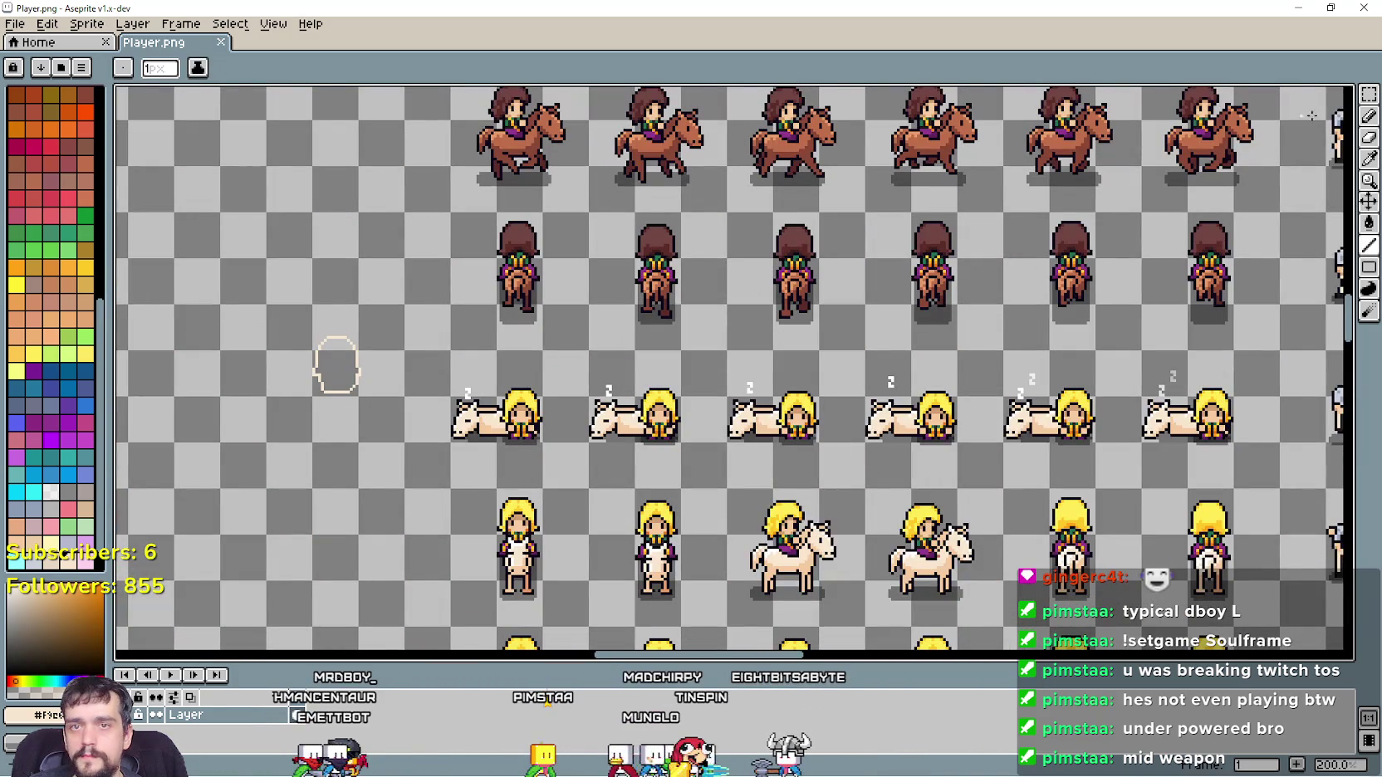
left_click(1369, 94)
mouse_move(459, 470)
left_mouse_down()
mouse_move(1111, 334)
mouse_move(1225, 332)
mouse_move(1283, 349)
left_mouse_up()
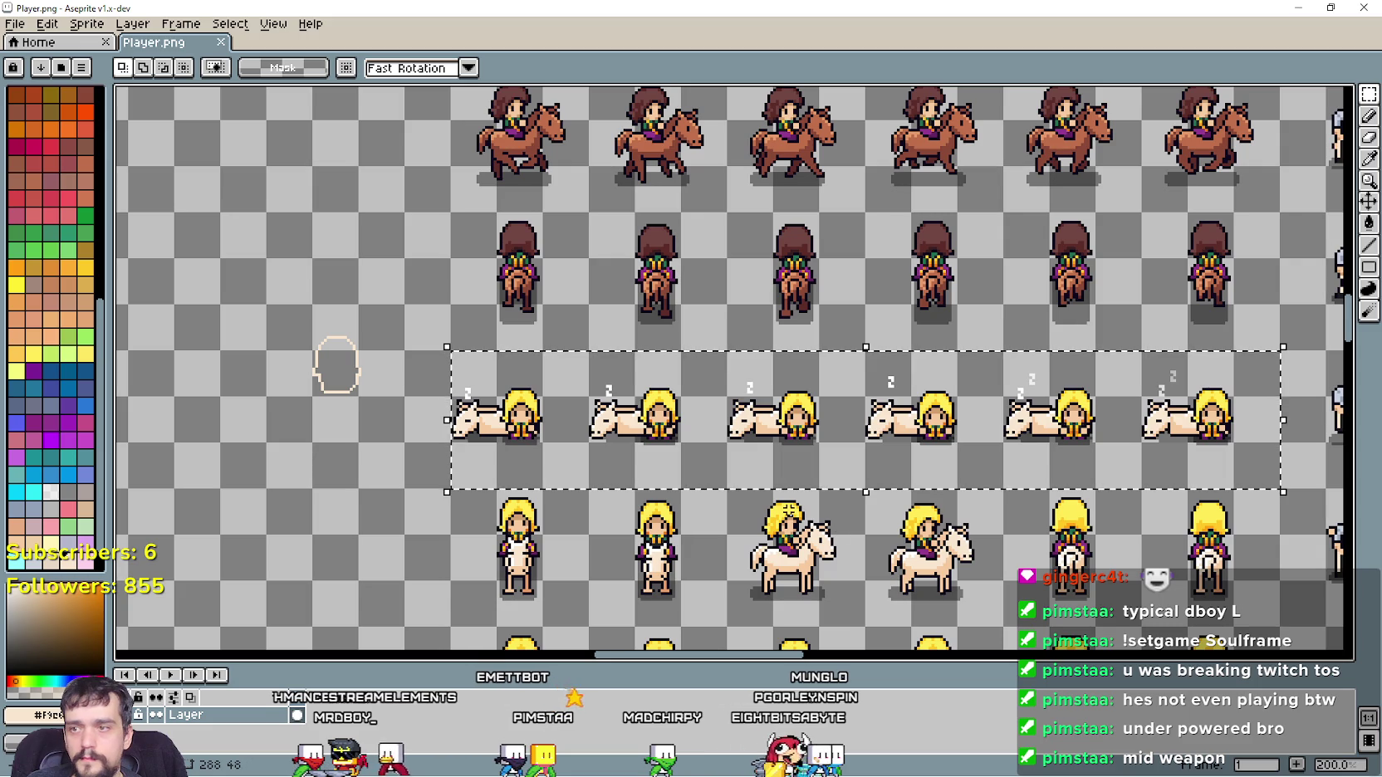
left_click(411, 470)
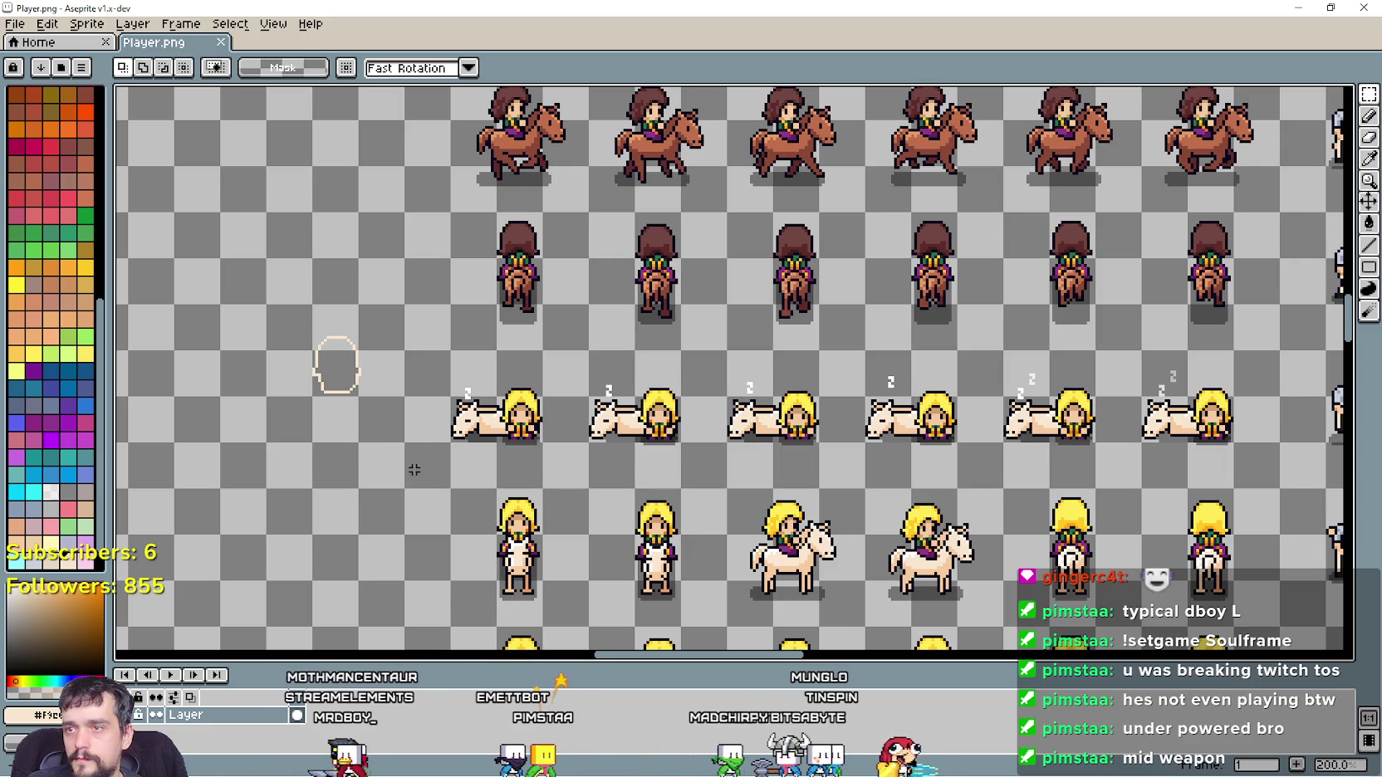
mouse_move(455, 484)
left_mouse_down()
mouse_move(478, 457)
mouse_move(1209, 361)
left_mouse_up()
Drag the lying-horse row lower on the sheet and commit the move
scroll(831, 374, "down", 3)
scroll(738, 551, "up", 2)
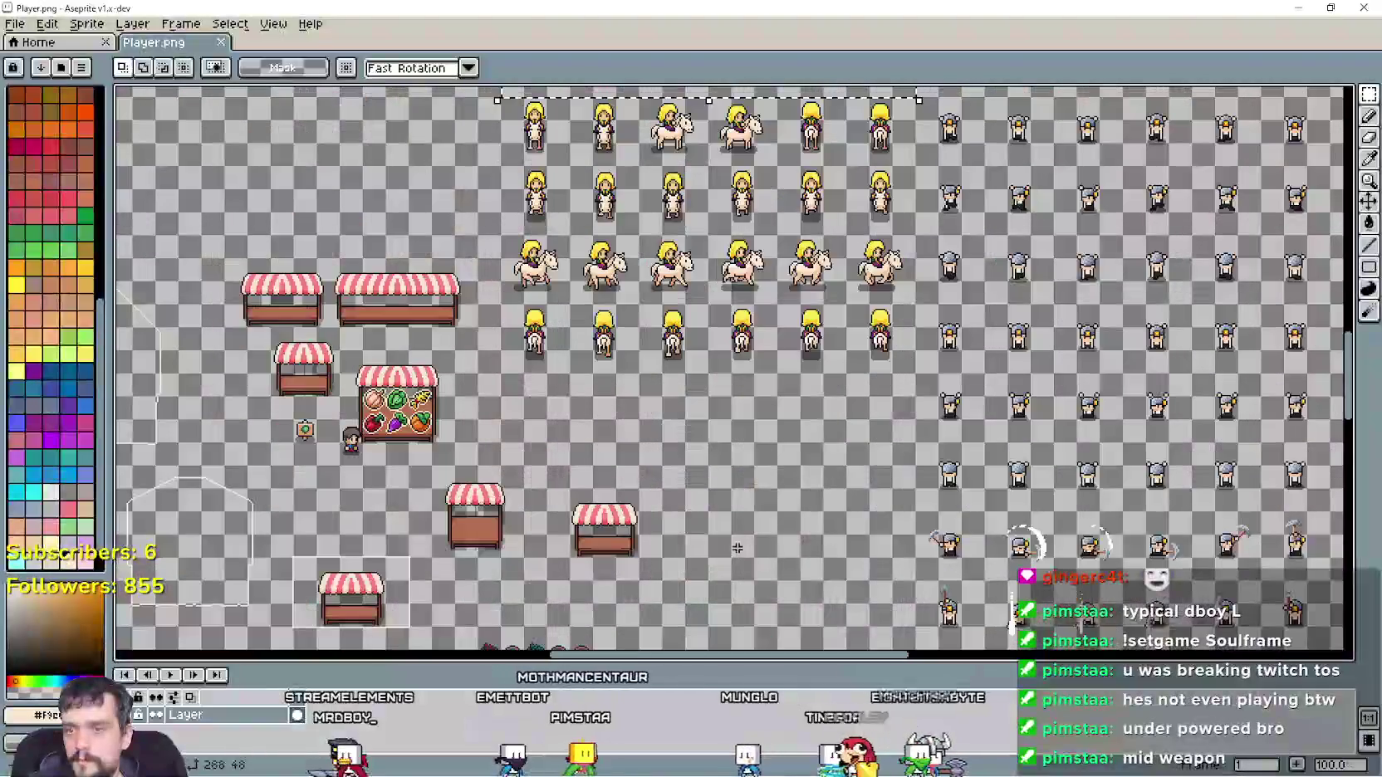
scroll(738, 551, "down", 1)
scroll(676, 473, "up", 1)
scroll(751, 489, "down", 1)
scroll(681, 382, "up", 1)
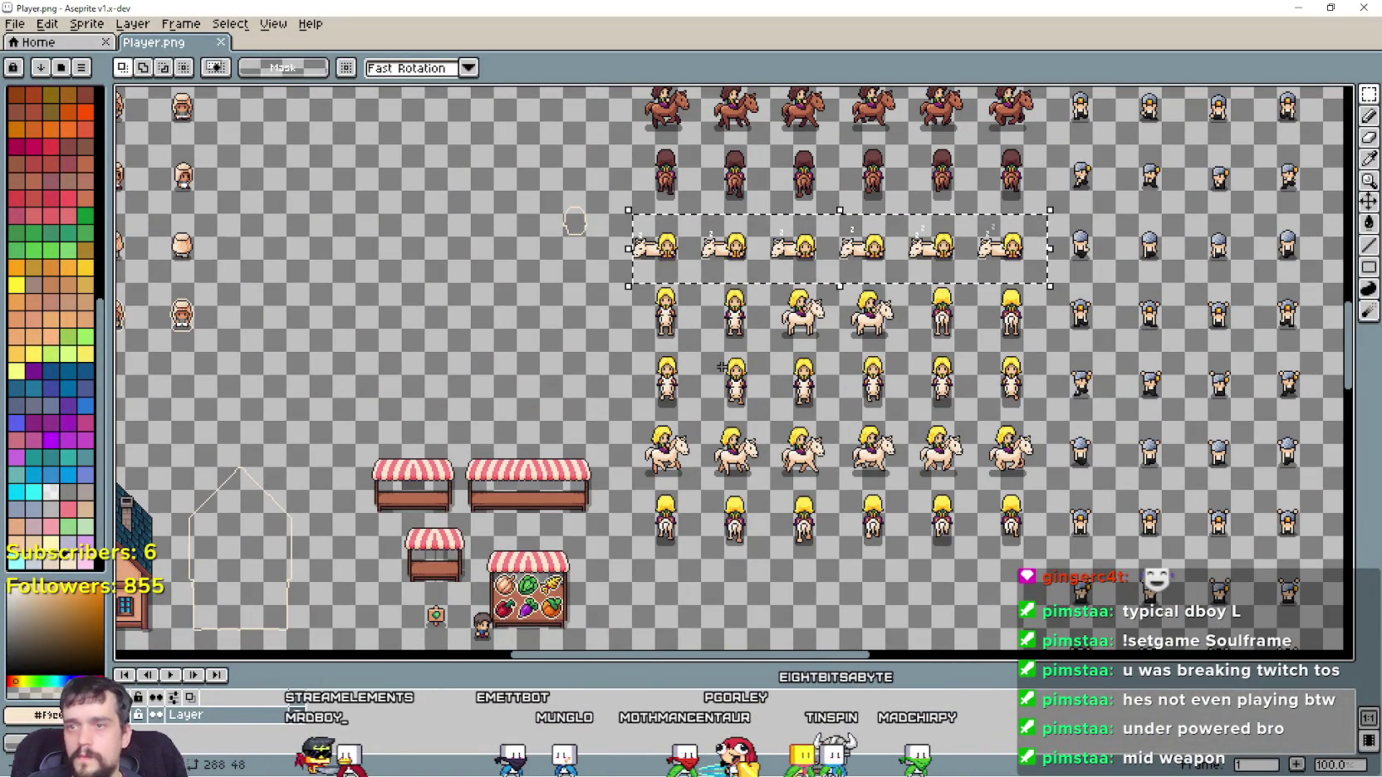
scroll(721, 368, "left", 1)
scroll(749, 323, "down", 2)
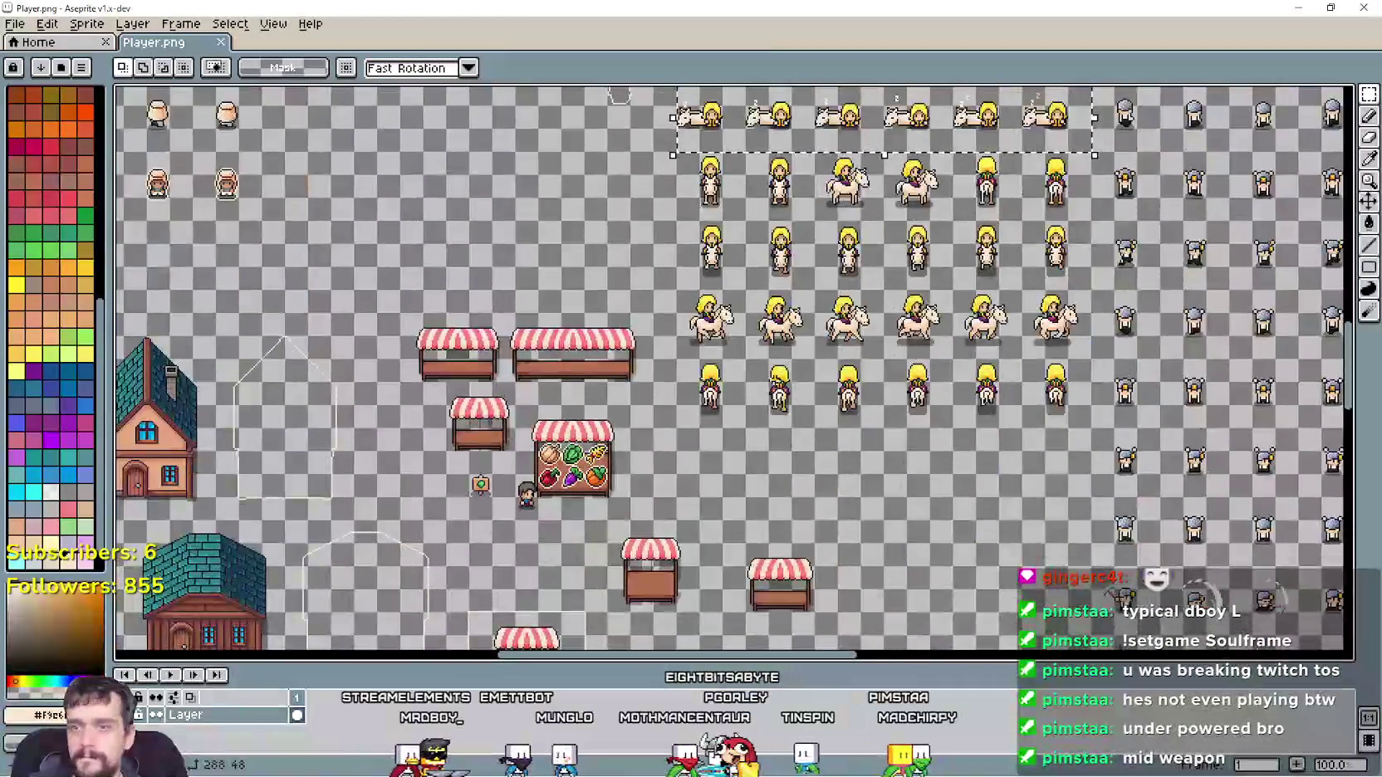
scroll(748, 323, "down", 1)
mouse_move(811, 110)
left_mouse_down()
mouse_move(835, 459)
mouse_move(808, 456)
left_mouse_up()
key("ctrl+d")
scroll(646, 359, "up", 3)
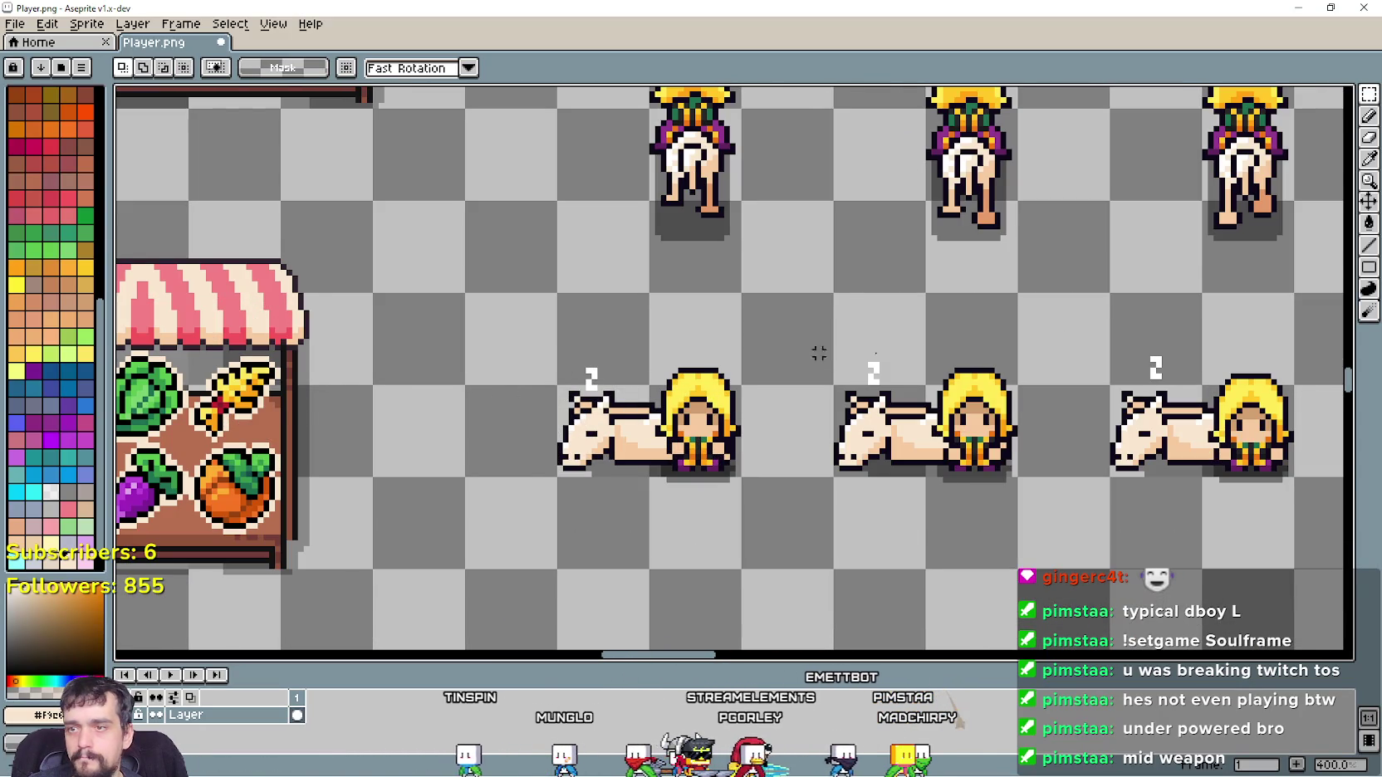
scroll(741, 403, "up", 1)
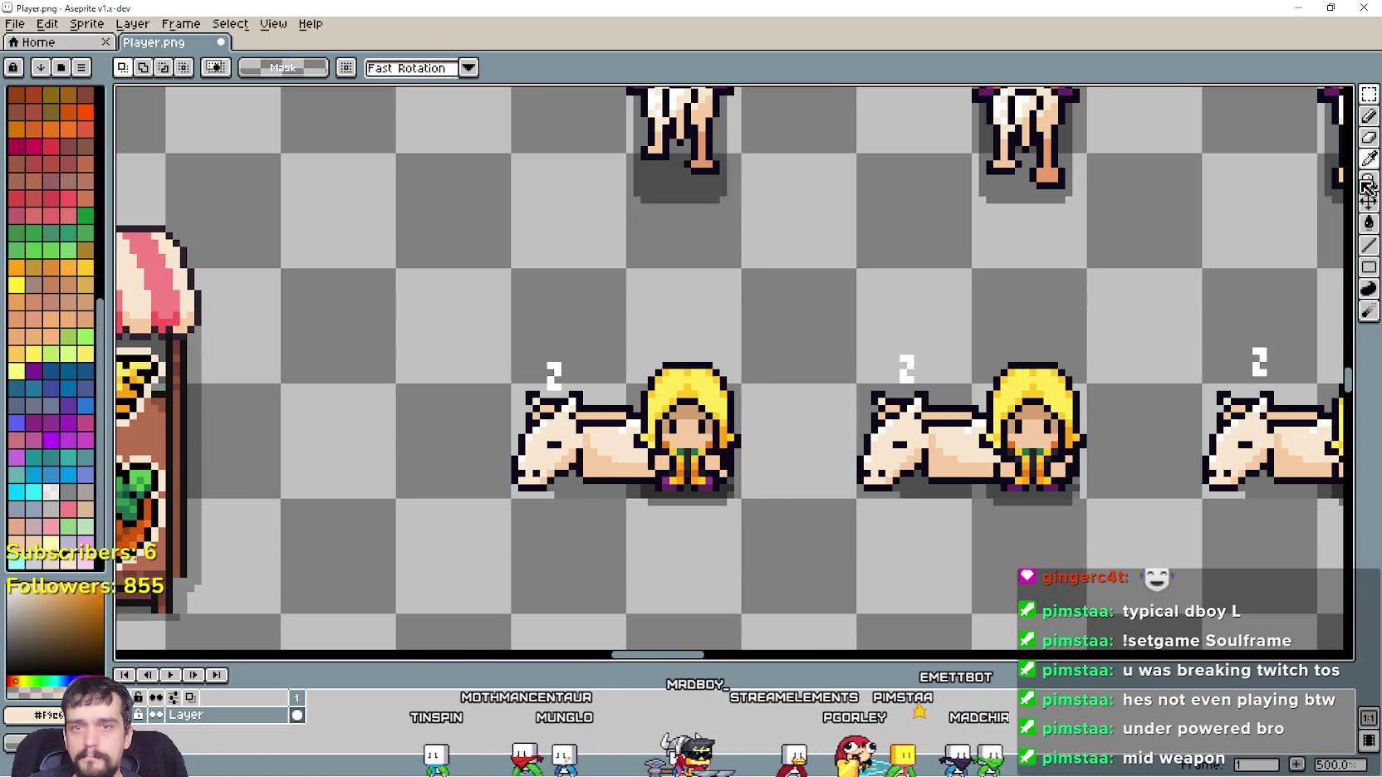
Replace a skin-coloured line above the rider's hair with a white line using the Line tool
key("b")
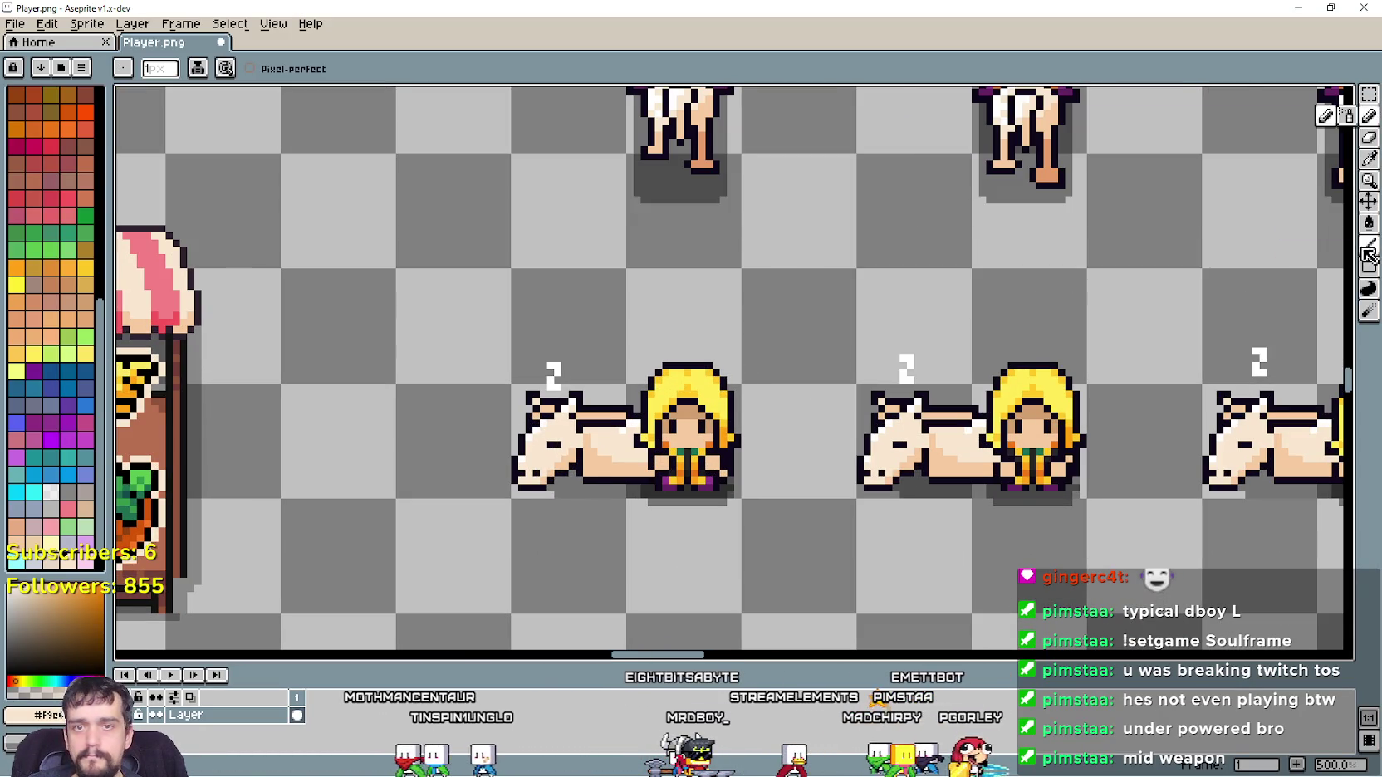
left_click(1368, 247)
scroll(685, 387, "up", 3)
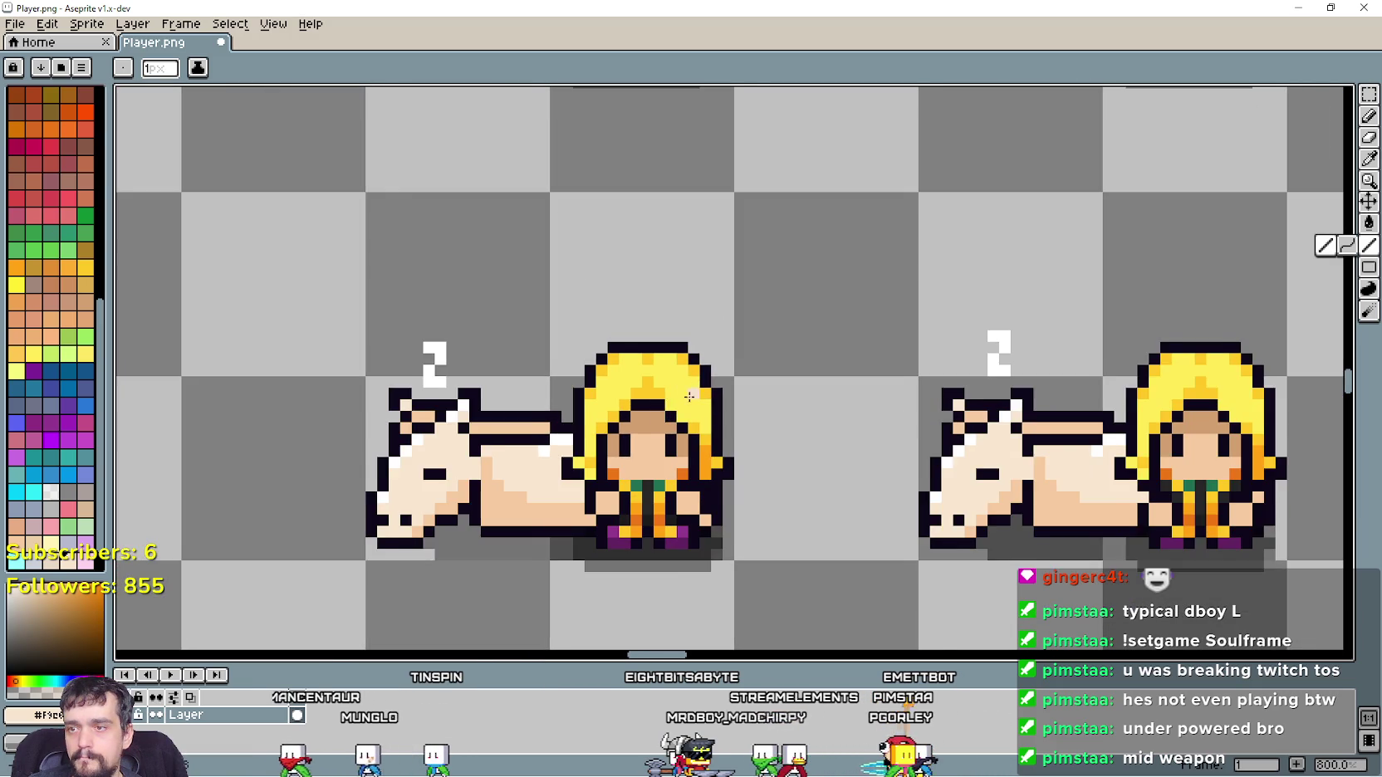
scroll(685, 386, "down", 2)
left_click_drag(719, 266, 652, 266)
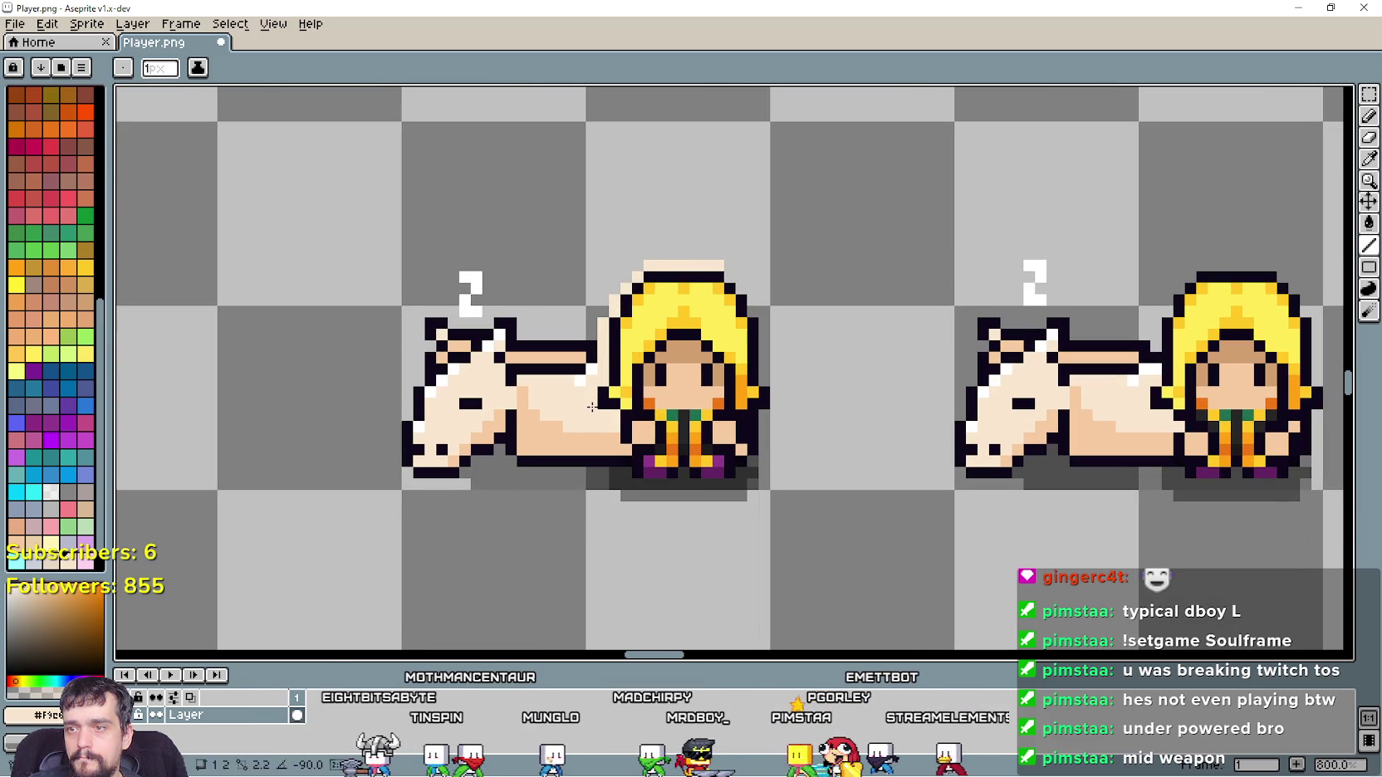
key("ctrl+z")
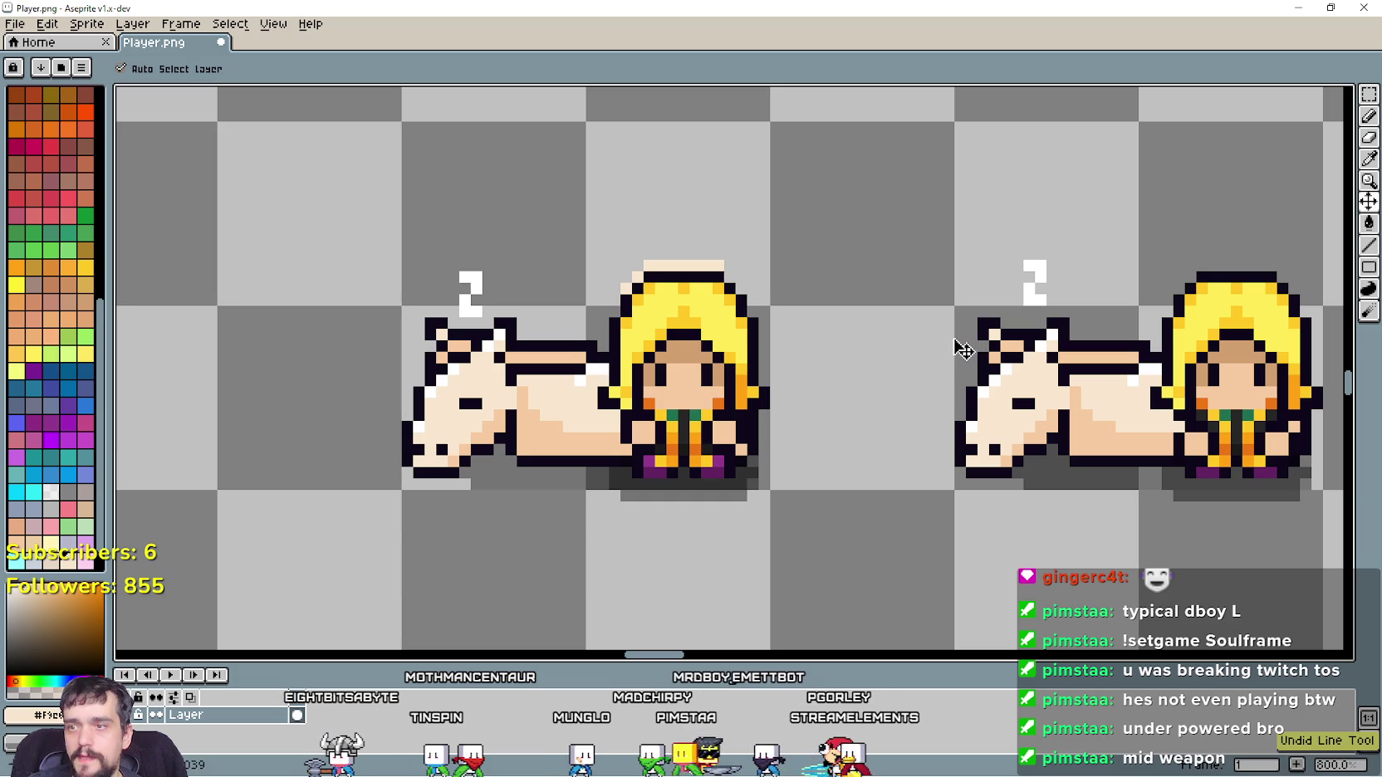
key("ctrl+z")
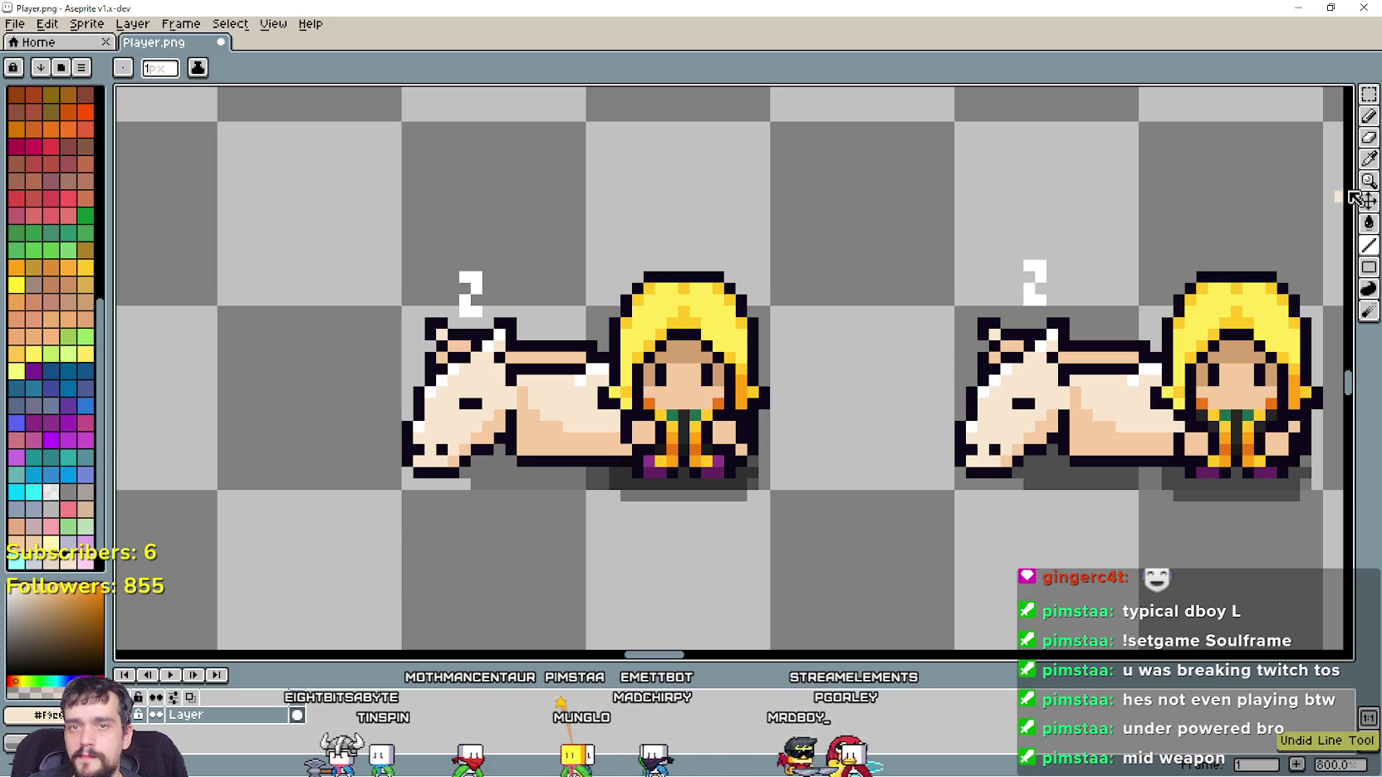
key("i")
scroll(595, 224, "up", 3)
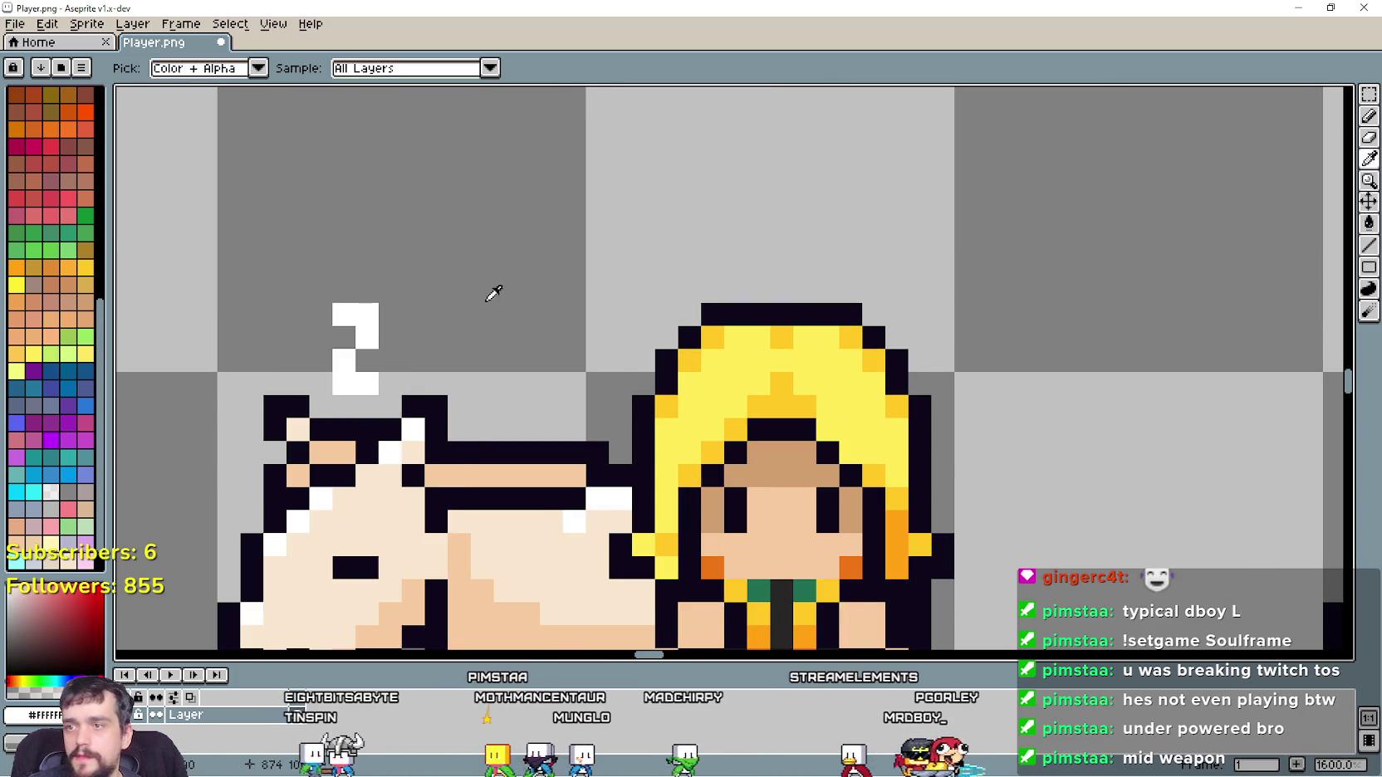
scroll(476, 299, "down", 1)
left_click(1368, 245)
left_click_drag(757, 294, 676, 297)
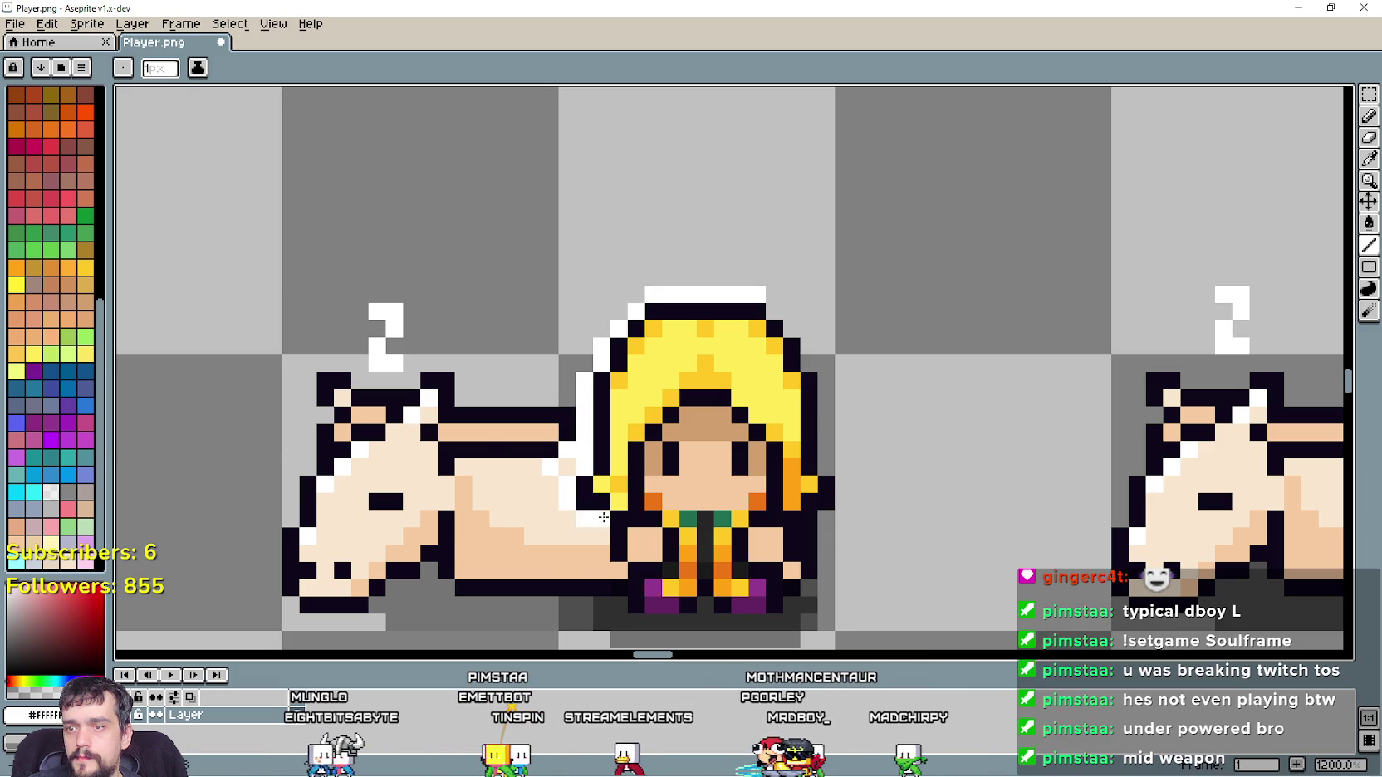
Add white outline pixels along the sprite's right side and below its base, undoing stray lines
scroll(604, 517, "down", 5)
scroll(578, 373, "up", 5)
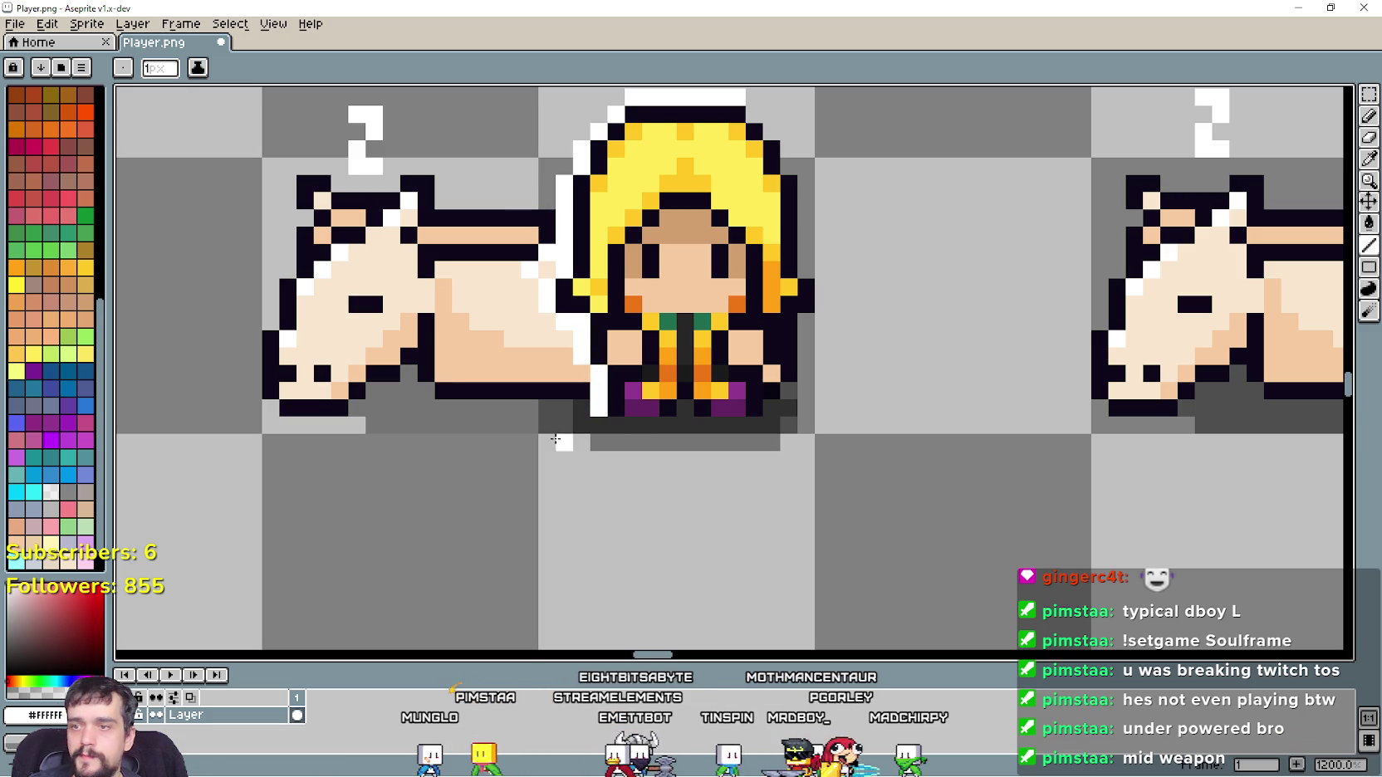
key("ctrl+z")
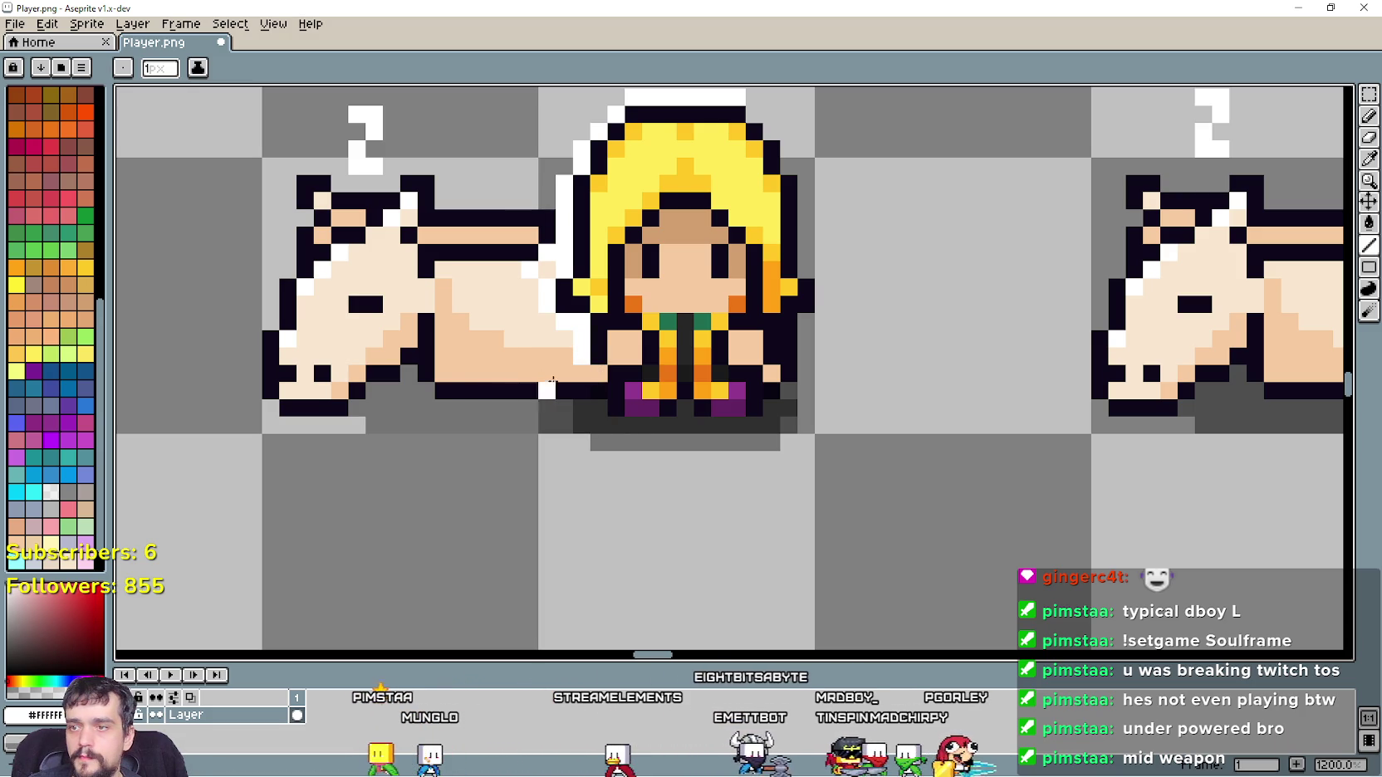
left_click(597, 377)
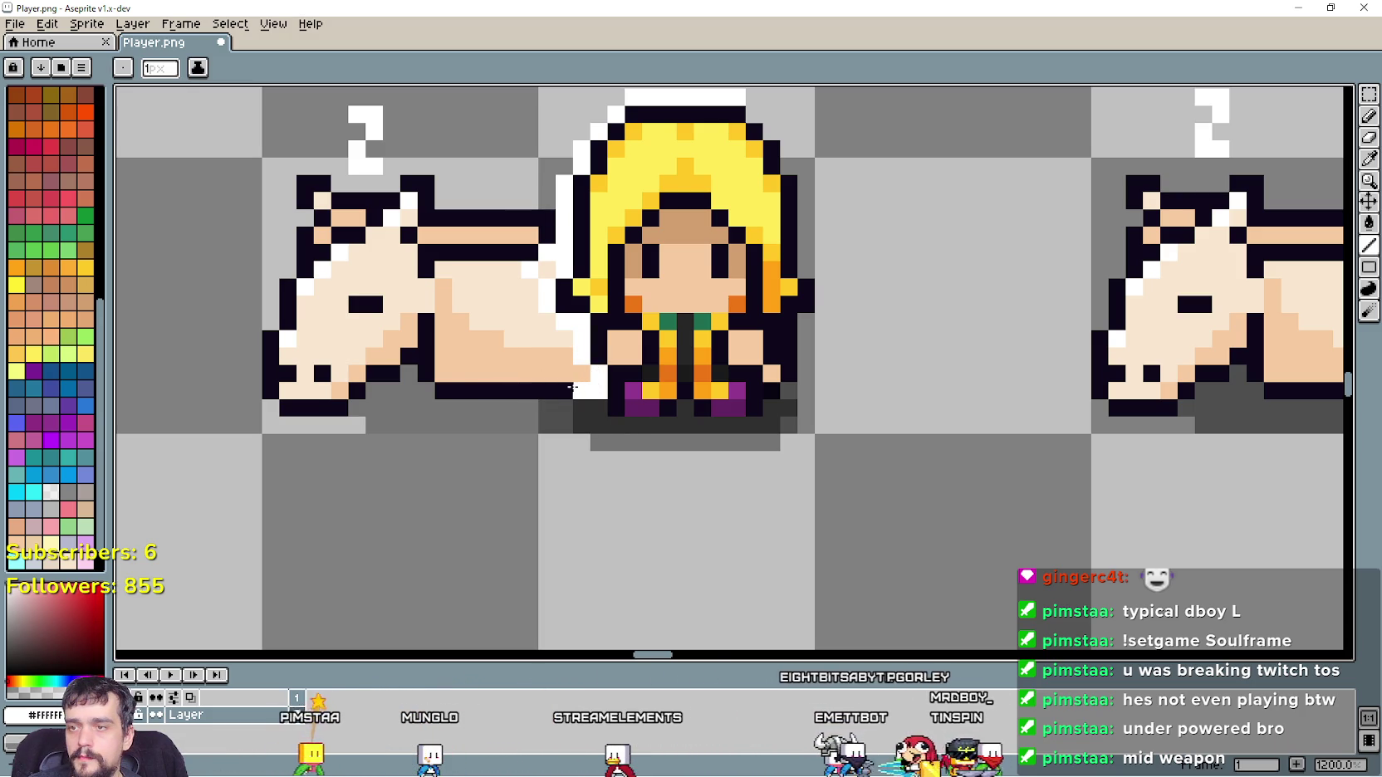
mouse_move(597, 385)
left_mouse_down()
mouse_move(562, 423)
mouse_move(598, 454)
mouse_move(771, 459)
mouse_move(806, 409)
mouse_move(740, 443)
mouse_move(701, 365)
left_mouse_up()
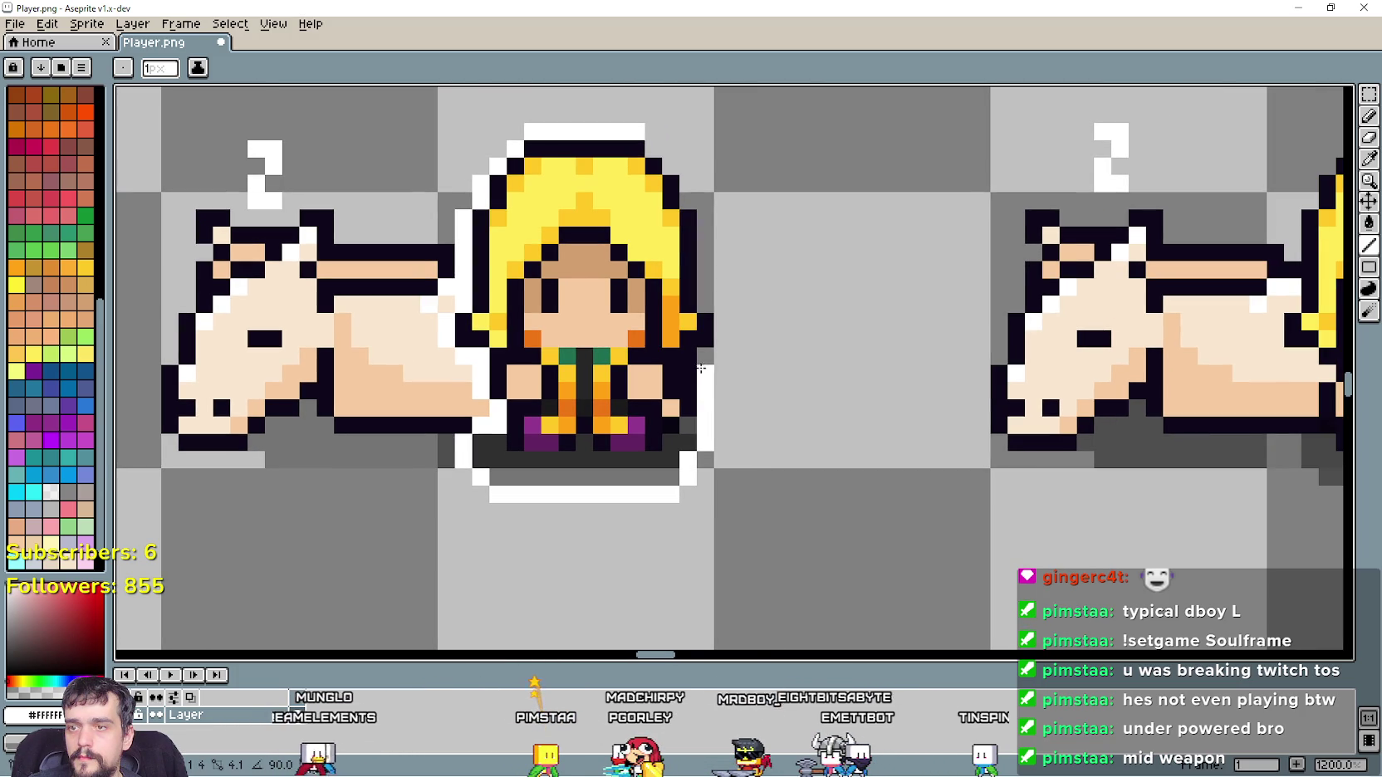
key("ctrl+z")
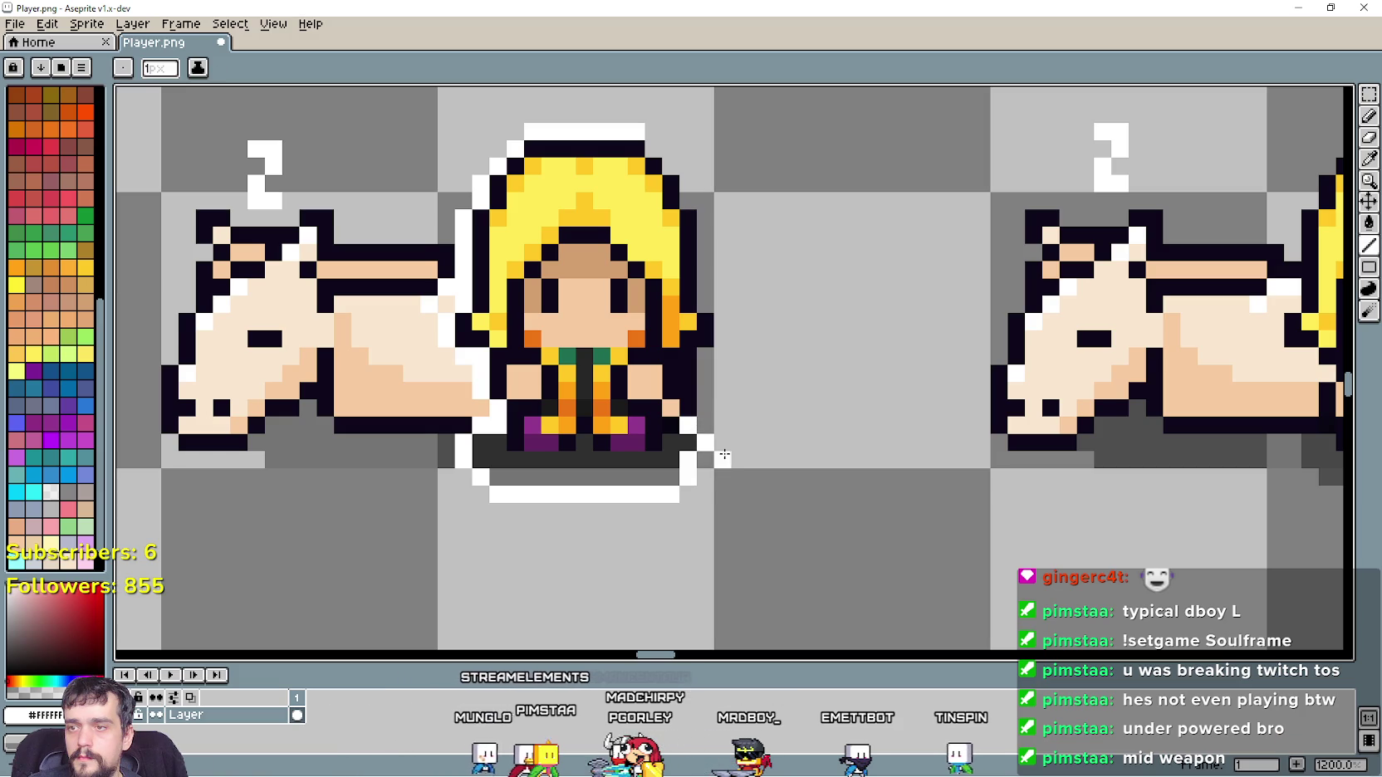
left_click_drag(687, 390, 704, 378)
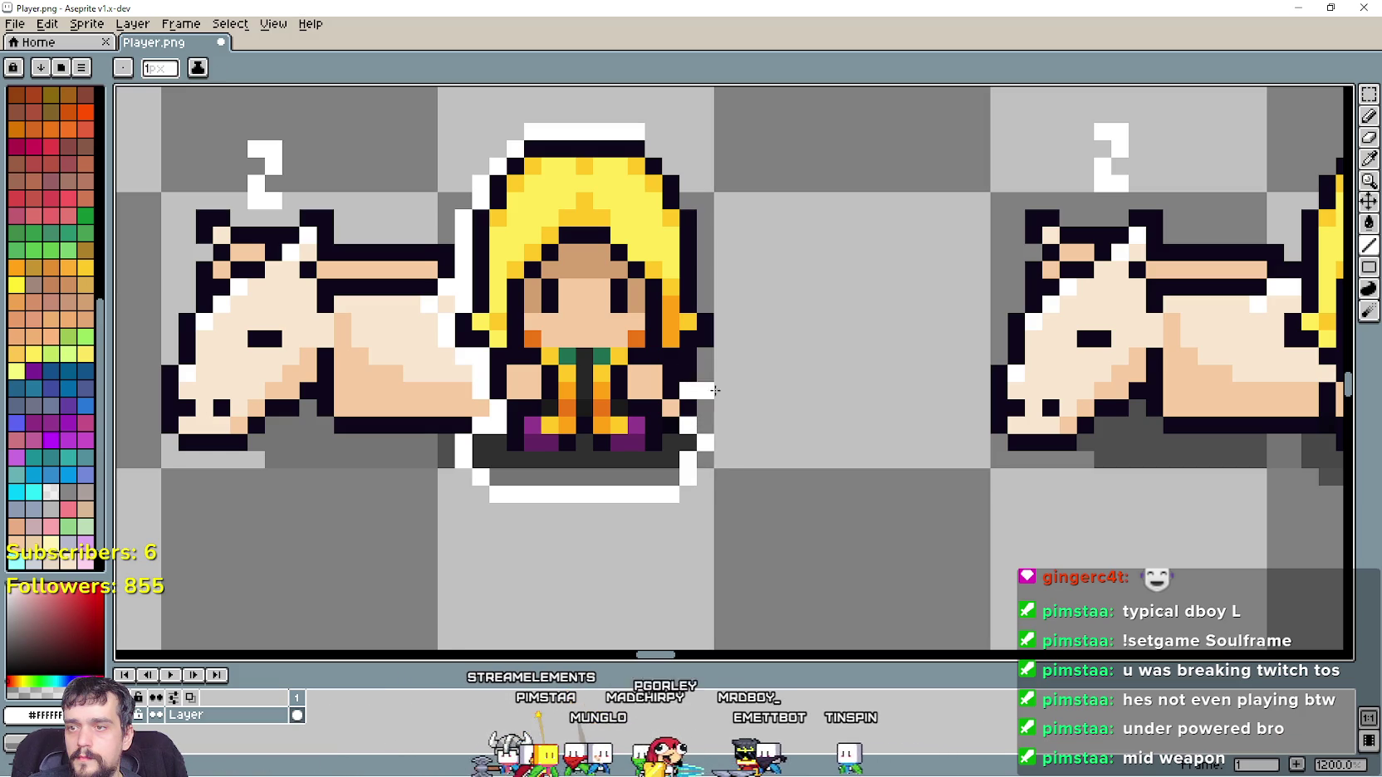
key("ctrl+z")
left_click(680, 504)
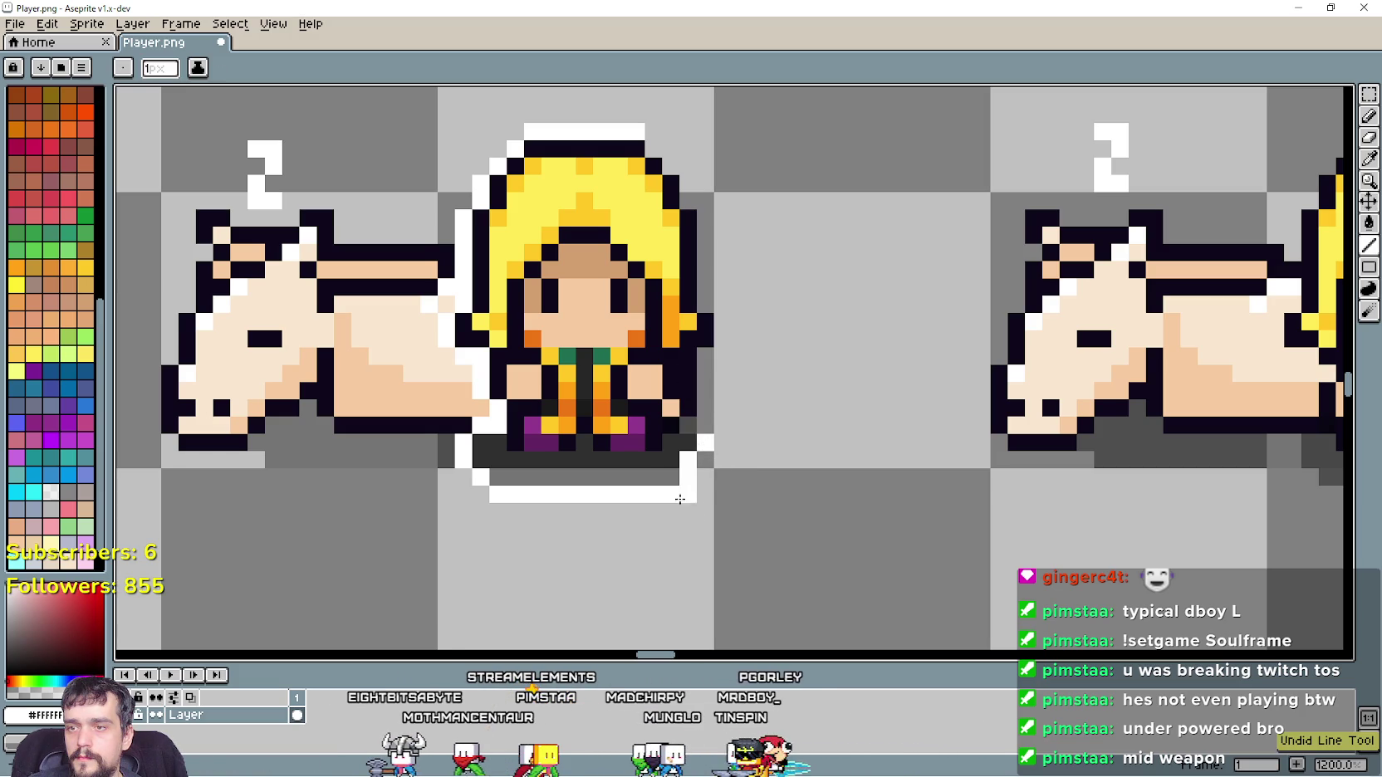
scroll(723, 471, "down", 2)
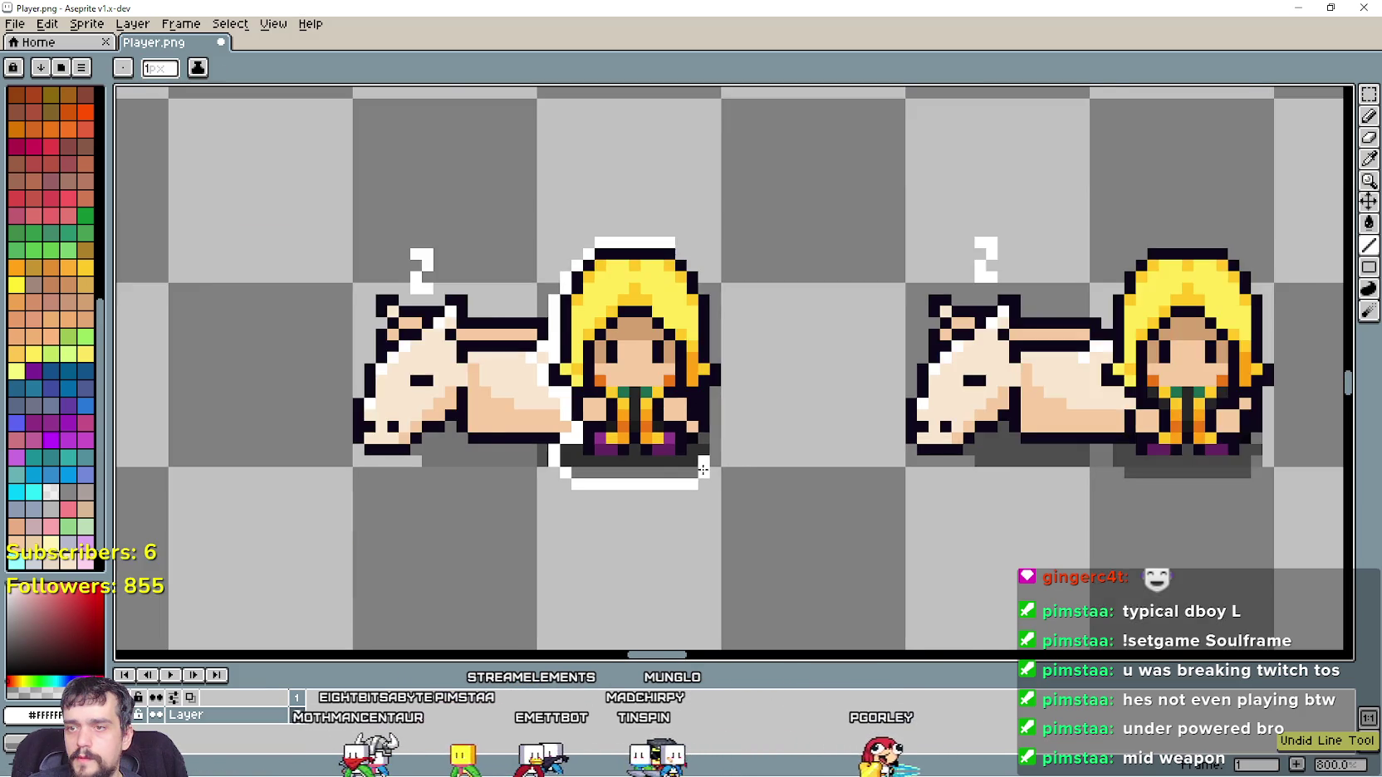
Zoom and pan around the sprite sheet to review the white outline
scroll(716, 471, "up", 5)
scroll(683, 464, "down", 3)
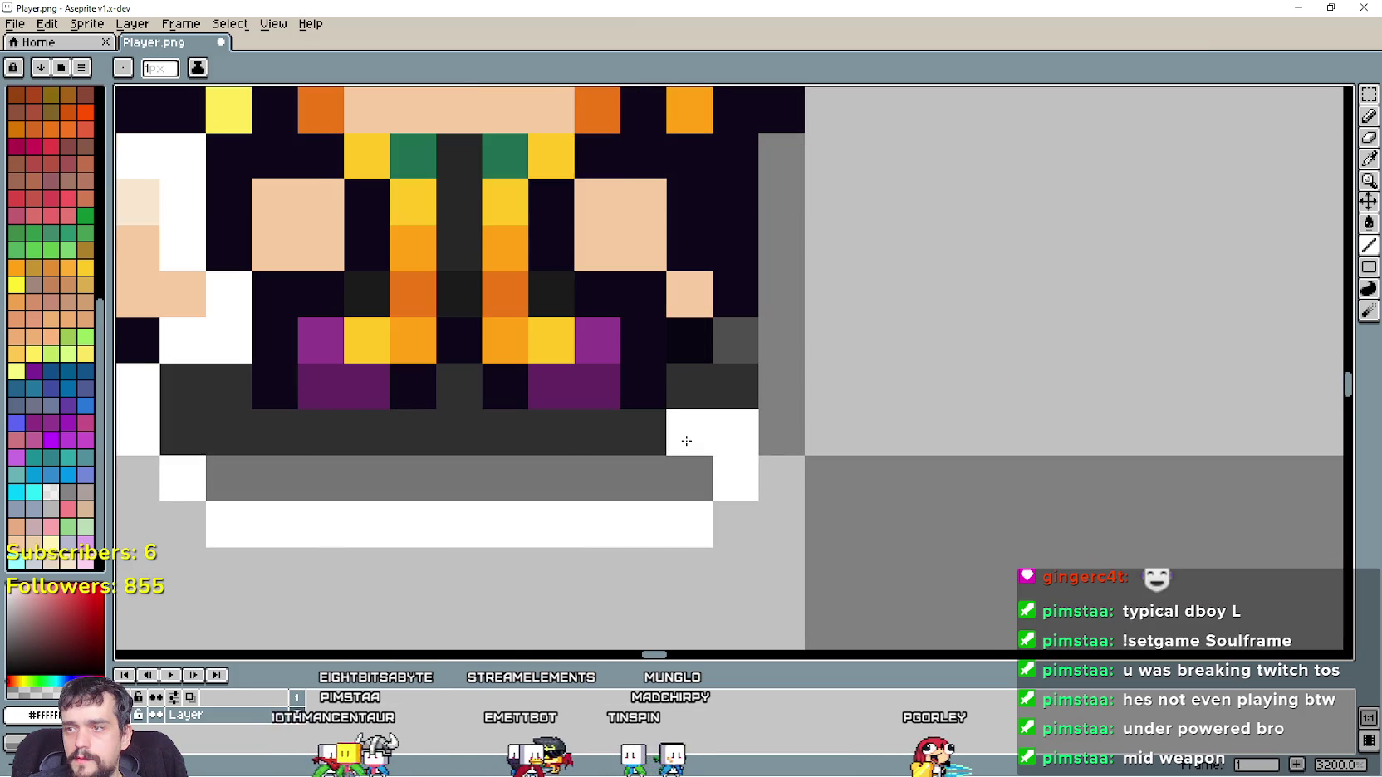
scroll(681, 459, "down", 6)
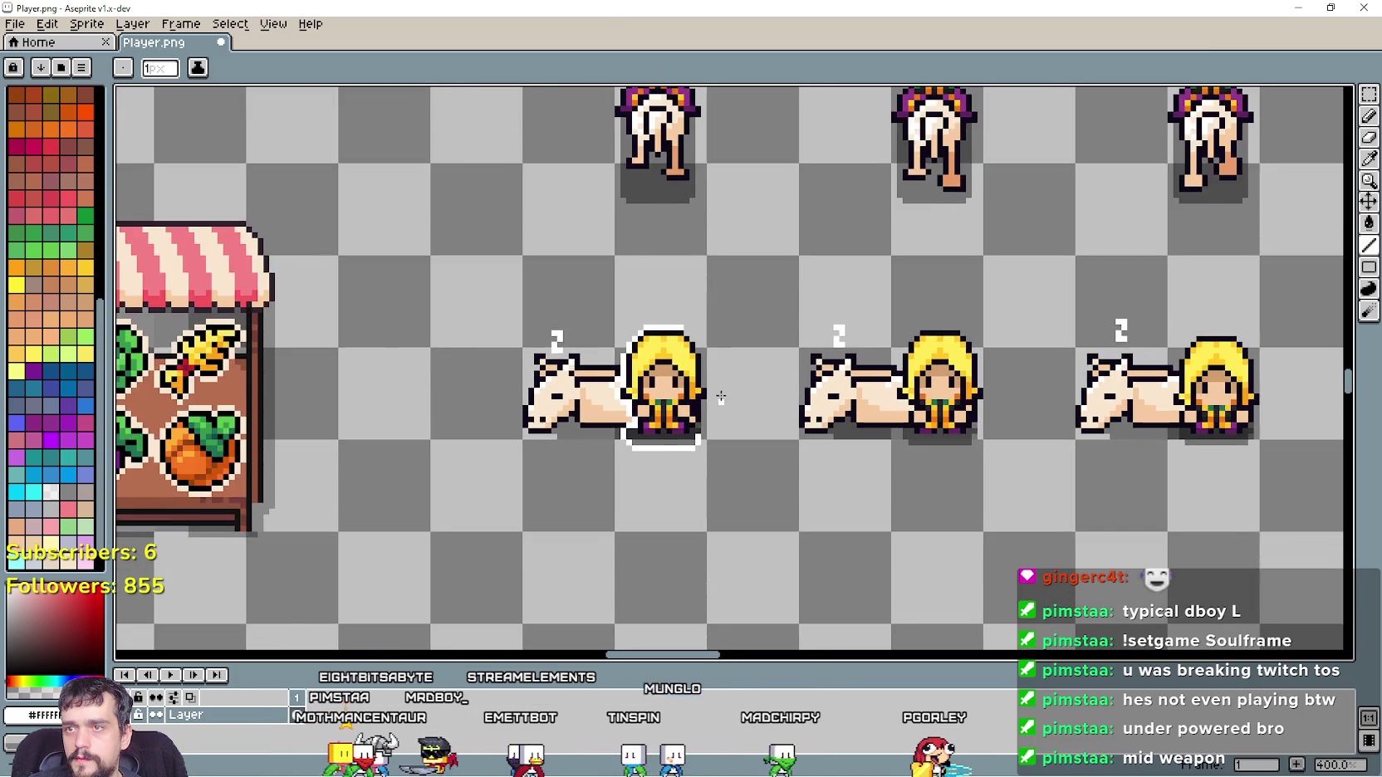
scroll(718, 279, "up", 6)
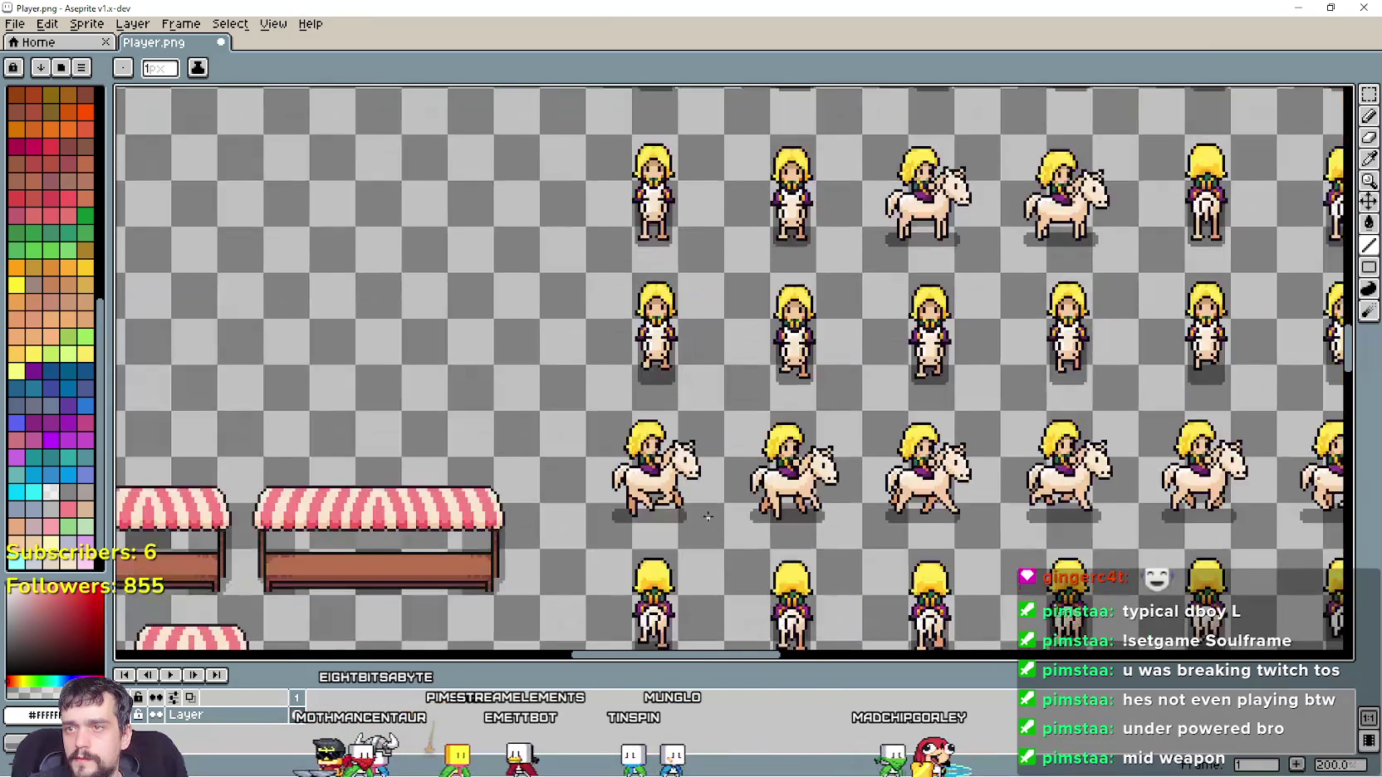
scroll(689, 286, "down", 1)
scroll(671, 290, "down", 2)
scroll(671, 290, "up", 3)
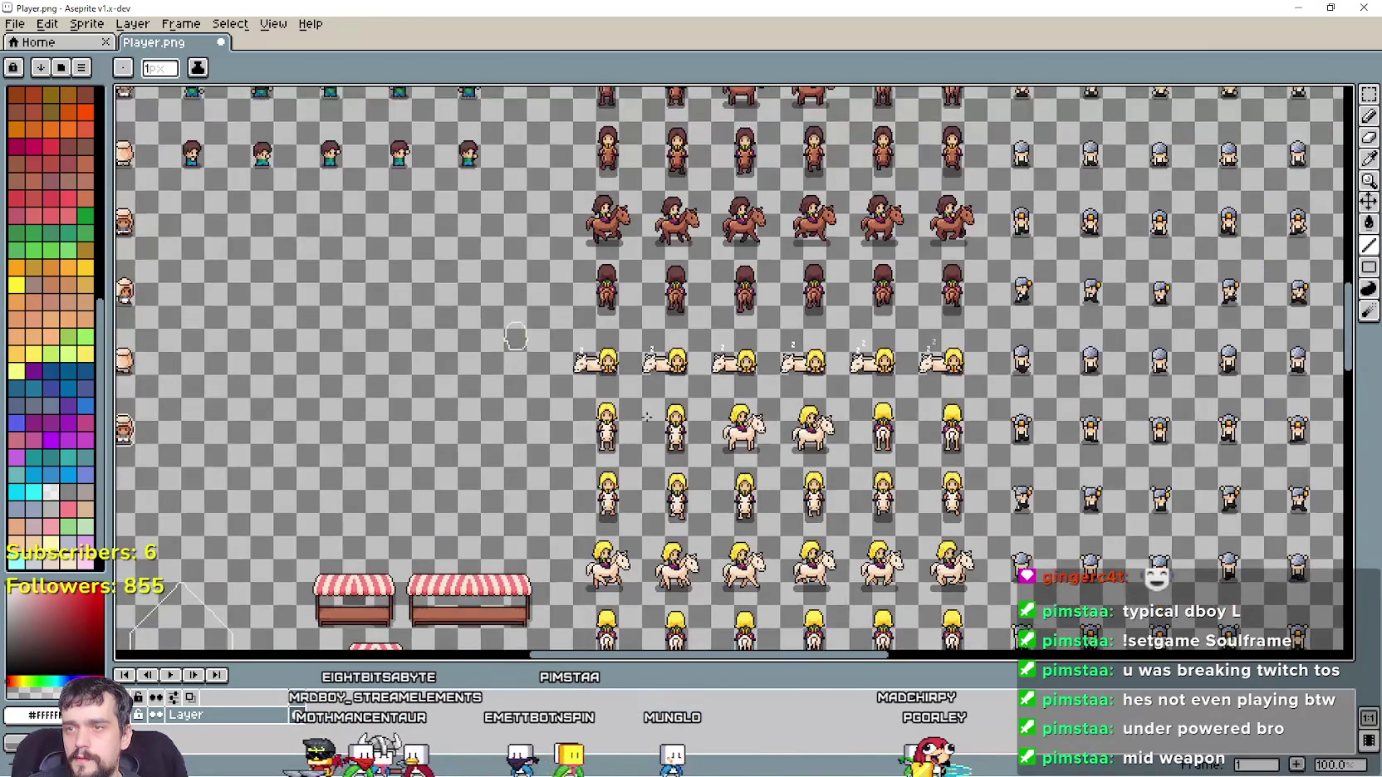
scroll(671, 290, "down", 2)
scroll(583, 396, "up", 5)
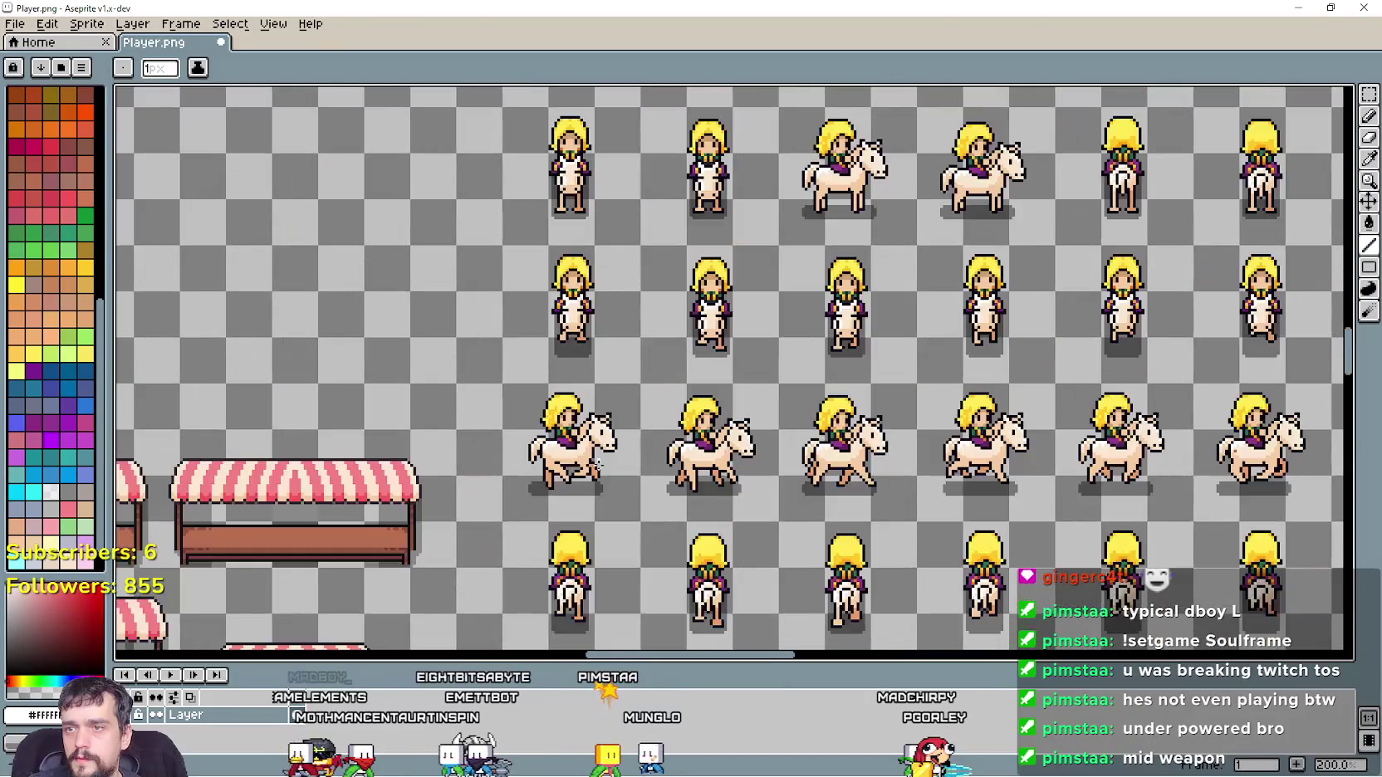
scroll(628, 546, "up", 2)
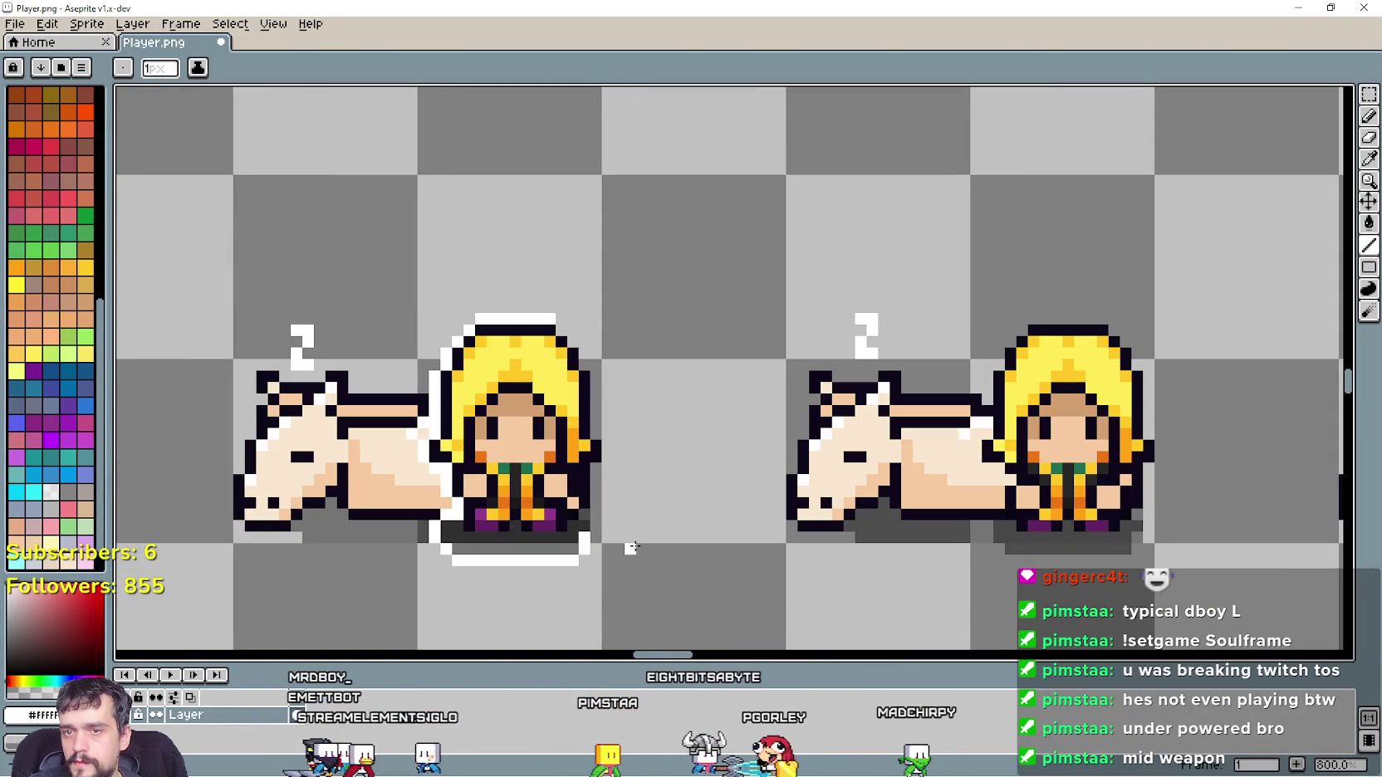
scroll(632, 548, "up", 1)
scroll(689, 553, "down", 1)
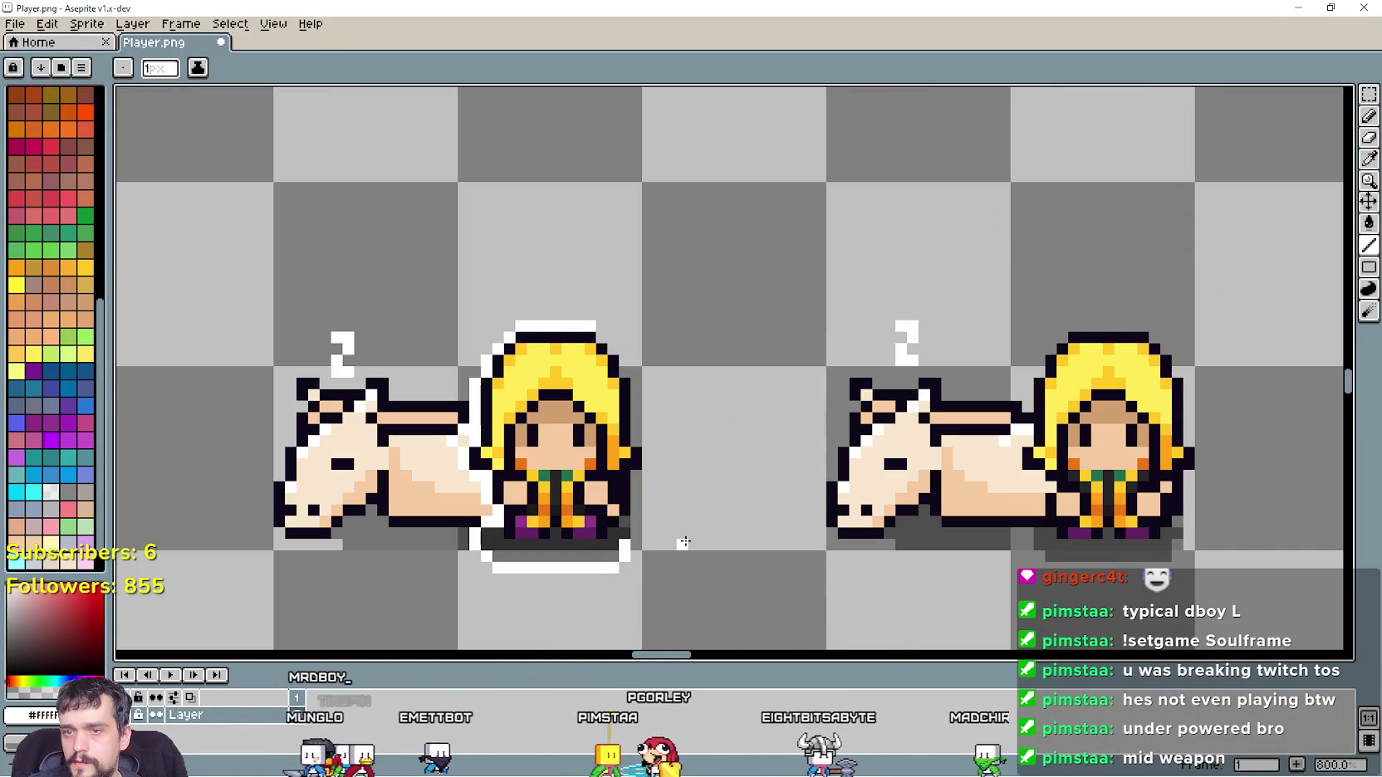
scroll(596, 567, "up", 1)
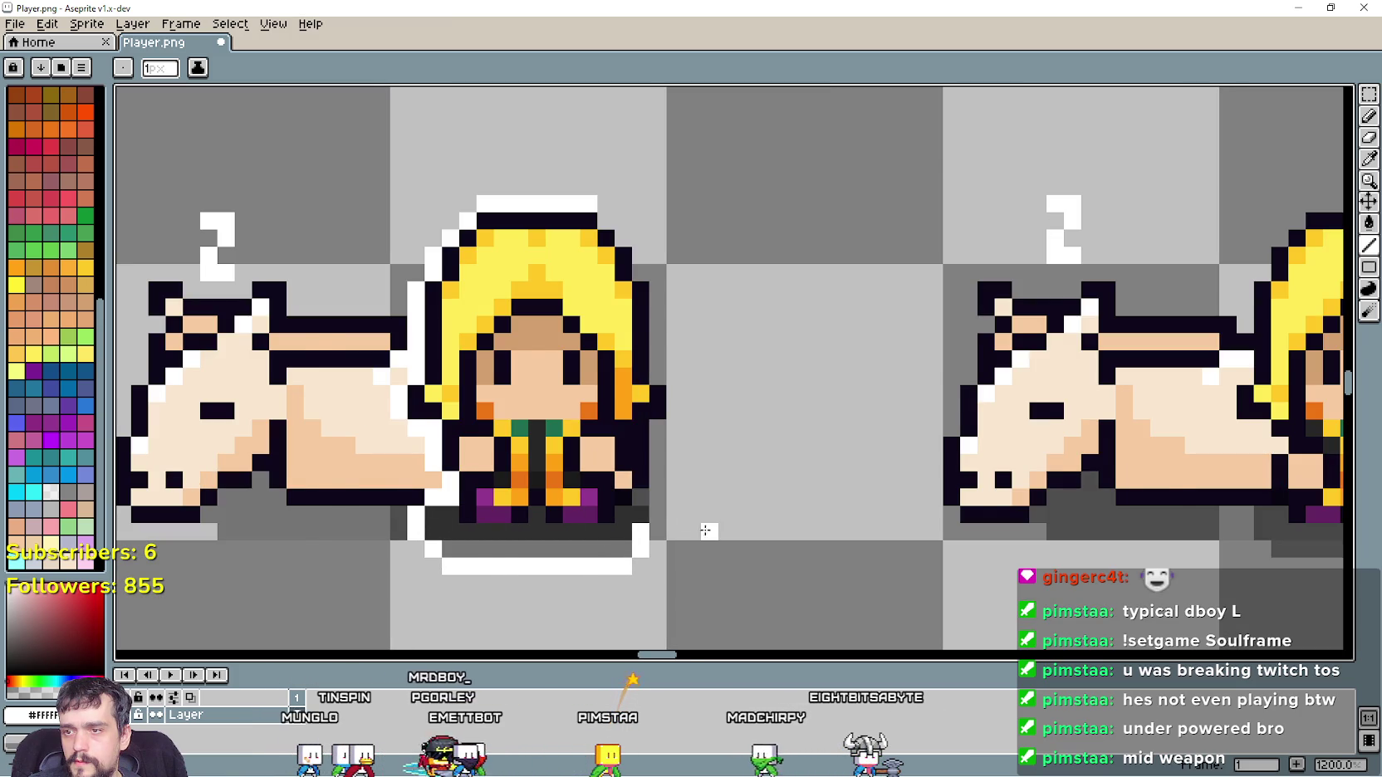
scroll(669, 515, "down", 5)
scroll(669, 514, "down", 2)
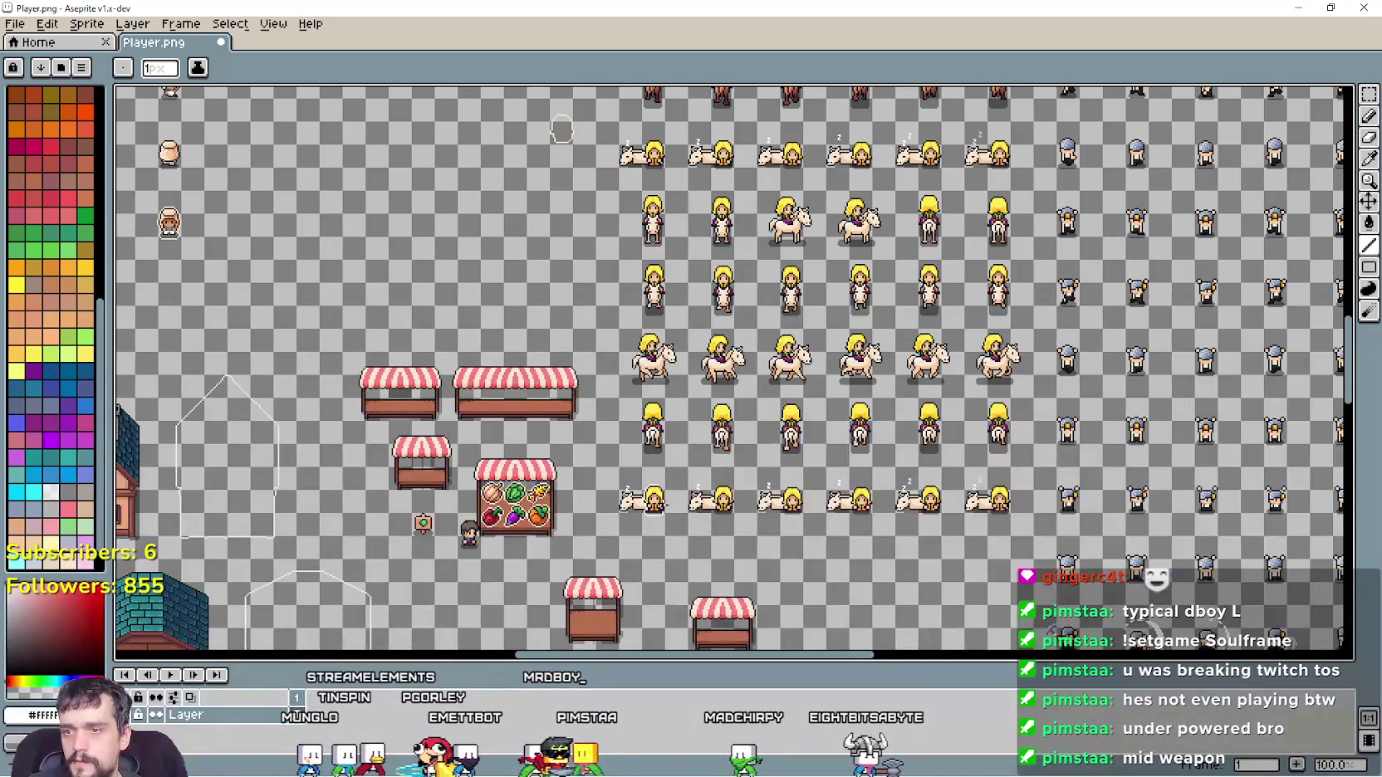
mouse_move(483, 264)
left_mouse_down()
mouse_move(855, 484)
mouse_move(785, 402)
mouse_move(384, 207)
left_mouse_up()
scroll(577, 400, "up", 1)
scroll(576, 401, "up", 1)
Undo the last white base outline stroke and switch back to the Pencil
key("ctrl+z")
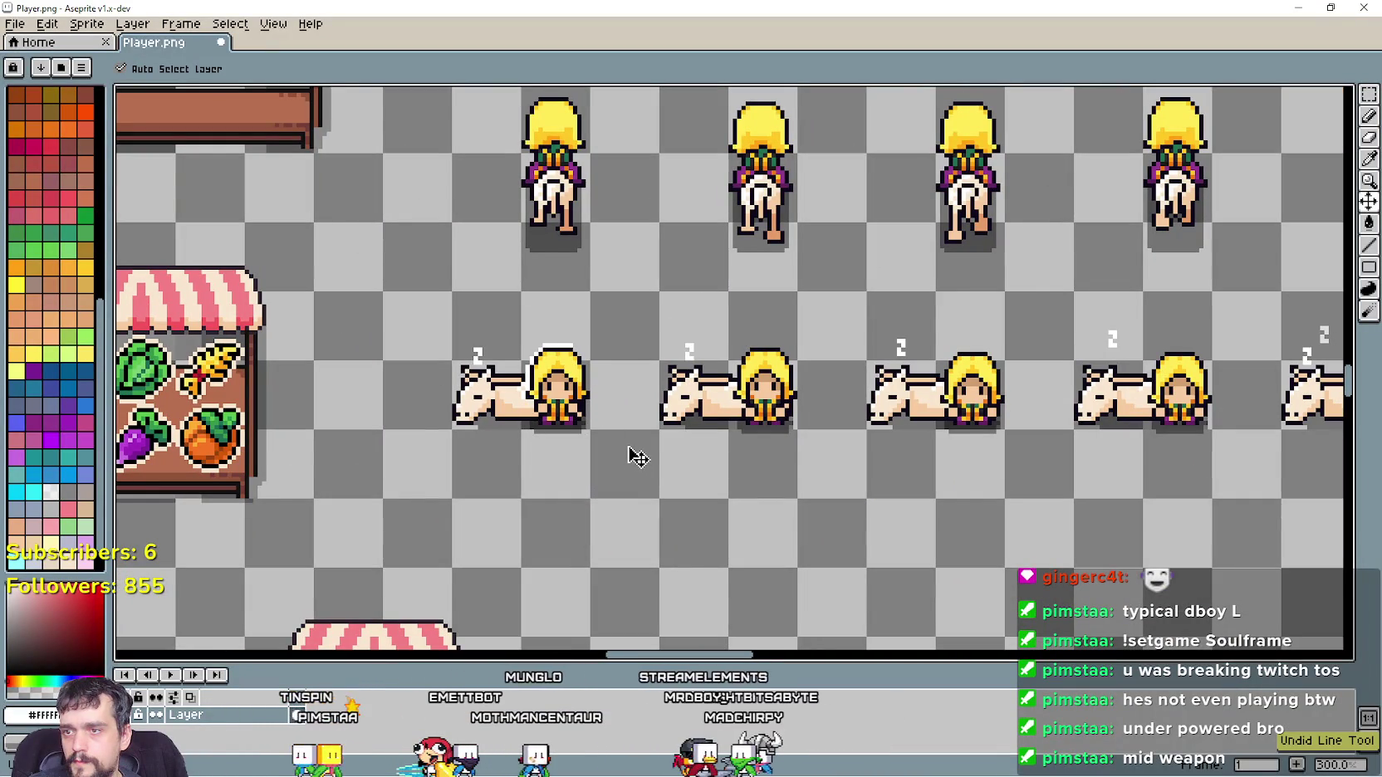
key("b")
scroll(556, 388, "up", 4)
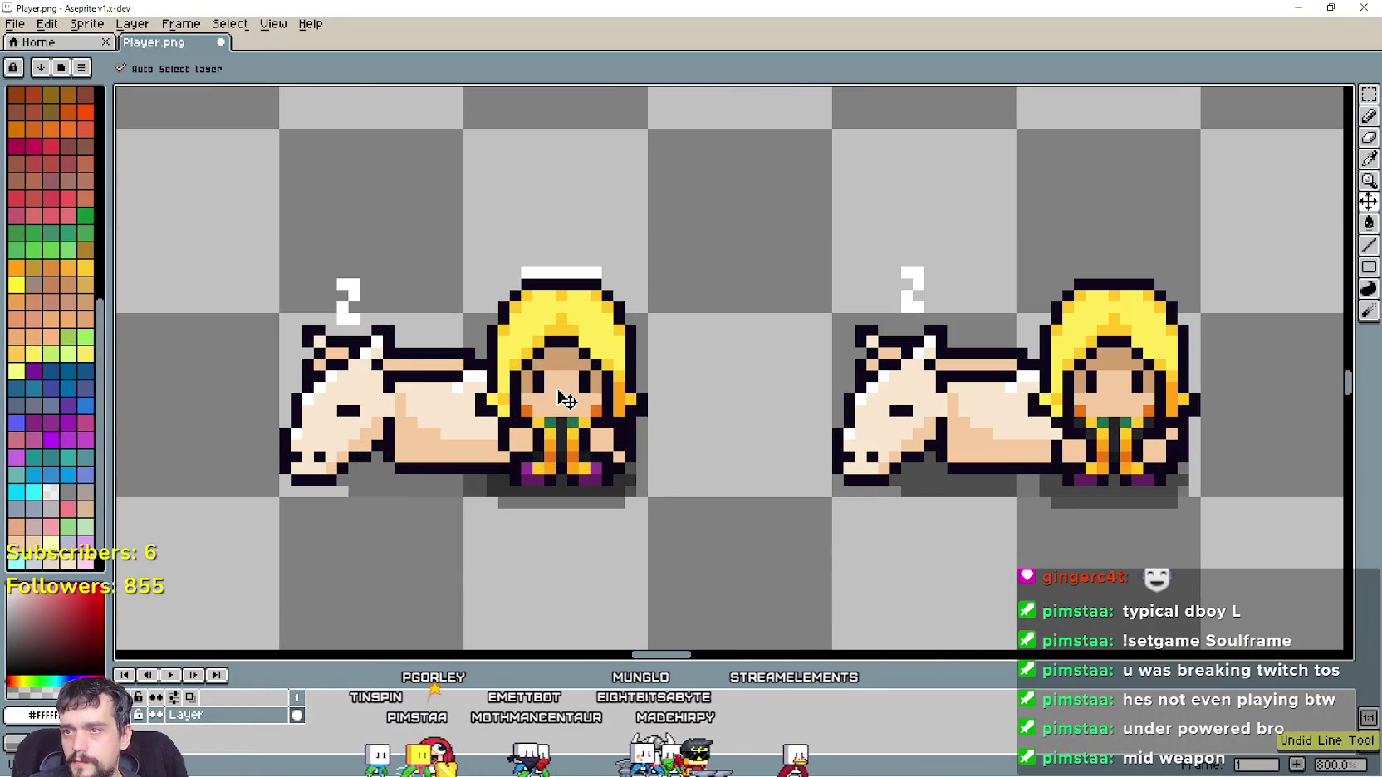
scroll(555, 388, "down", 5)
scroll(555, 388, "down", 2)
scroll(913, 332, "up", 1)
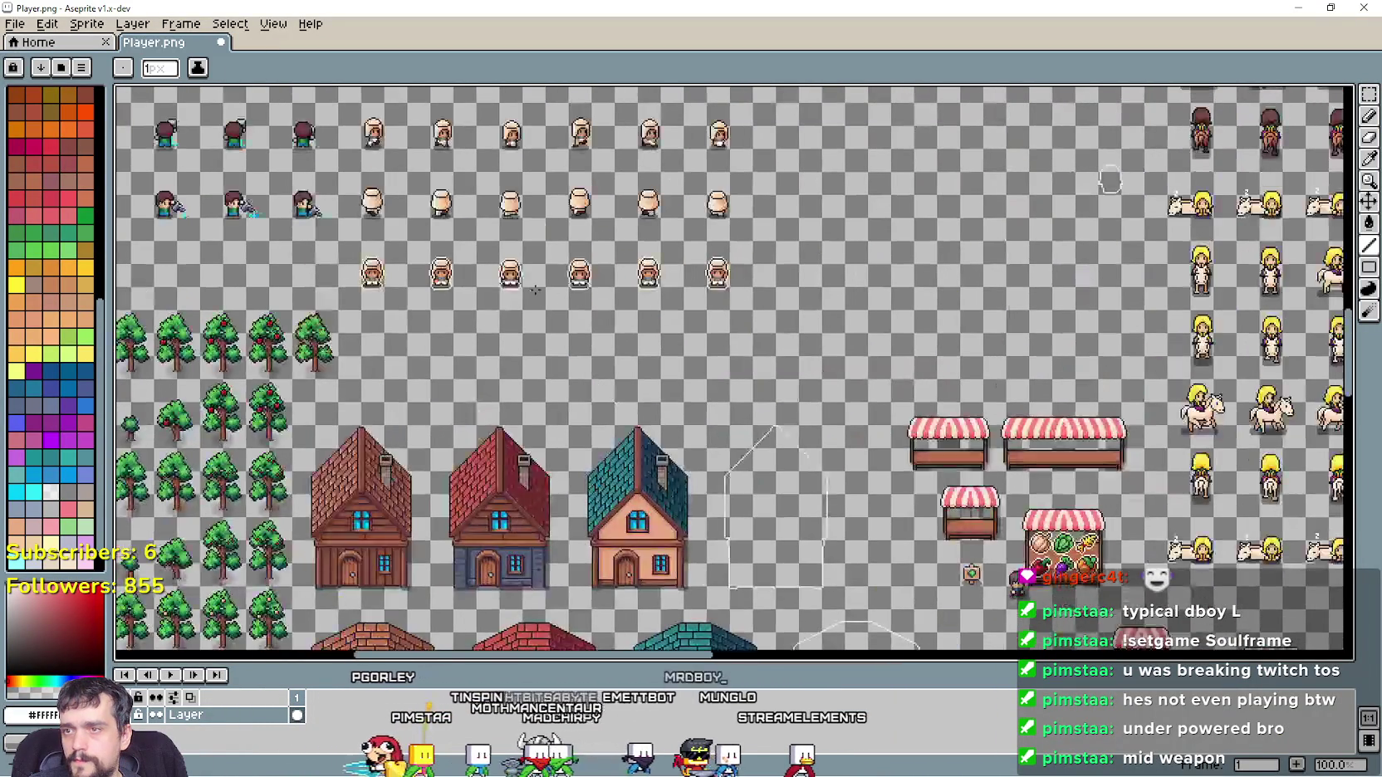
Select the hatted villager sprite row and move it 16 pixels left
scroll(1220, 201, "left", 2)
left_click(1368, 96)
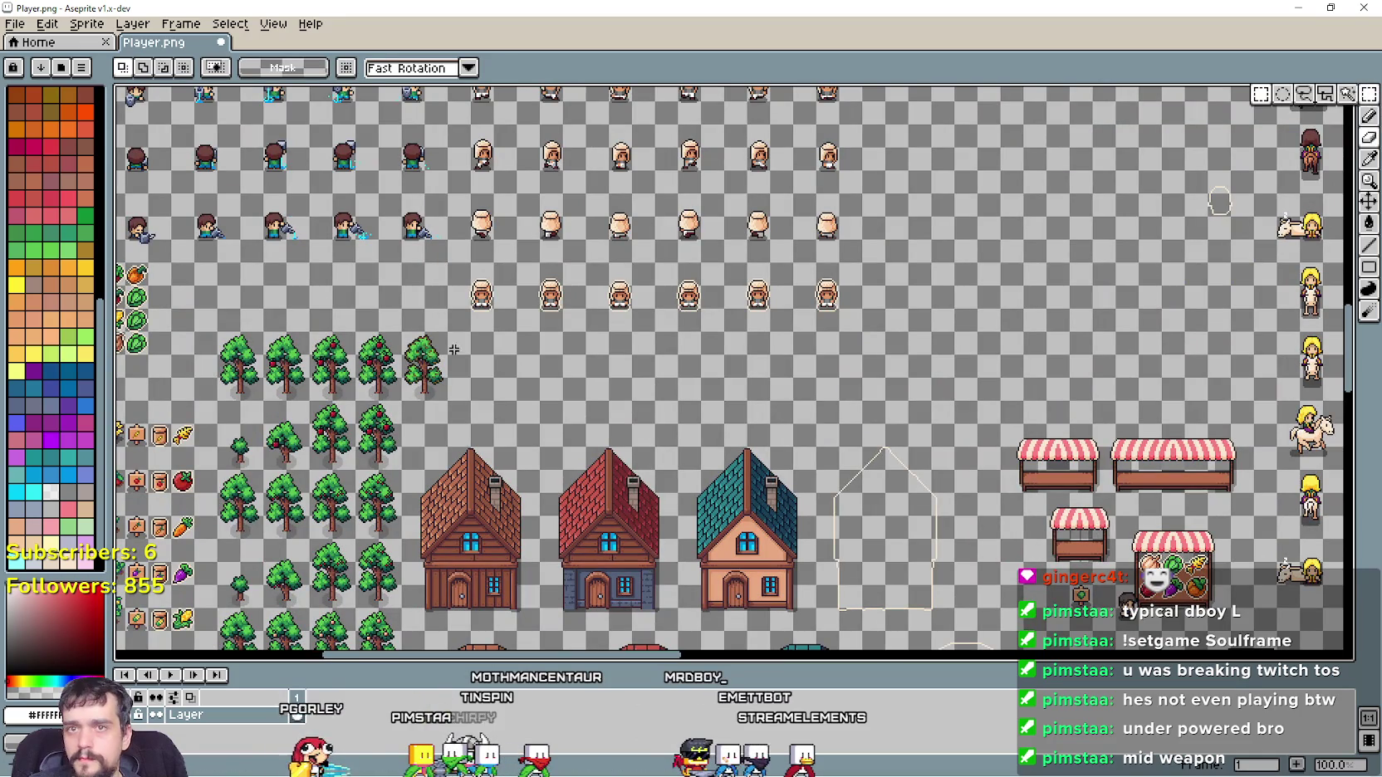
left_click_drag(452, 327, 569, 295)
mouse_move(853, 278)
left_mouse_down()
mouse_move(803, 315)
mouse_move(657, 370)
left_mouse_up()
mouse_move(578, 399)
left_mouse_down()
mouse_move(985, 289)
mouse_move(1015, 257)
mouse_move(1009, 449)
mouse_move(574, 457)
left_mouse_up()
scroll(421, 446, "up", 2)
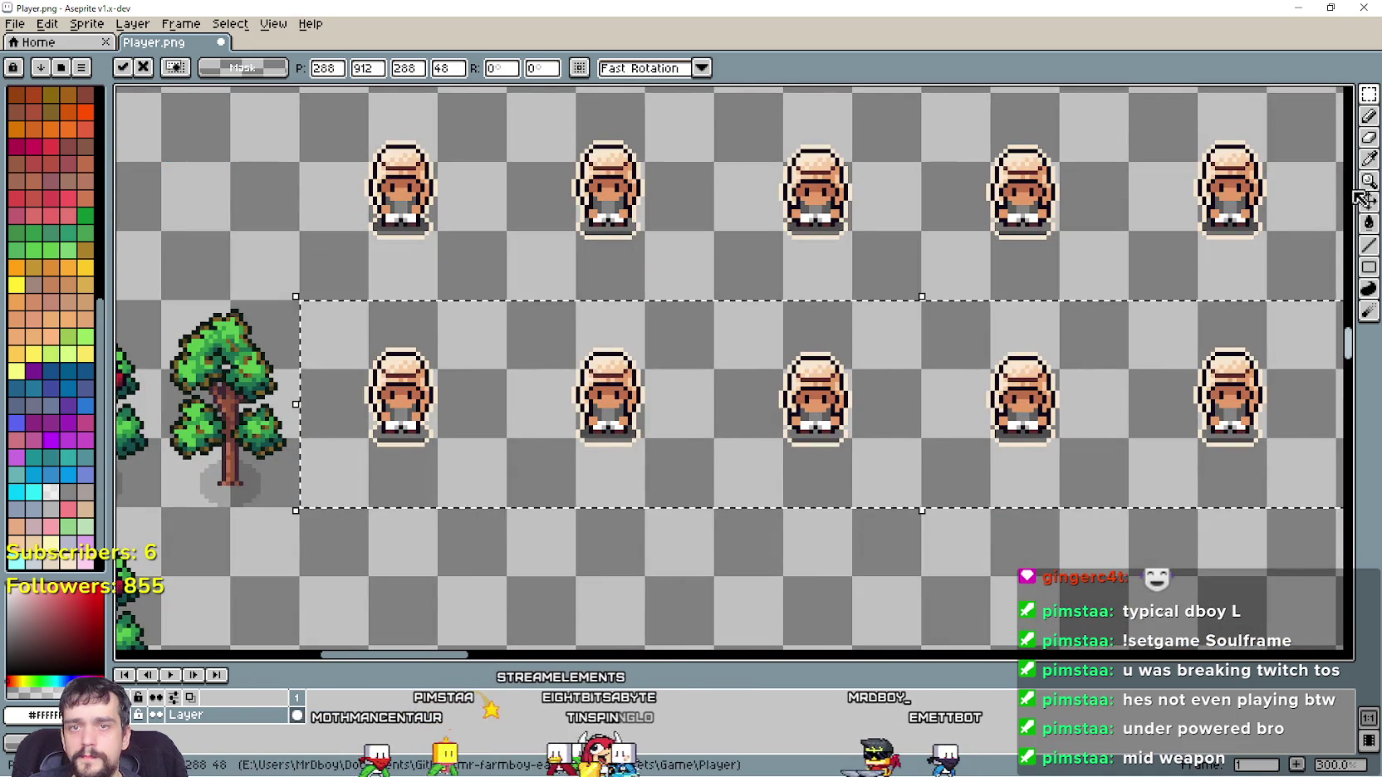
left_click(1368, 224)
scroll(413, 378, "up", 2)
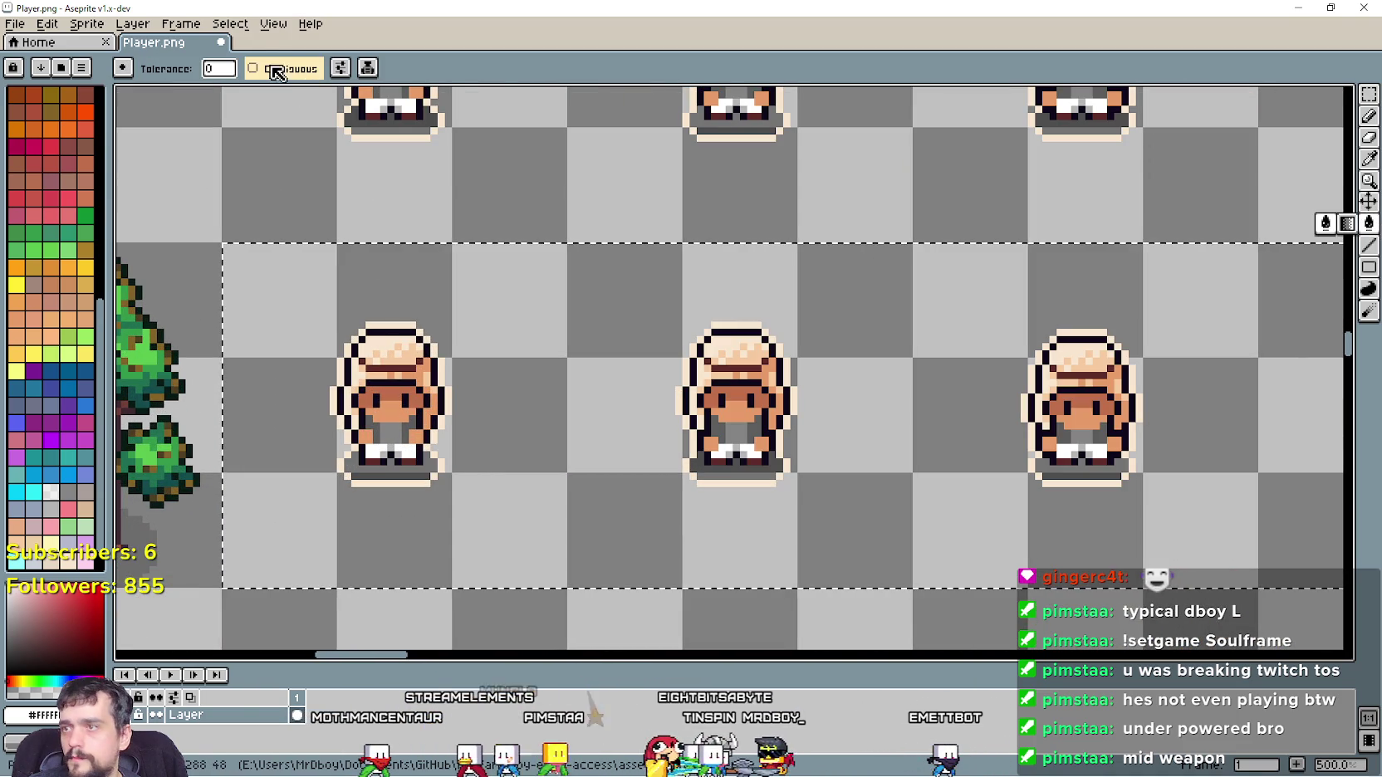
Flood-fill the villager row's hats, bodies and dark band, then deselect the marquee
scroll(378, 378, "down", 2)
scroll(376, 342, "up", 2)
left_click(375, 342)
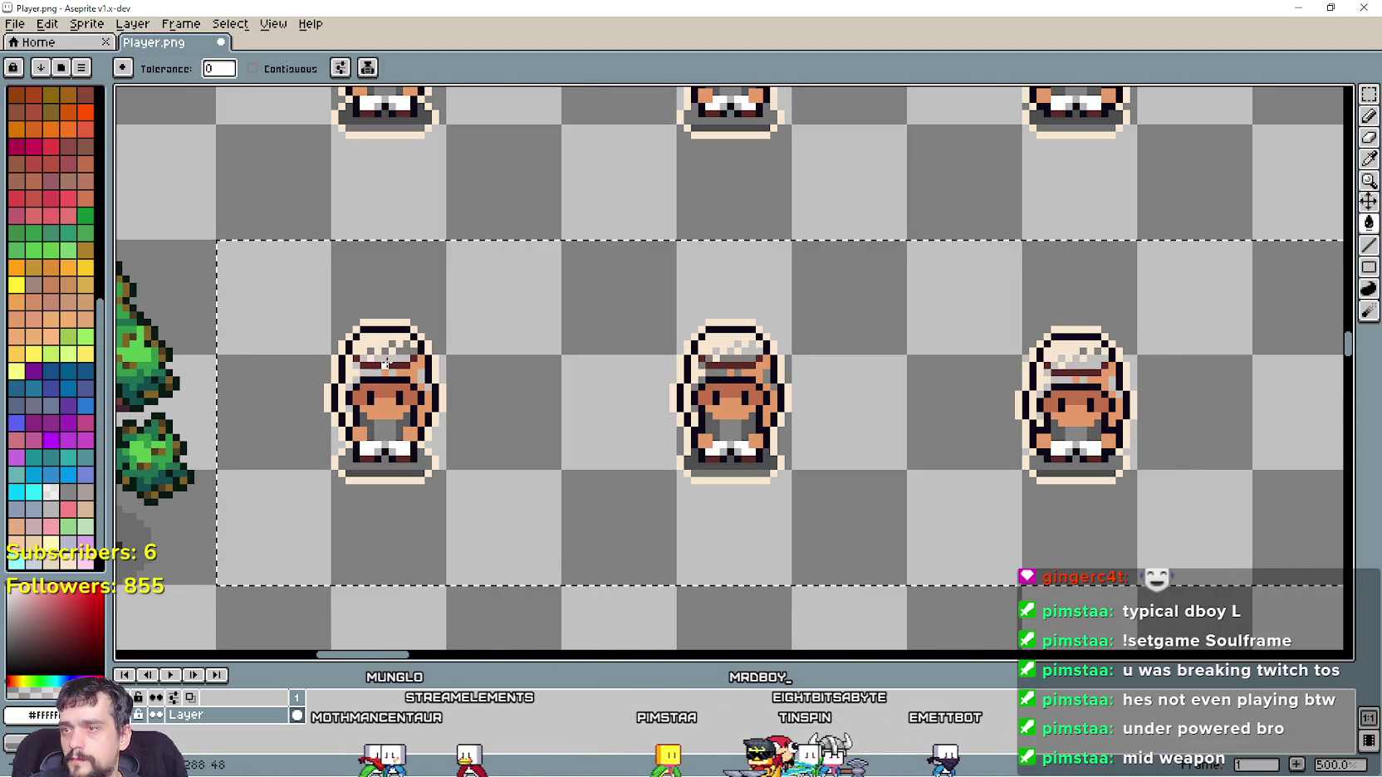
left_click(376, 342)
scroll(382, 358, "up", 2)
left_click(407, 384)
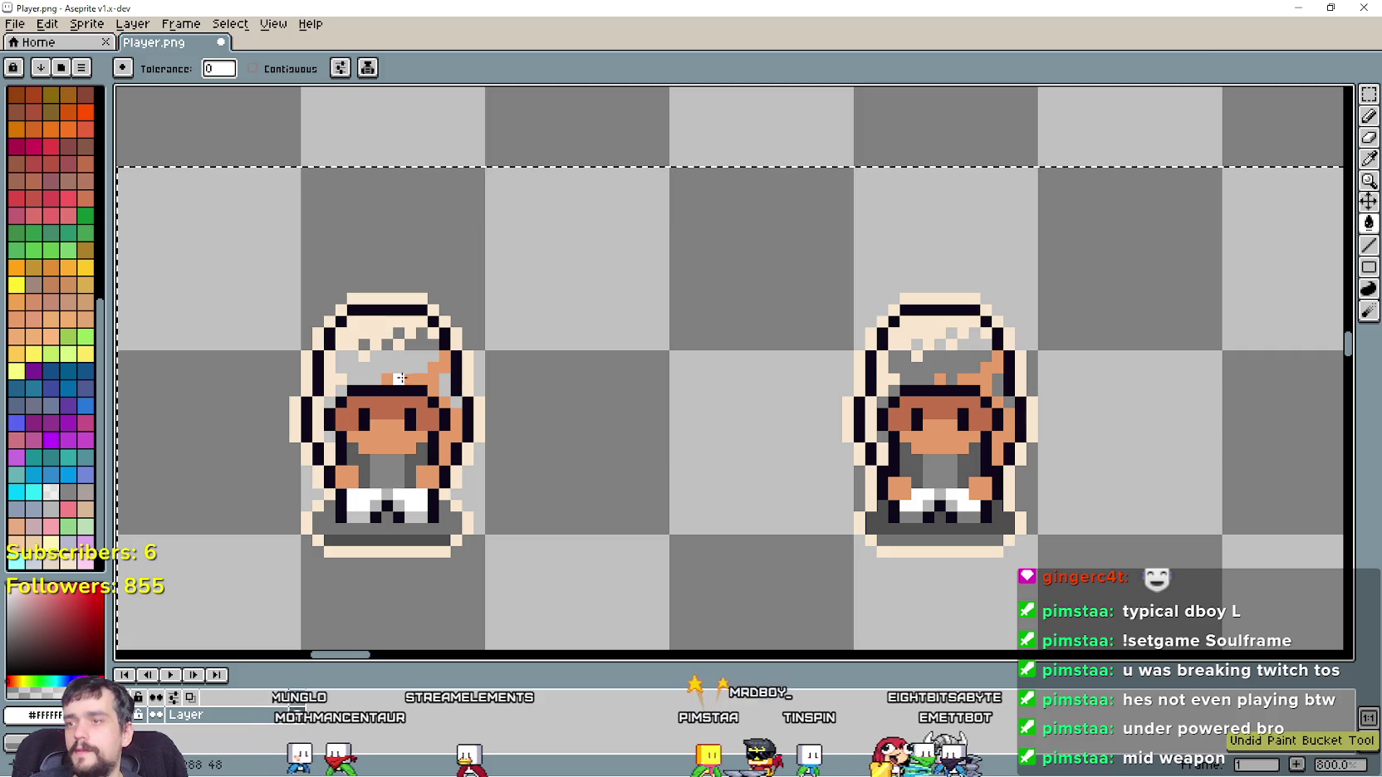
left_click(407, 411)
left_click(410, 419)
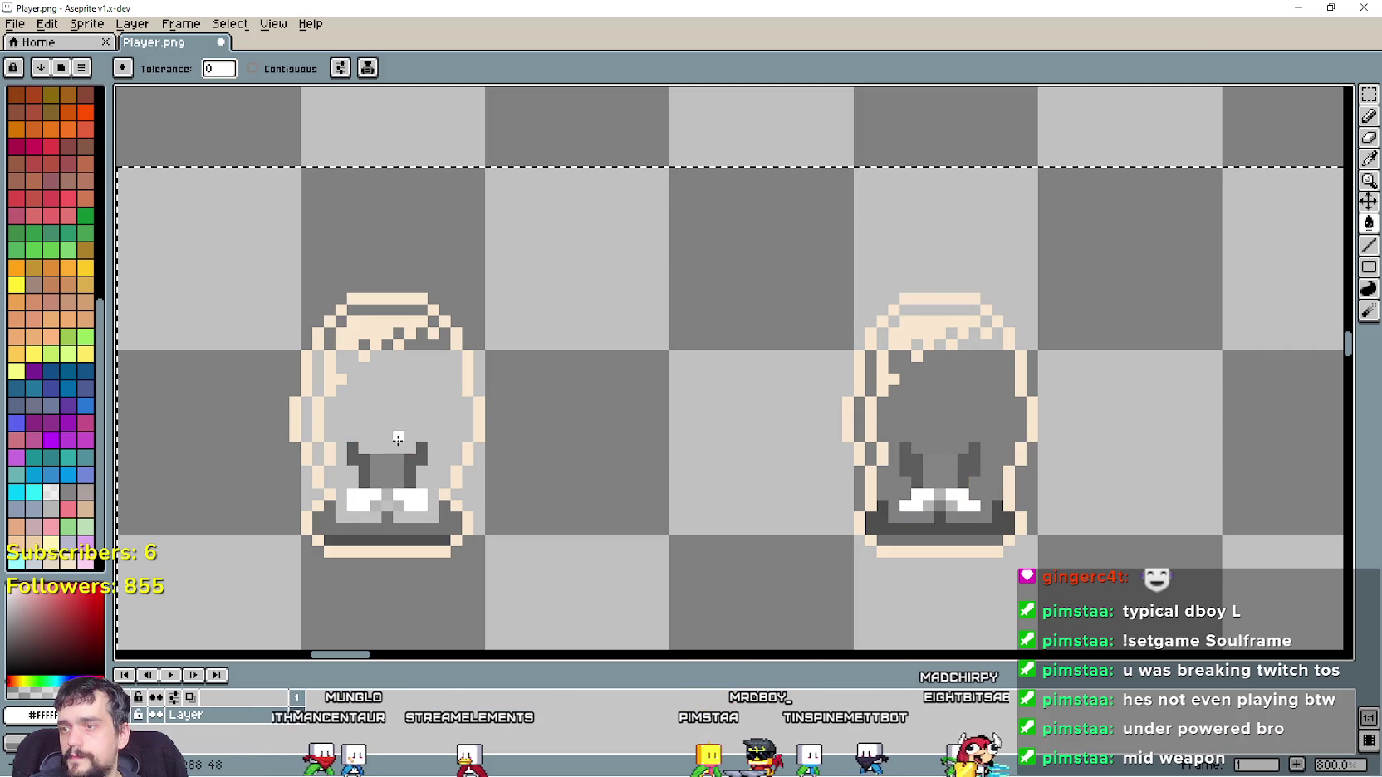
left_click(388, 514)
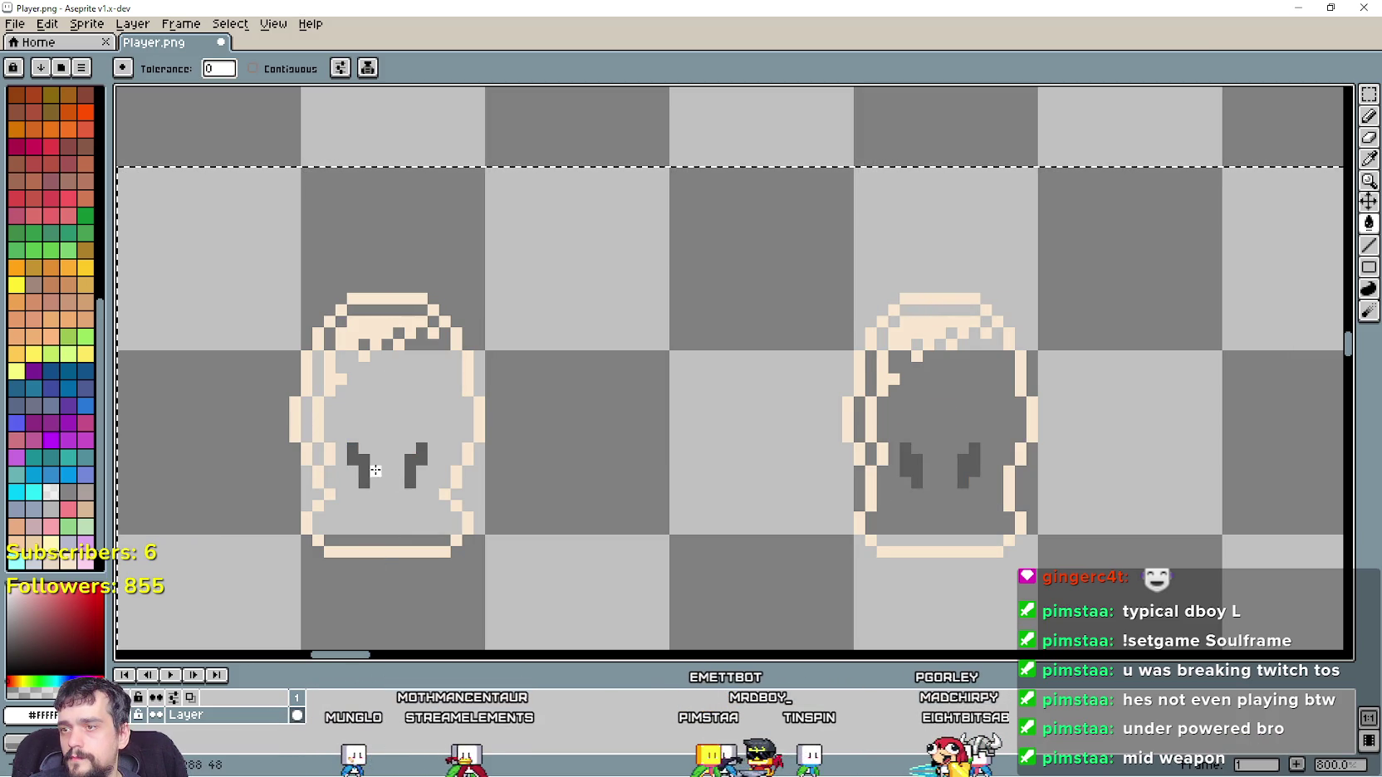
scroll(378, 548, "down", 2)
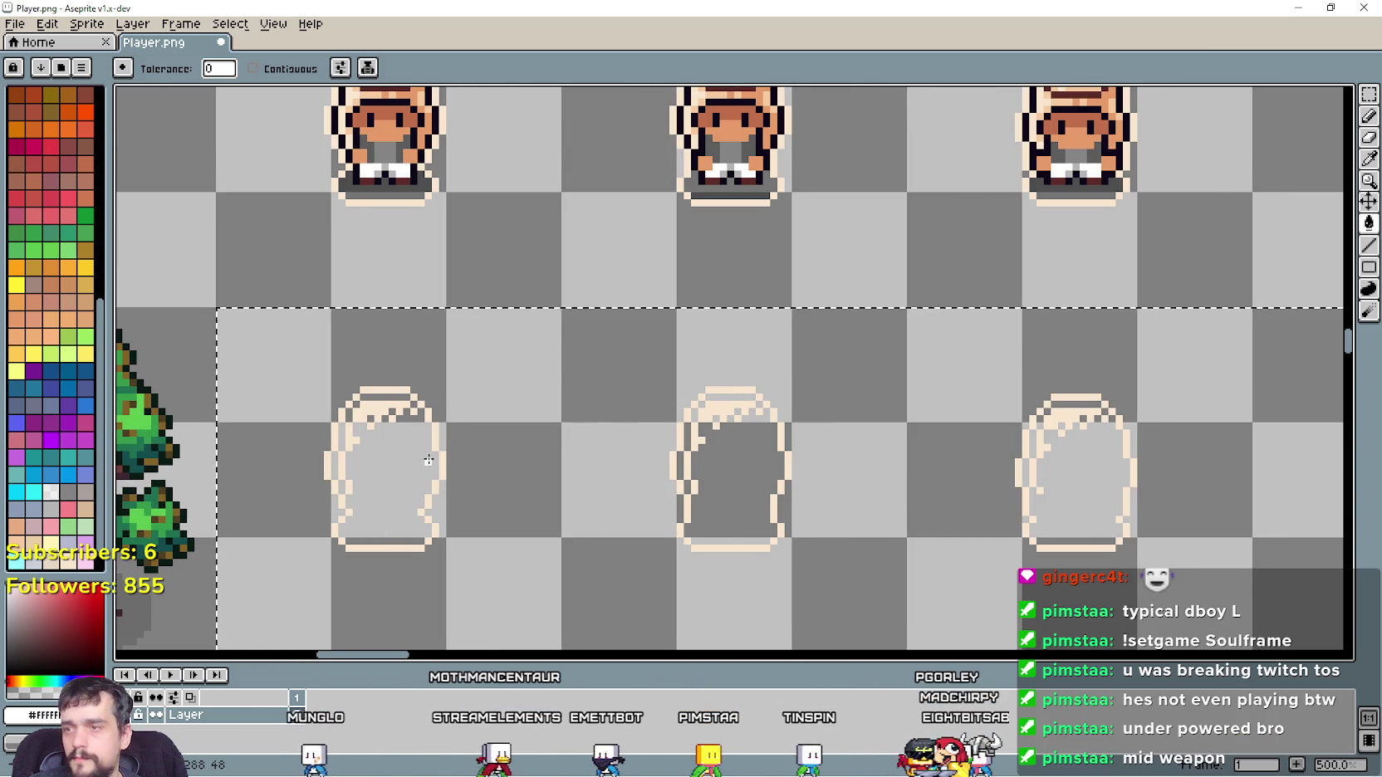
key("ctrl+d")
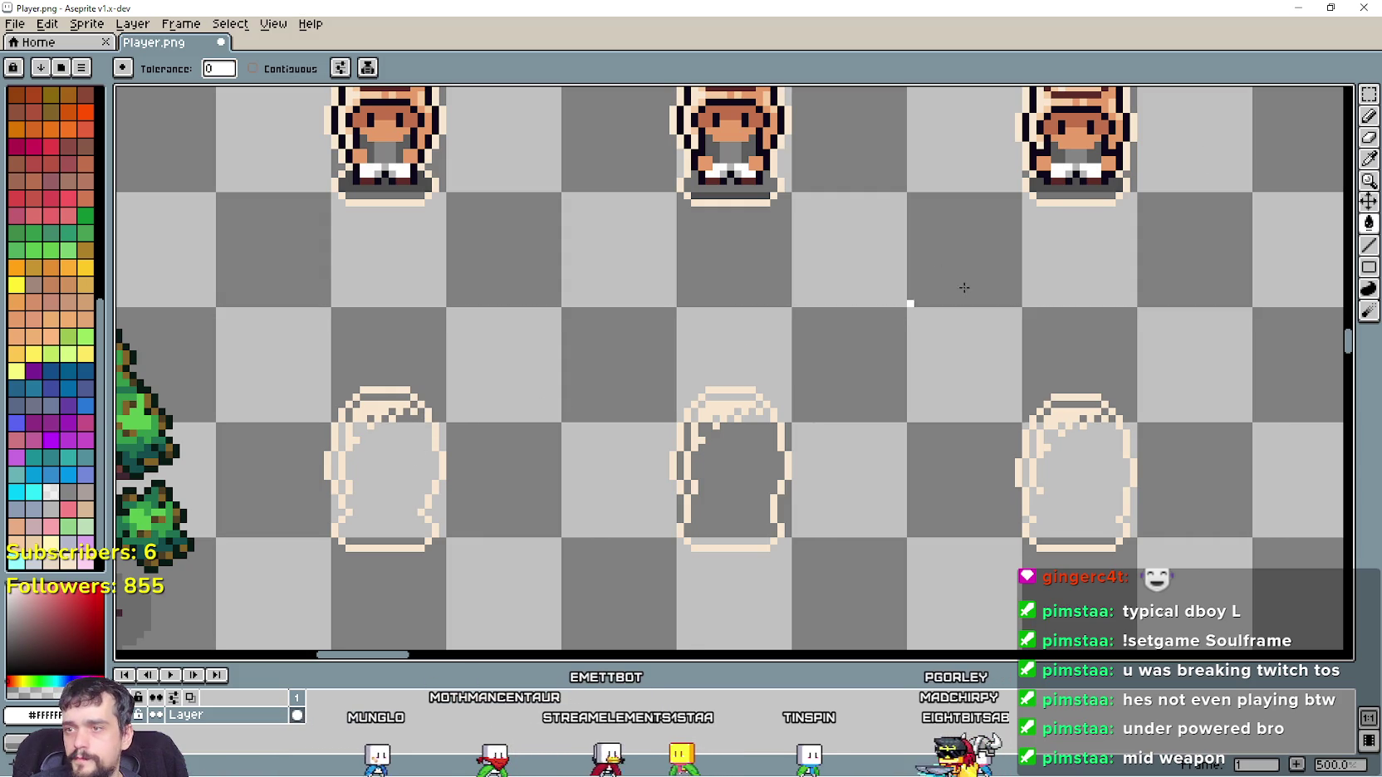
Enable Contiguous fill and erase the stray cream pixels inside the left outline shell
left_click(263, 68)
scroll(333, 410, "up", 4)
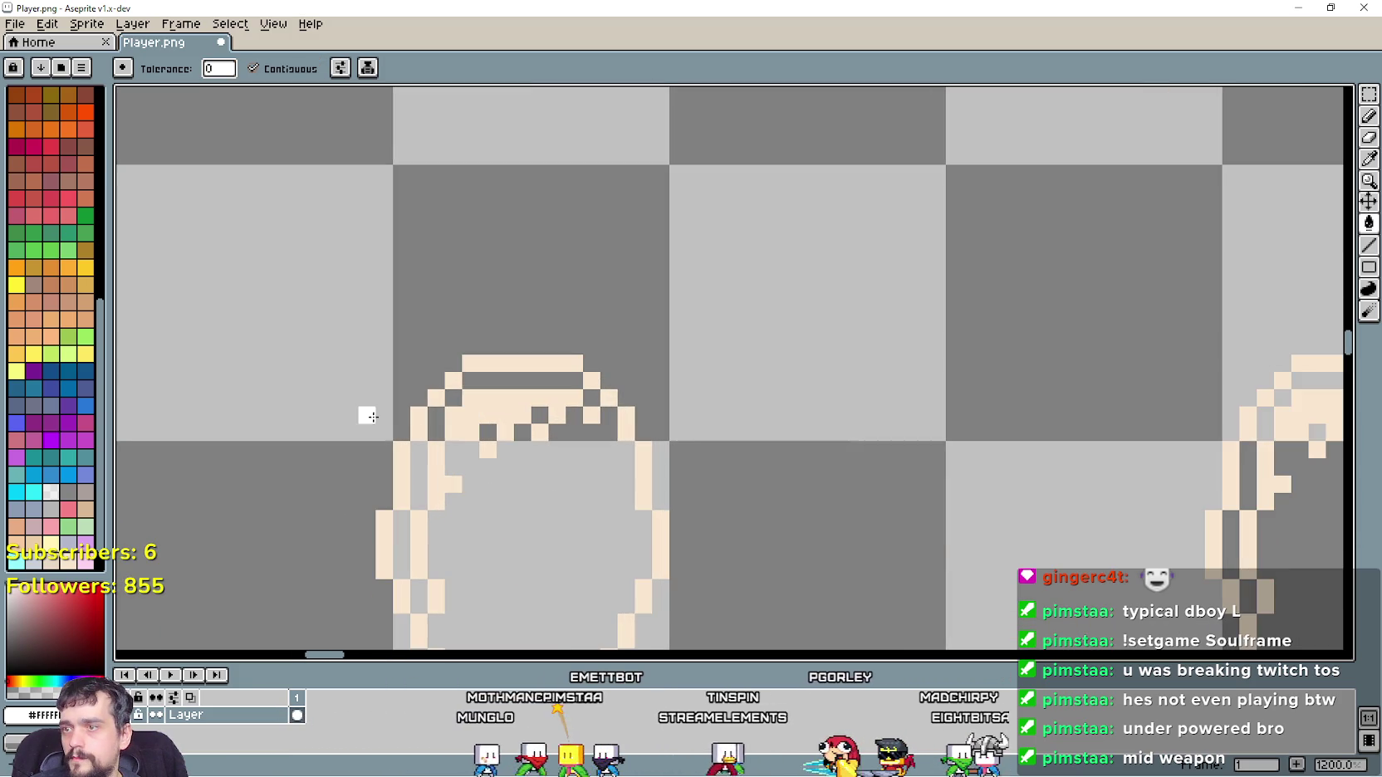
left_click(479, 401)
left_click(540, 432)
left_click(591, 415)
left_click(439, 479)
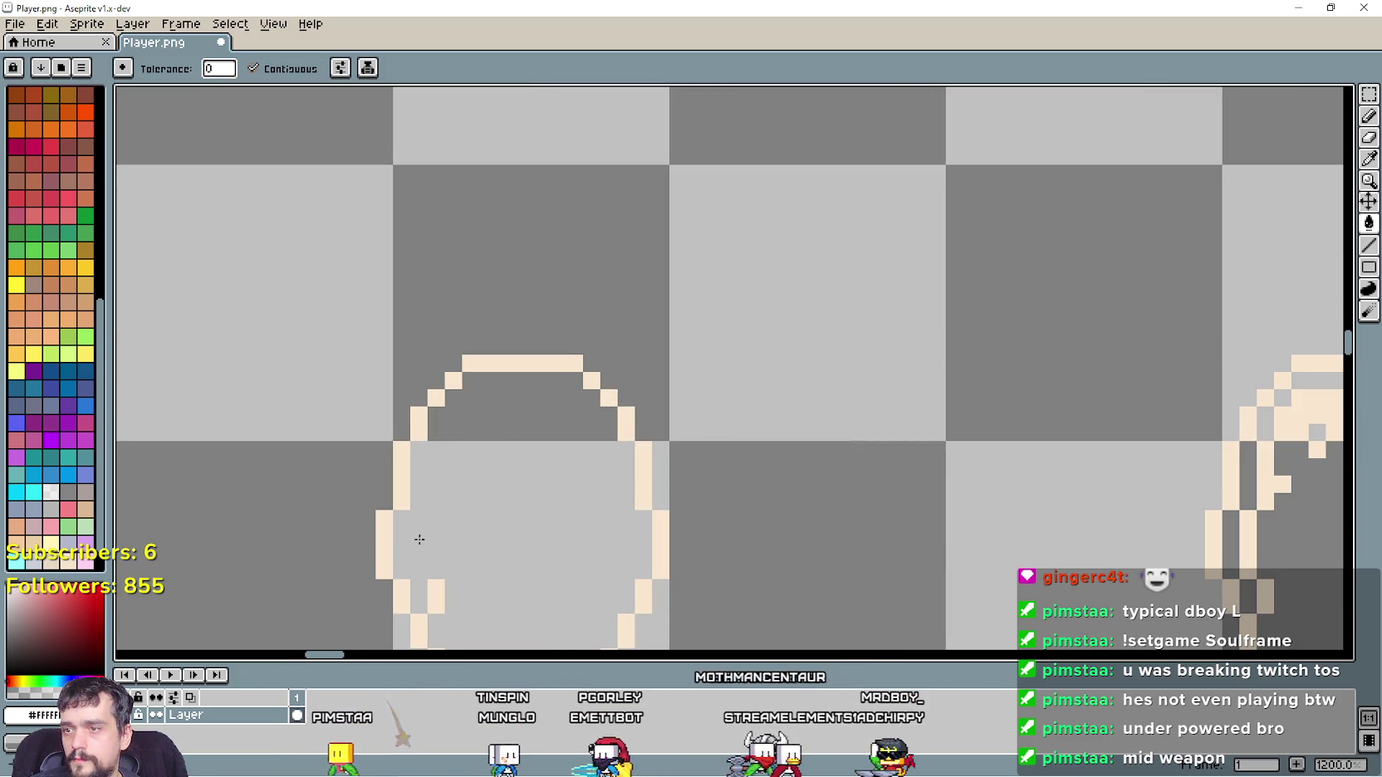
scroll(410, 531, "down", 2)
scroll(419, 419, "down", 2)
scroll(346, 314, "up", 2)
left_click(325, 342)
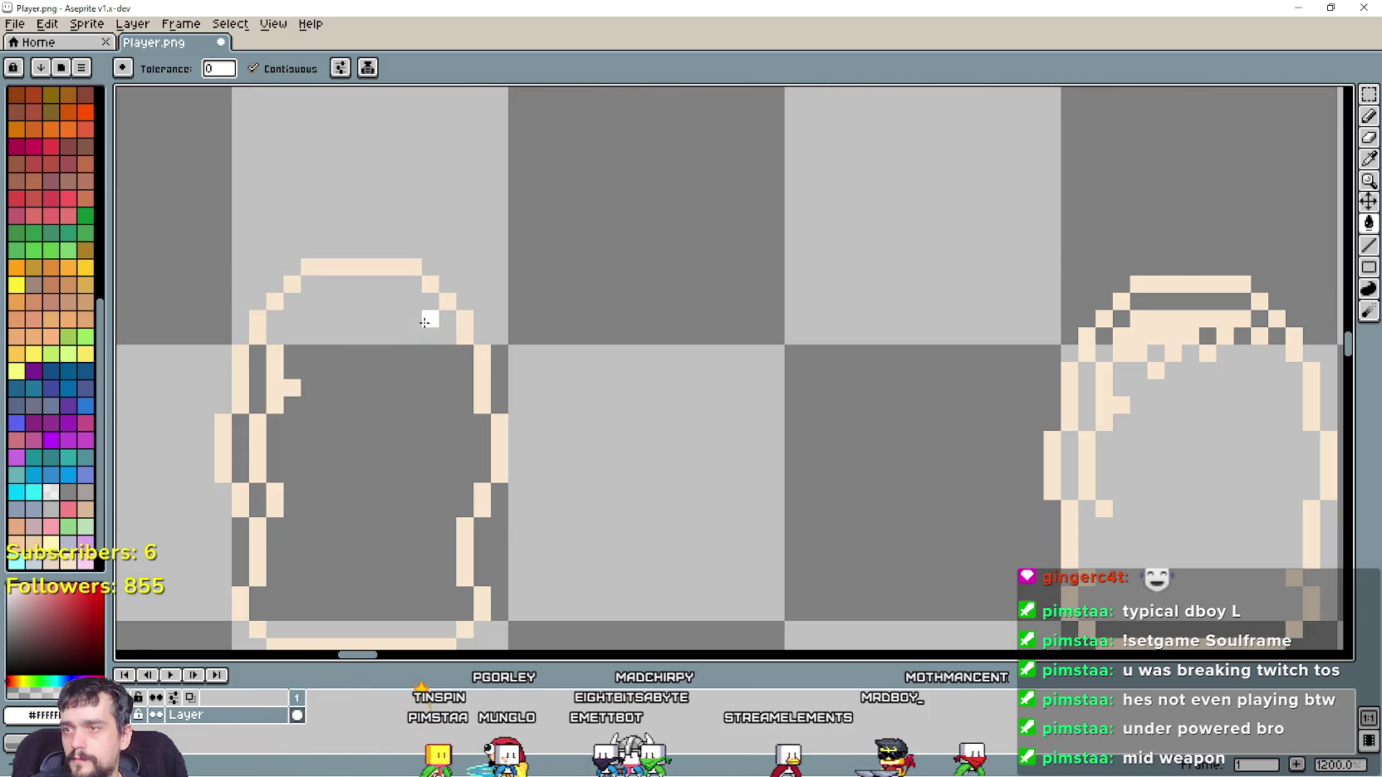
Erase the remaining cream pixels in the neighbouring outlines, including the right column and top arc
scroll(267, 532, "down", 4)
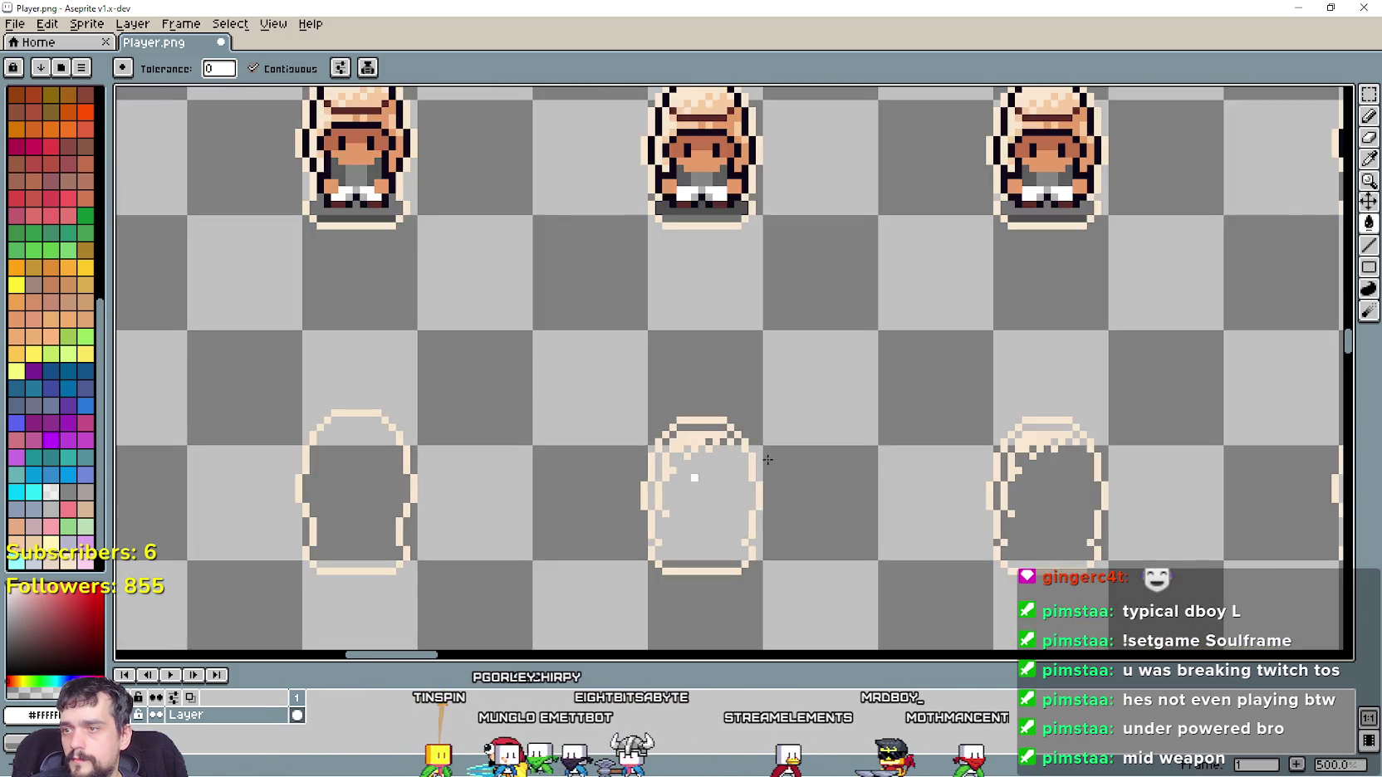
scroll(294, 434, "up", 2)
left_click_drag(337, 440, 475, 367)
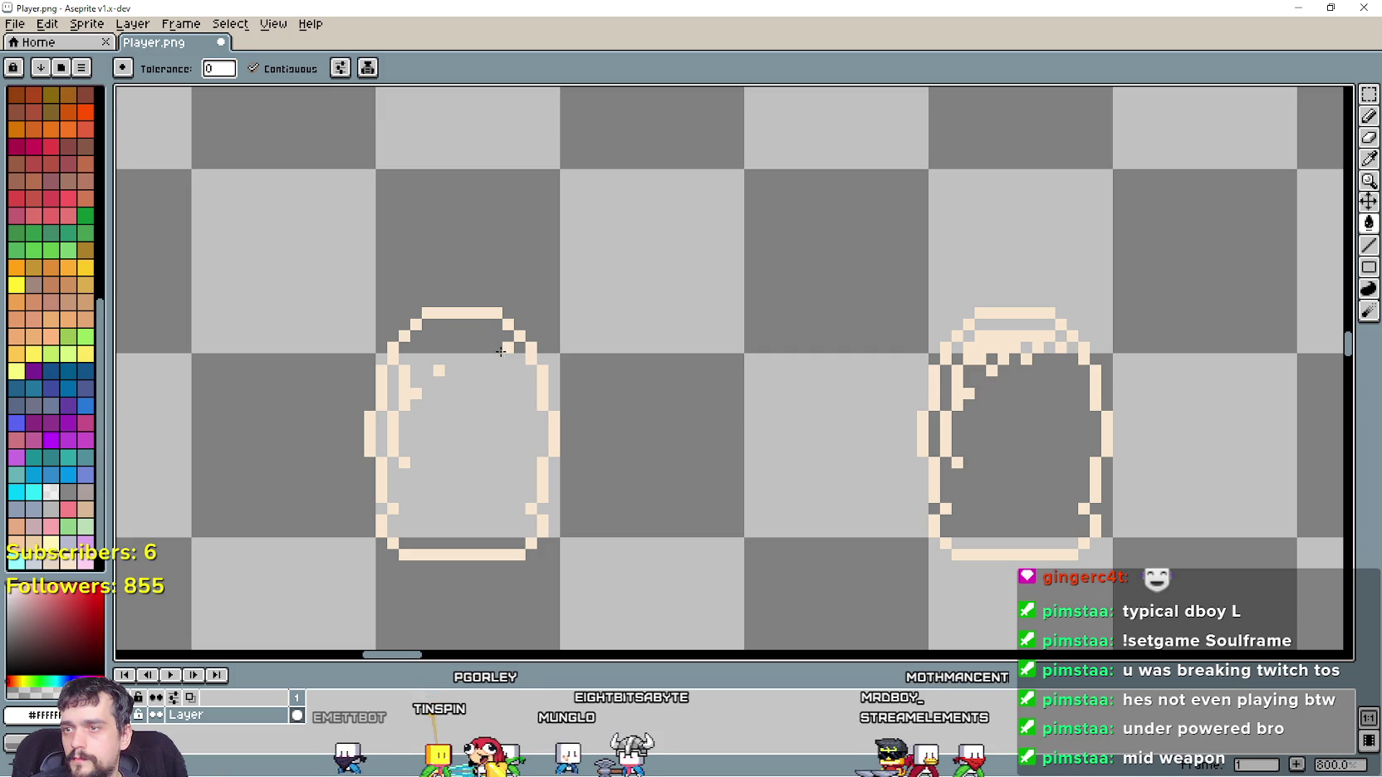
left_click(438, 370)
left_click(415, 389)
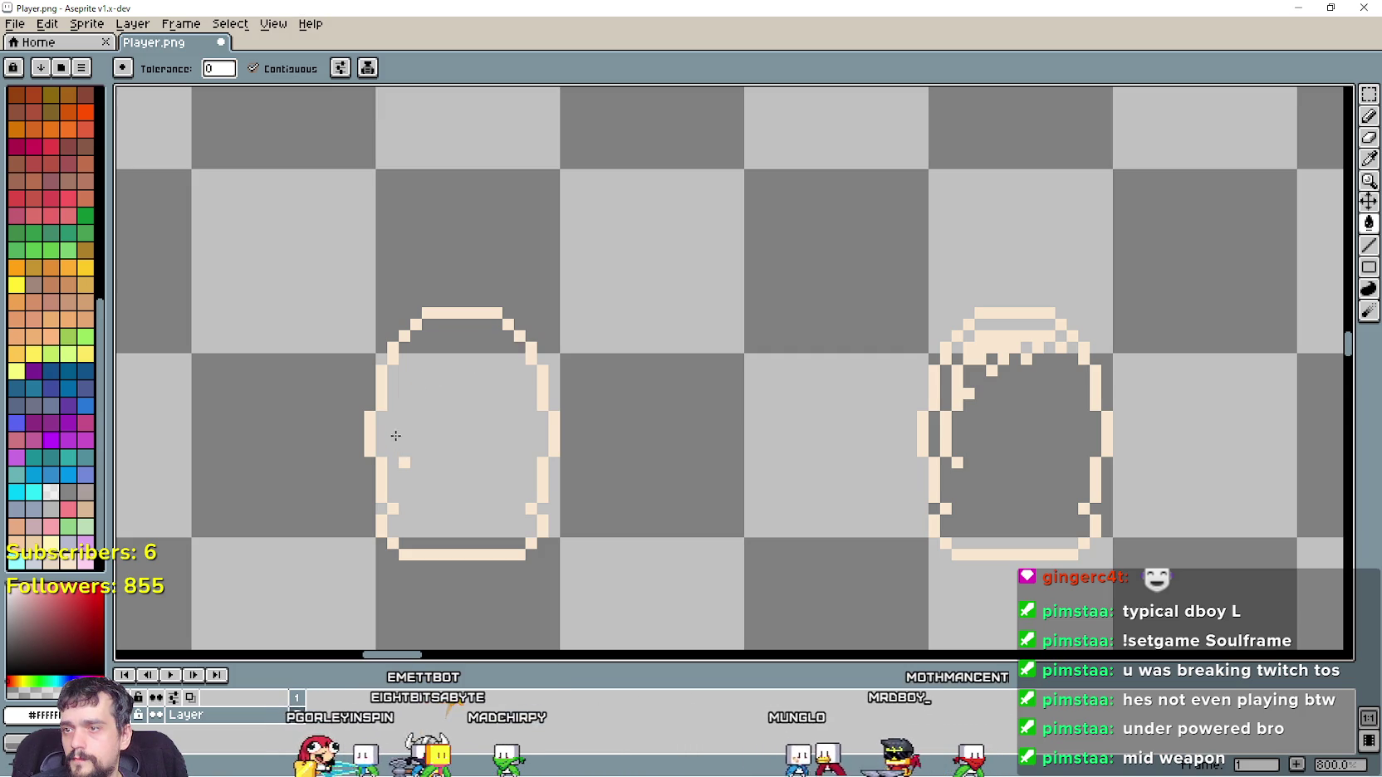
scroll(531, 451, "right", 3)
scroll(623, 485, "up", 1)
left_click(643, 295)
left_click(703, 210)
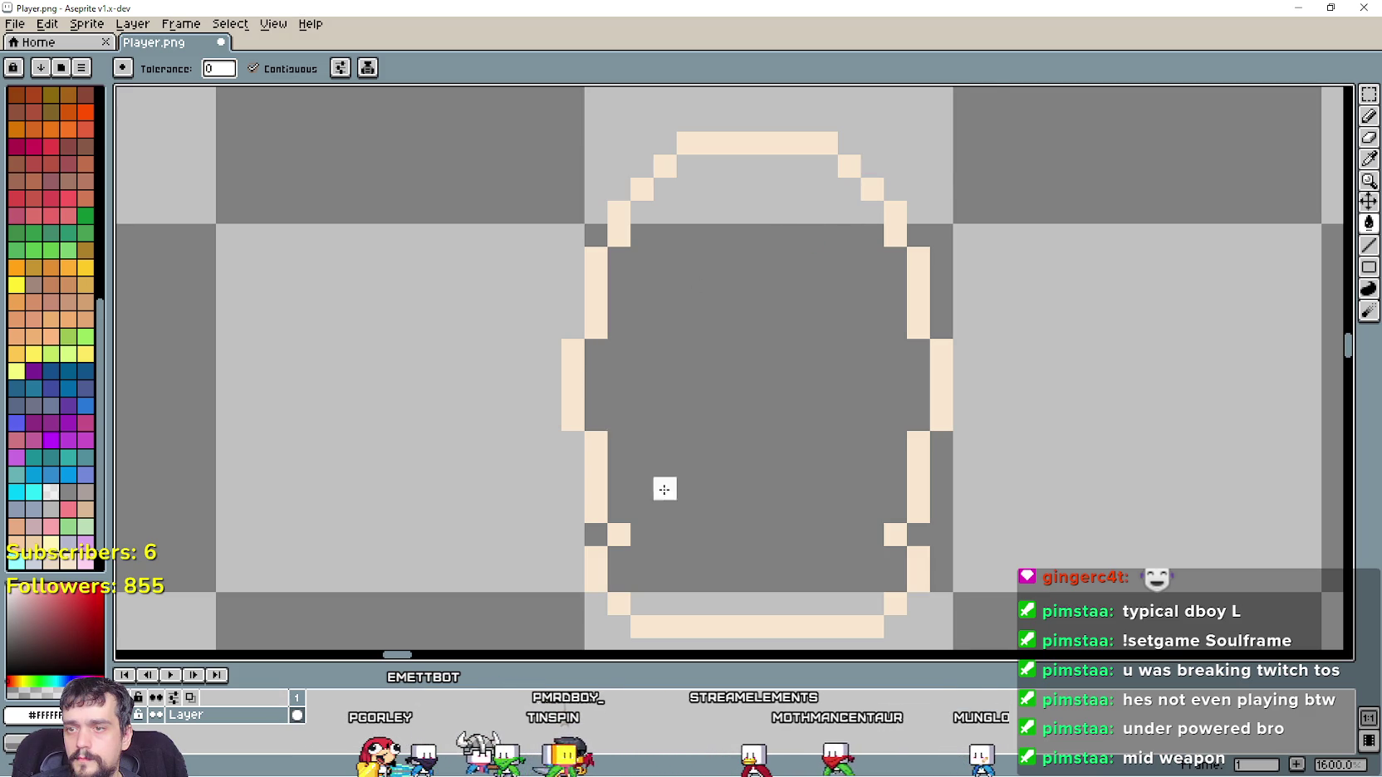
scroll(646, 460, "down", 1)
scroll(374, 387, "left", 3)
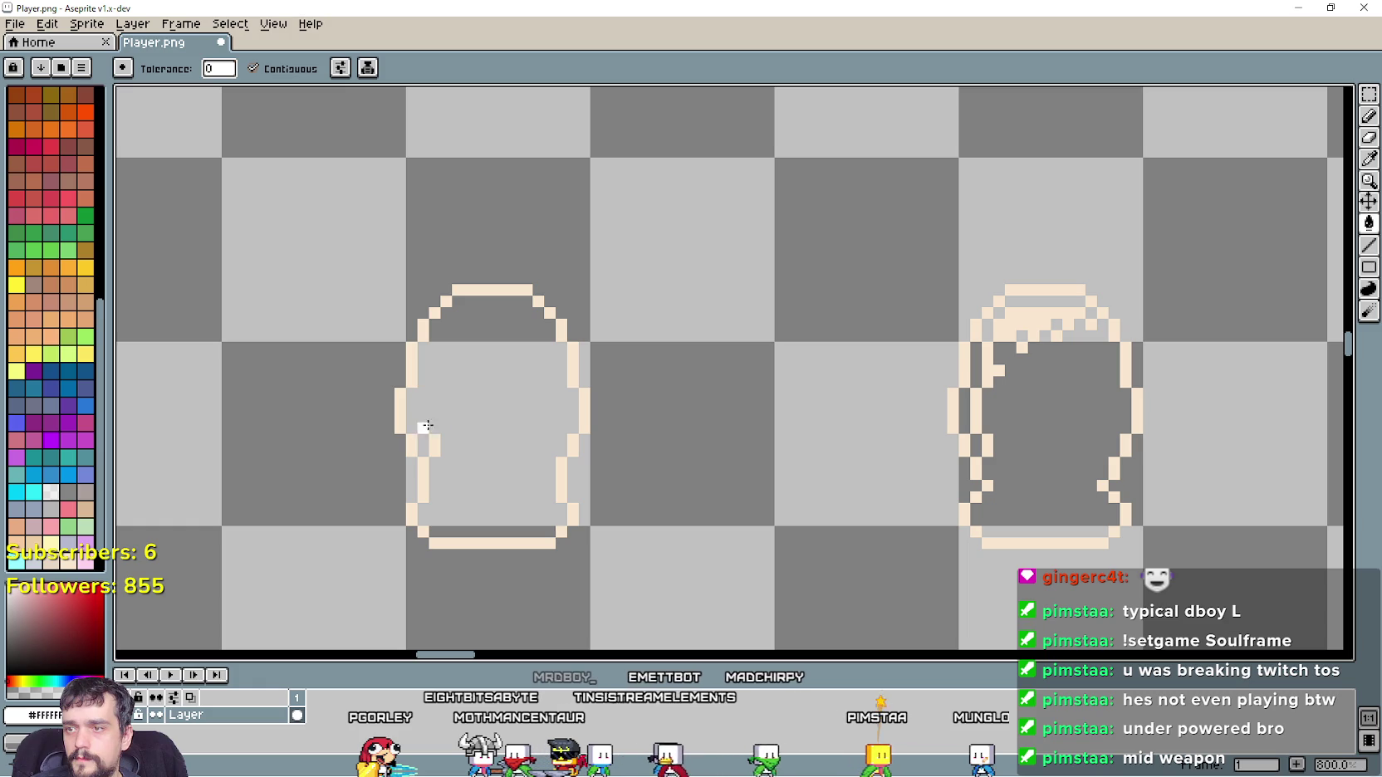
scroll(581, 390, "right", 3)
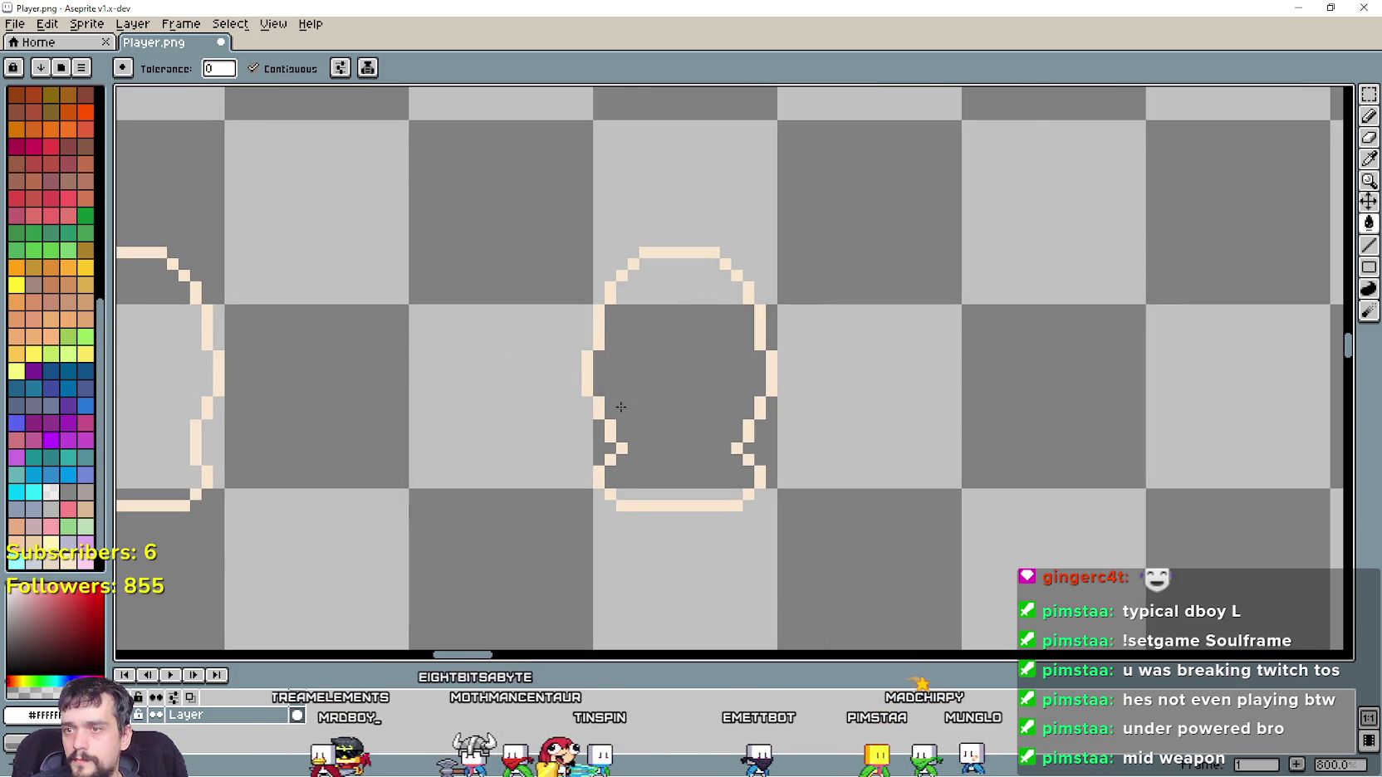
scroll(620, 407, "down", 5)
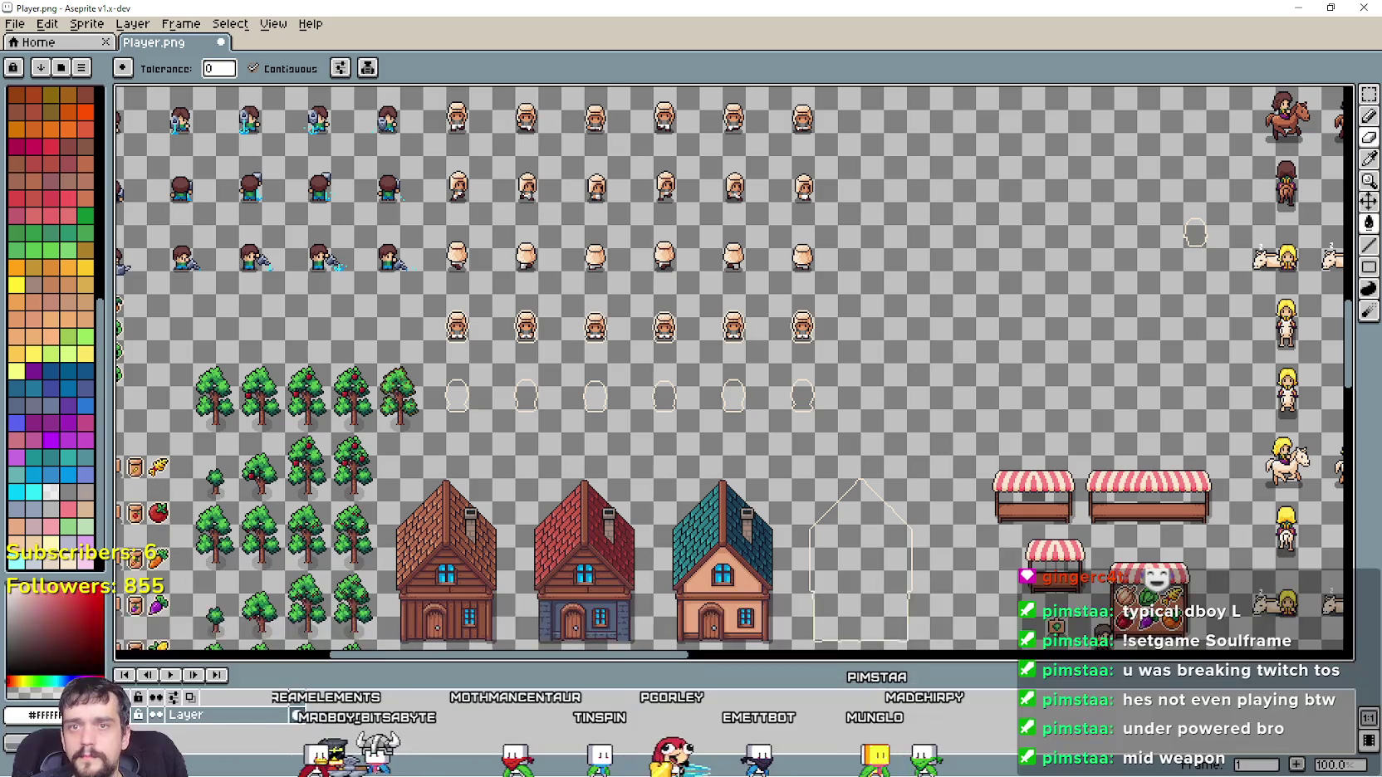
Marquee-select the row of hollow outline shells
left_click(1369, 94)
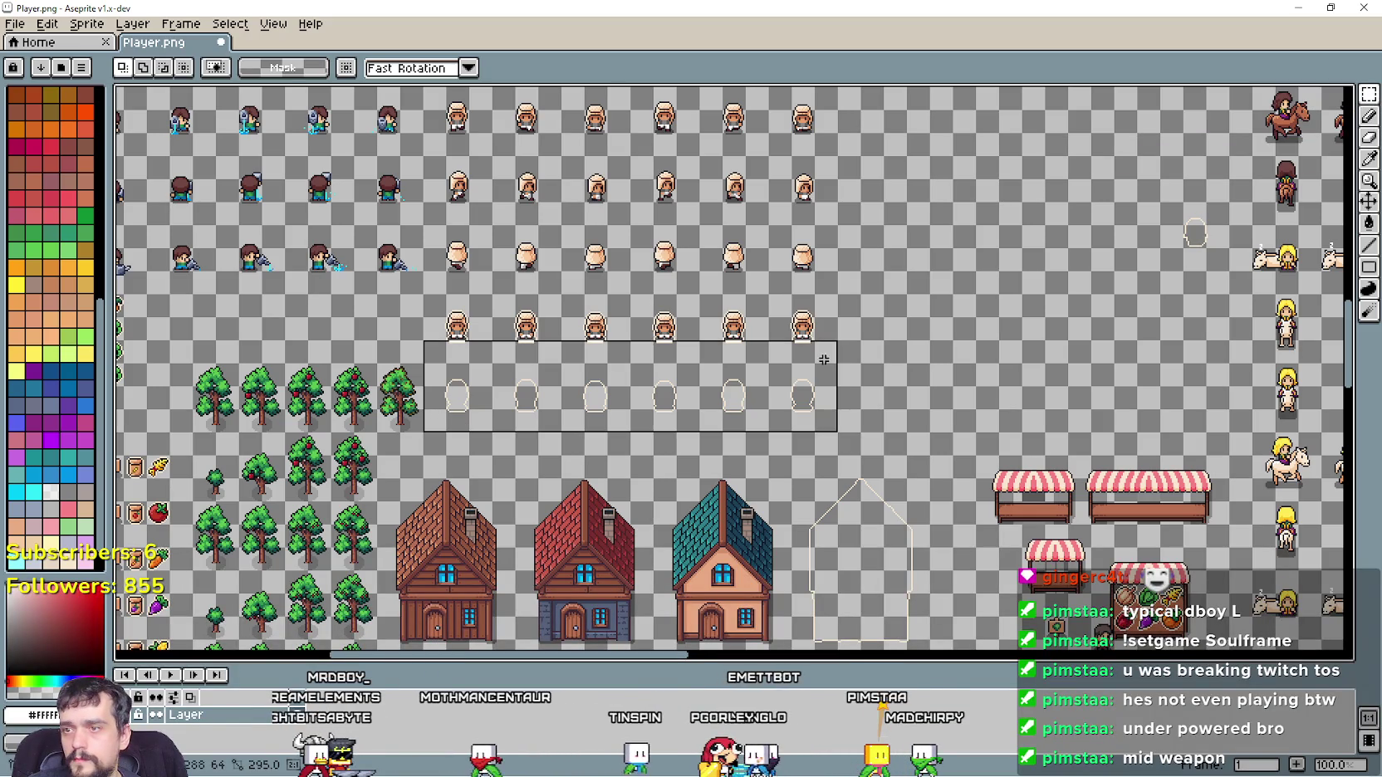
left_click_drag(421, 363, 864, 434)
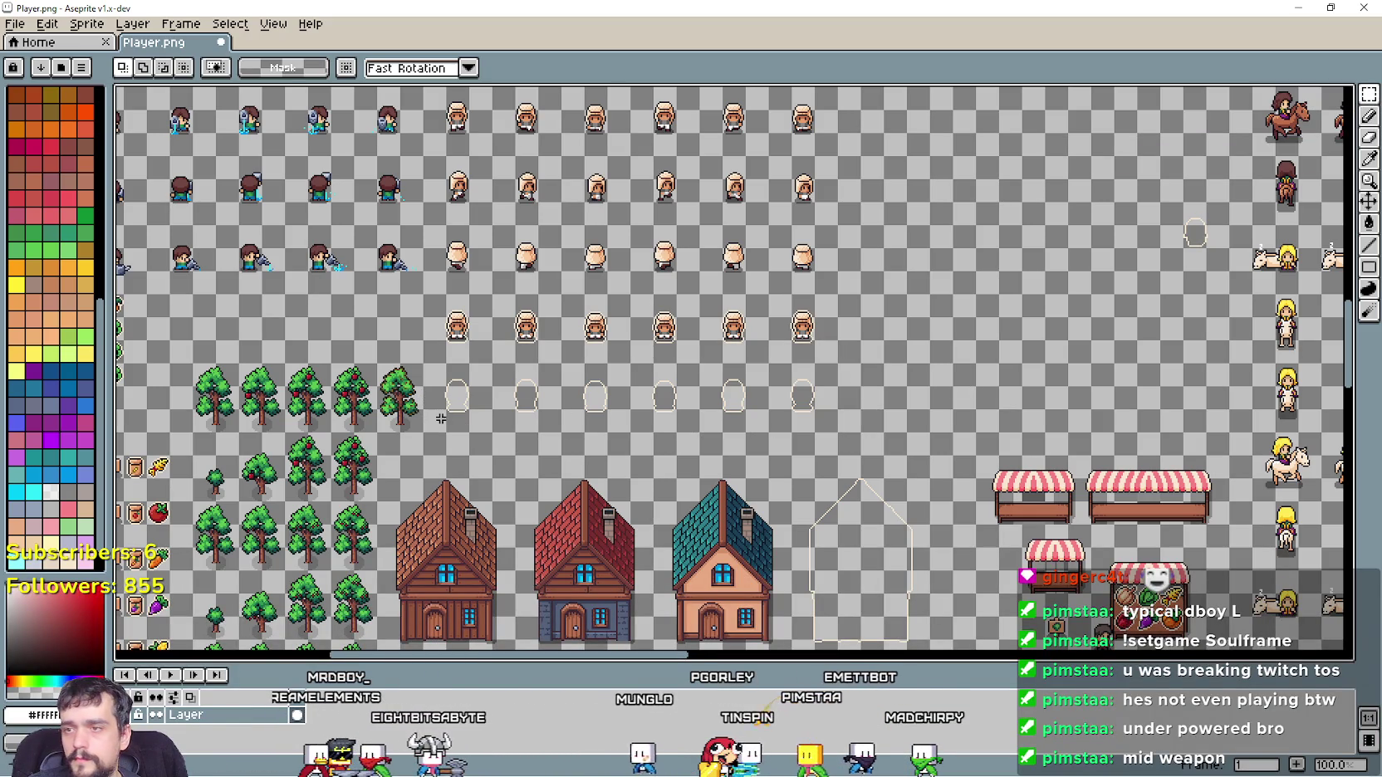
left_click_drag(419, 436, 841, 361)
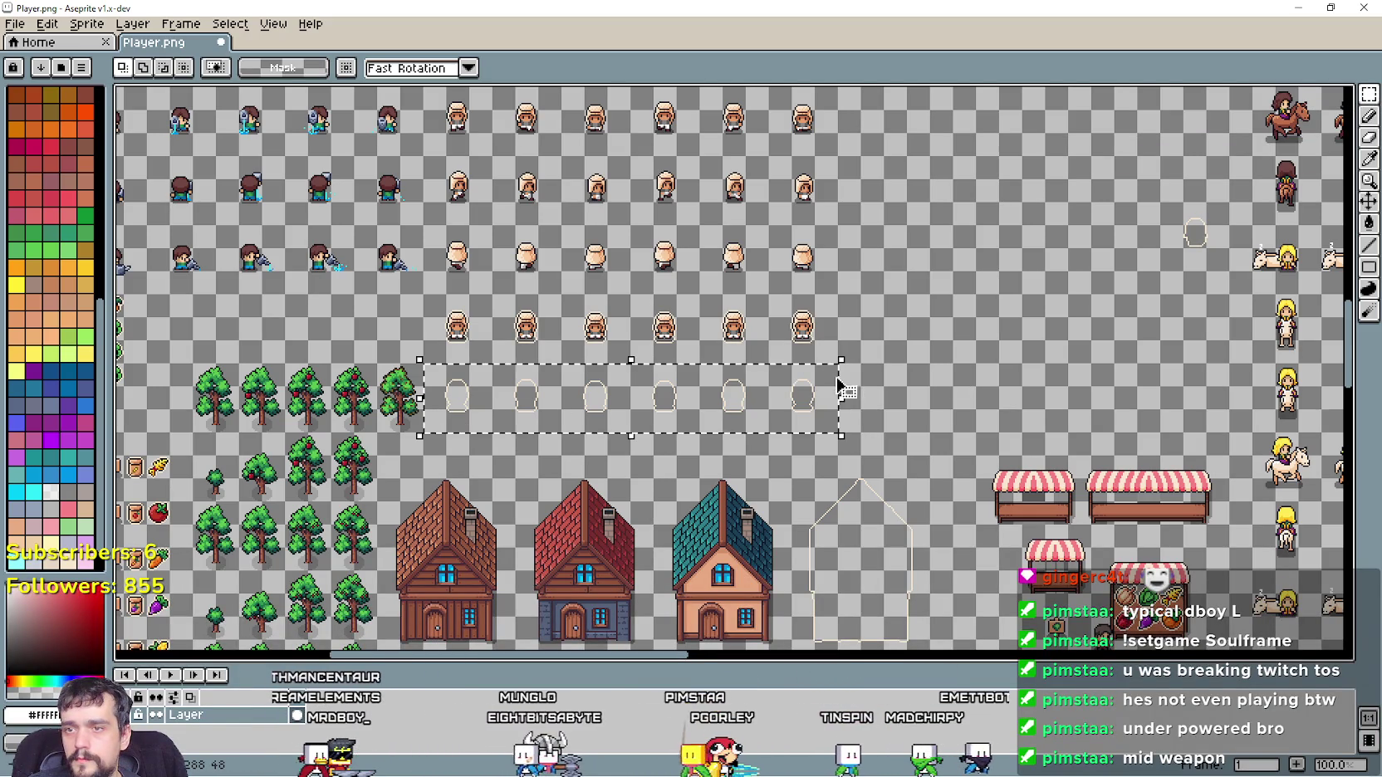
scroll(967, 431, "down", 2)
scroll(1157, 505, "up", 4)
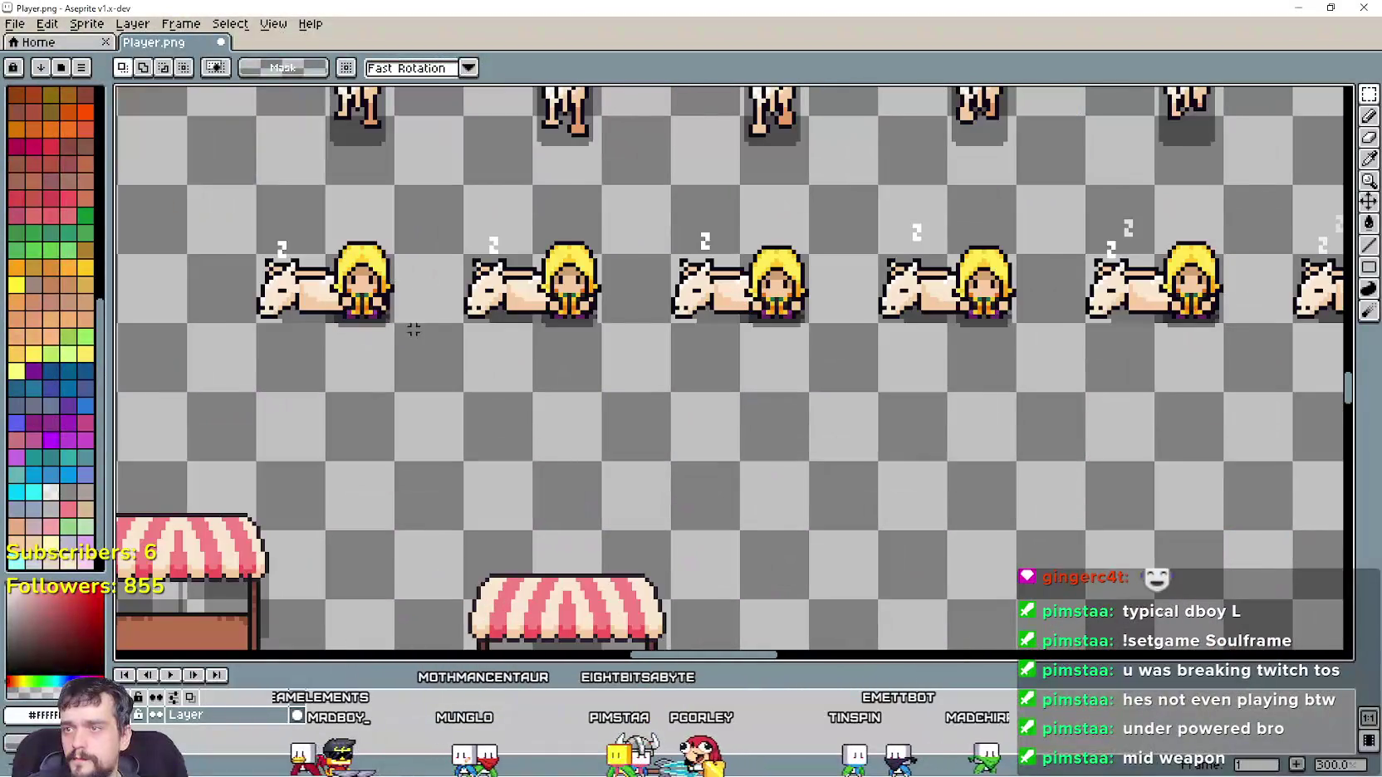
Paste the outline row under the horse-and-girl sprites, nudge it into alignment, and commit
key("ctrl+v")
mouse_move(515, 349)
left_mouse_down()
mouse_move(617, 302)
mouse_move(488, 320)
mouse_move(548, 297)
left_mouse_up()
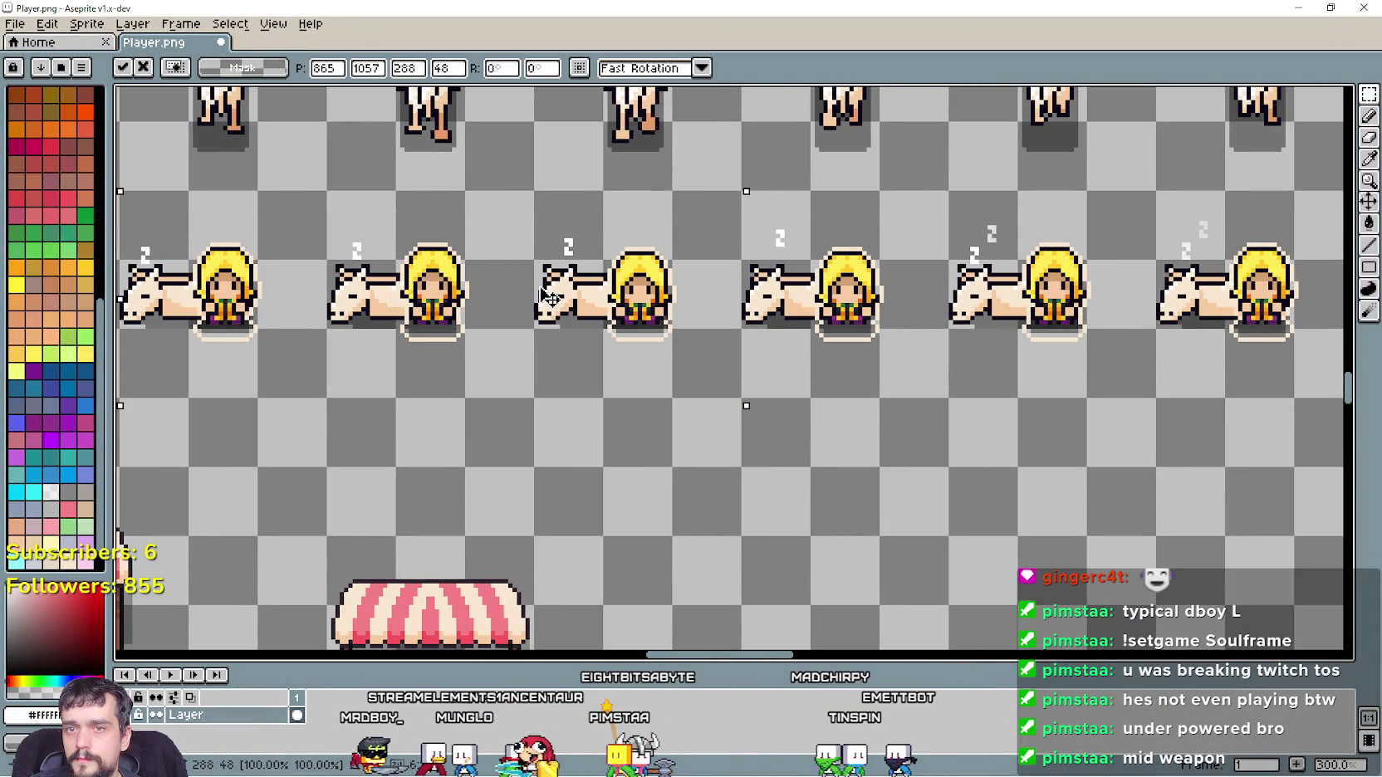
key("Right")
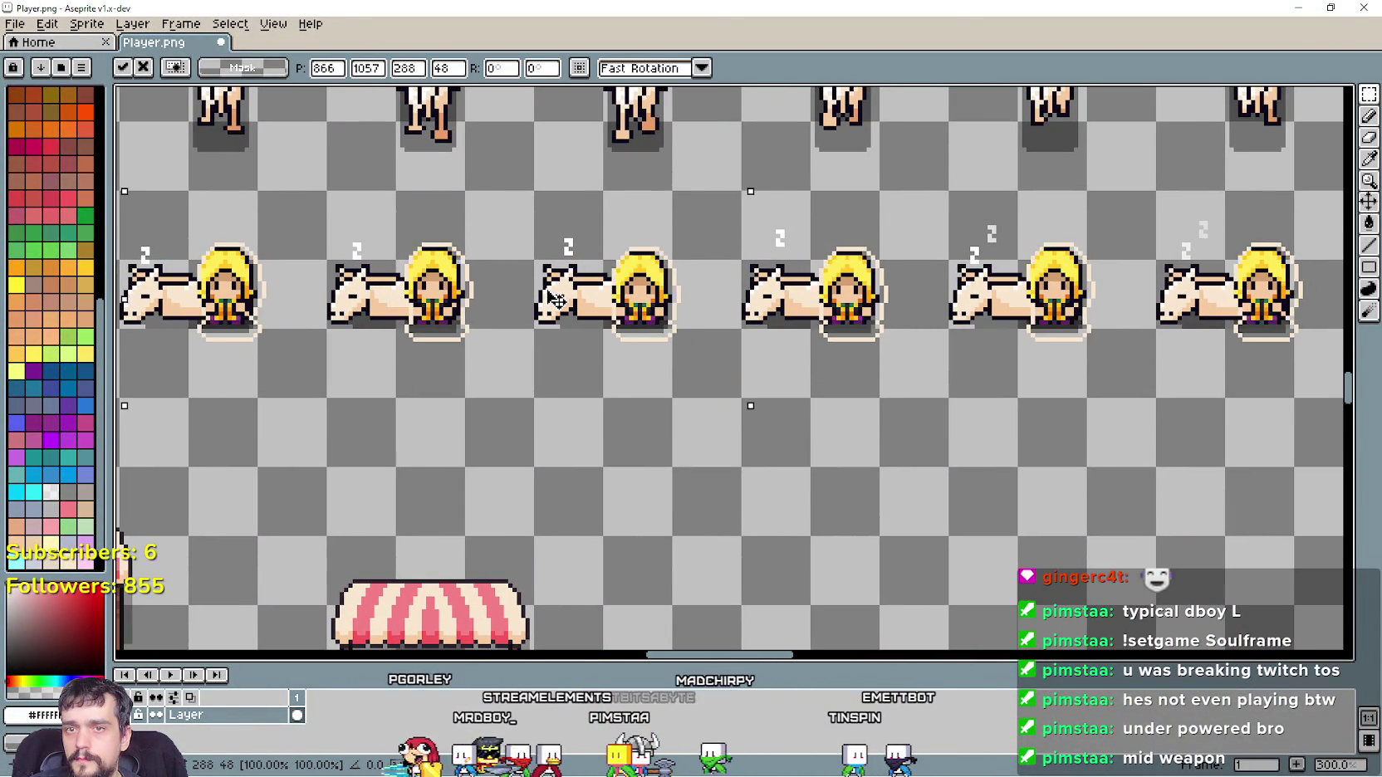
key("Left")
key("Down")
key("Up")
scroll(366, 306, "up", 2)
scroll(473, 331, "up", 2)
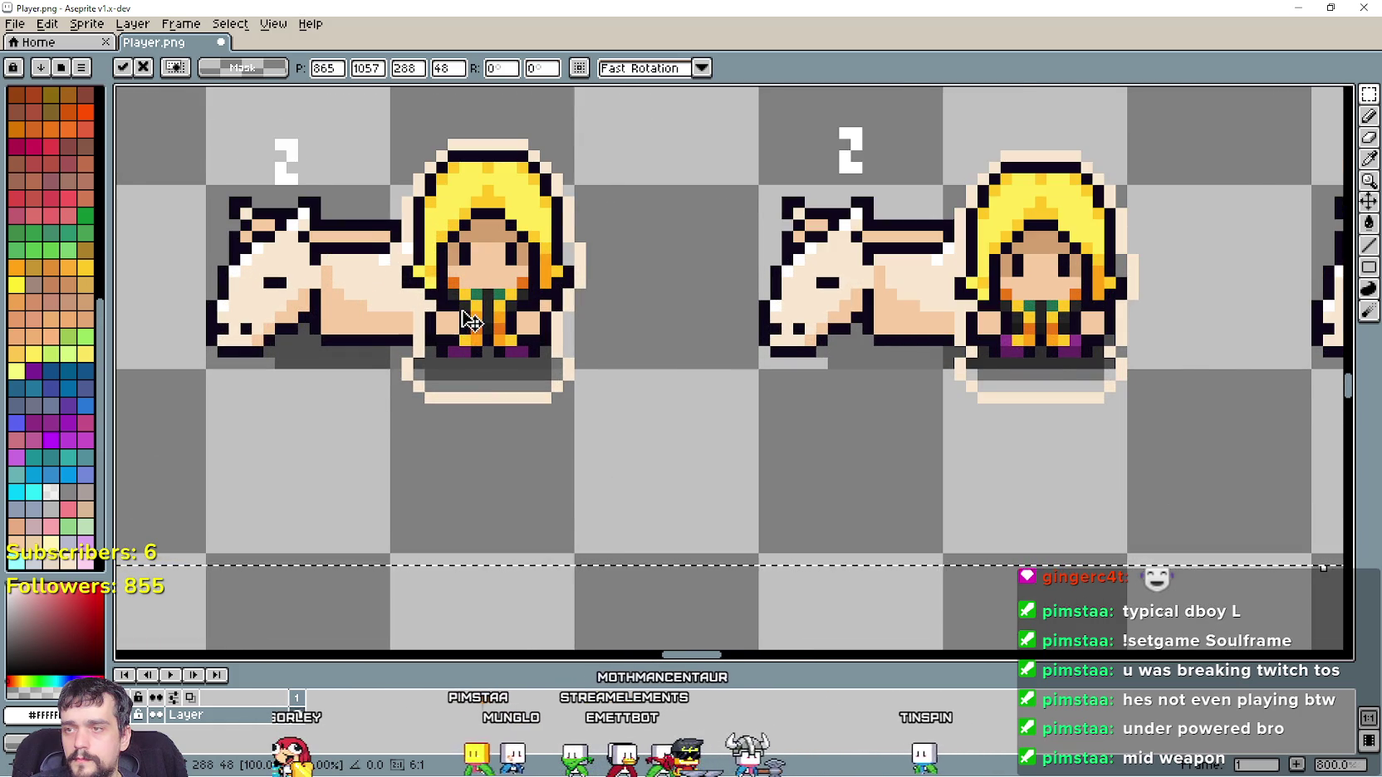
scroll(475, 320, "up", 2)
scroll(482, 314, "down", 3)
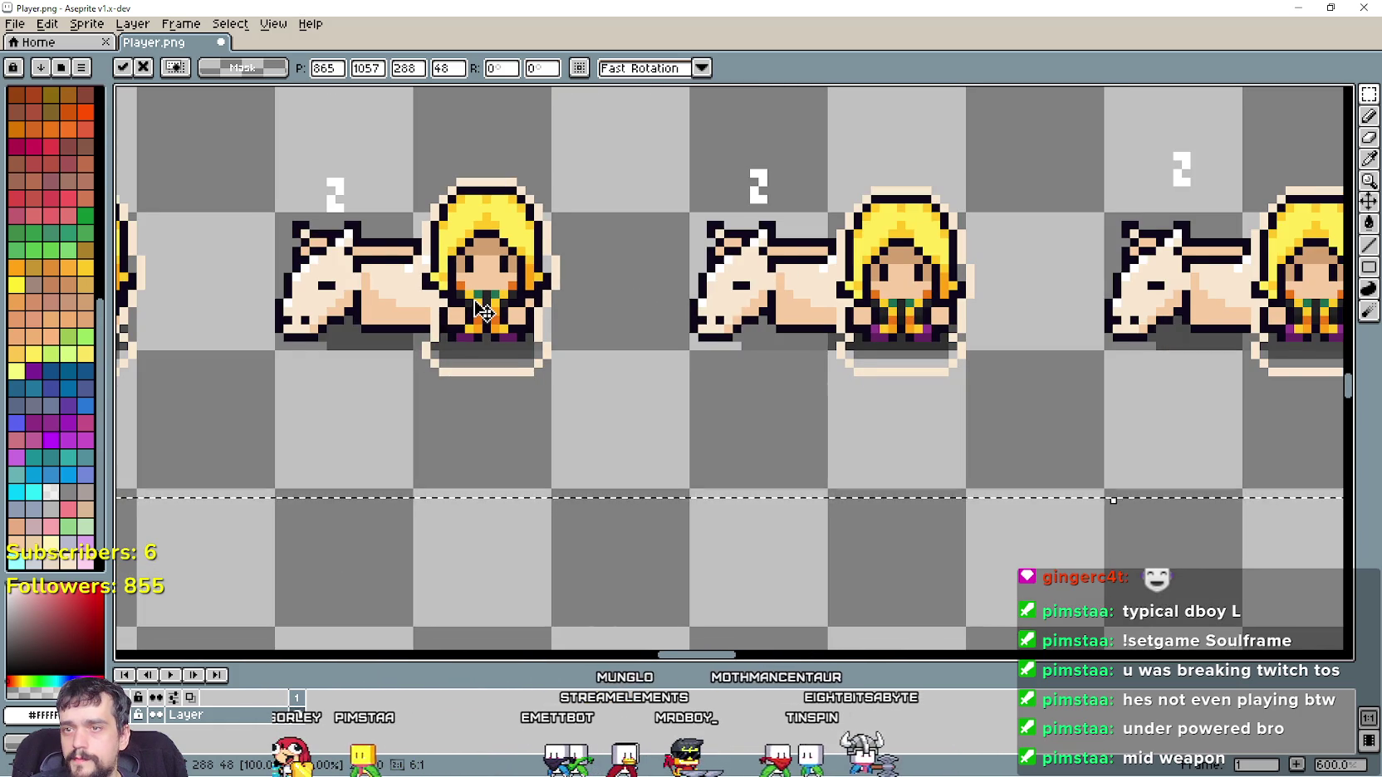
scroll(790, 322, "down", 3)
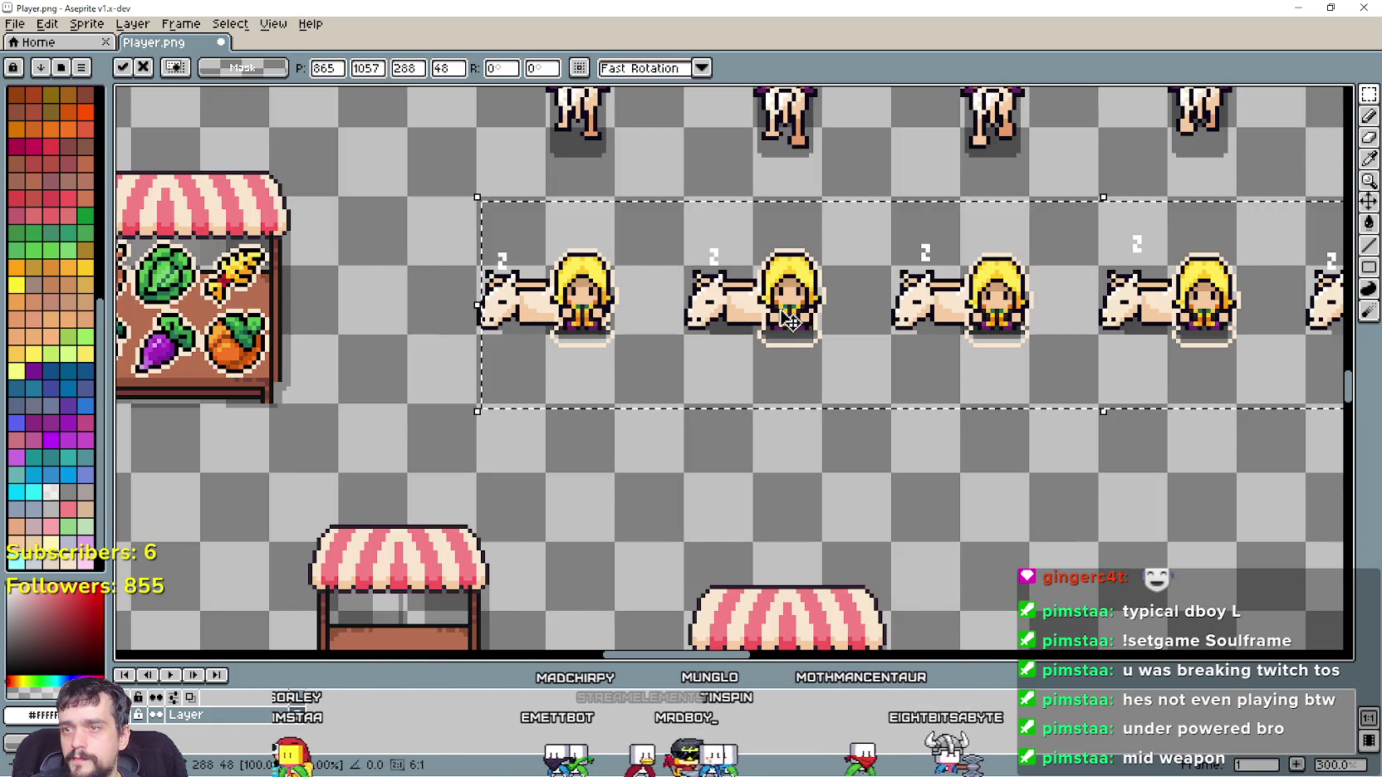
key("Return")
mouse_move(790, 322)
left_mouse_down()
mouse_move(872, 341)
mouse_move(664, 249)
mouse_move(598, 366)
mouse_move(592, 348)
left_mouse_up()
scroll(486, 368, "down", 1)
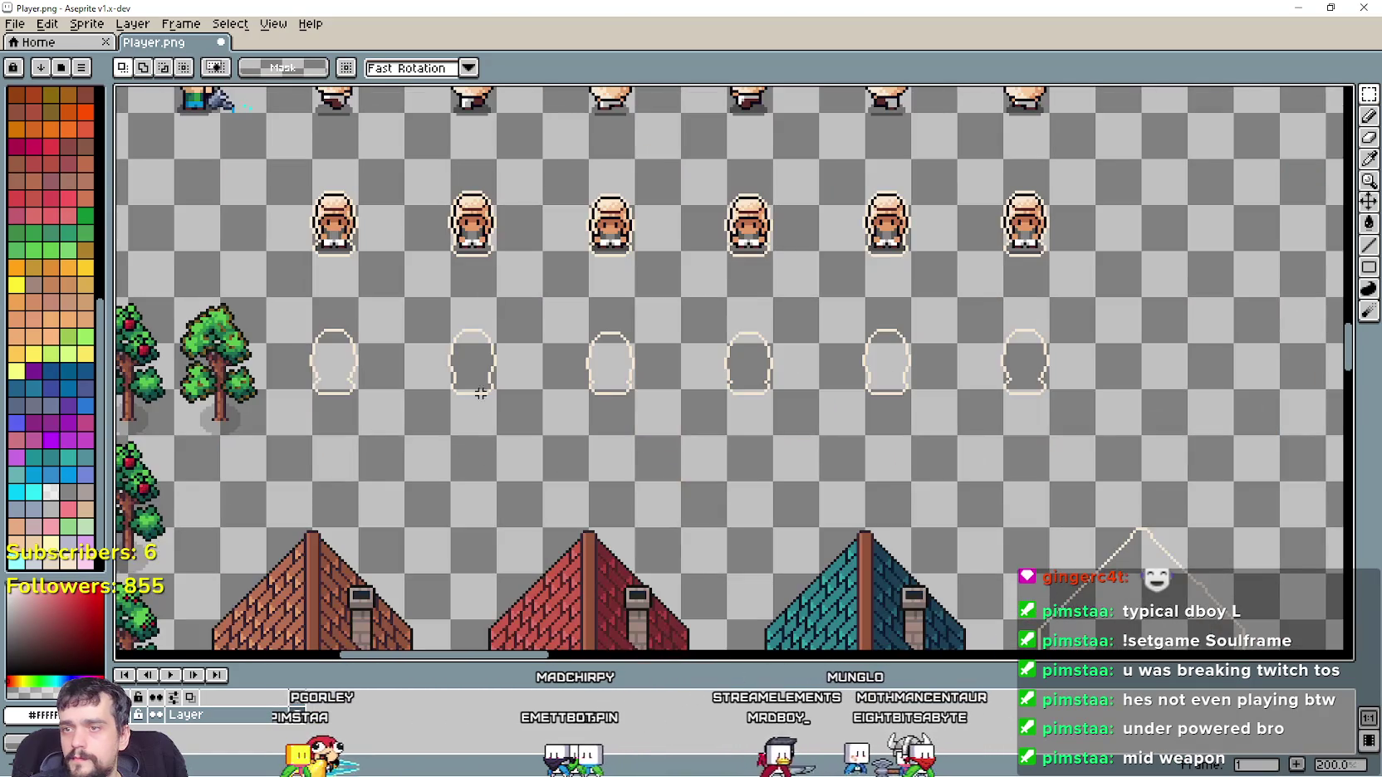
Select the outline row and disable Contiguous so the fill recolours every outline pixel white
mouse_move(268, 433)
left_mouse_down()
mouse_move(540, 342)
mouse_move(1120, 321)
left_mouse_up()
left_click(1368, 222)
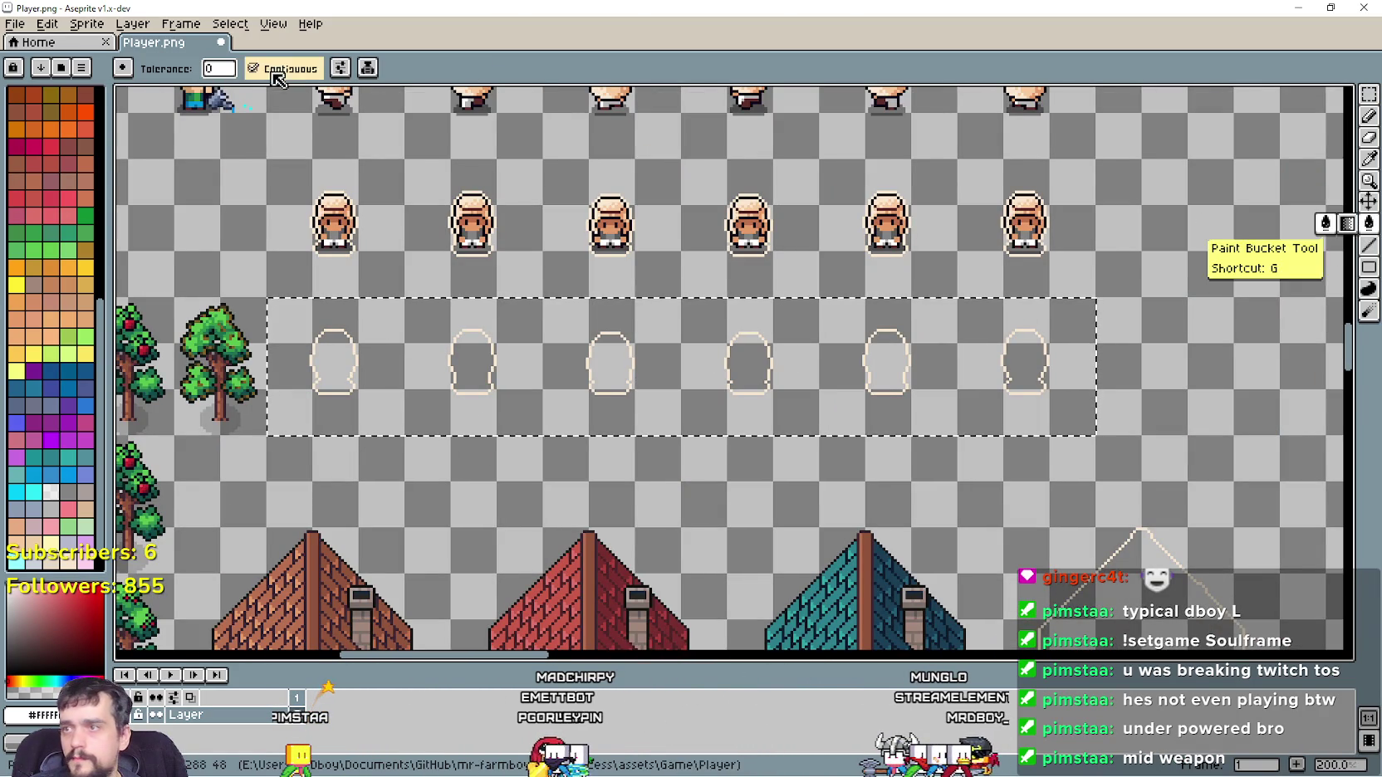
scroll(526, 381, "up", 3)
scroll(505, 333, "down", 5)
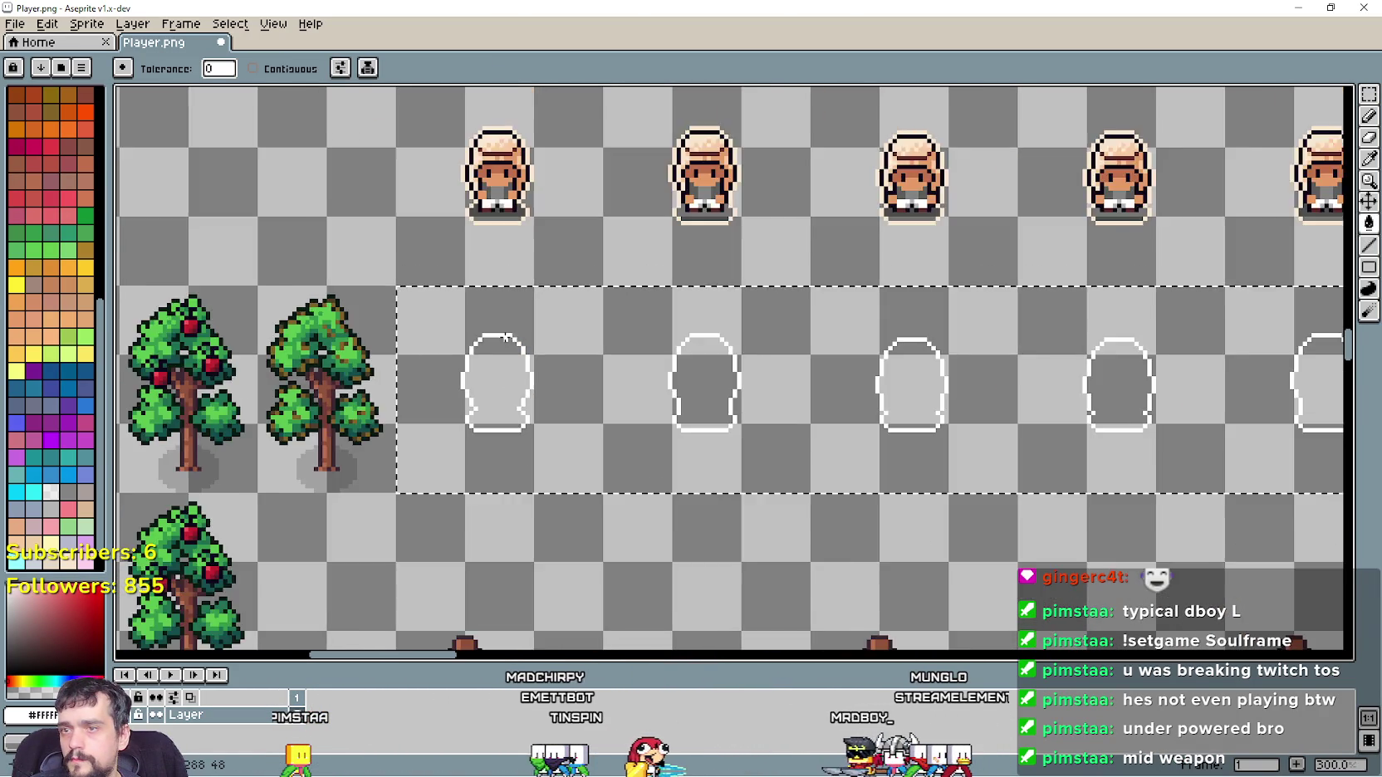
scroll(531, 338, "up", 4)
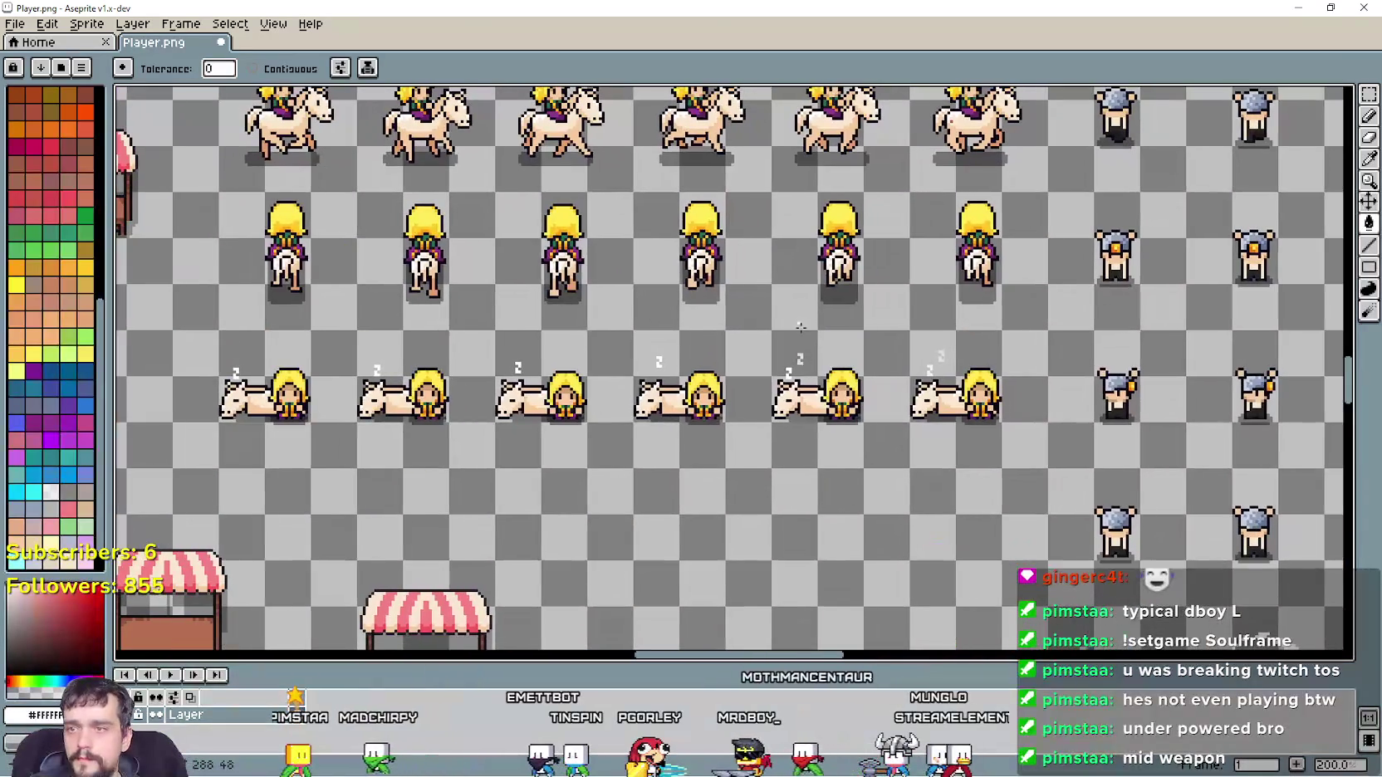
Paste the white outlines under the horse-and-girl sprites, align them, and commit
key("ctrl+t")
left_click_drag(525, 381, 461, 417)
scroll(461, 416, "up", 1)
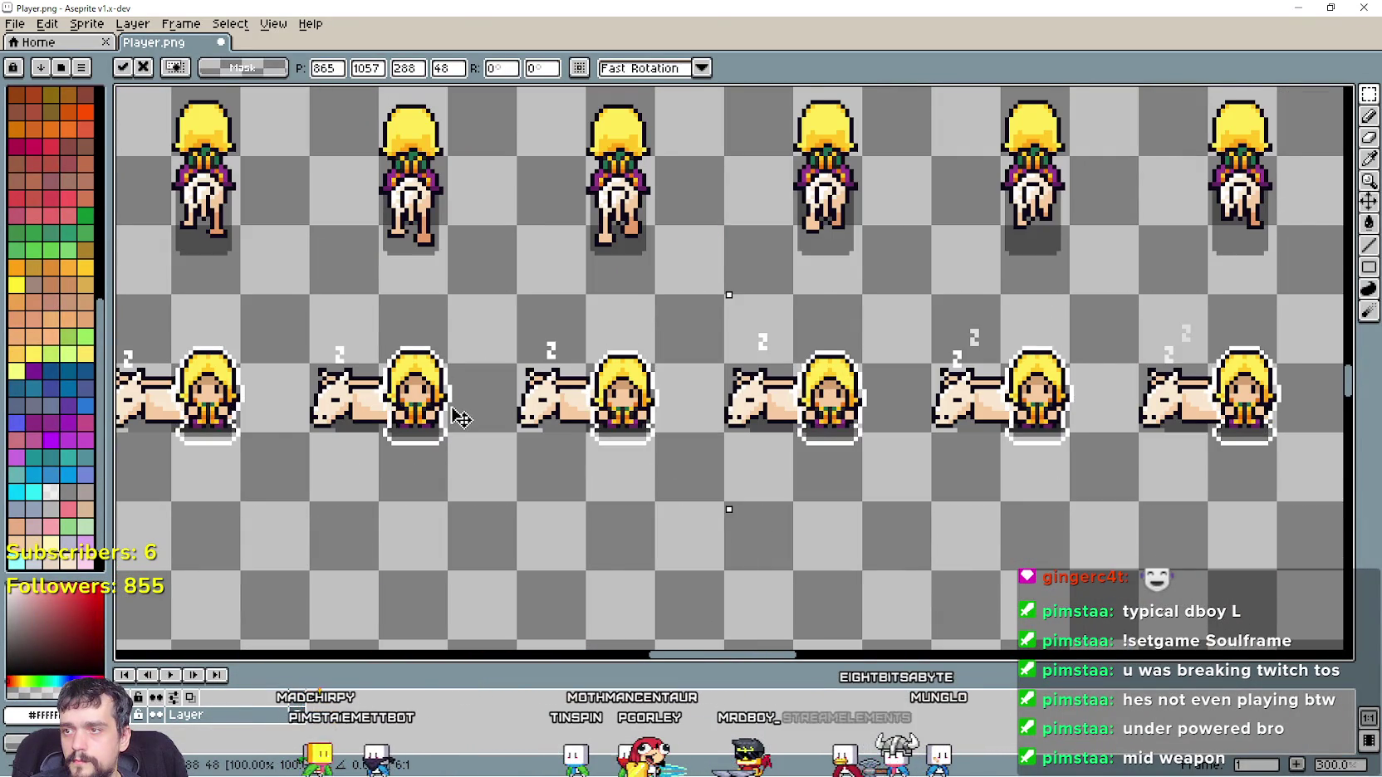
scroll(456, 411, "up", 1)
scroll(469, 406, "up", 2)
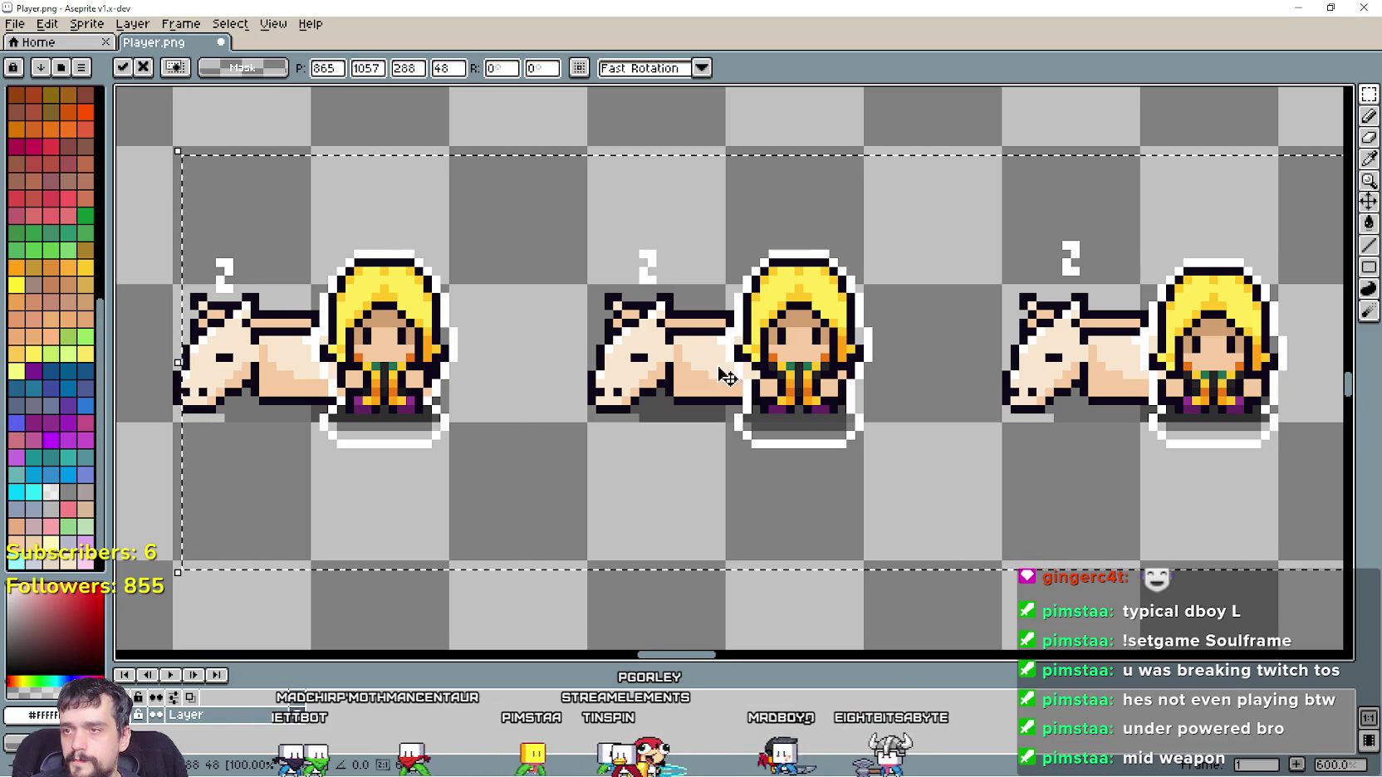
scroll(398, 378, "up", 4)
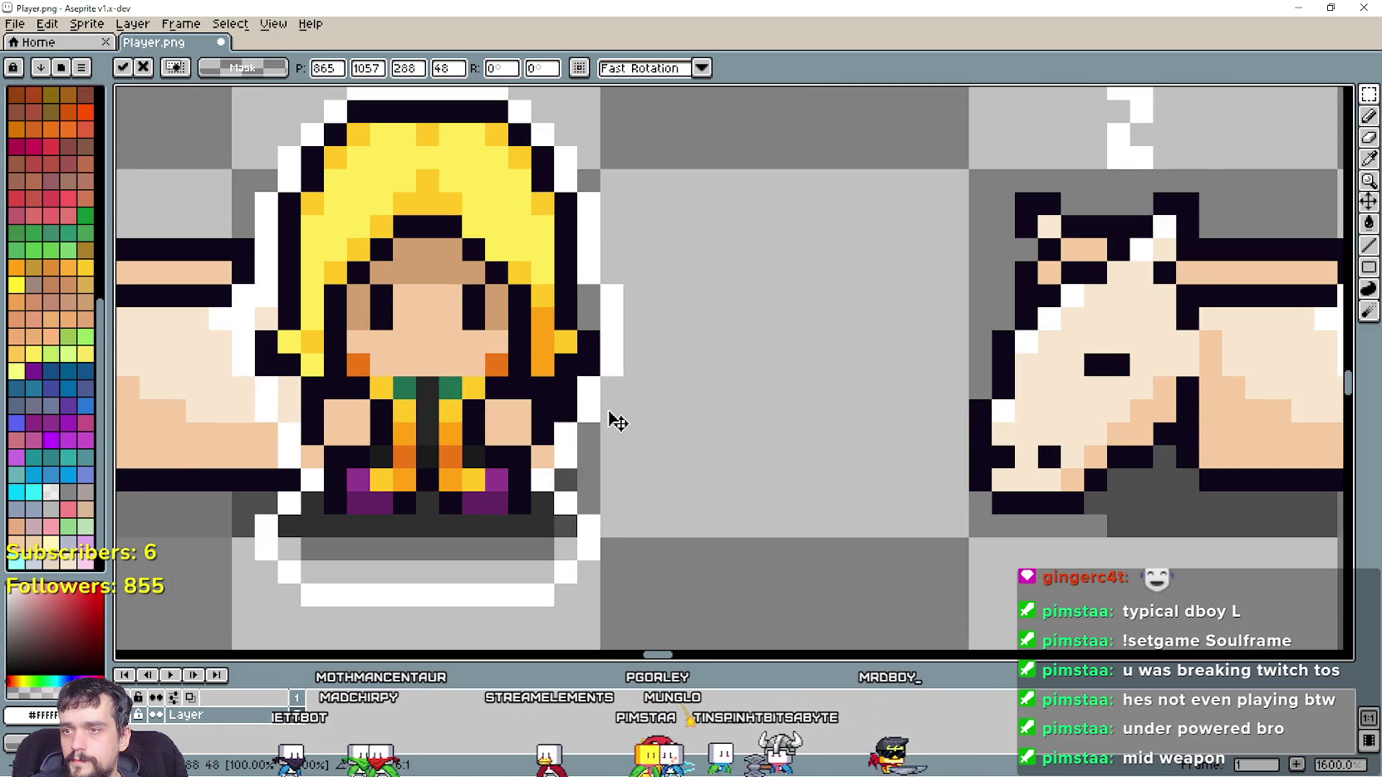
scroll(611, 418, "down", 1)
scroll(611, 418, "down", 3)
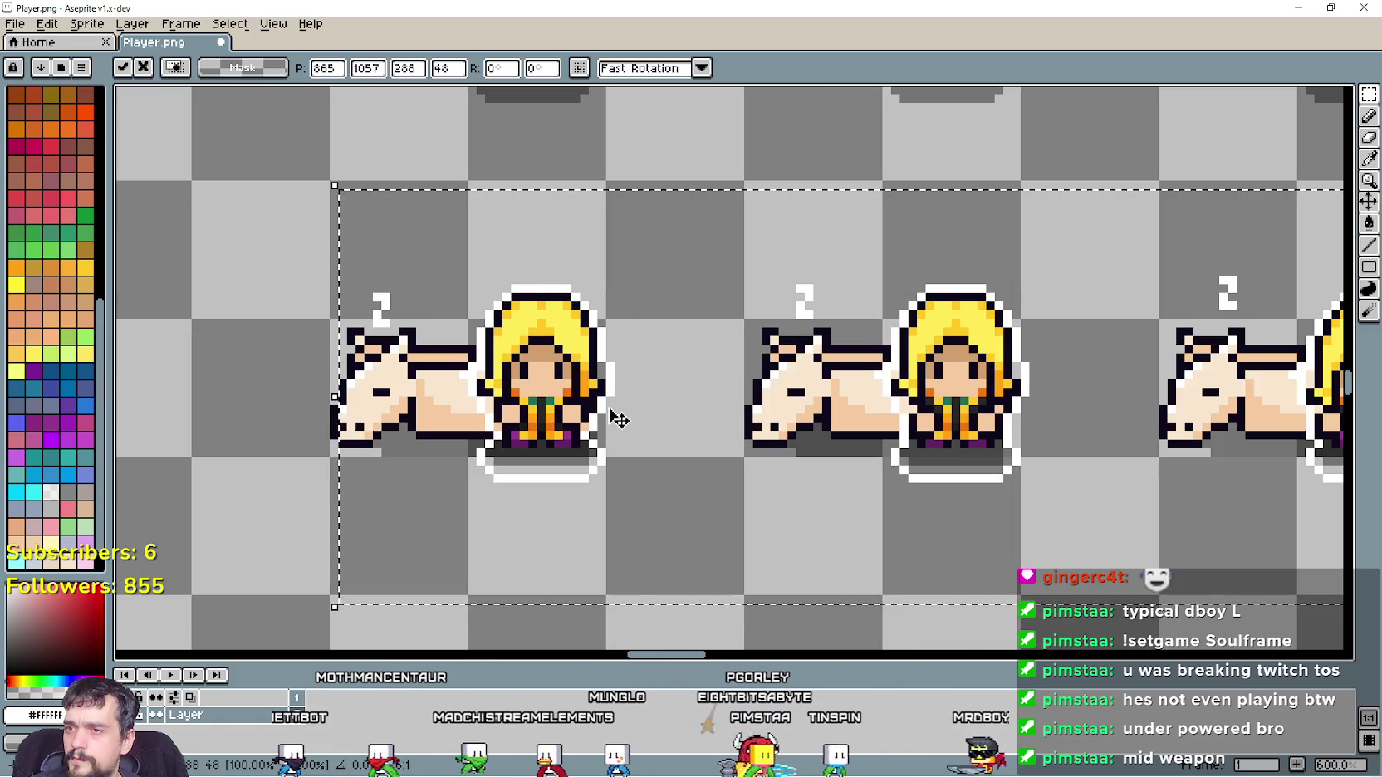
scroll(384, 377, "right", 2)
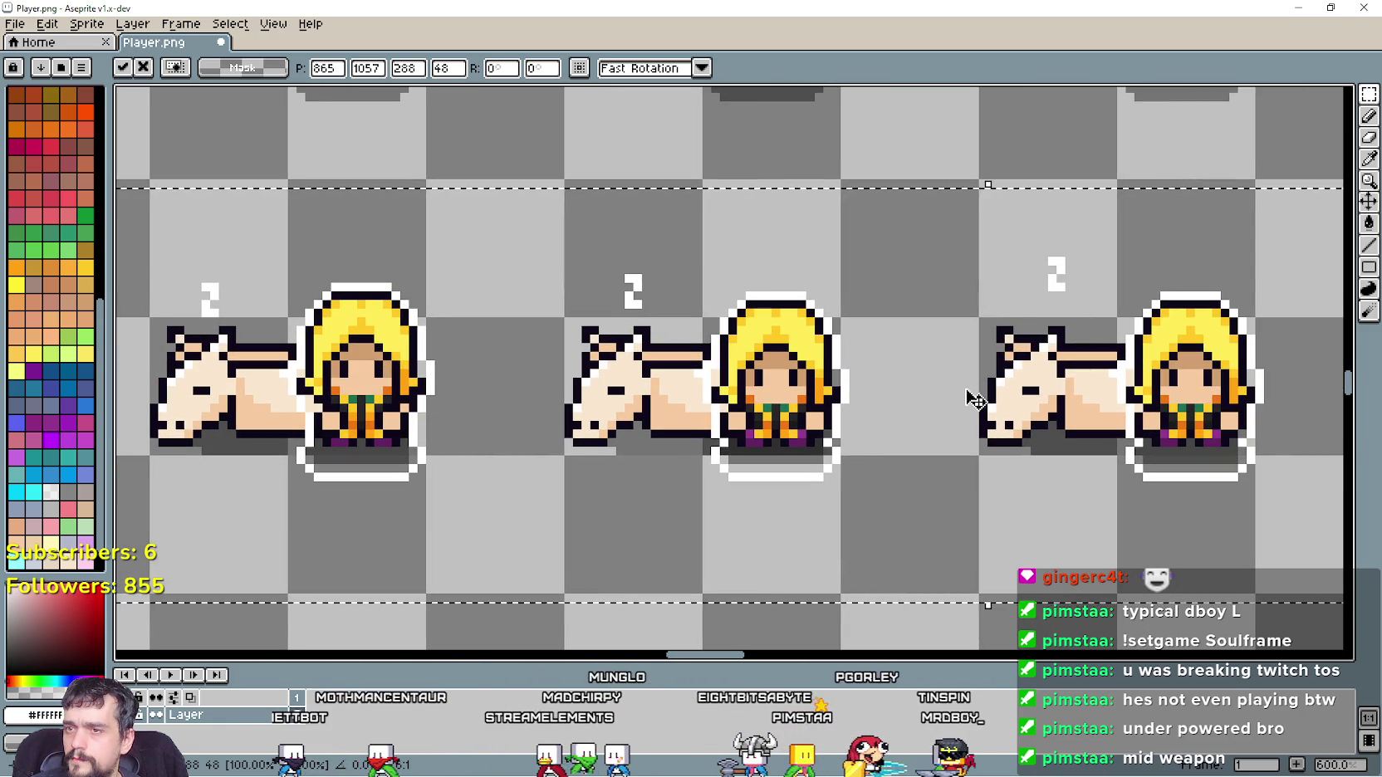
scroll(941, 404, "right", 2)
scroll(811, 386, "down", 1)
scroll(480, 358, "down", 1)
scroll(879, 320, "down", 1)
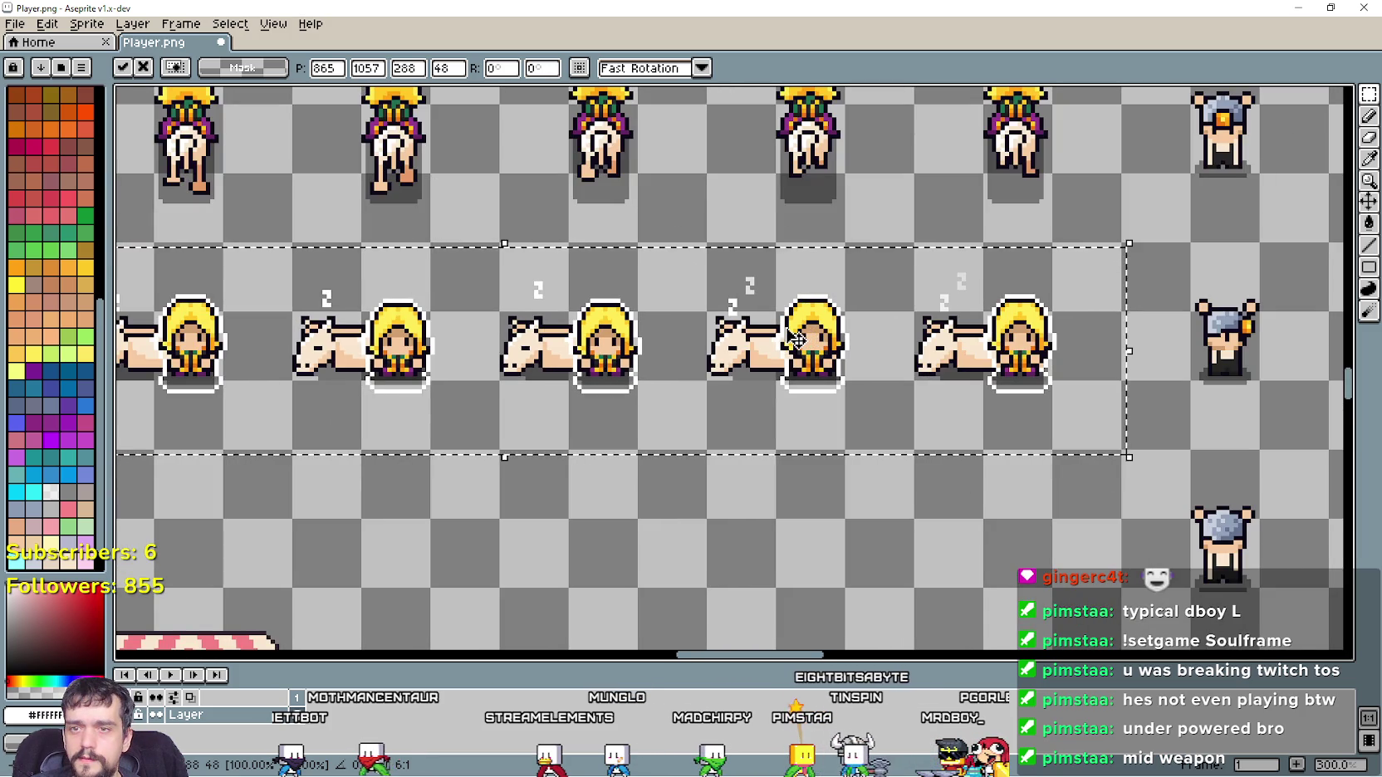
scroll(796, 339, "up", 4)
scroll(952, 361, "down", 5)
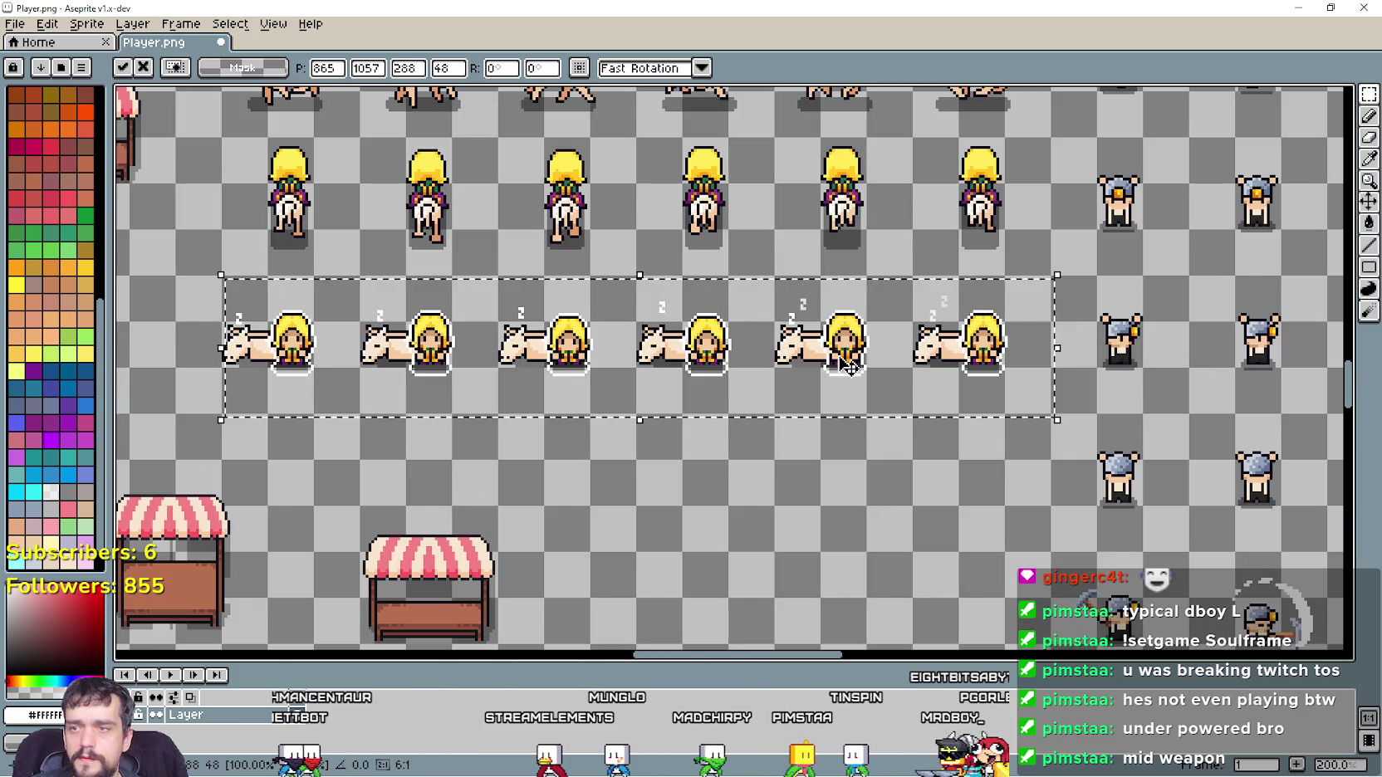
key("Return")
scroll(631, 365, "down", 2)
scroll(631, 366, "up", 3)
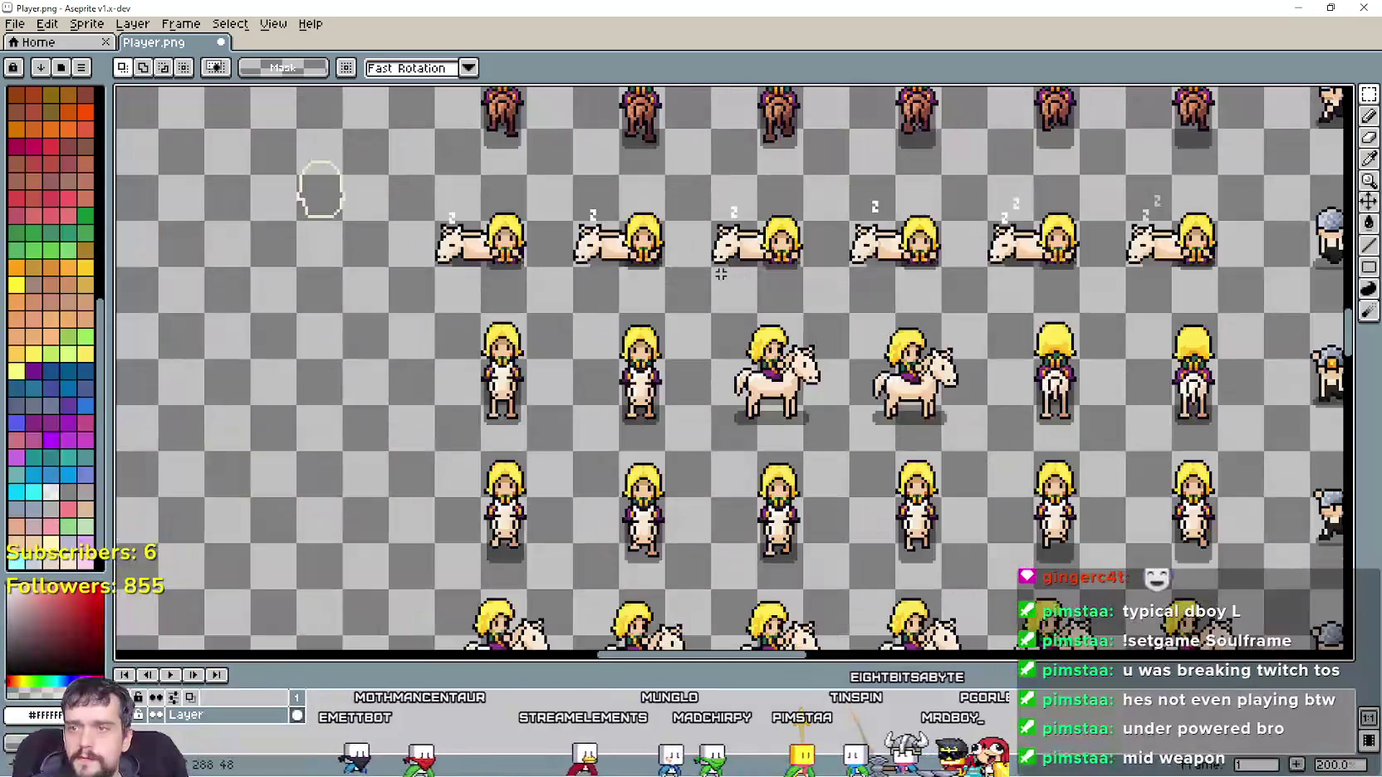
scroll(688, 328, "down", 3)
scroll(687, 328, "up", 4)
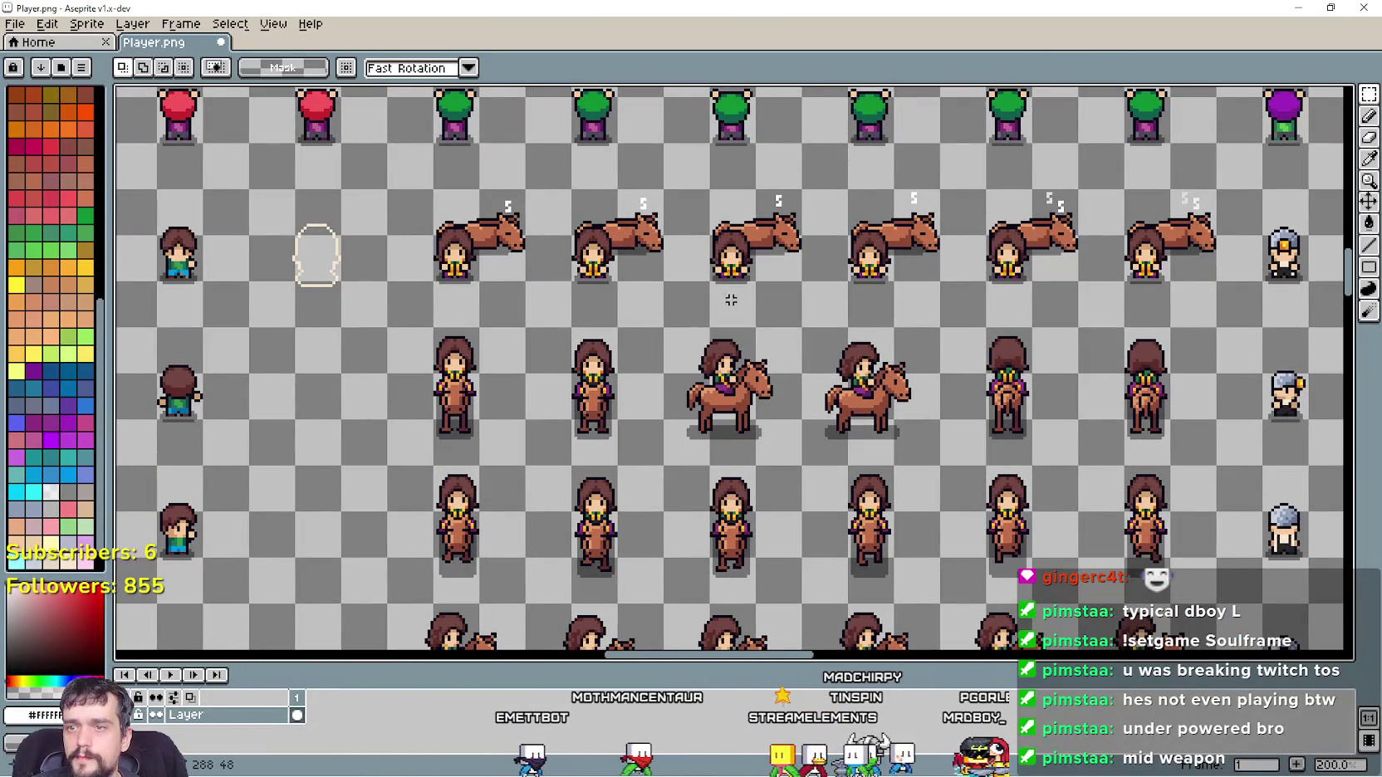
Marquee-select the row of six sleeping horse-and-rider sprites
left_click_drag(696, 334, 600, 338)
mouse_move(479, 262)
left_mouse_down()
mouse_move(1117, 148)
mouse_move(1119, 202)
left_mouse_up()
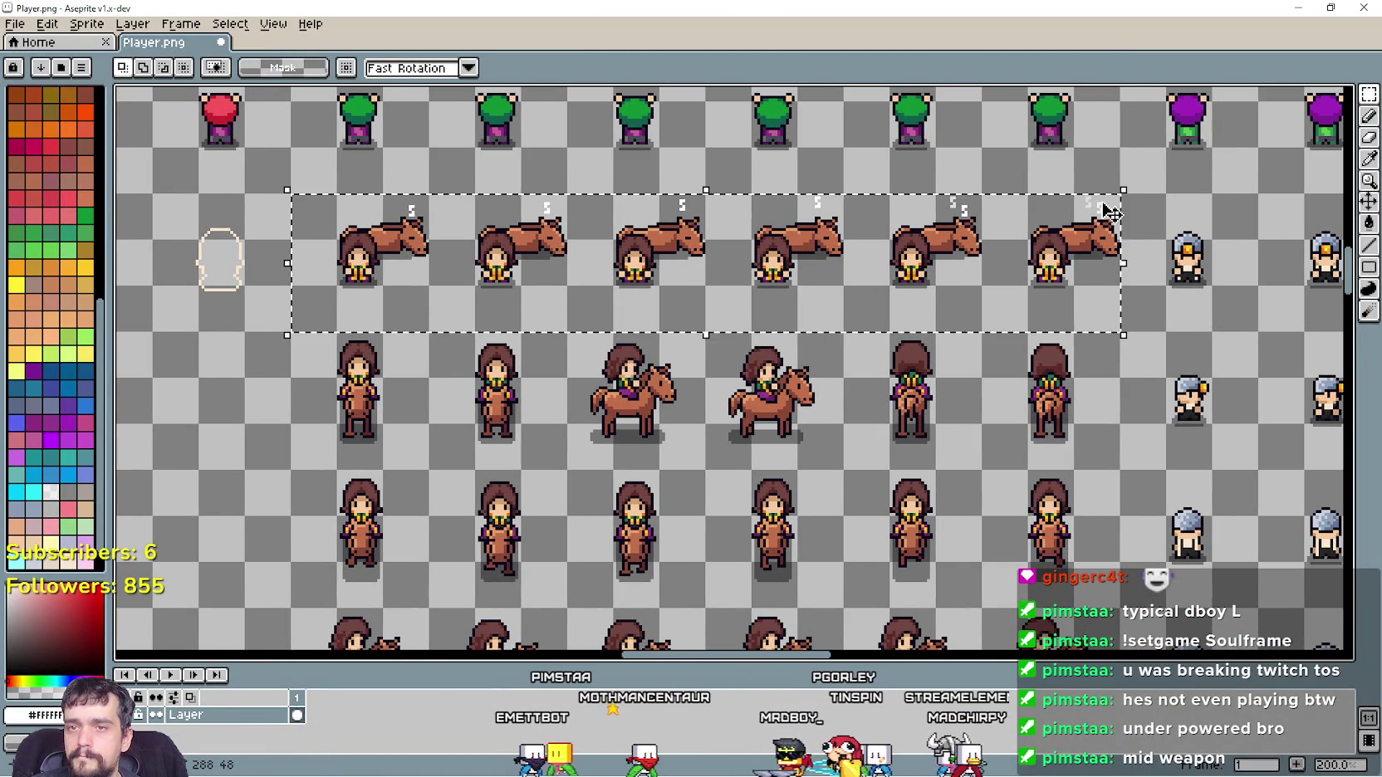
scroll(720, 314, "down", 3)
scroll(720, 314, "up", 3)
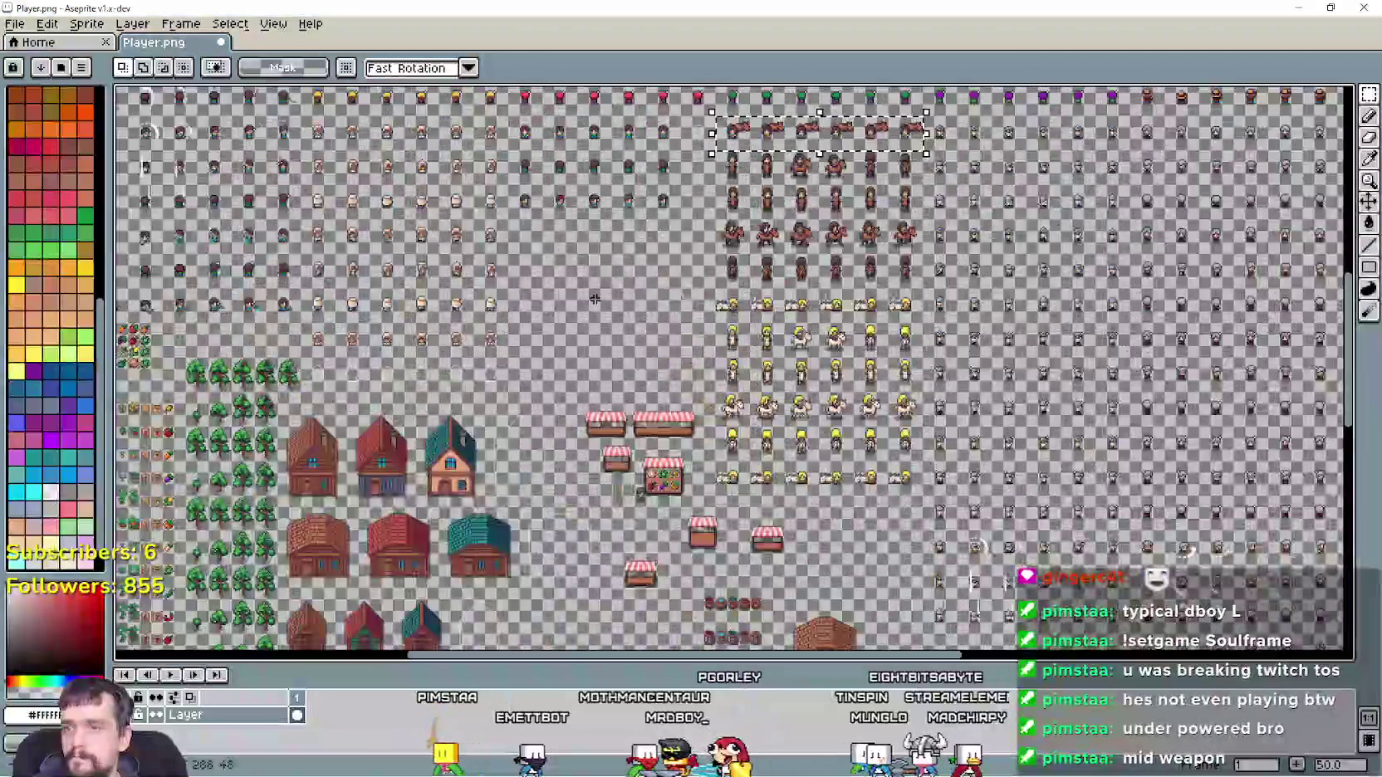
scroll(609, 325, "down", 3)
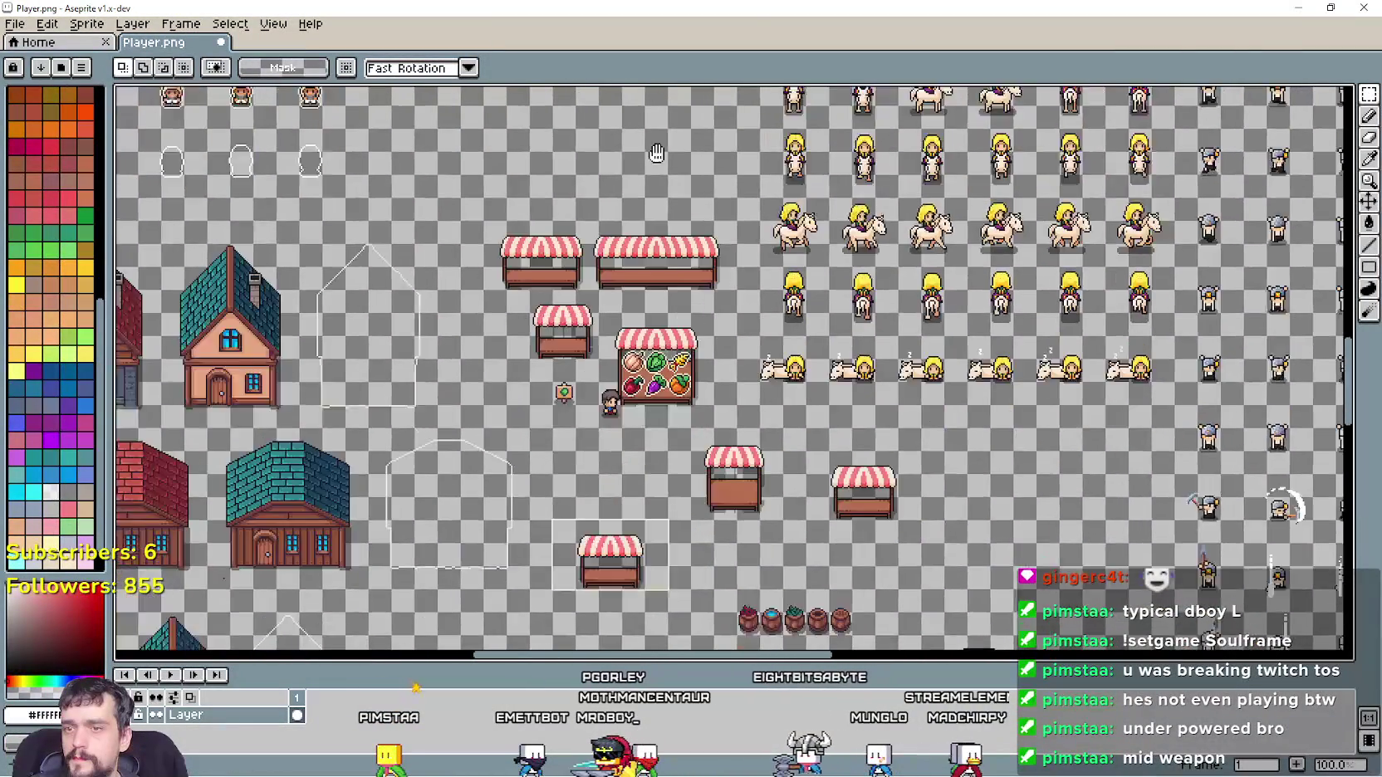
scroll(601, 288, "up", 4)
scroll(632, 284, "down", 1)
scroll(598, 333, "up", 2)
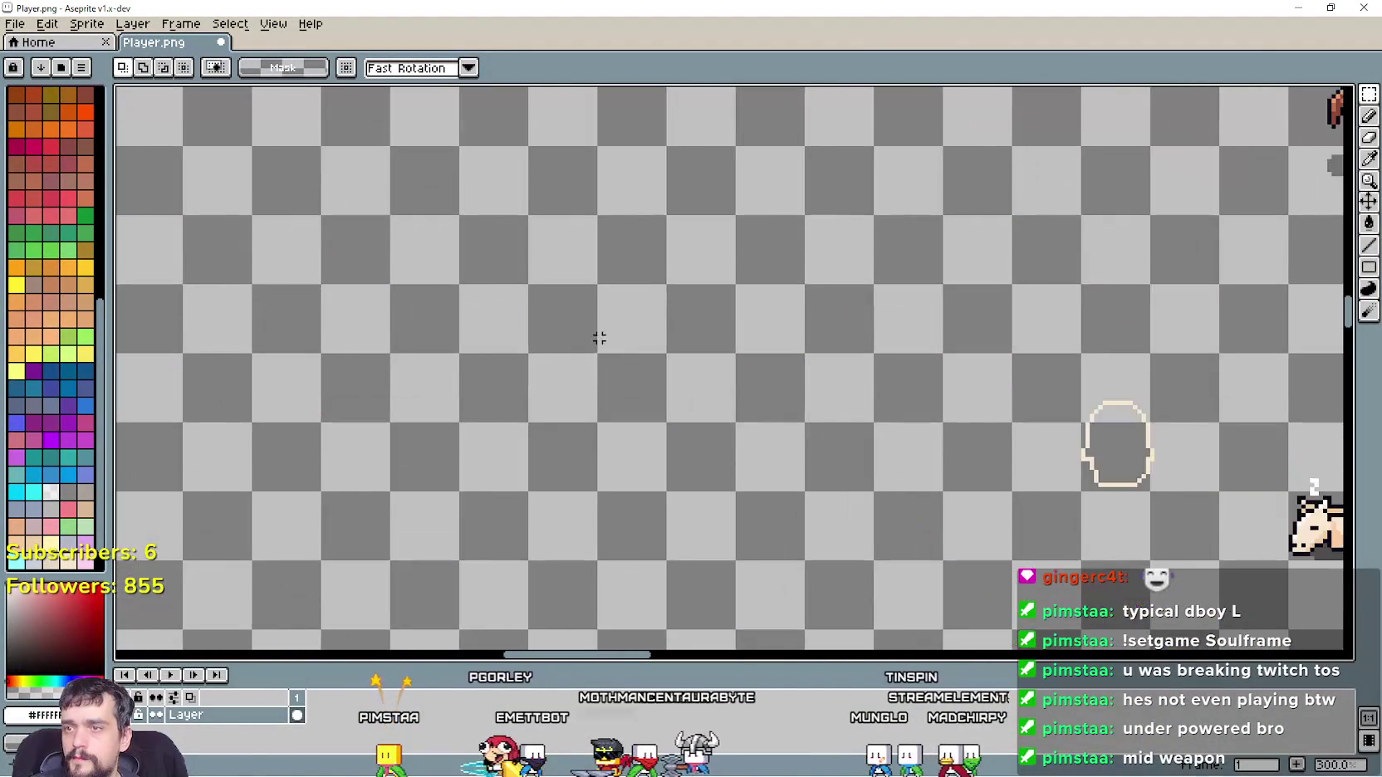
Paste a copy of the sleeping rider row into the empty area at 576,720 and commit it
key("ctrl+v")
scroll(639, 343, "down", 1)
left_click_drag(639, 343, 634, 258)
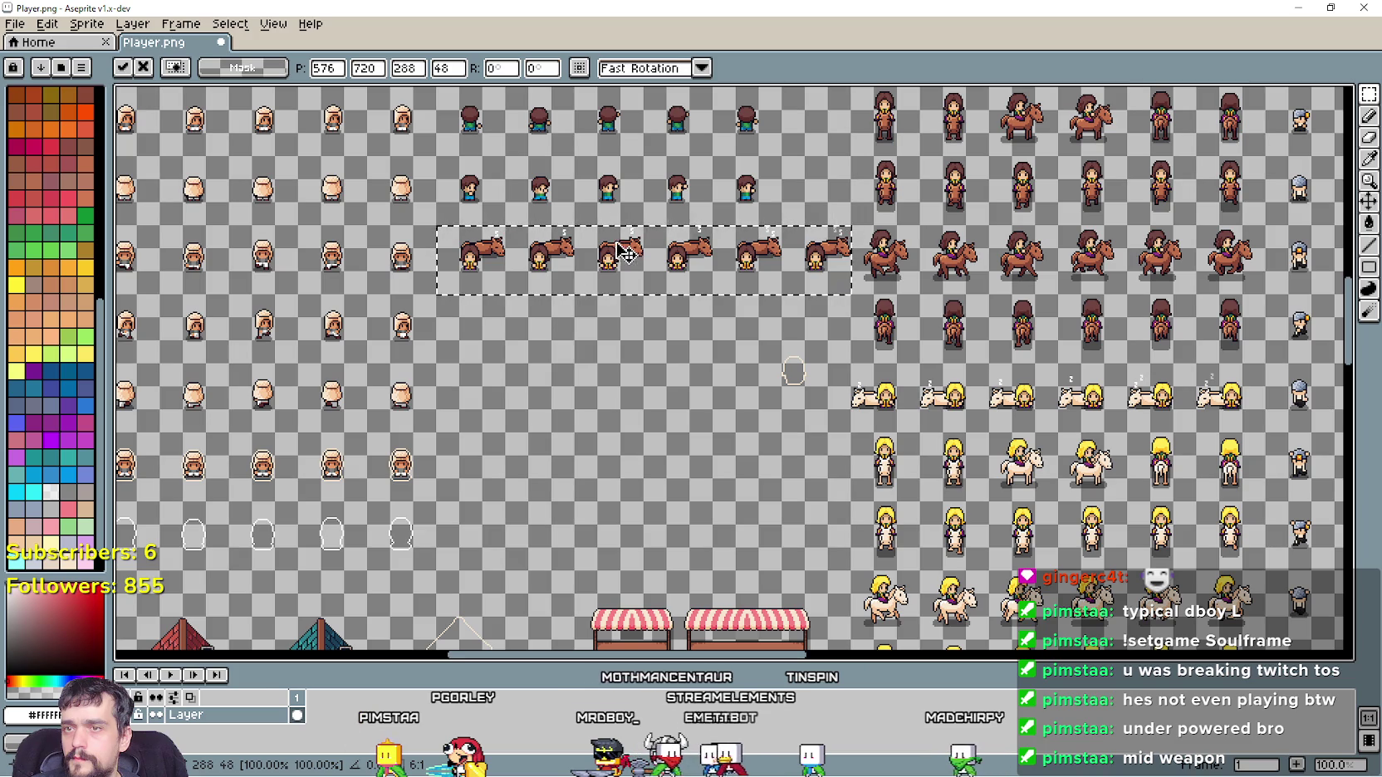
scroll(625, 253, "up", 1)
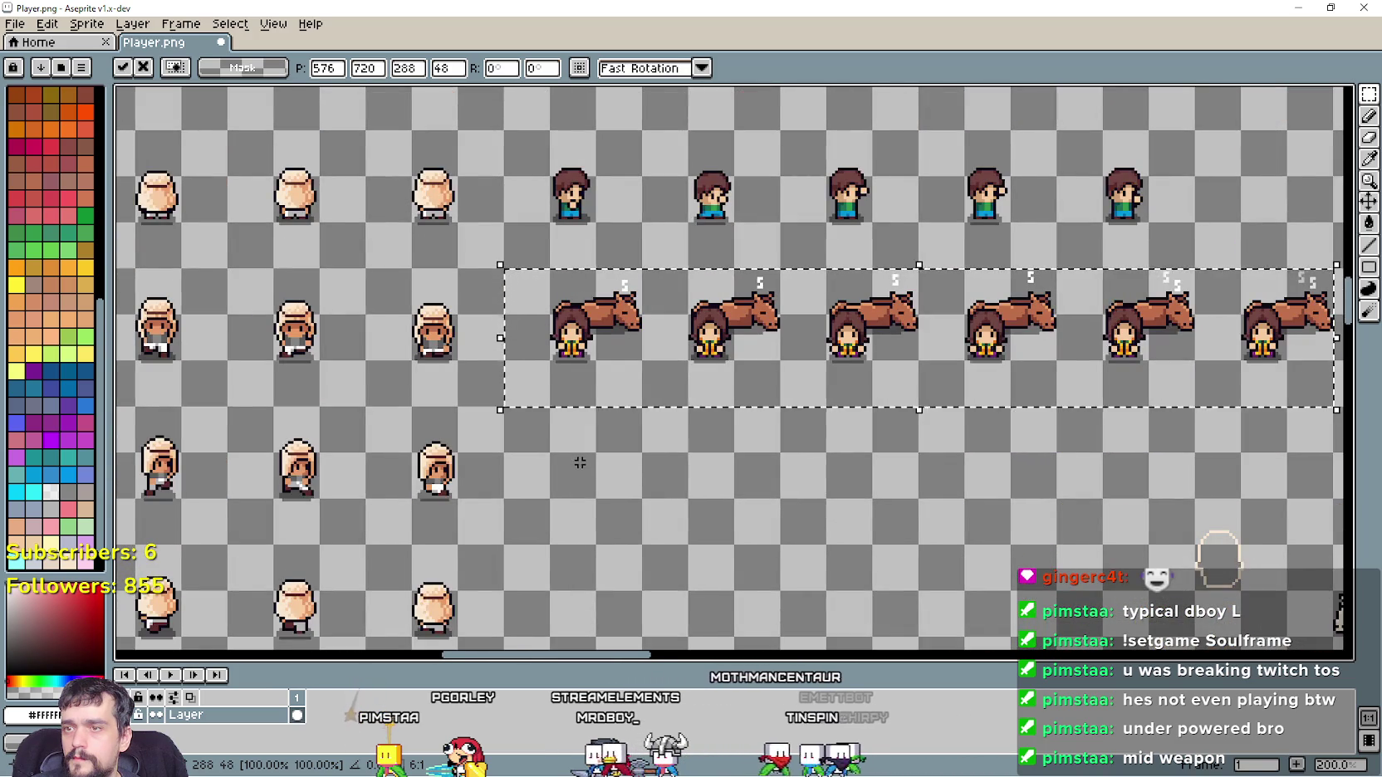
left_click(580, 462)
scroll(534, 321, "up", 3)
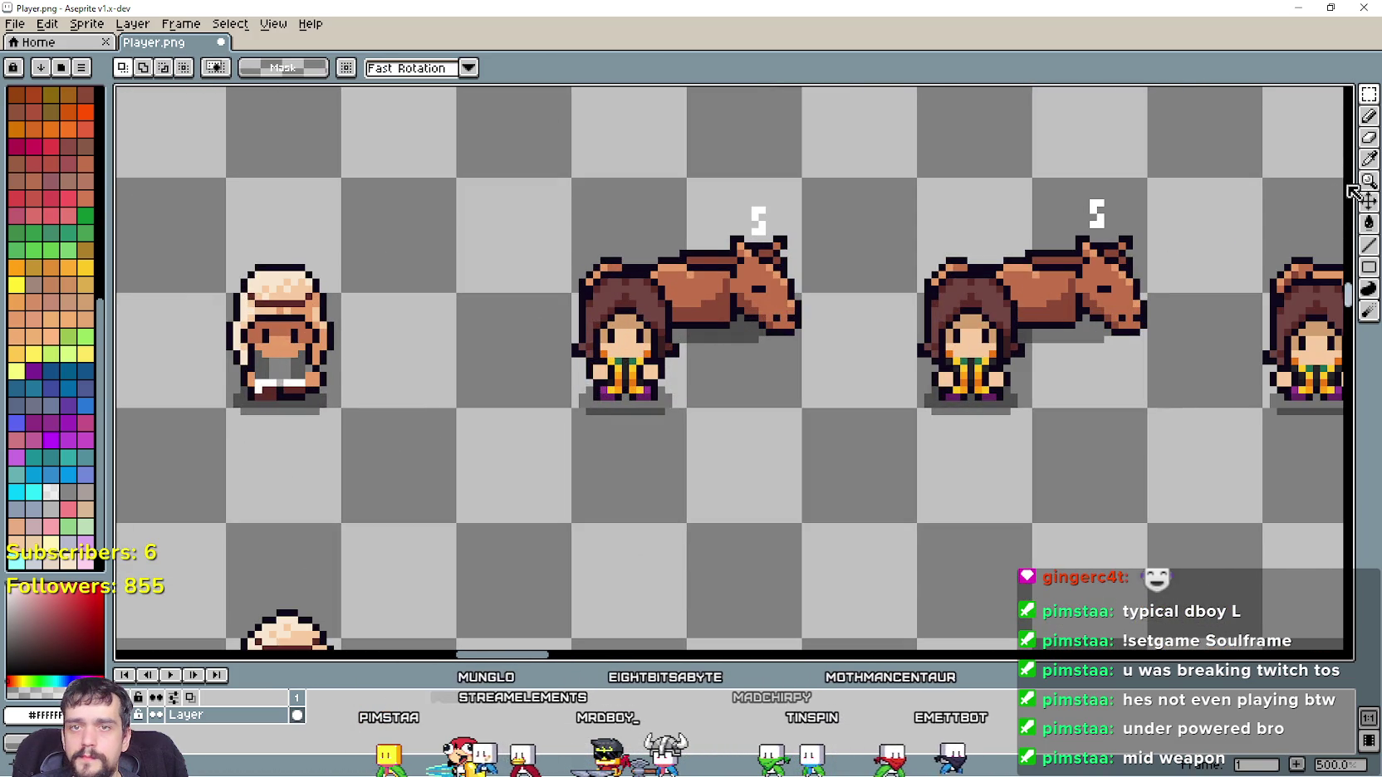
left_click(1367, 246)
Draw white outline lines across the first rider's hair top and down her right side
scroll(494, 303, "up", 2)
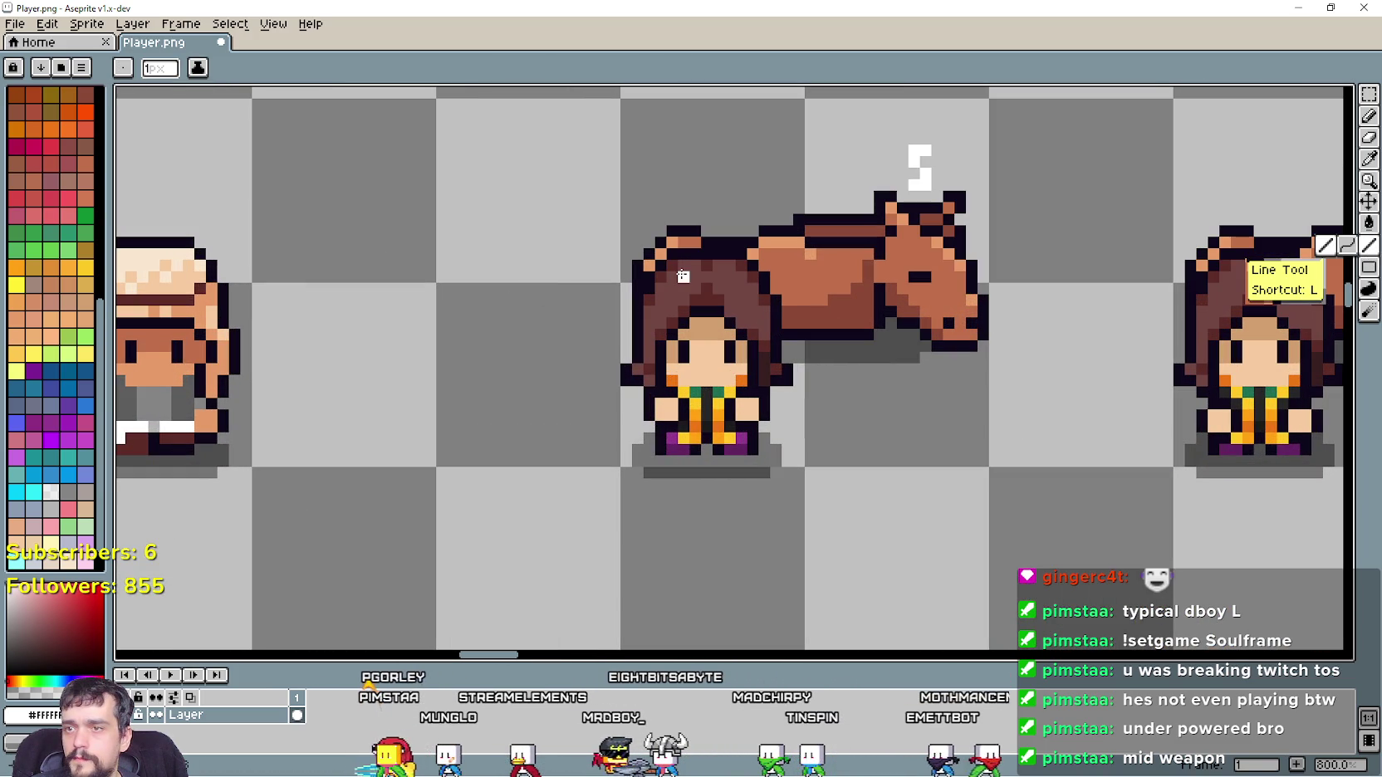
mouse_move(671, 243)
left_mouse_down()
mouse_move(740, 242)
mouse_move(786, 319)
left_mouse_up()
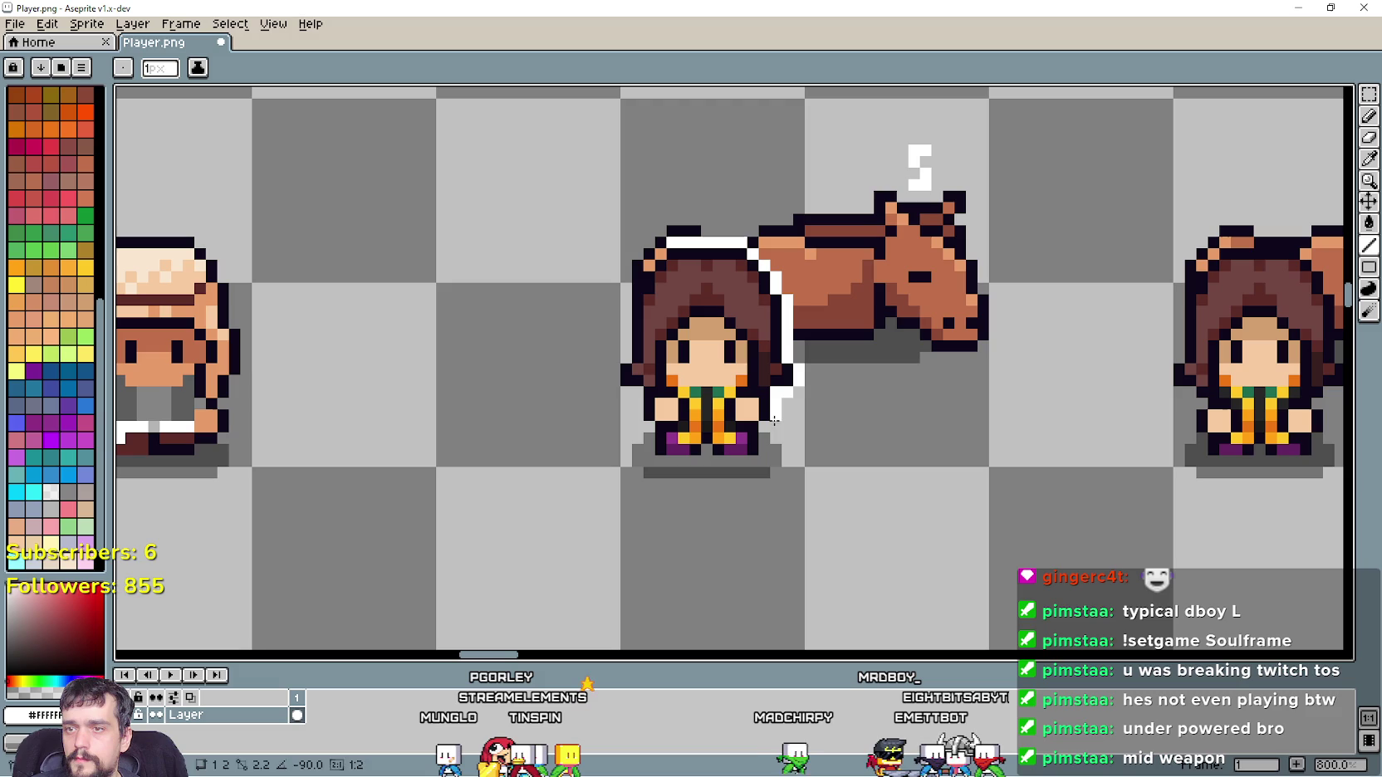
mouse_move(784, 440)
left_mouse_down()
mouse_move(785, 460)
mouse_move(763, 482)
mouse_move(638, 475)
mouse_move(624, 455)
mouse_move(646, 430)
mouse_move(615, 393)
left_mouse_up()
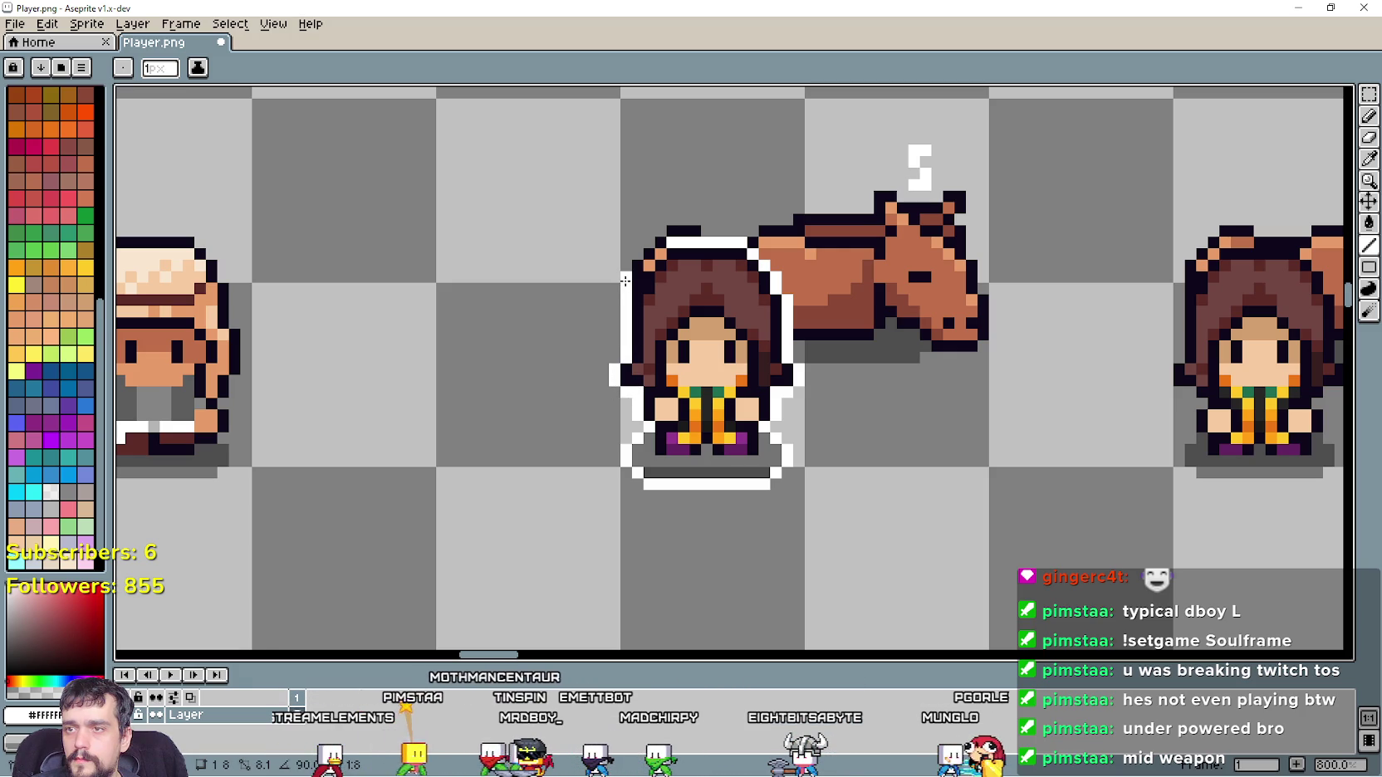
scroll(629, 288, "up", 2)
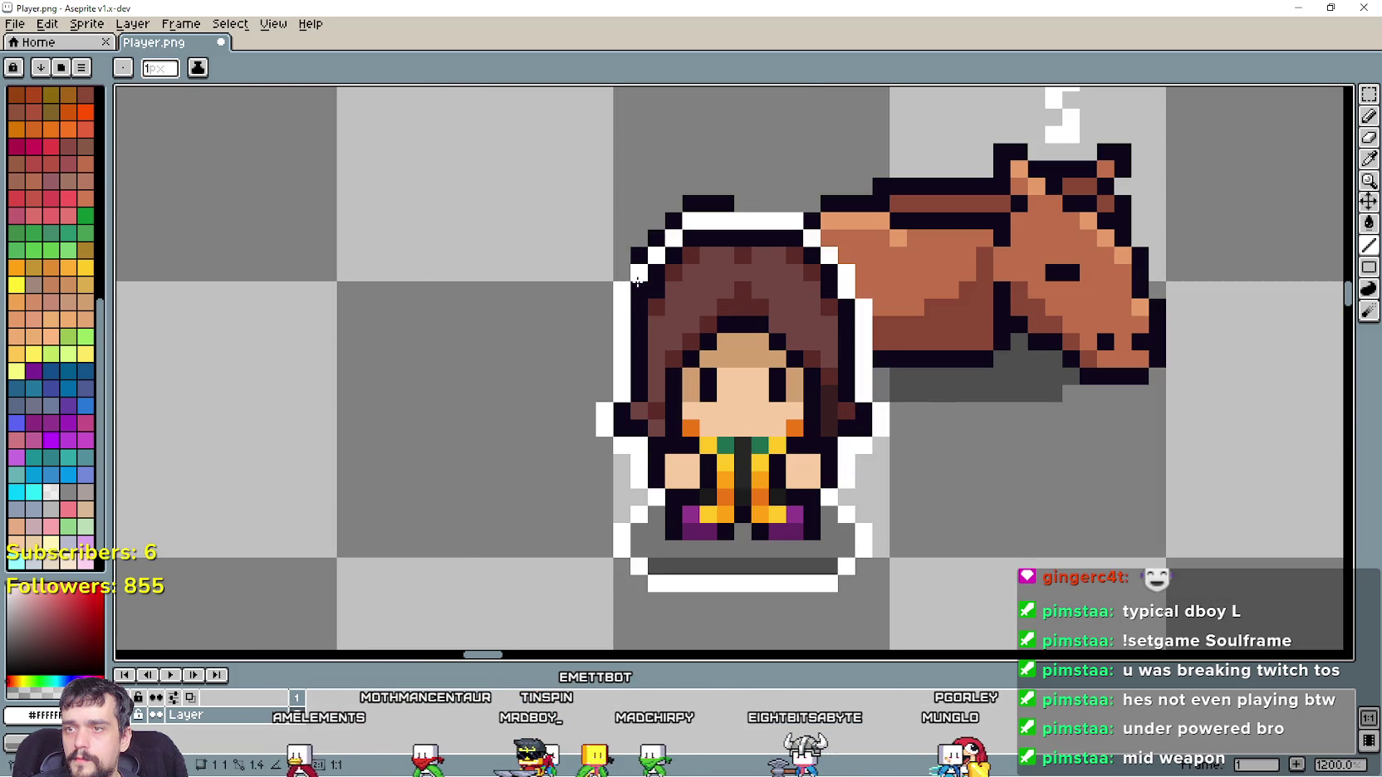
scroll(620, 273, "down", 4)
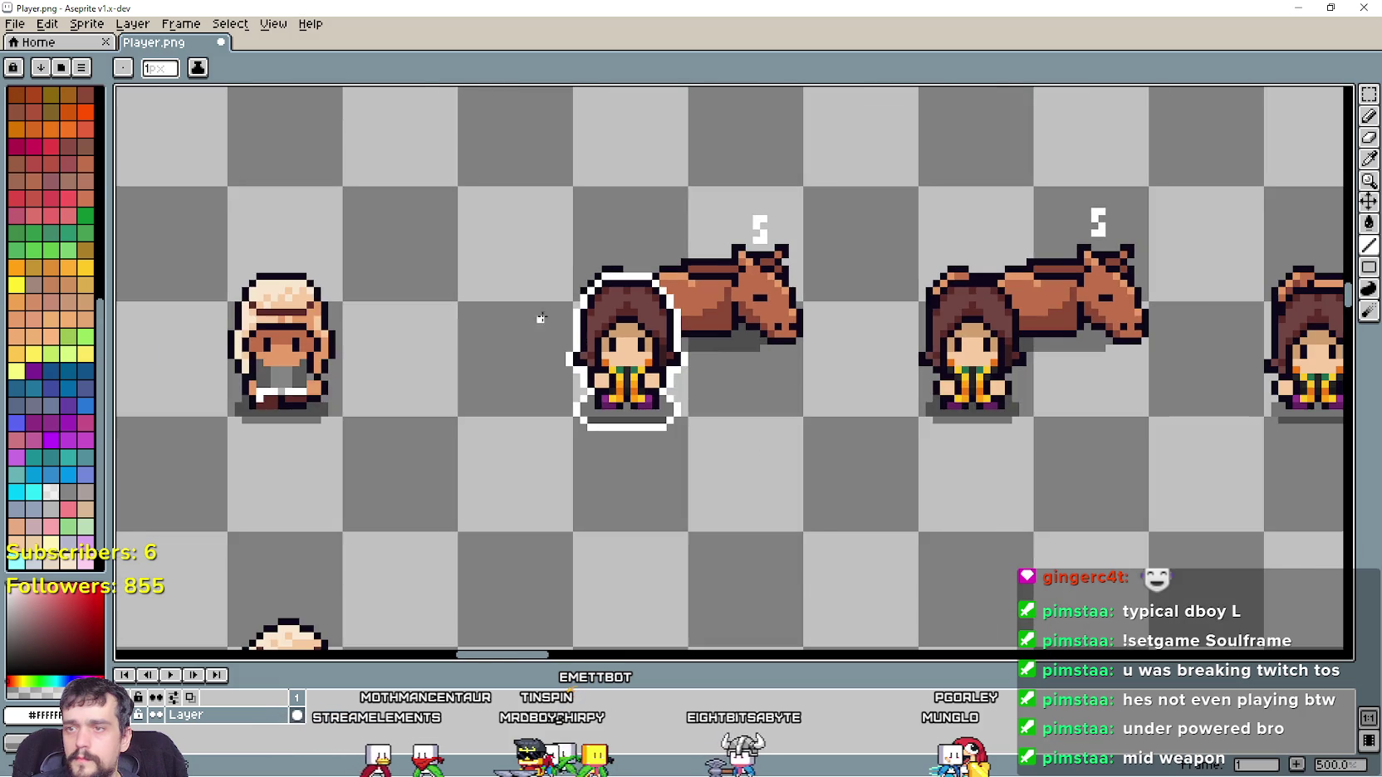
Trace white lines across the second rider's hair and left edge, undoing the last stroke
left_click_drag(789, 412, 650, 376)
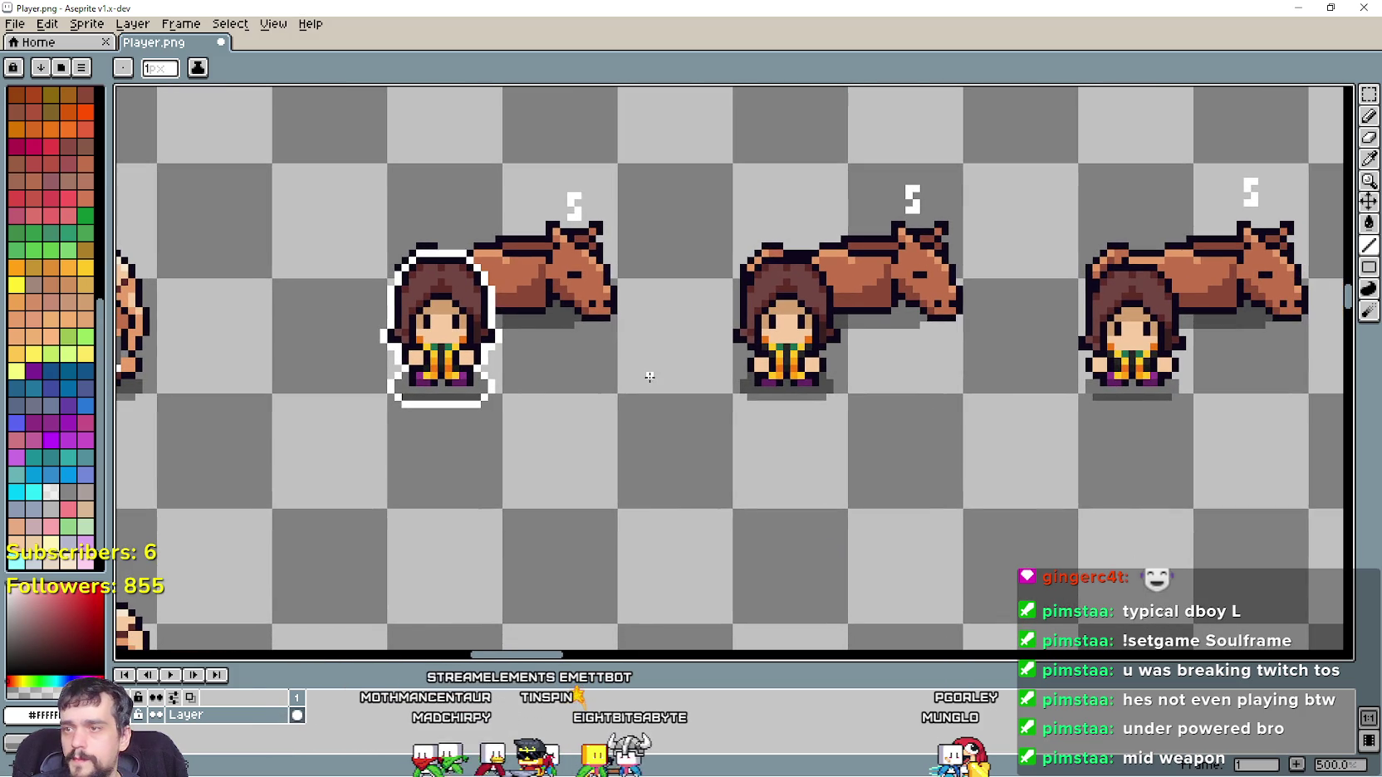
scroll(823, 244, "up", 2)
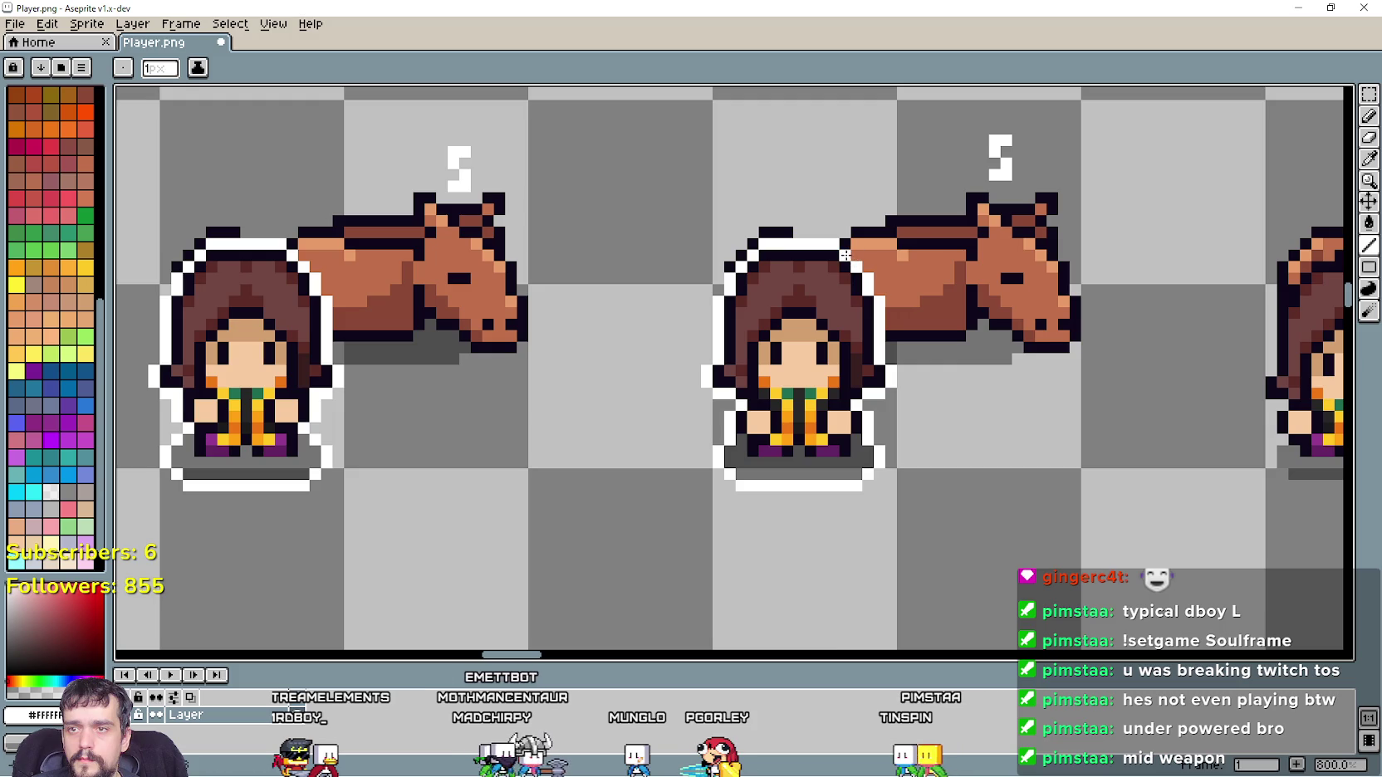
scroll(844, 255, "down", 3)
scroll(1070, 361, "up", 3)
left_click_drag(782, 284, 713, 285)
mouse_move(707, 296)
left_mouse_down()
mouse_move(675, 334)
mouse_move(657, 424)
left_mouse_up()
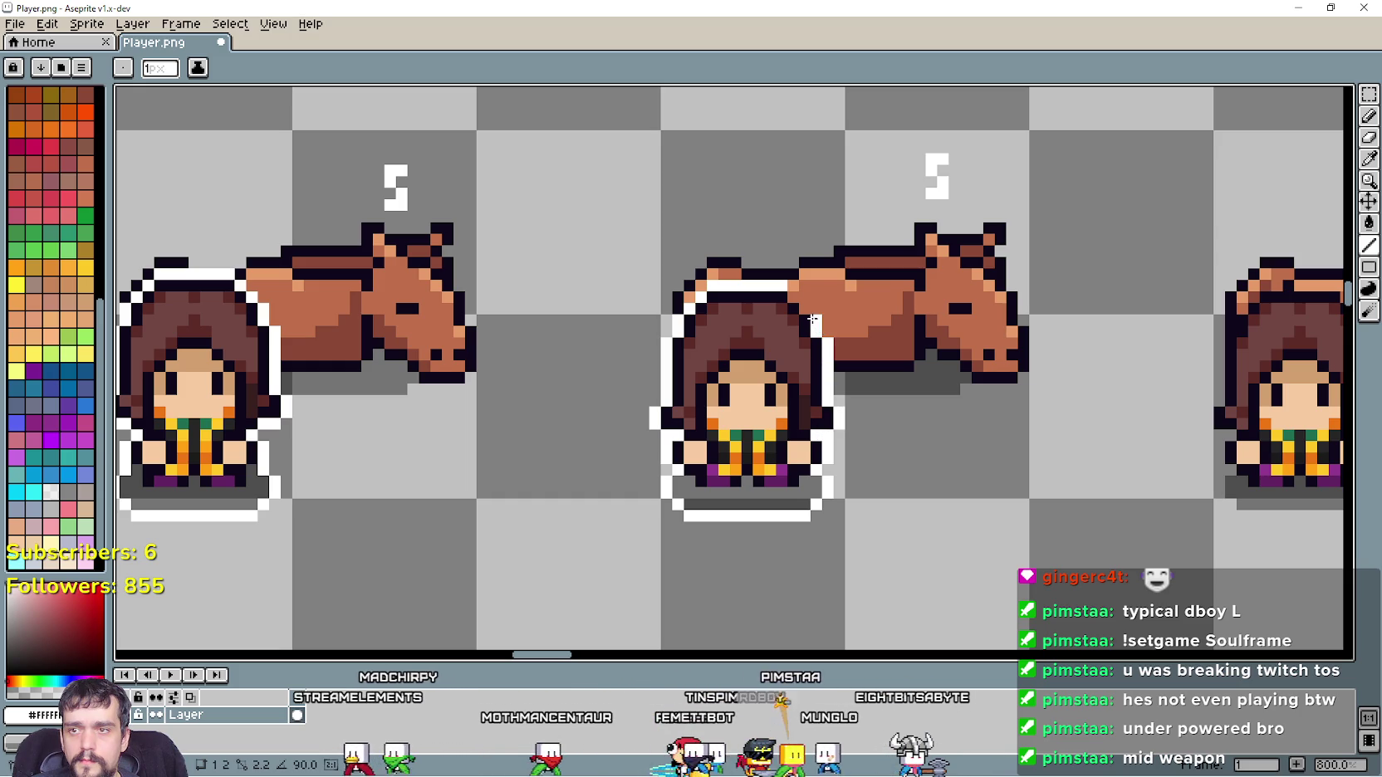
key("ctrl+z")
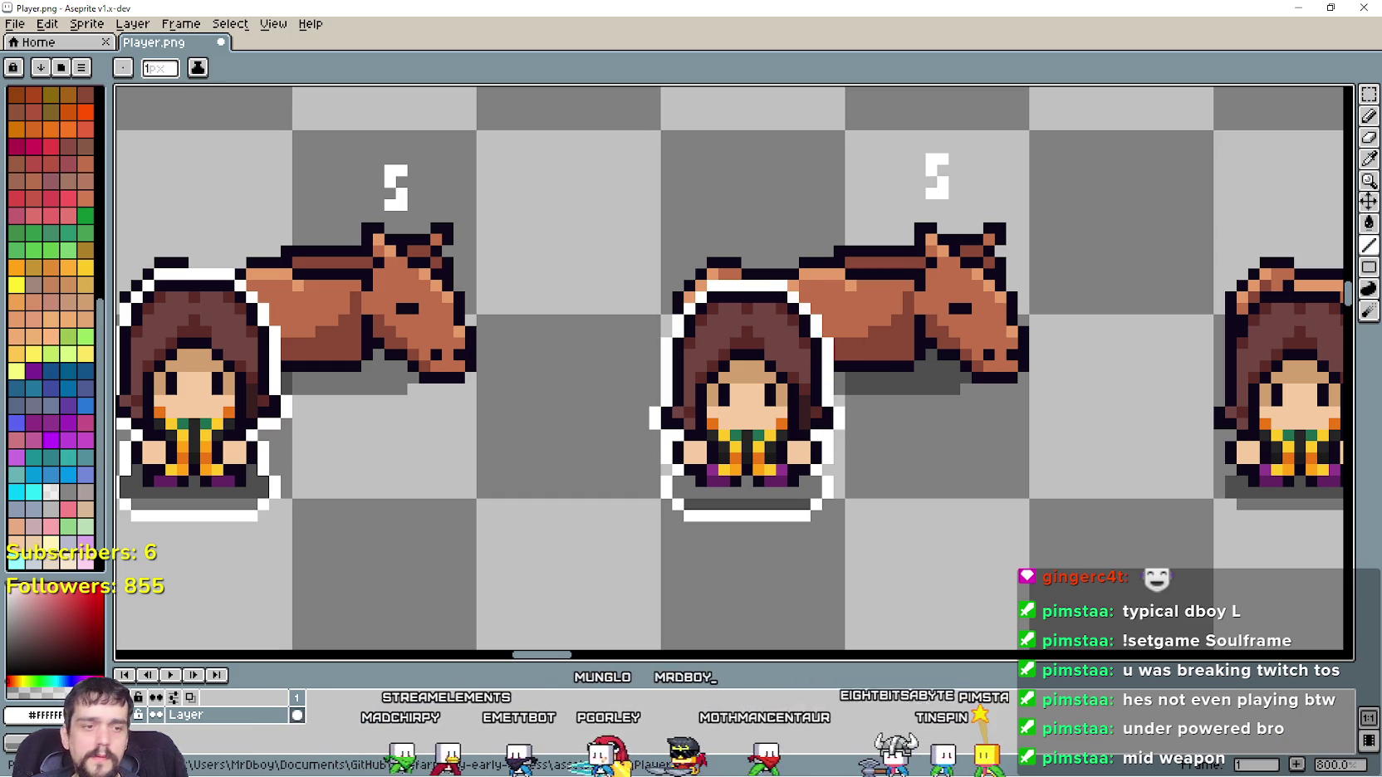
Skip to the next song in the music player and return to Aseprite
key("alt+Tab")
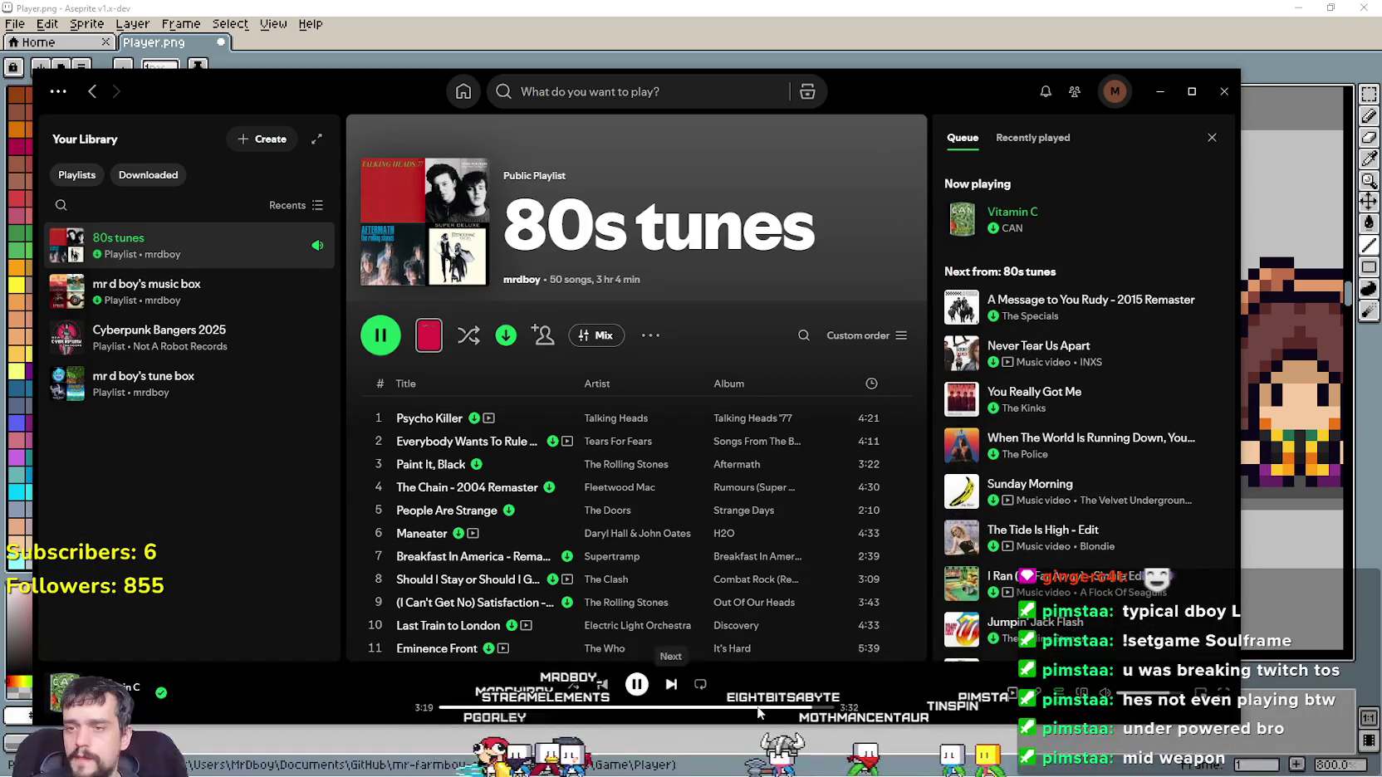
left_click(673, 684)
key("alt+Tab")
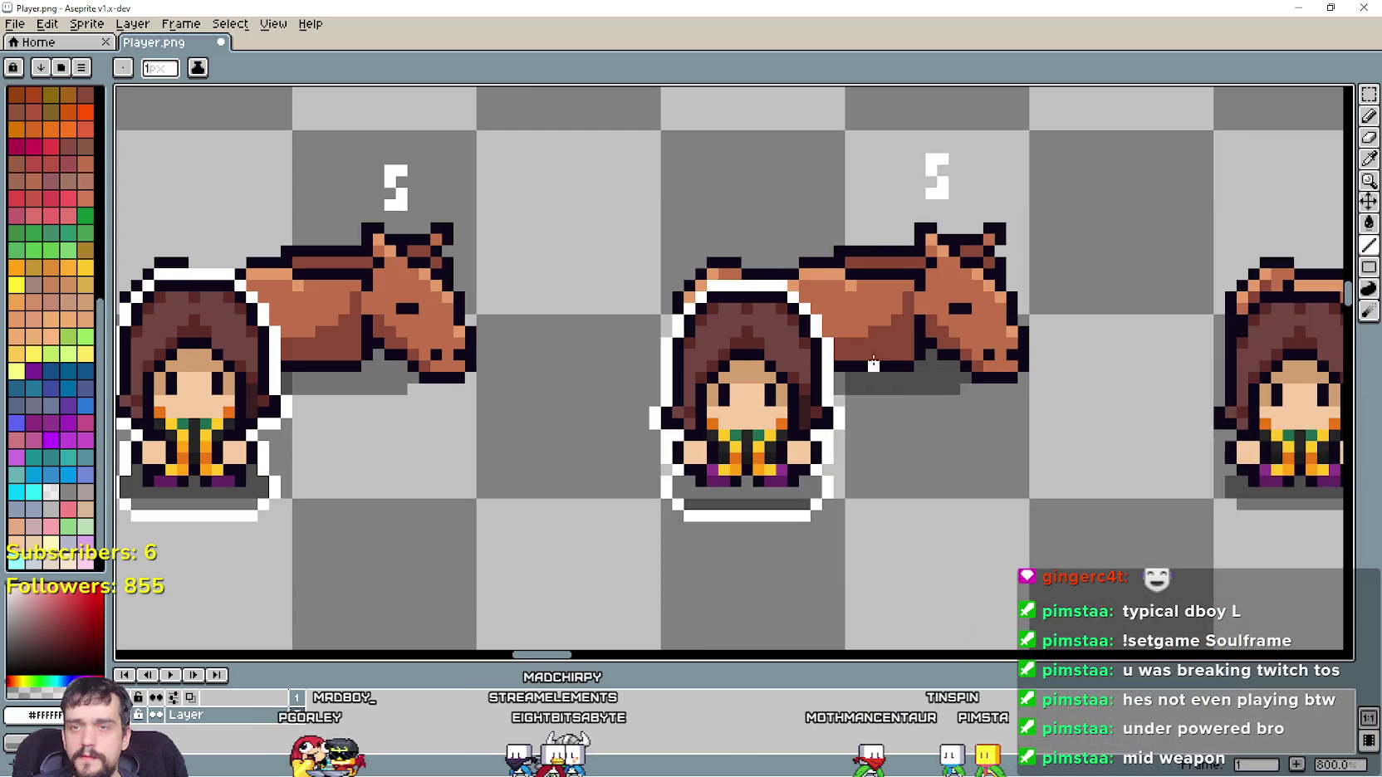
Finish the second rider's upper-left head outline and draw white across the next rider's hair top
scroll(935, 377, "down", 2)
scroll(831, 285, "up", 2)
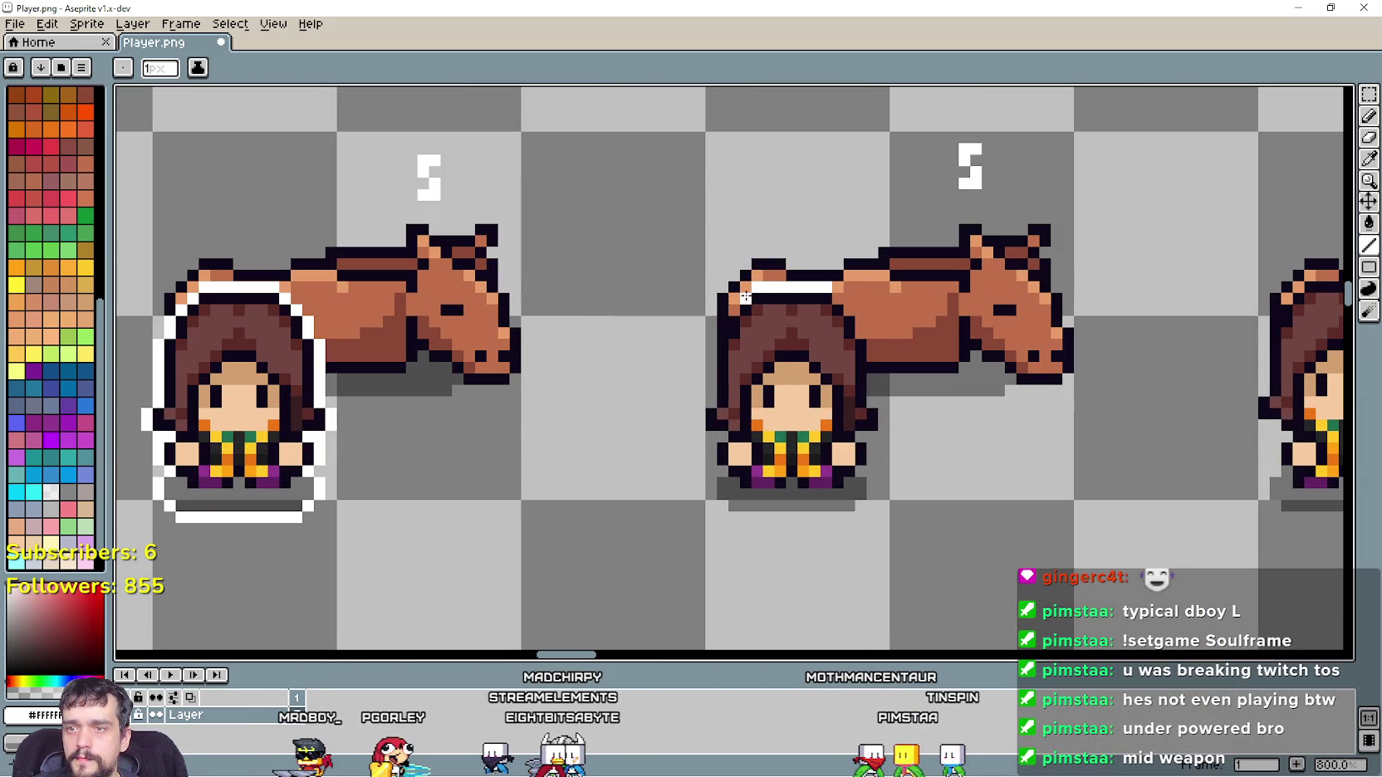
mouse_move(748, 296)
left_mouse_down()
mouse_move(721, 332)
mouse_move(706, 426)
mouse_move(723, 508)
mouse_move(855, 517)
mouse_move(869, 458)
left_mouse_up()
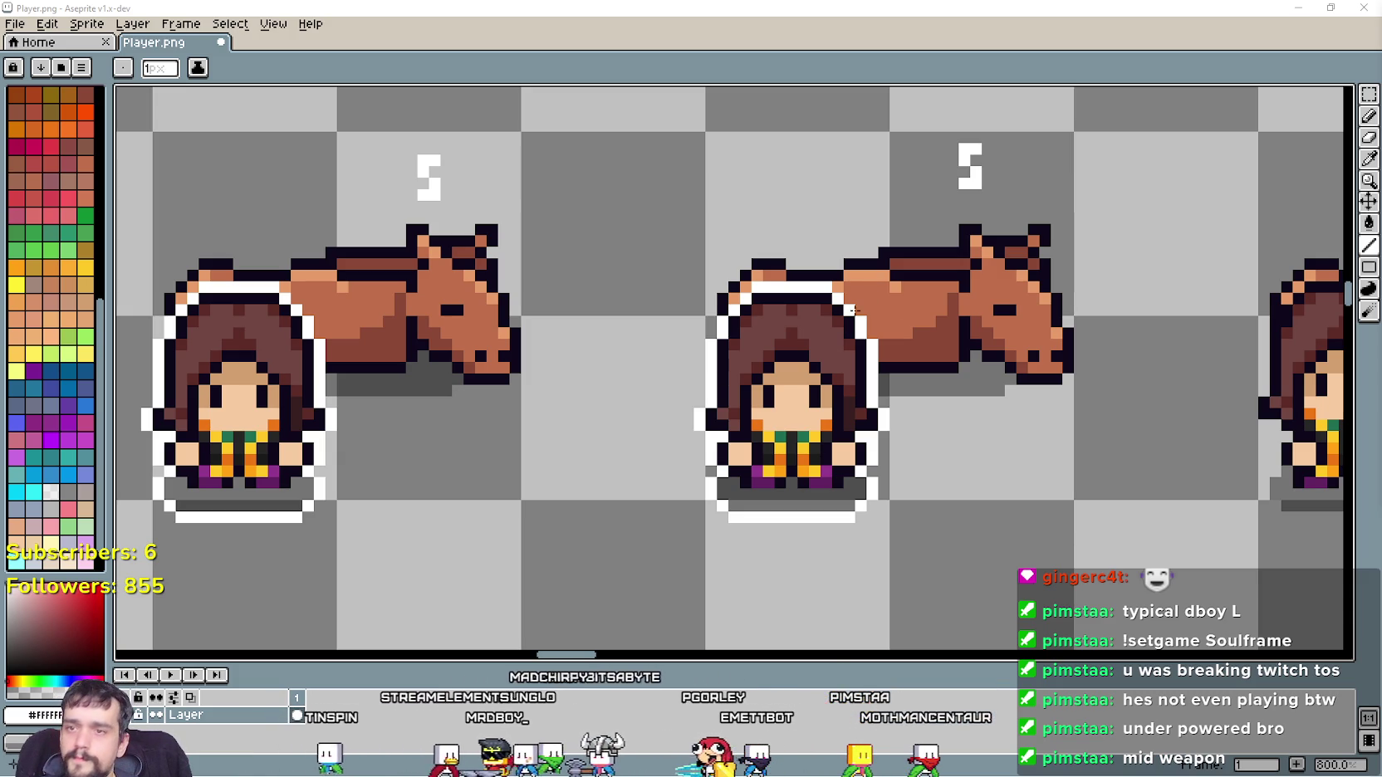
scroll(840, 320, "down", 4)
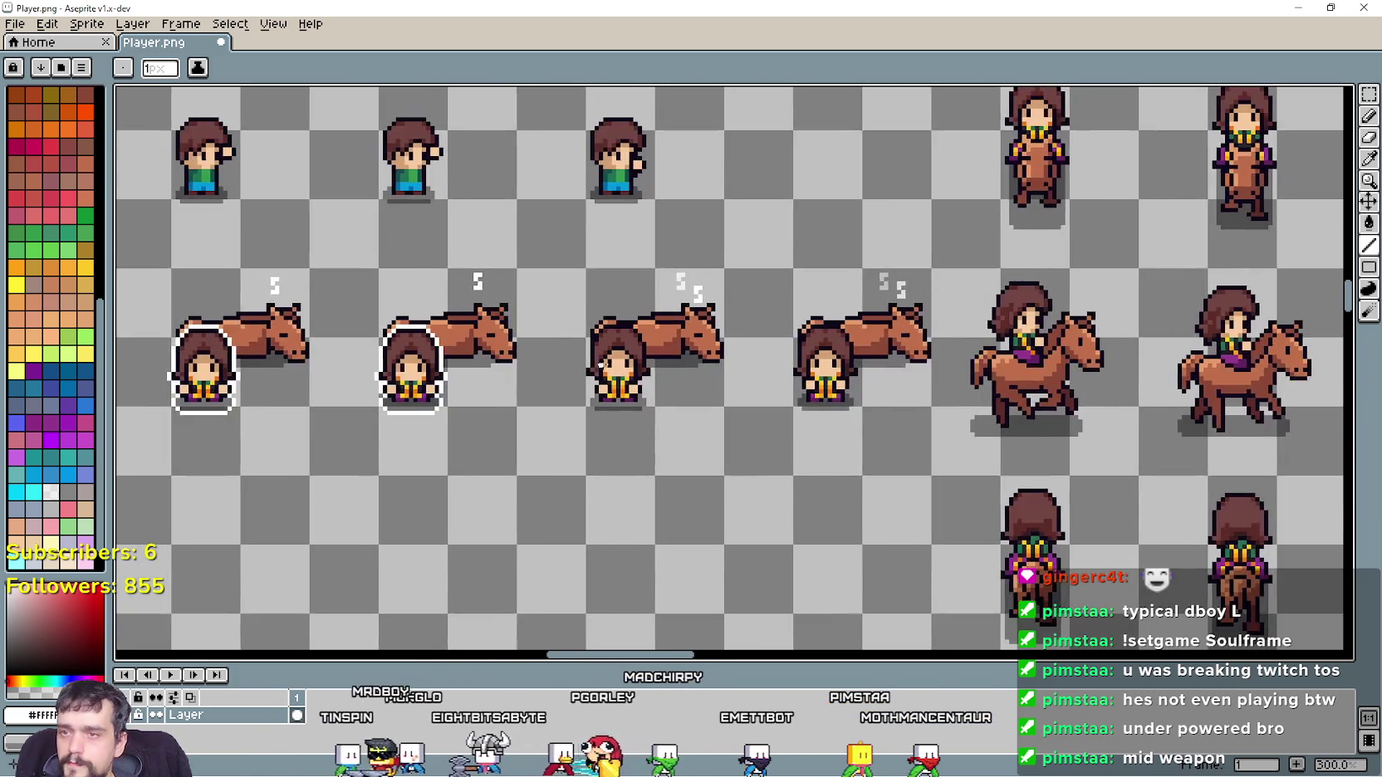
scroll(600, 369, "up", 4)
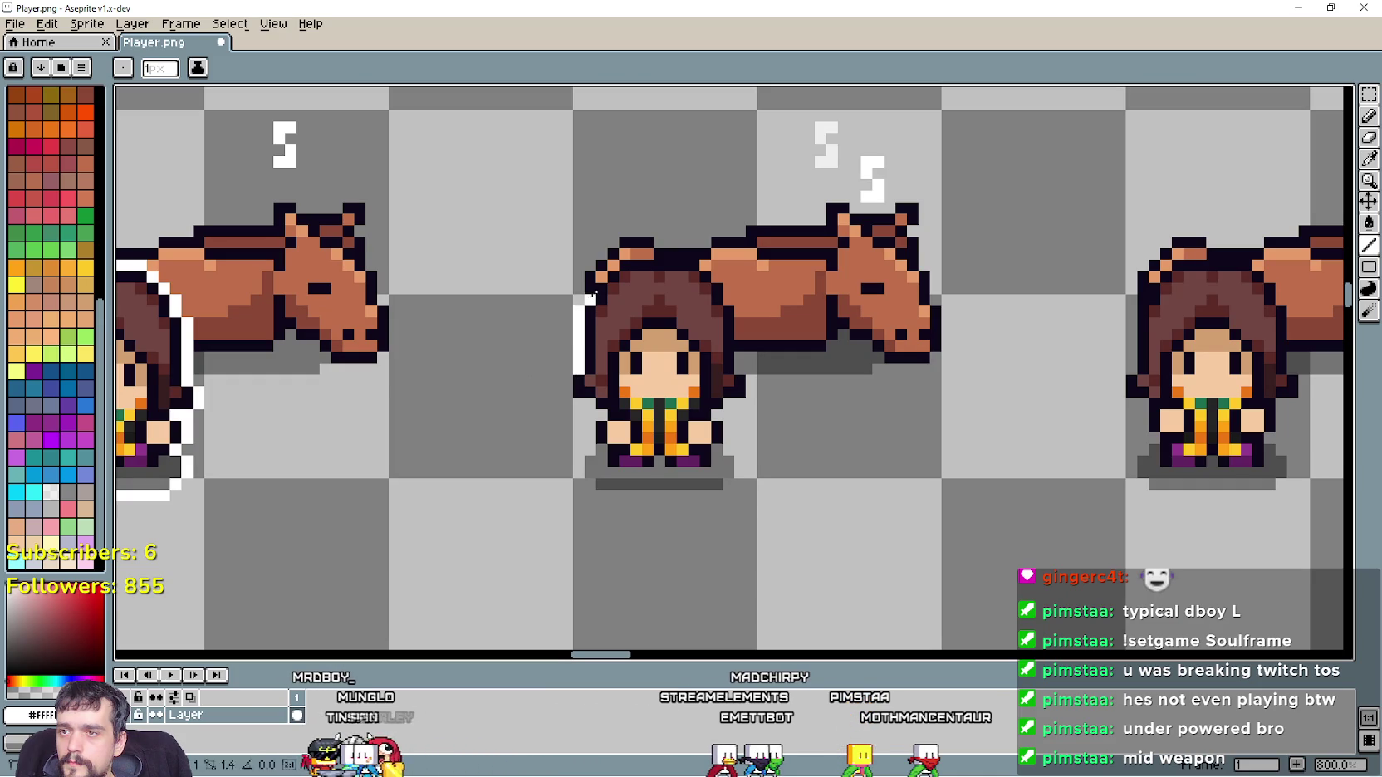
scroll(600, 288, "up", 3)
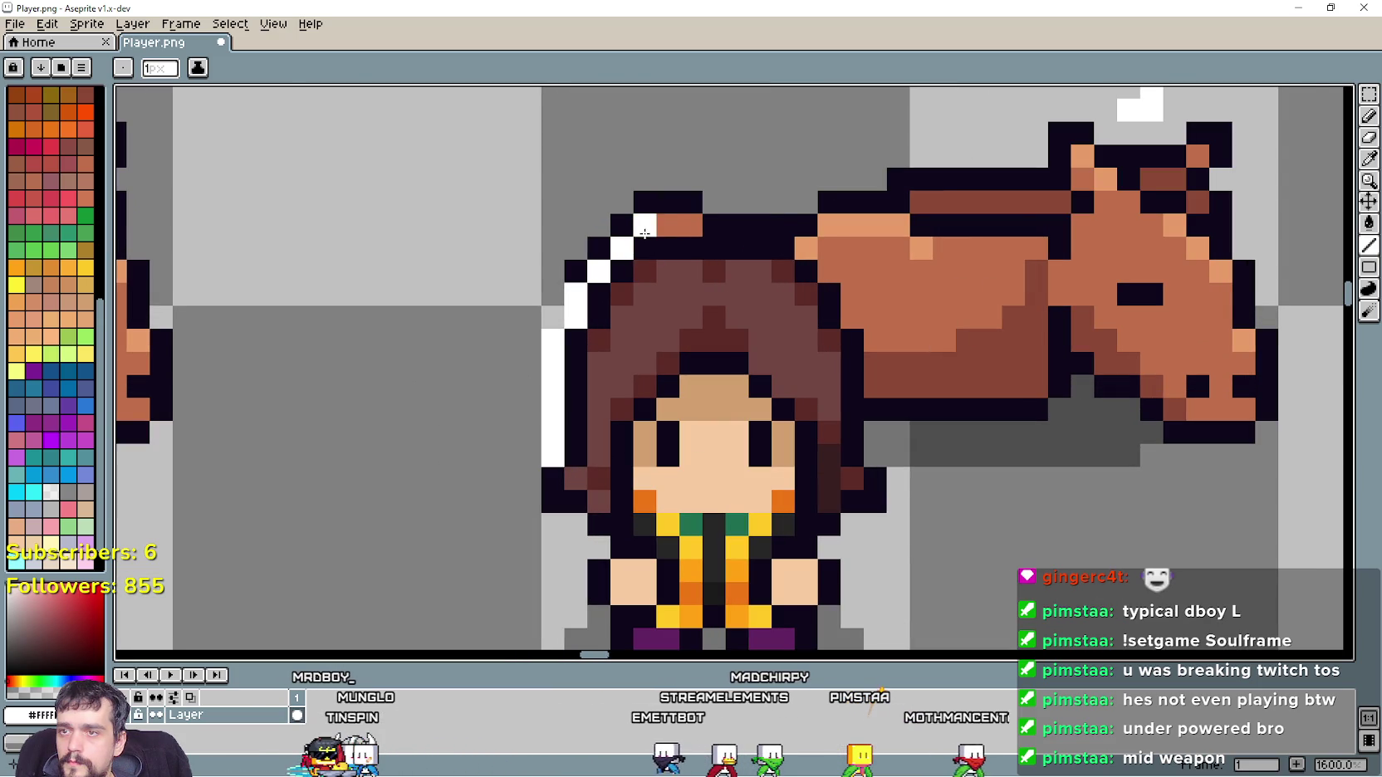
left_click_drag(645, 234, 774, 232)
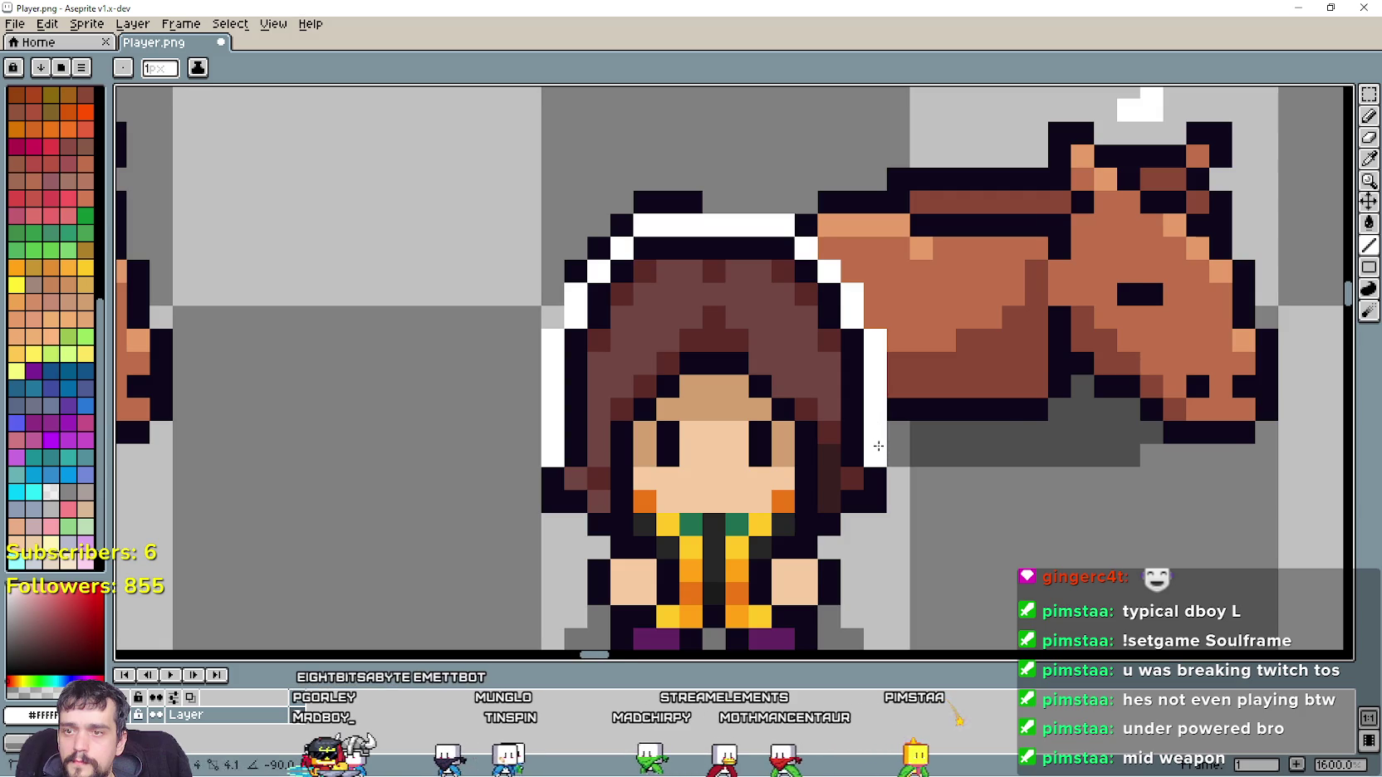
scroll(922, 506, "down", 2)
scroll(889, 333, "up", 3)
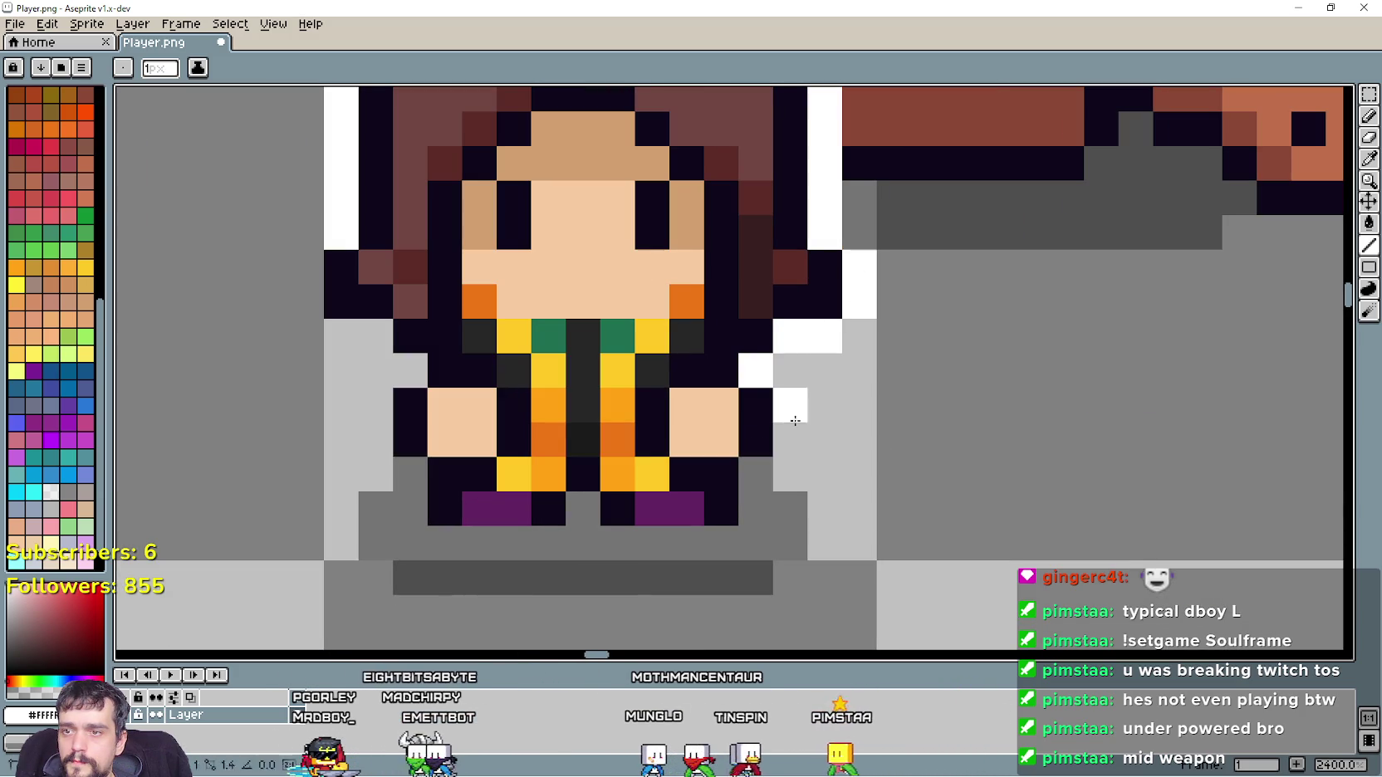
scroll(794, 409, "down", 4)
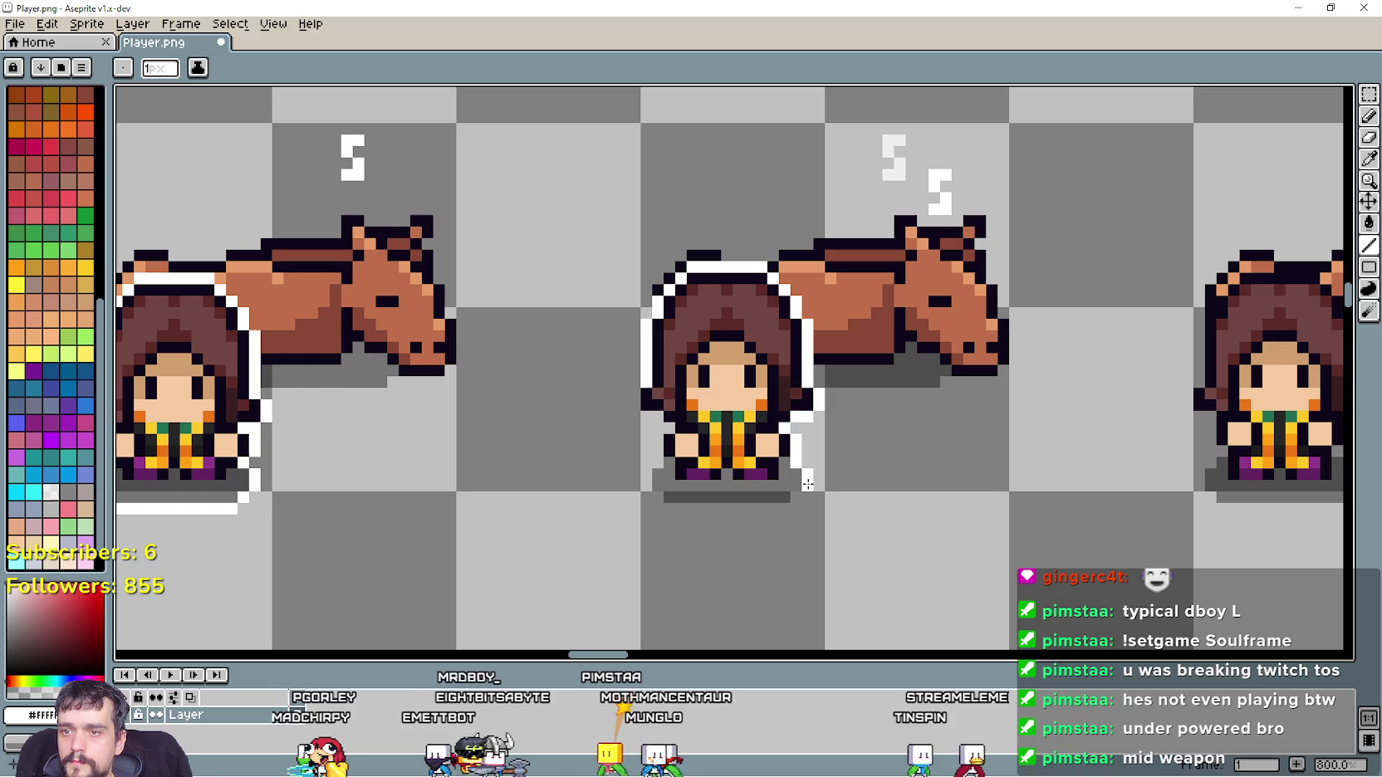
Outline the middle rider's right side, base, left edge and lower-left edge in white
left_click_drag(804, 486, 667, 508)
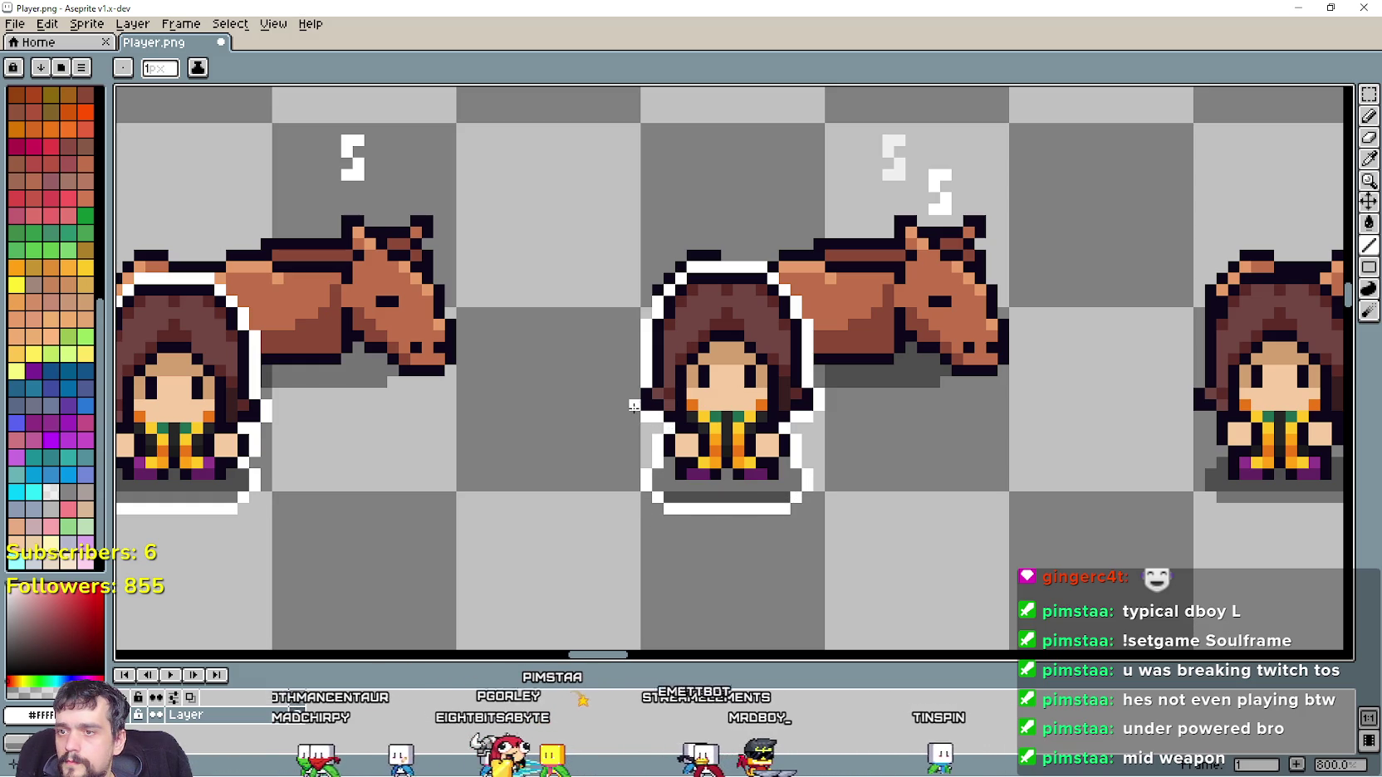
scroll(689, 395, "up", 1)
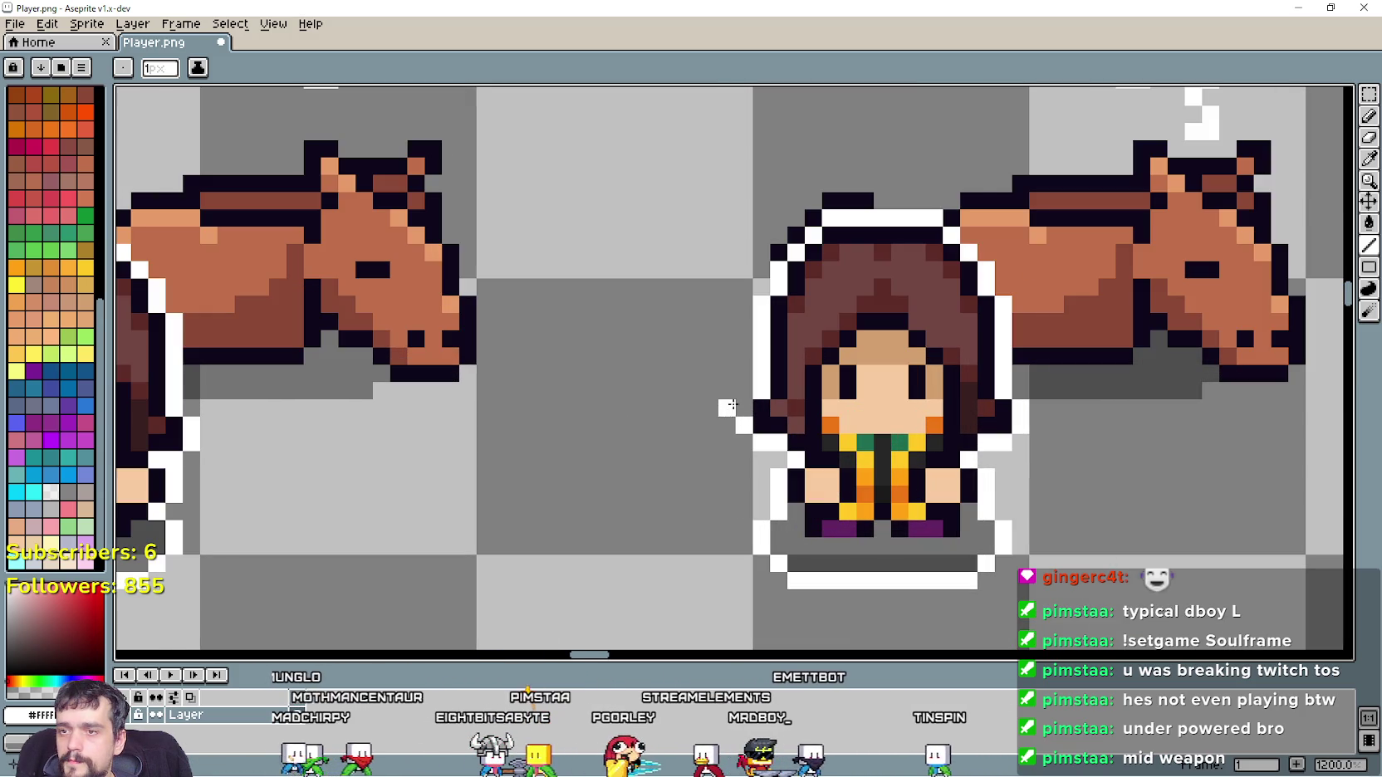
scroll(736, 409, "down", 3)
scroll(819, 256, "up", 2)
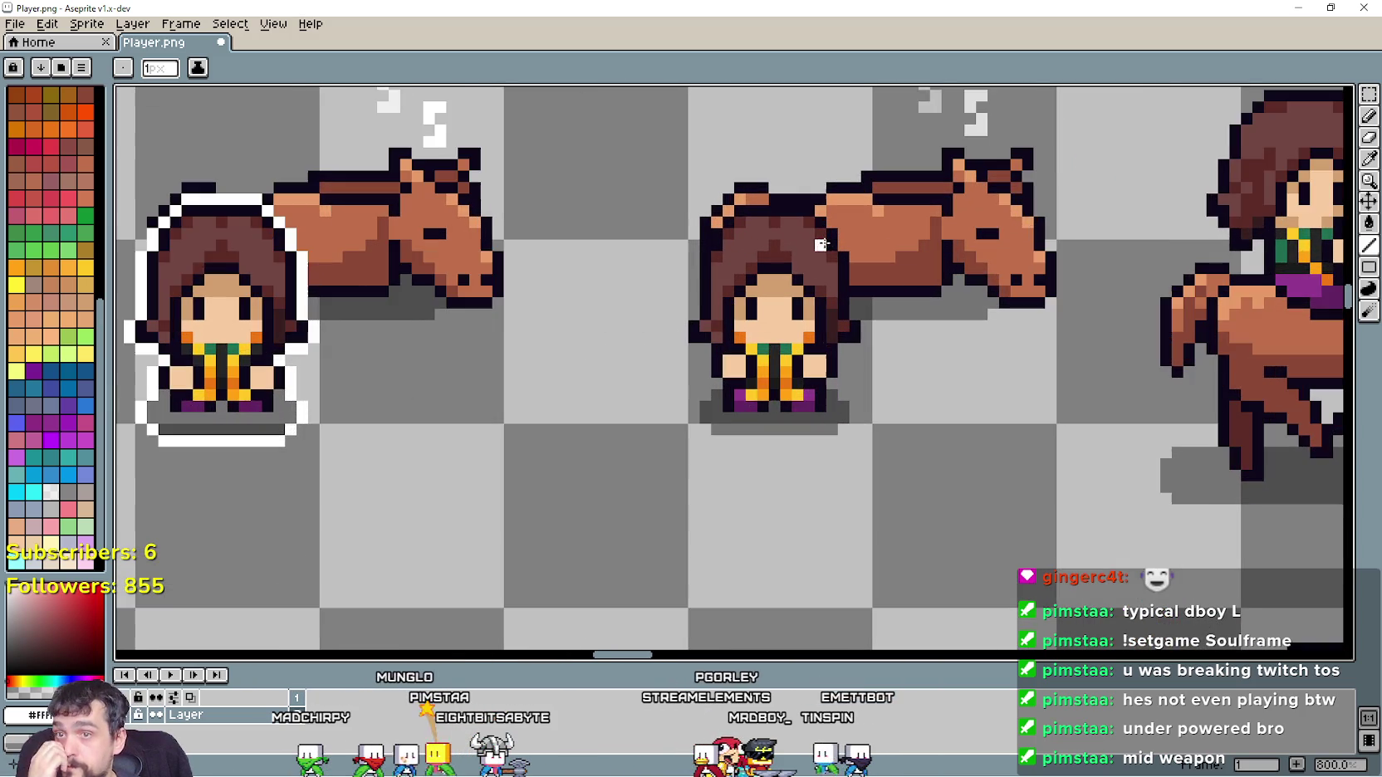
scroll(820, 257, "up", 1)
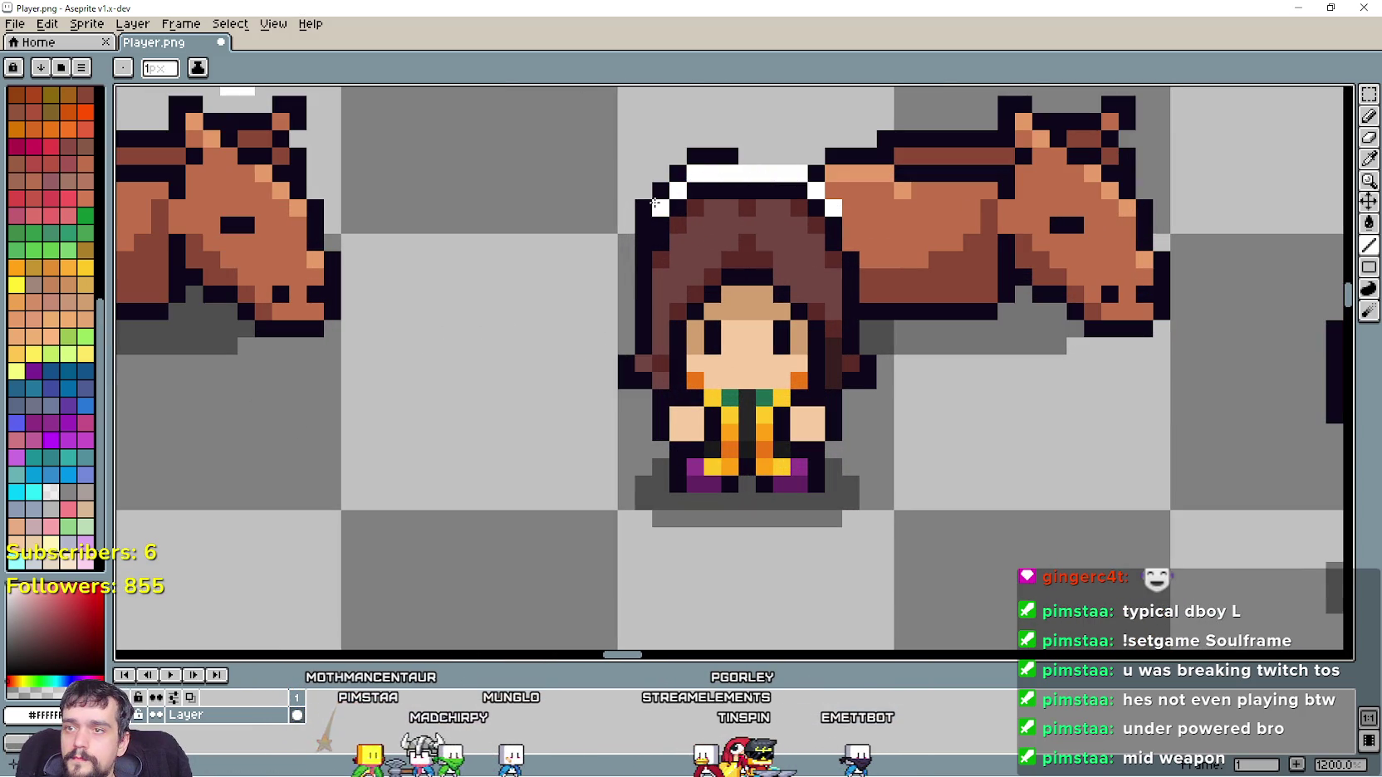
left_click_drag(633, 251, 609, 370)
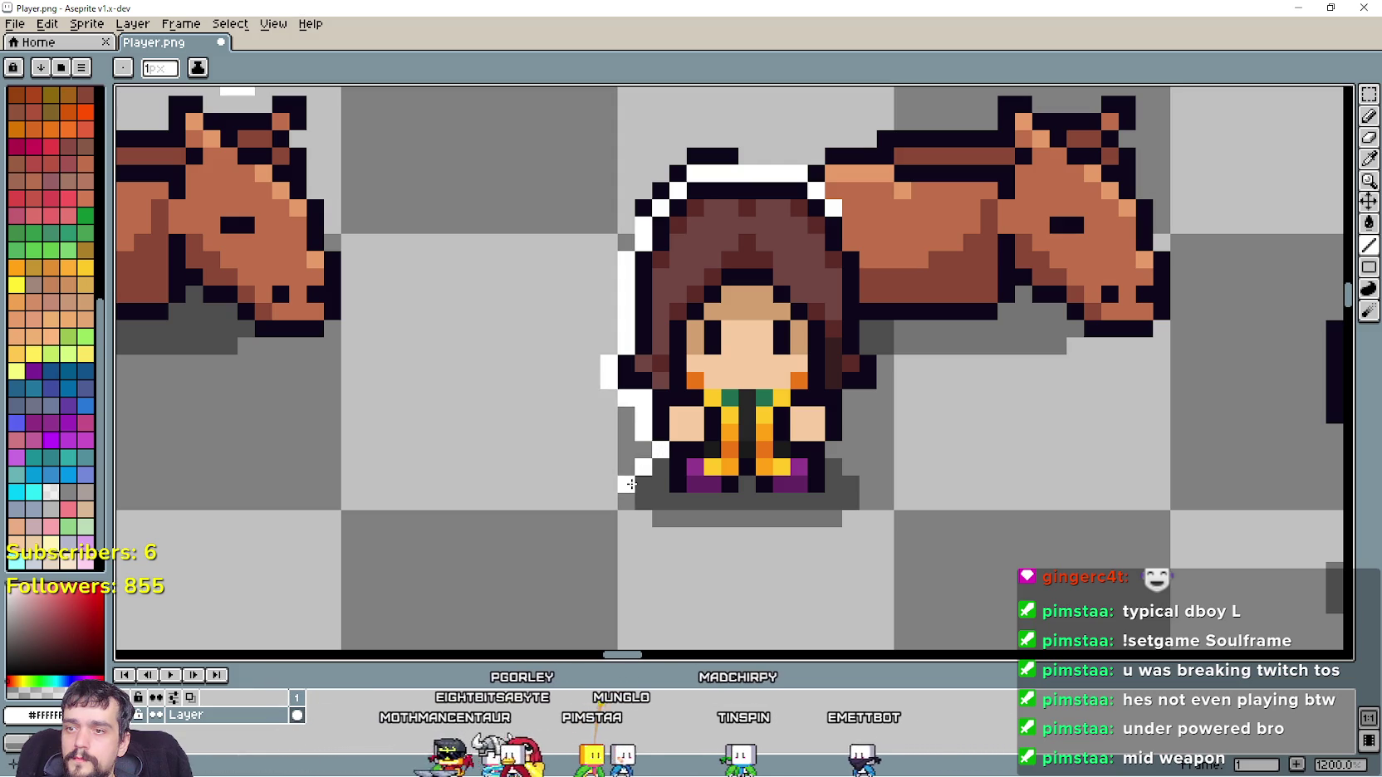
mouse_move(631, 484)
left_mouse_down()
mouse_move(825, 537)
mouse_move(851, 519)
mouse_move(843, 452)
mouse_move(866, 397)
left_mouse_up()
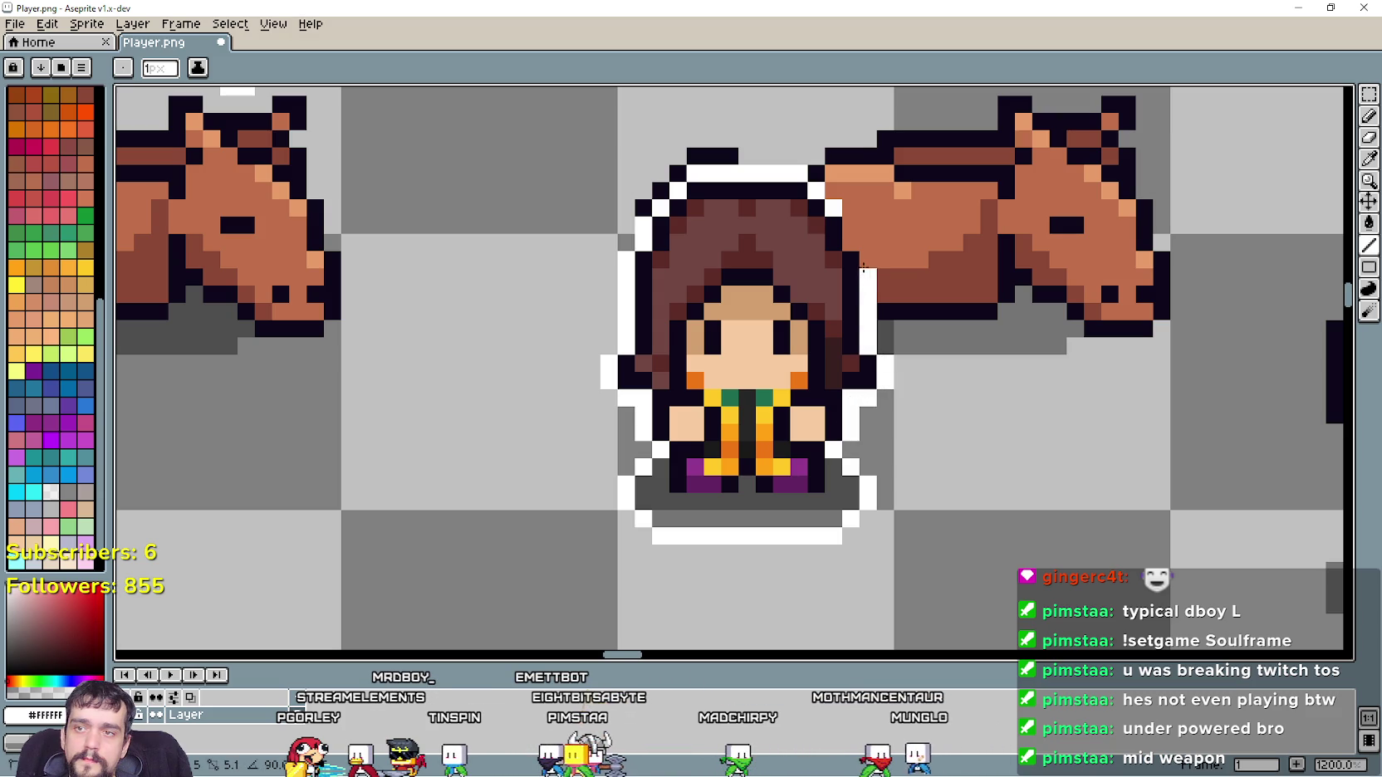
scroll(846, 221, "down", 5)
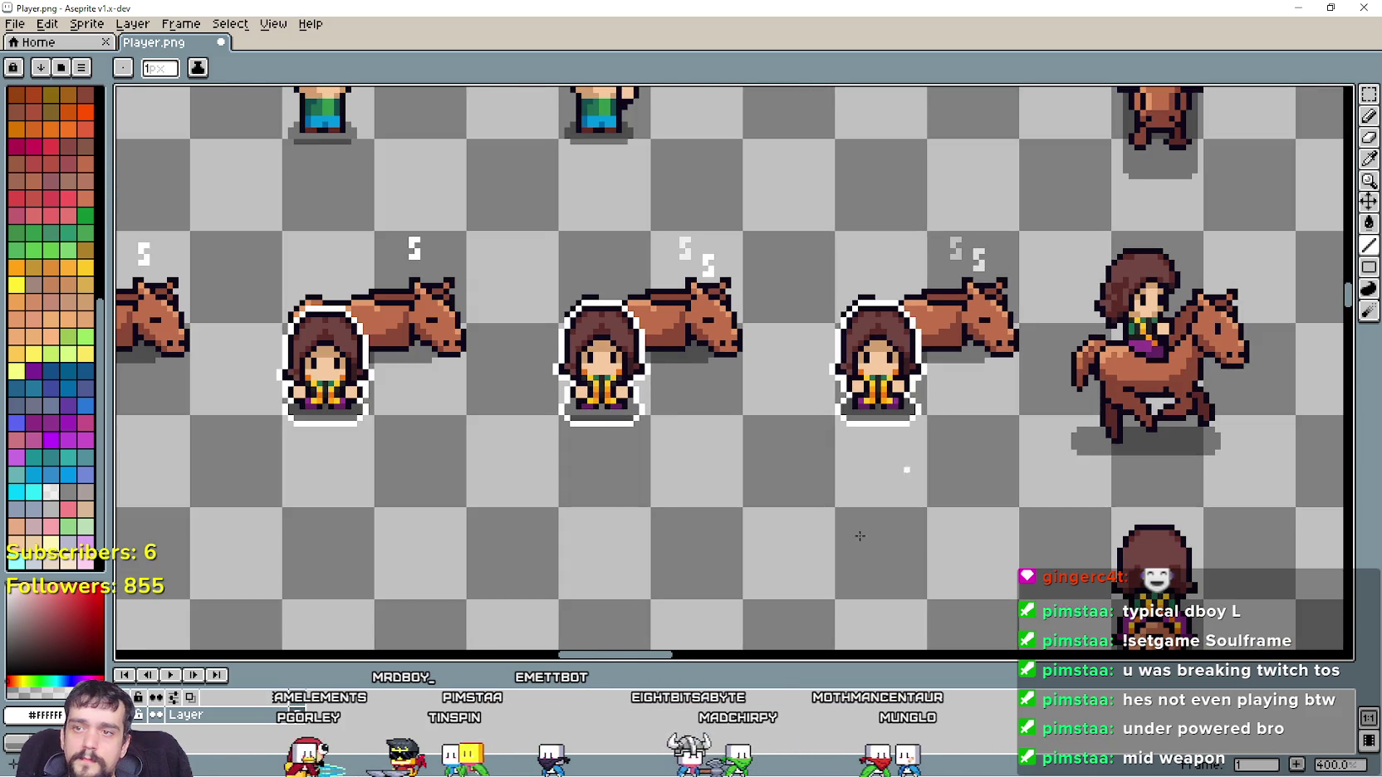
Marquee-select the whole duplicated girl-and-horse row
scroll(831, 498, "down", 3)
scroll(789, 416, "up", 1)
scroll(771, 377, "down", 1)
scroll(771, 377, "down", 1)
scroll(857, 303, "up", 1)
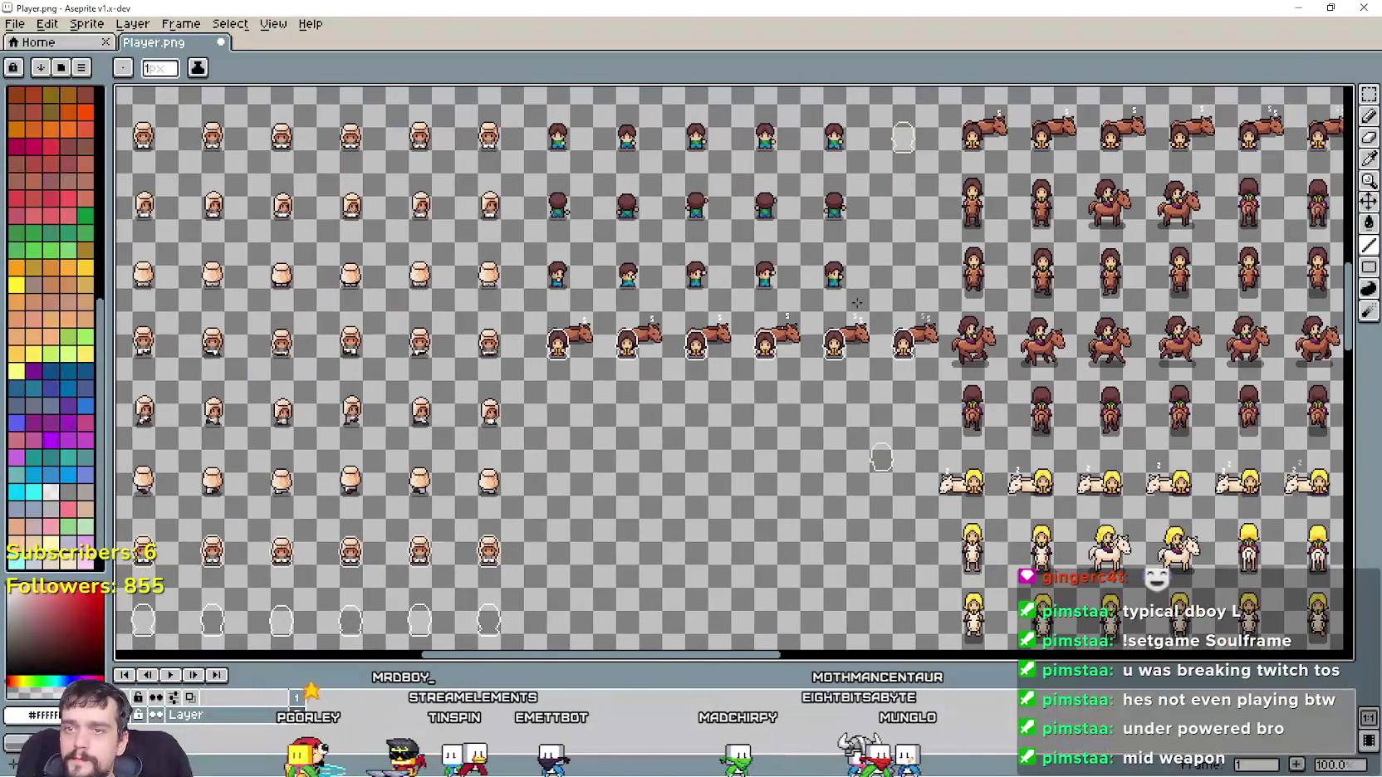
left_click(1369, 98)
scroll(599, 365, "up", 2)
mouse_move(428, 387)
left_mouse_down()
mouse_move(1342, 212)
mouse_move(1244, 223)
mouse_move(691, 367)
mouse_move(638, 157)
mouse_move(628, 332)
left_mouse_up()
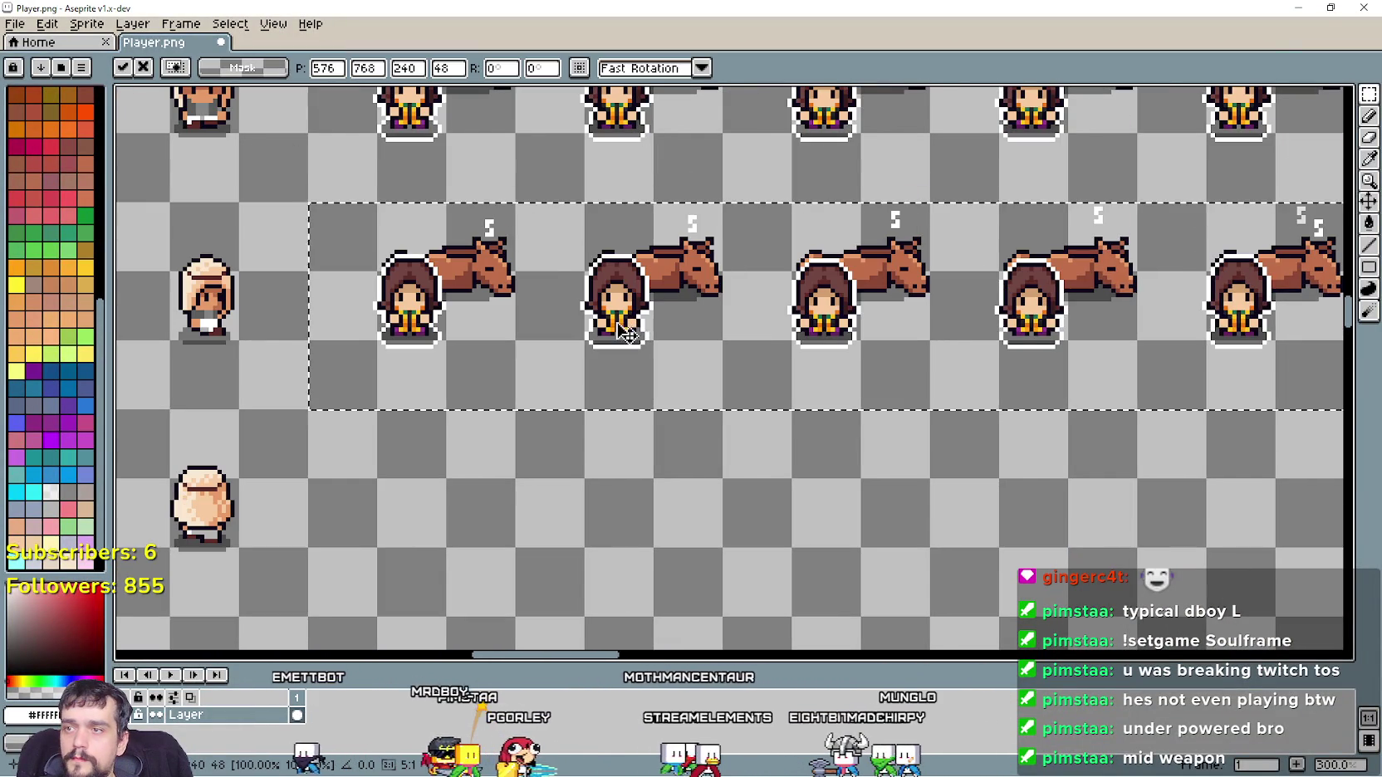
With the Magic Wand, remove the horse, skin, clothing and hair colours, leaving only white outlines
left_click(1369, 222)
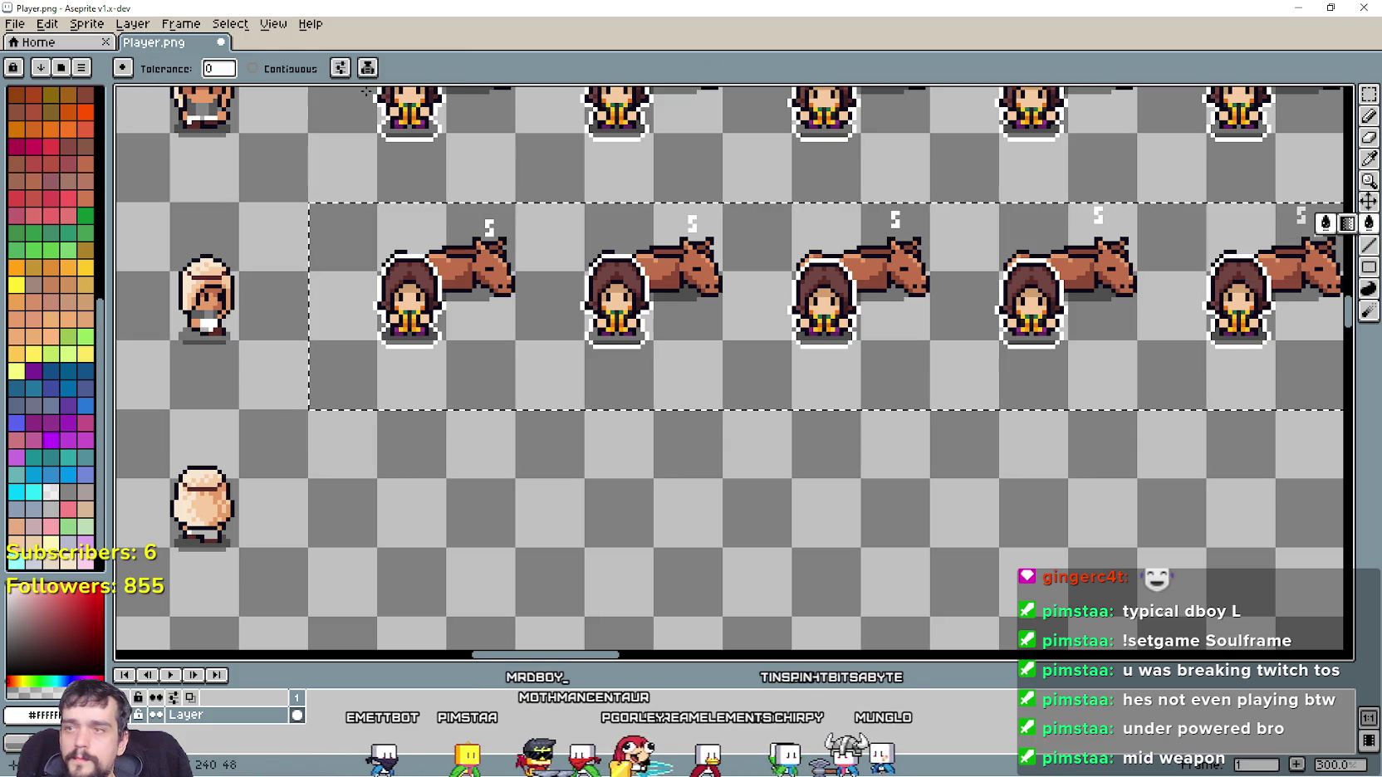
scroll(419, 288, "up", 2)
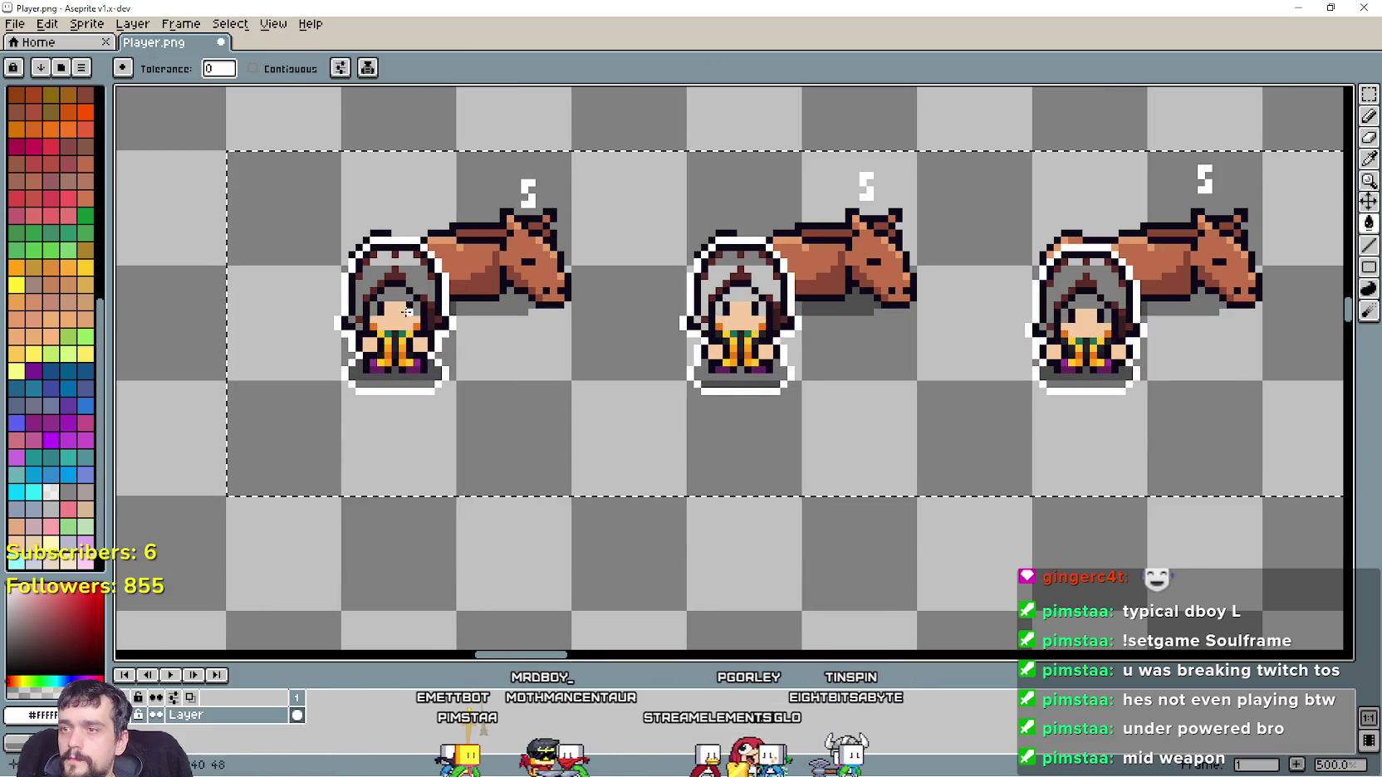
key("ctrl+z")
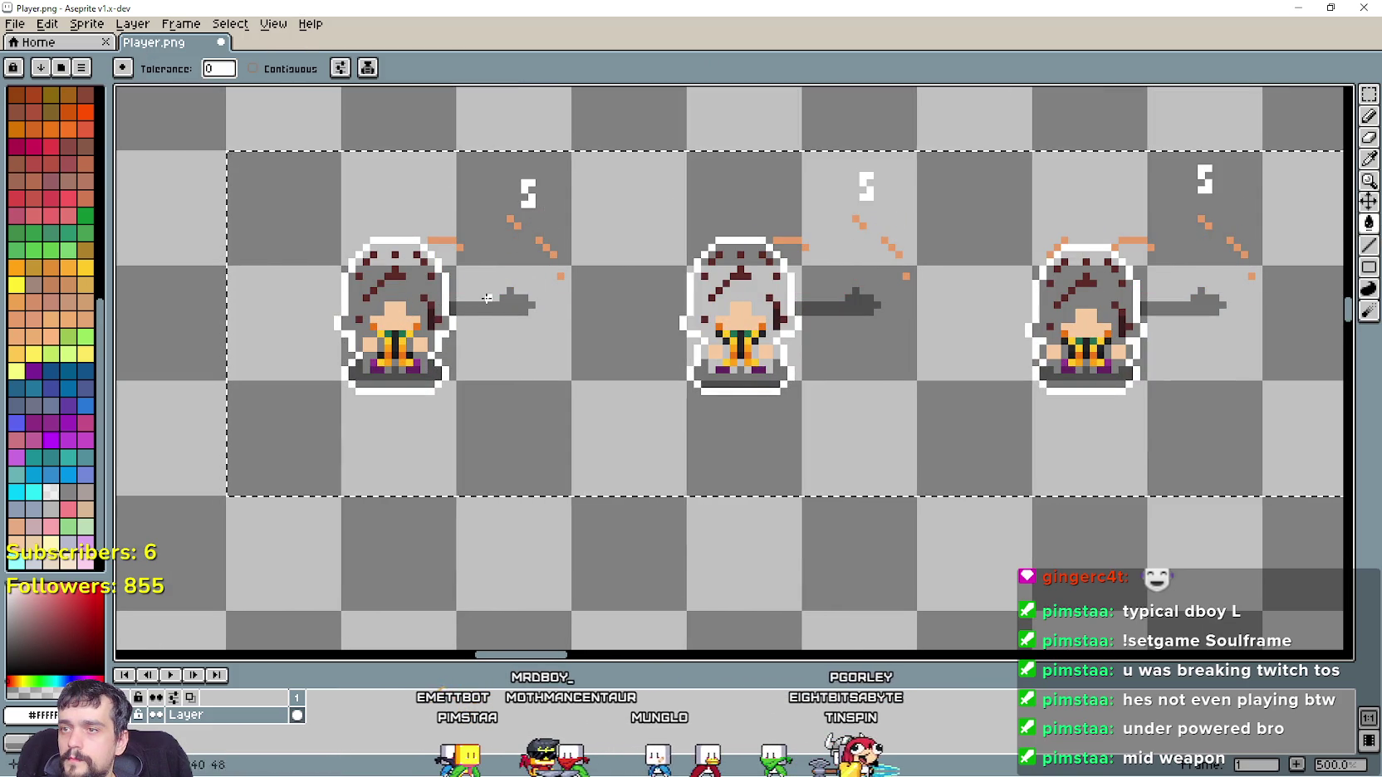
key("ctrl+z")
key("ctrl+z")
scroll(448, 308, "up", 2)
key("ctrl+z")
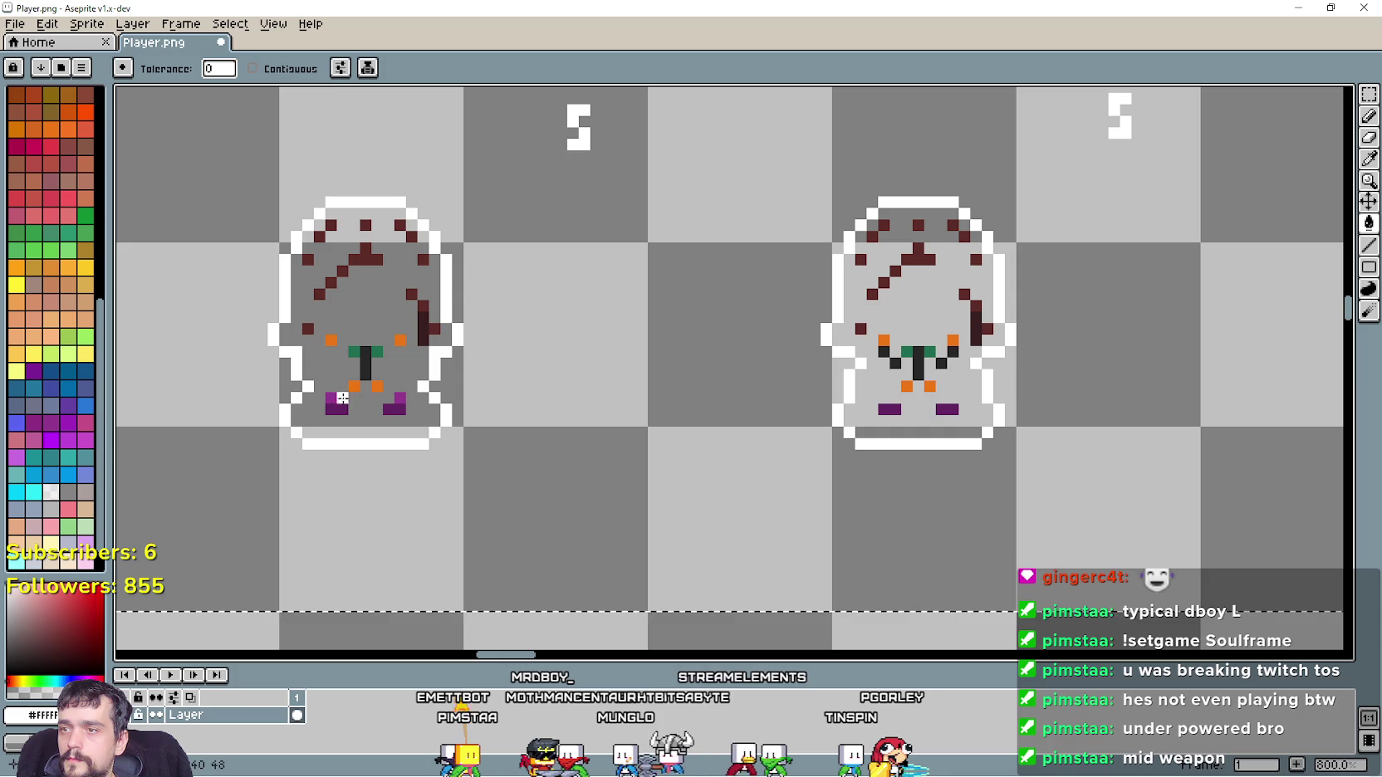
key("ctrl+z")
key("ctrl+z")
key("ctrl+z")
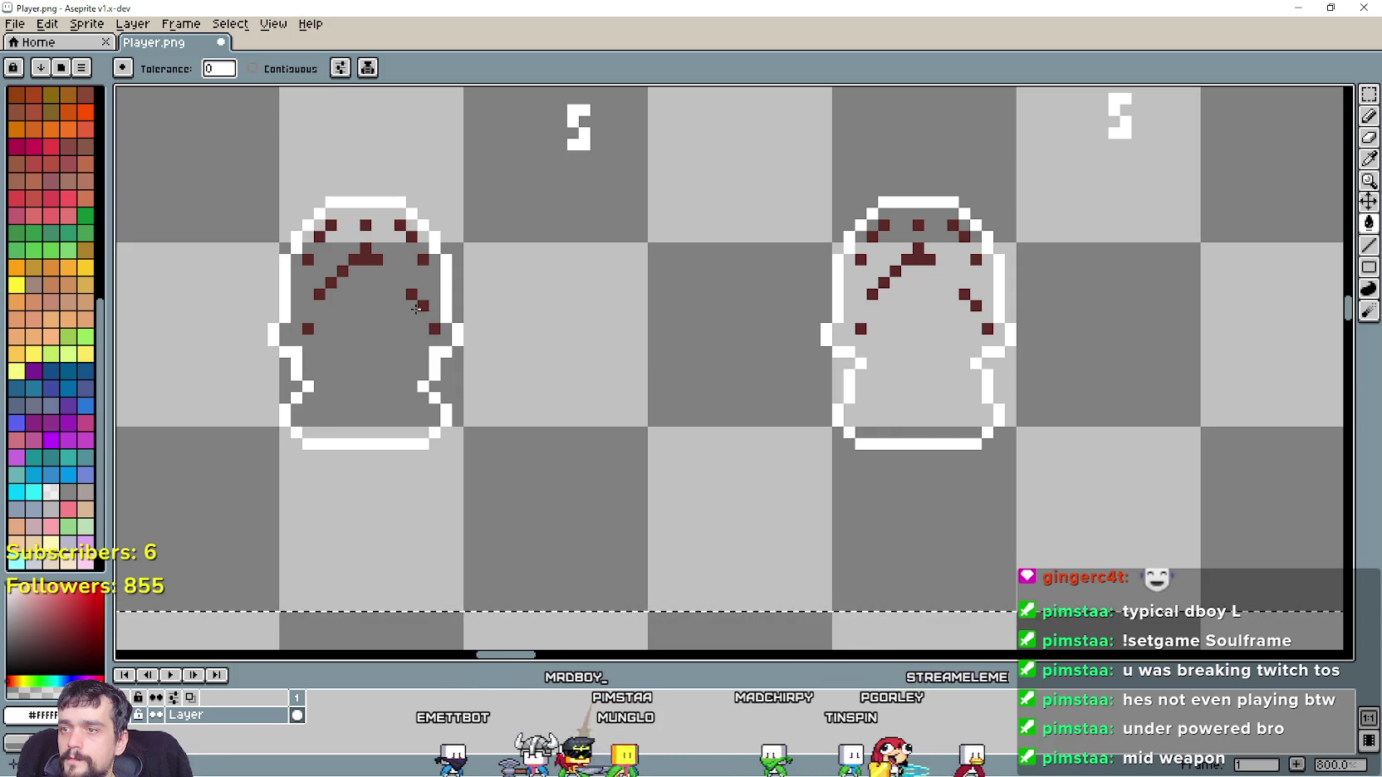
left_click(412, 293)
Enable Contiguous and delete the floating 5 markers above the frames
scroll(412, 293, "down", 3)
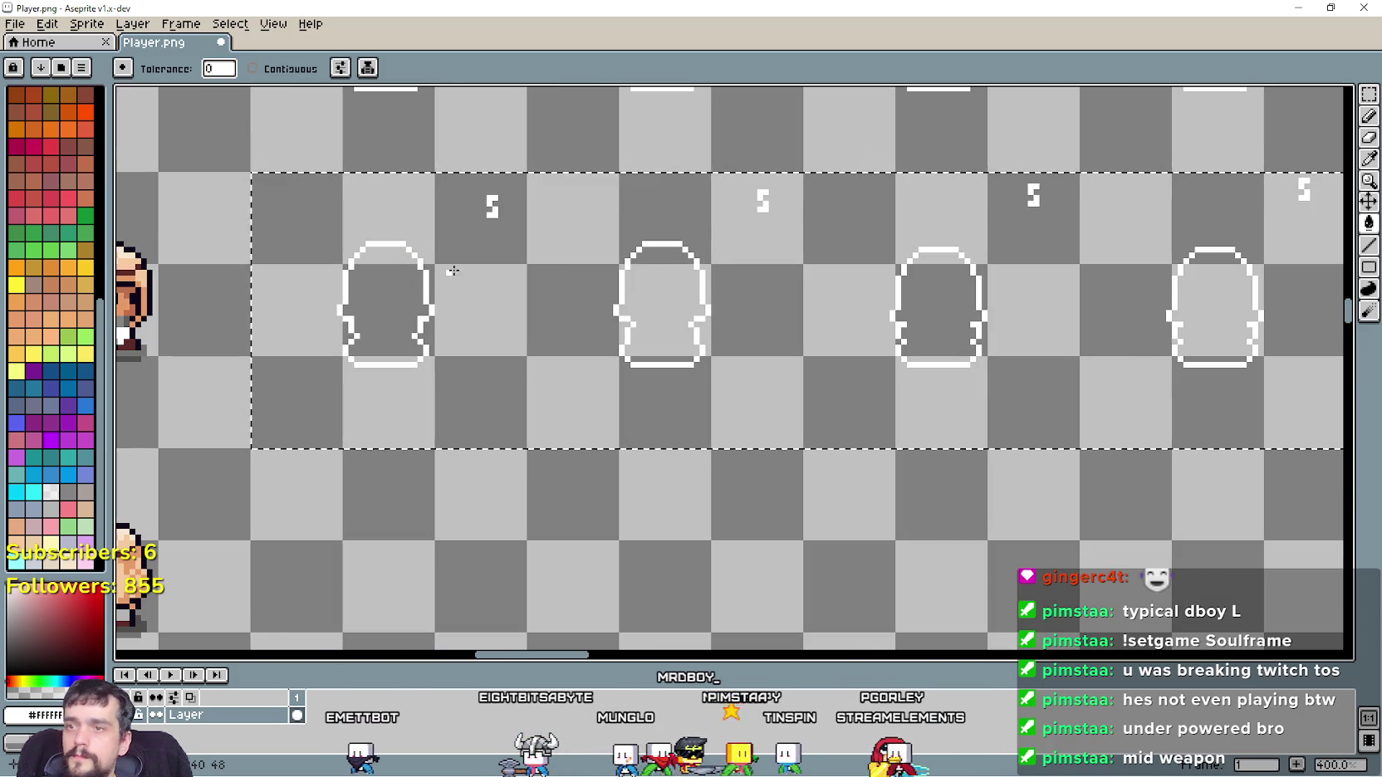
left_click(252, 68)
left_click(491, 204)
left_click(763, 202)
left_click_drag(773, 208, 677, 236)
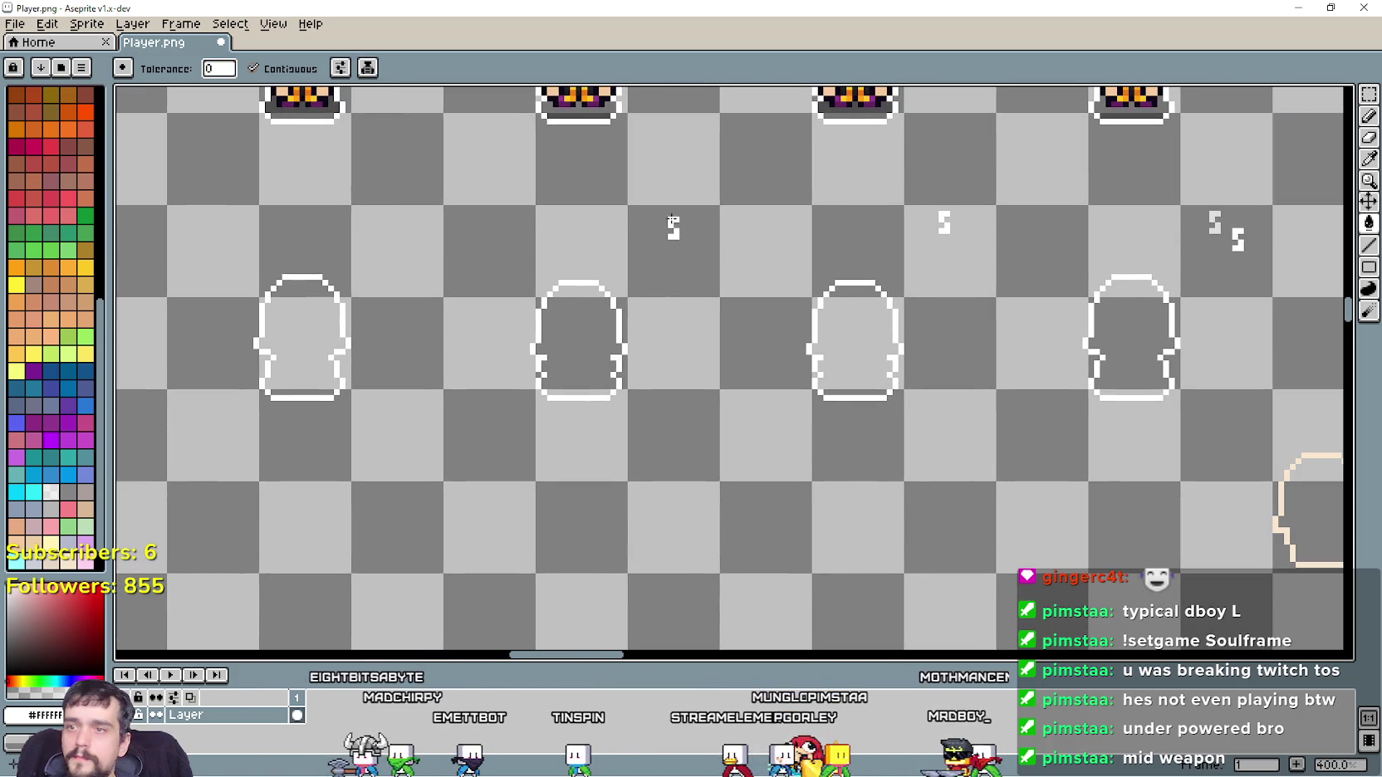
left_click(676, 232)
scroll(668, 237, "right", 3)
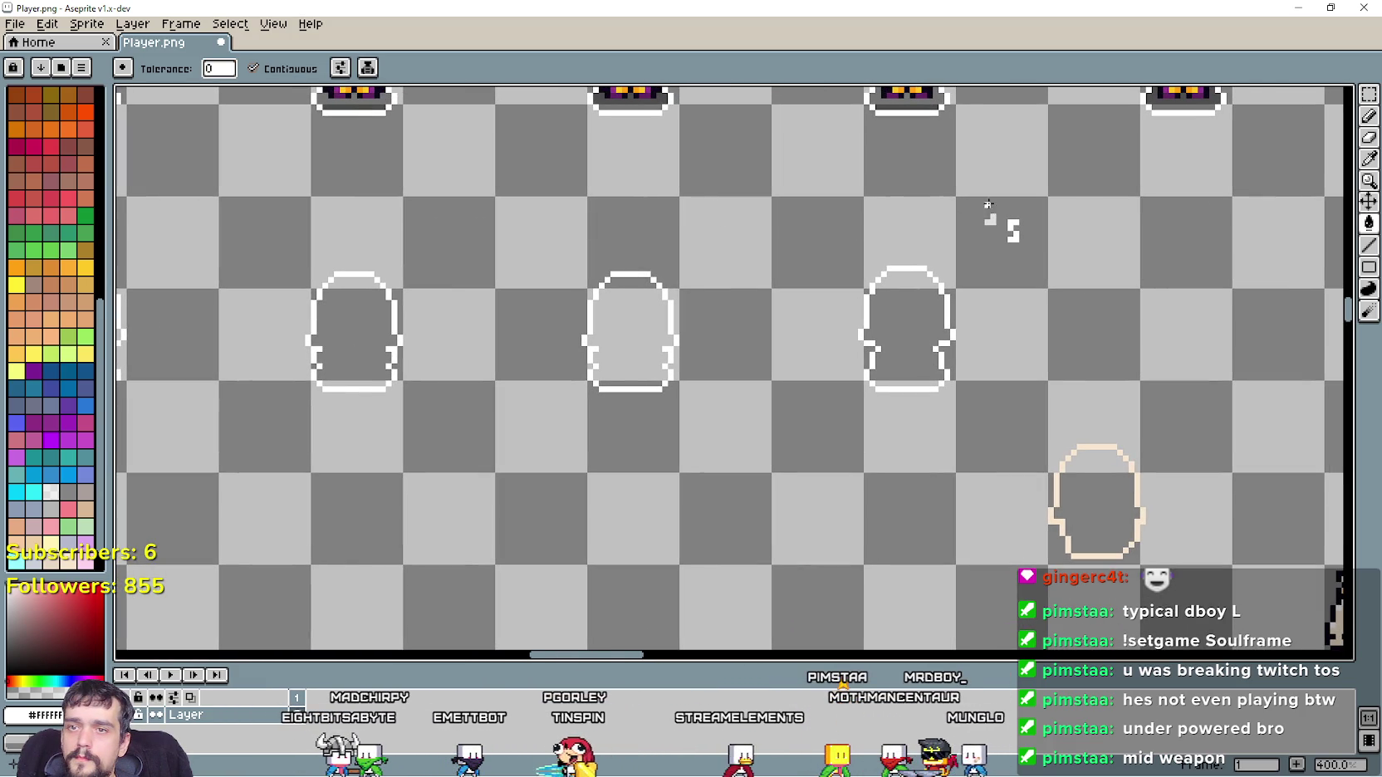
scroll(1009, 225, "down", 2)
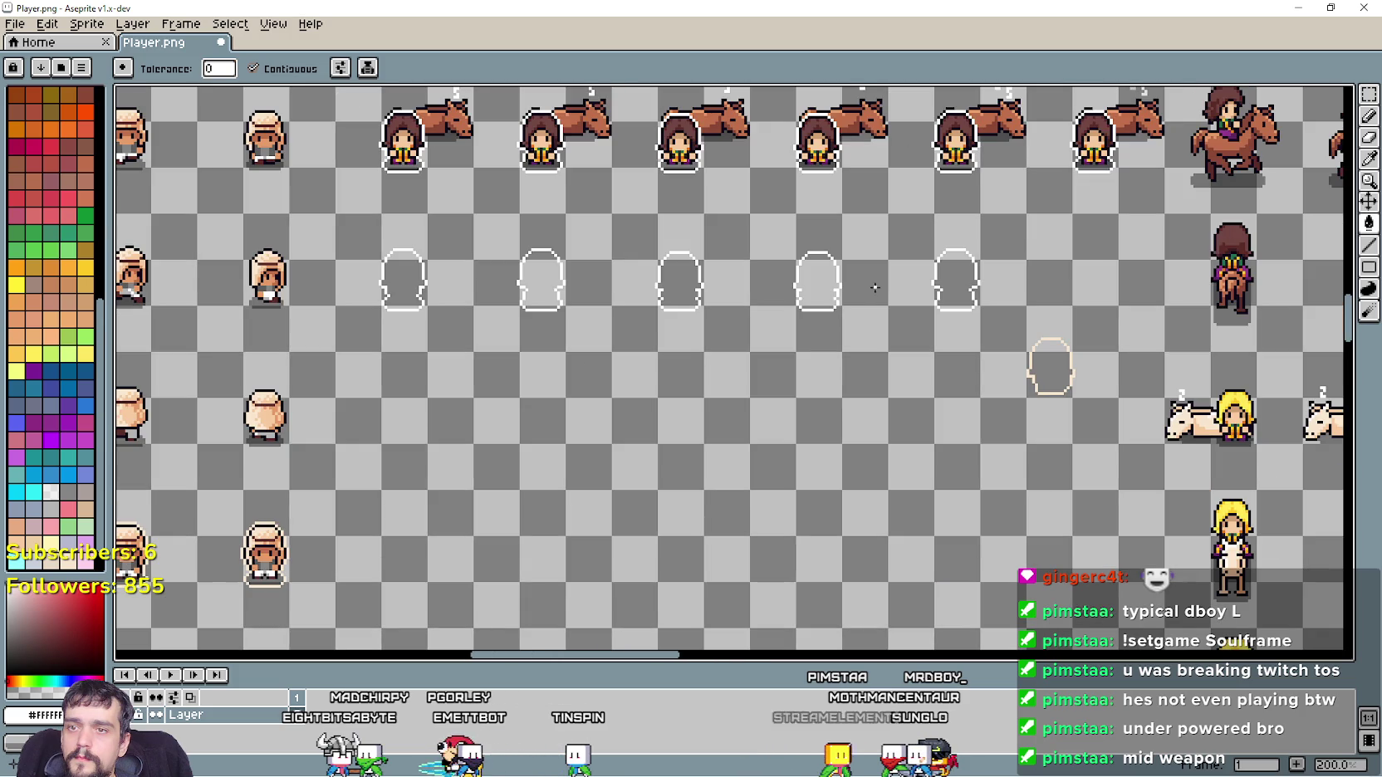
left_click(1366, 94)
Copy a blank outline sprite and place it over the first lying blonde rider frame
left_click_drag(335, 352, 477, 210)
scroll(631, 353, "down", 2)
scroll(710, 401, "down", 1)
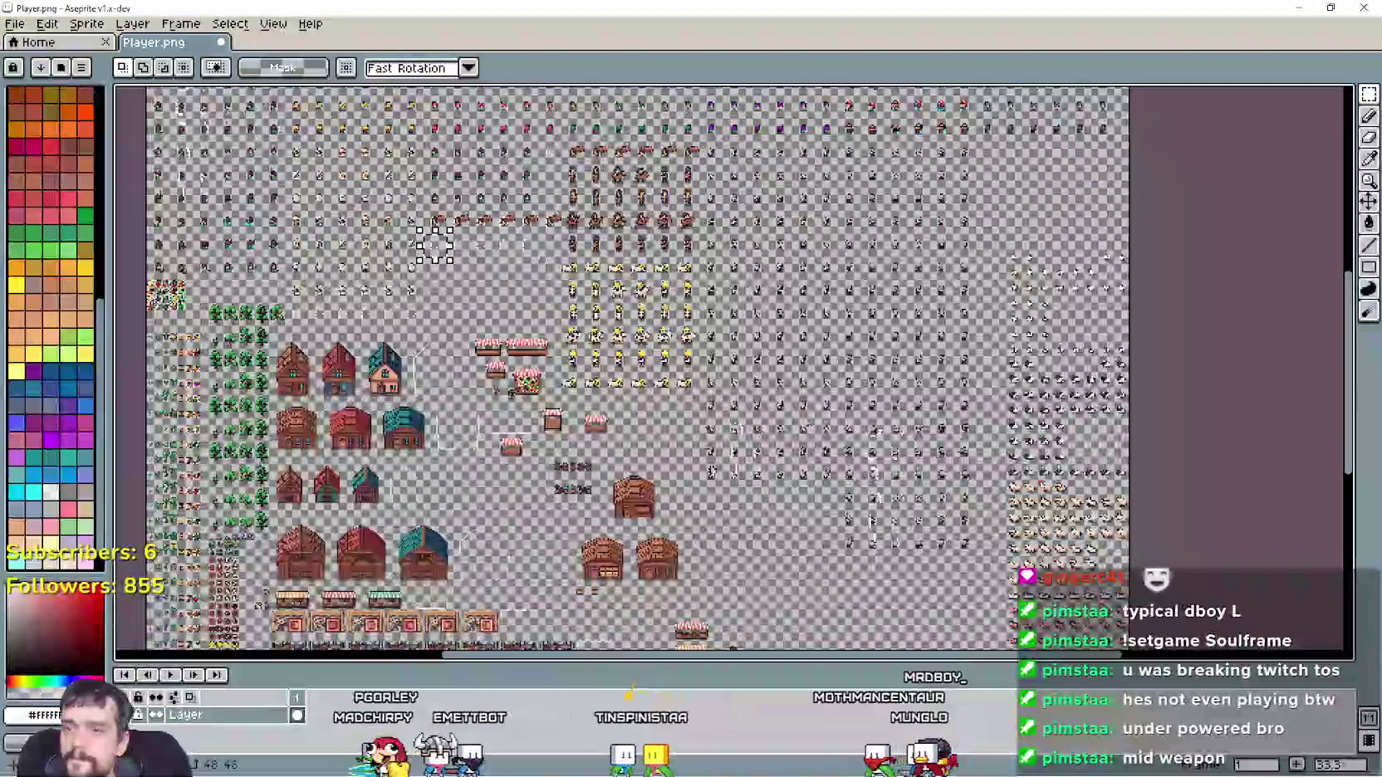
scroll(486, 327, "up", 3)
scroll(673, 436, "up", 2)
key("ctrl+v")
left_click_drag(726, 409, 641, 460)
scroll(640, 456, "up", 2)
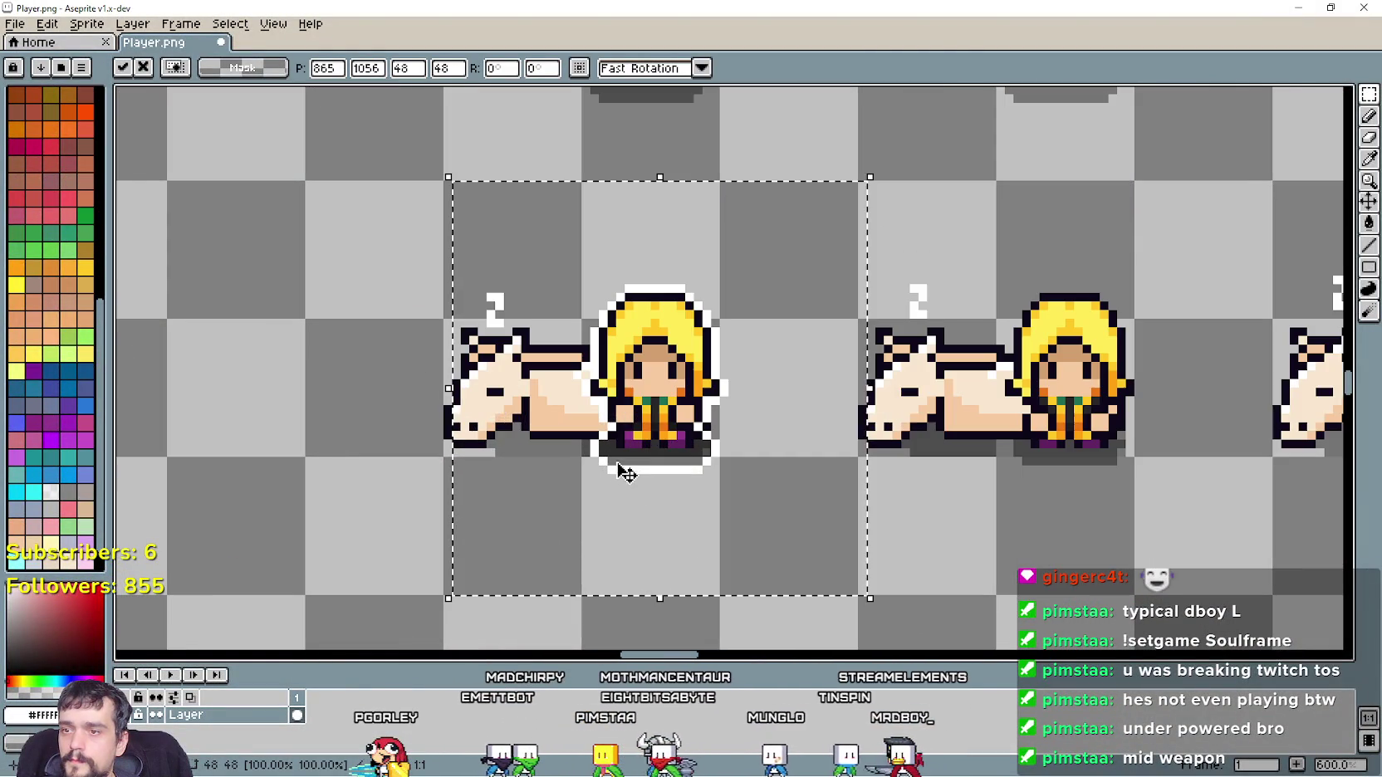
scroll(615, 355, "up", 3)
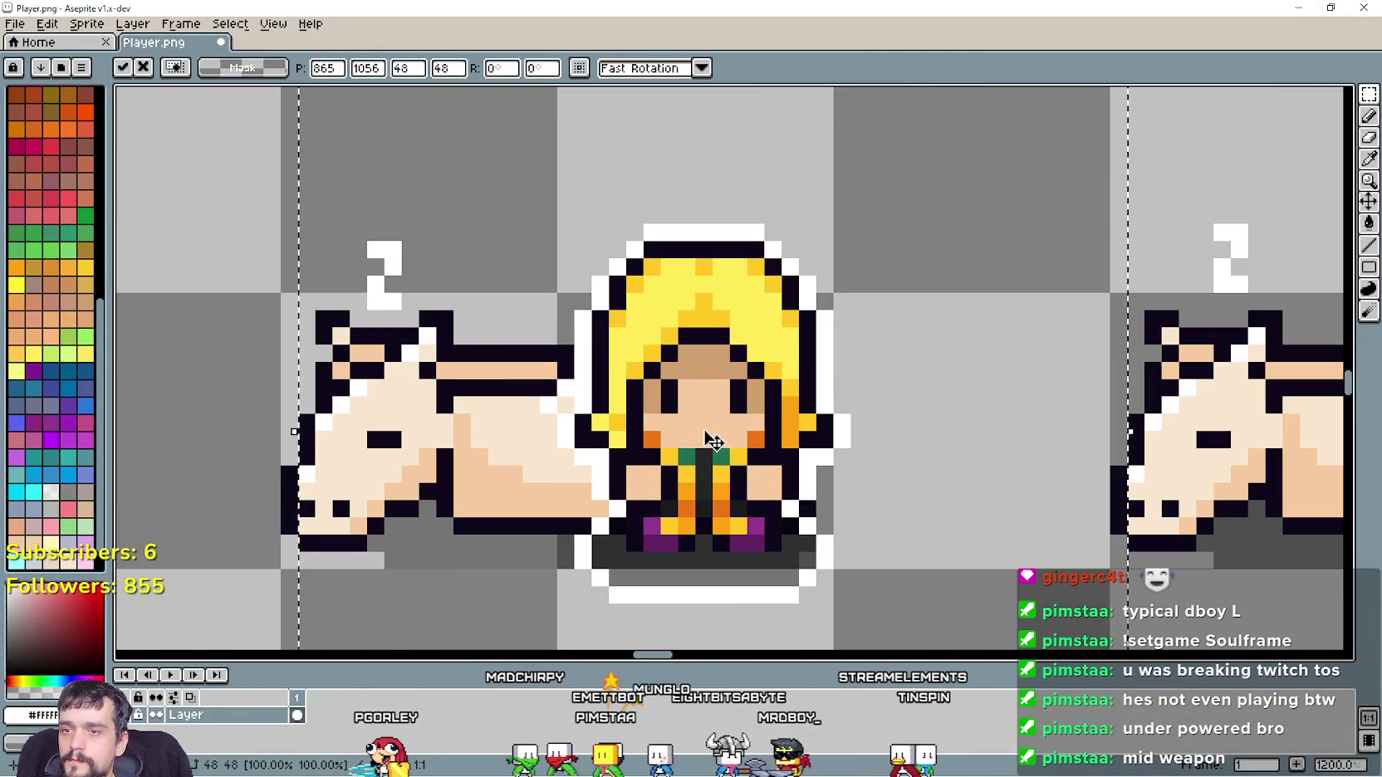
scroll(690, 415, "down", 6)
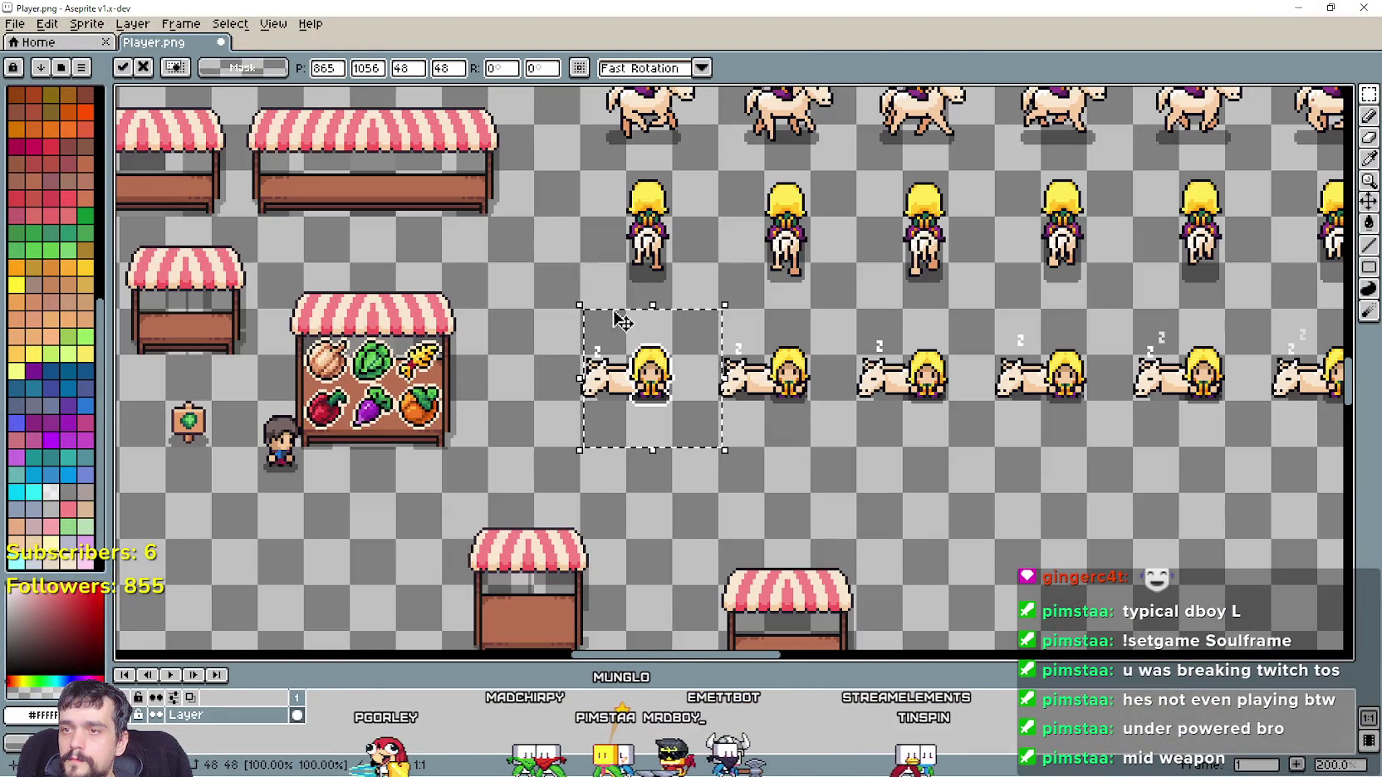
left_click_drag(494, 195, 639, 369)
scroll(639, 370, "down", 3)
scroll(447, 240, "up", 1)
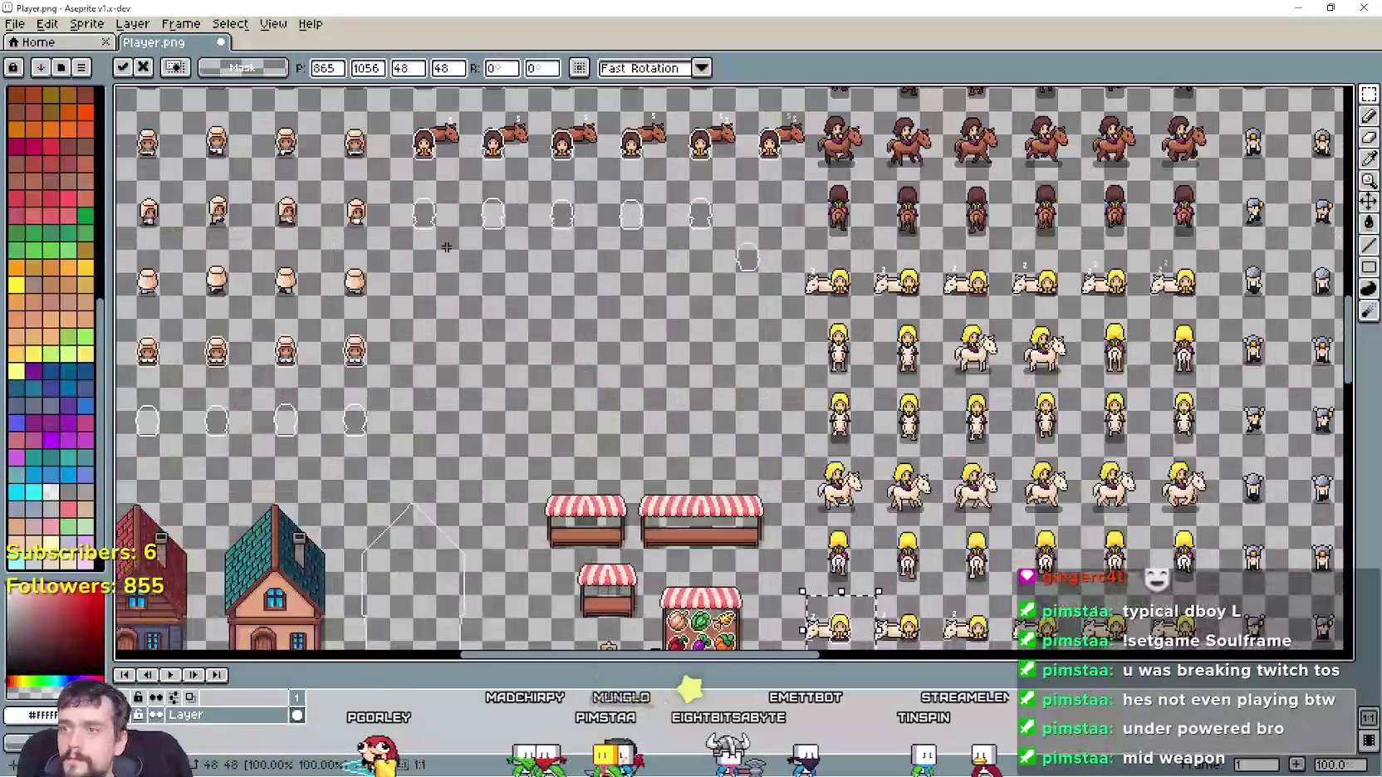
key("Return")
Paste a second outline onto the next blonde frame, nudged one pixel right
scroll(548, 424, "up", 1)
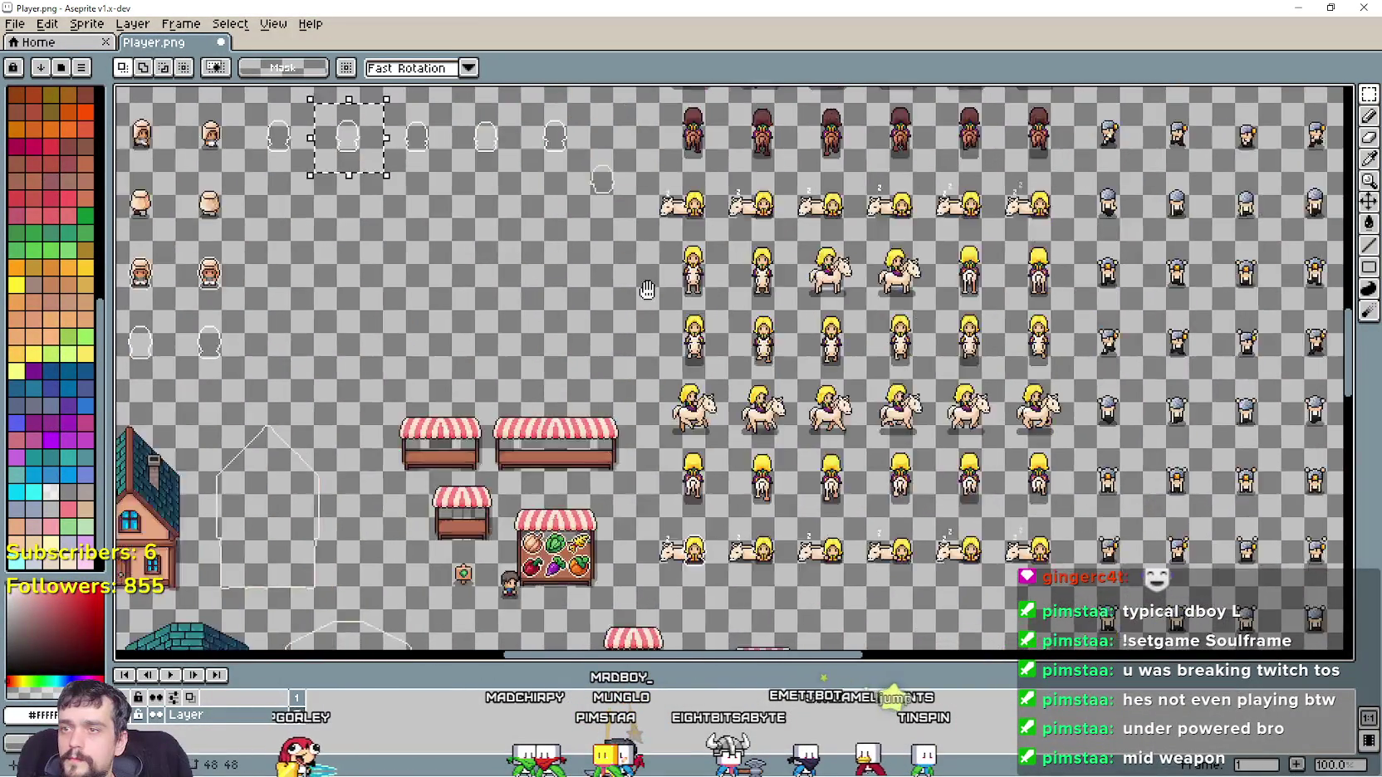
scroll(548, 424, "up", 1)
key("ctrl+v")
scroll(548, 424, "up", 1)
mouse_move(781, 416)
left_mouse_down()
mouse_move(388, 416)
mouse_move(425, 423)
left_mouse_up()
scroll(388, 415, "up", 1)
key("Right")
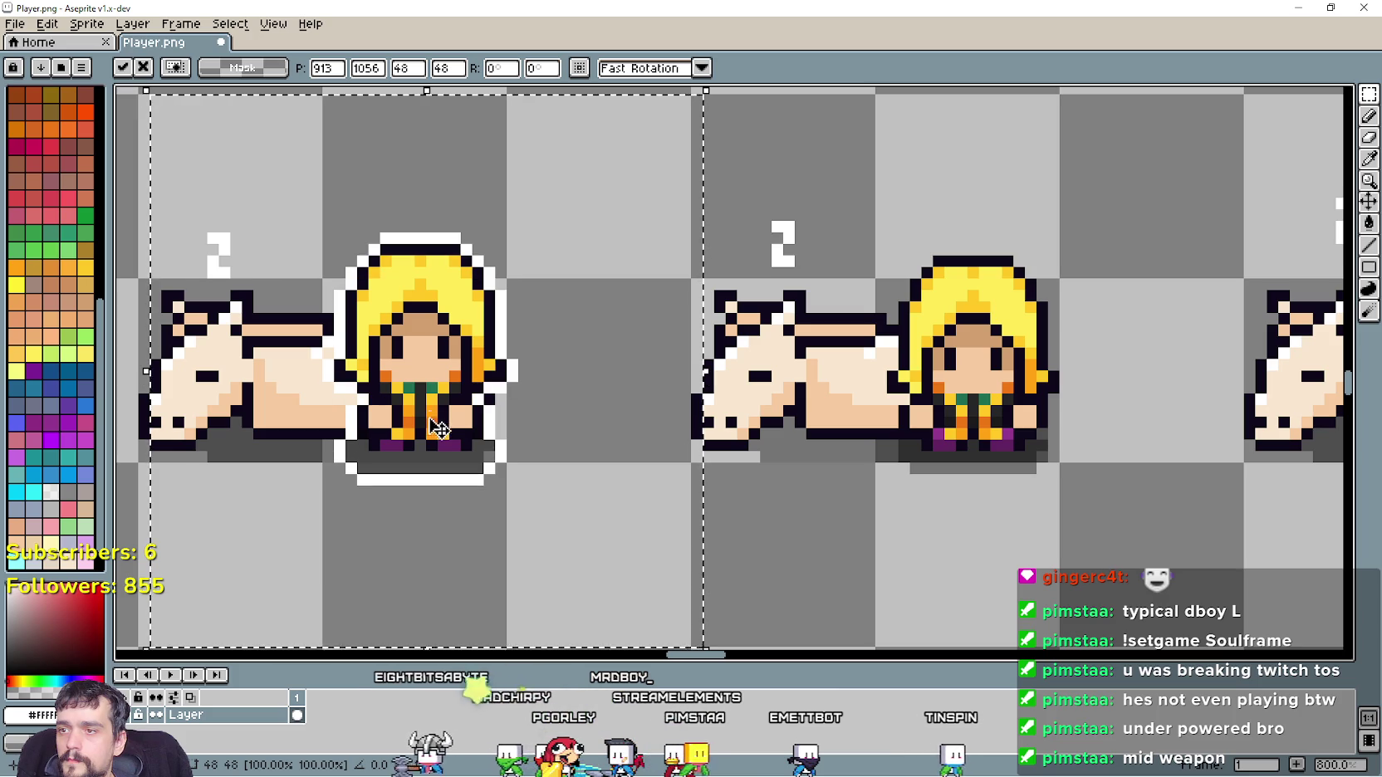
scroll(447, 432, "down", 2)
scroll(453, 264, "down", 6)
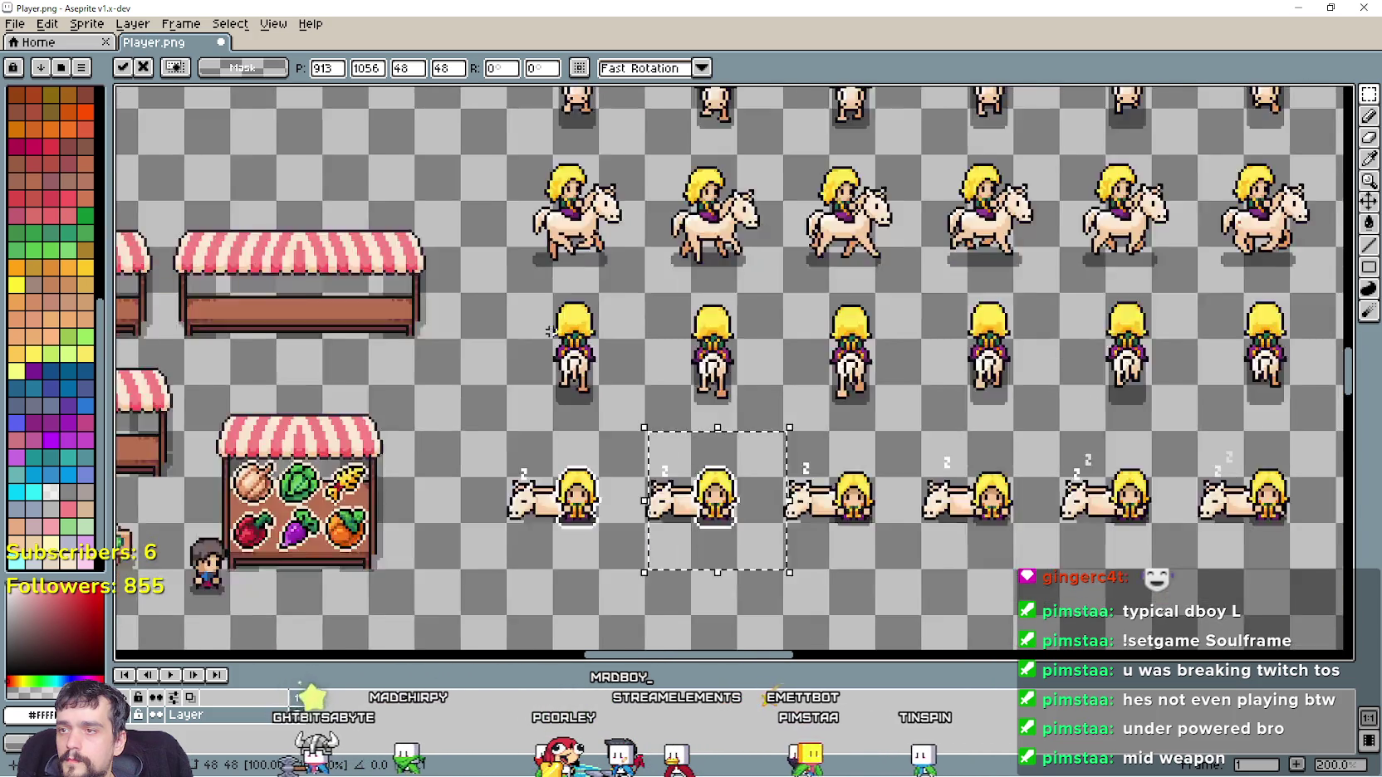
scroll(453, 264, "up", 5)
key("Return")
Reselect a blank outline sprite and paste it onto the following blonde frame
scroll(493, 383, "down", 2)
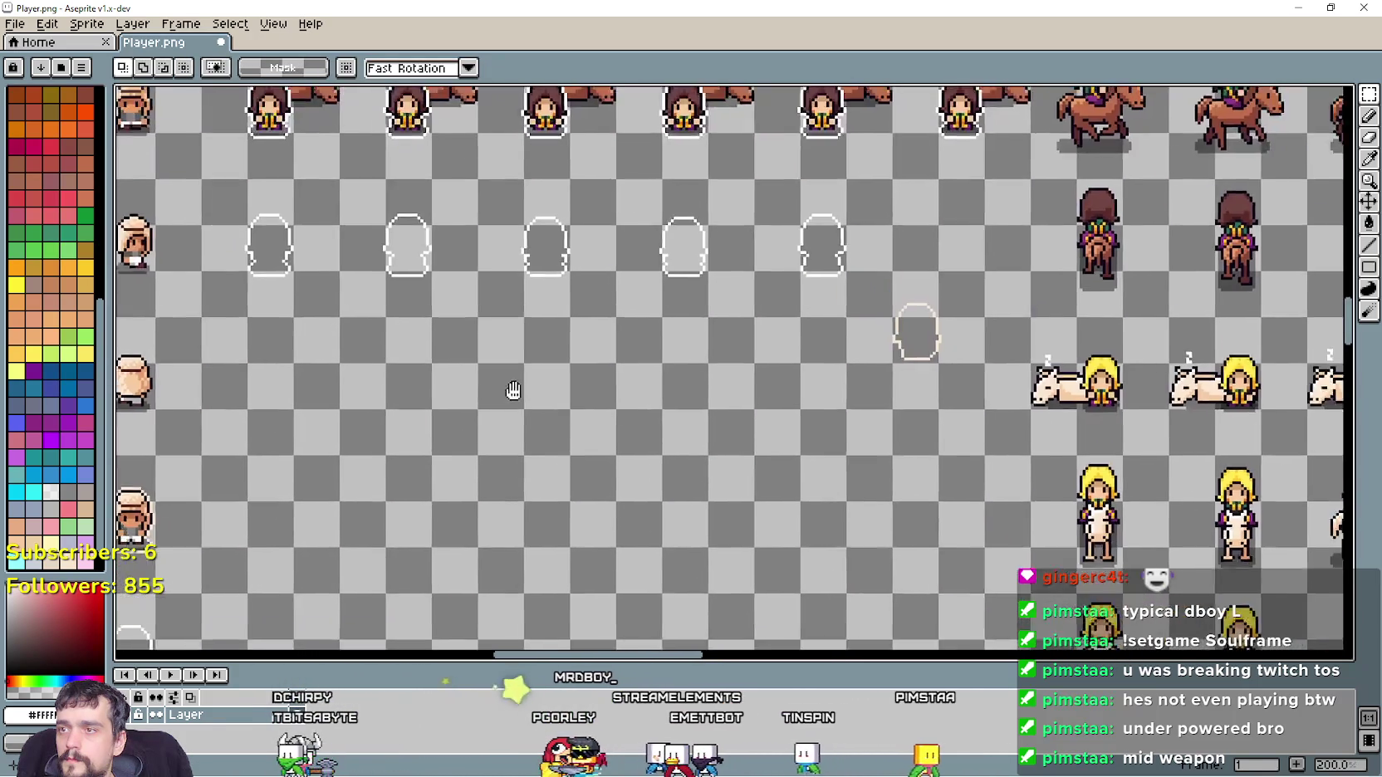
mouse_move(581, 337)
left_mouse_down()
mouse_move(633, 299)
mouse_move(679, 207)
left_mouse_up()
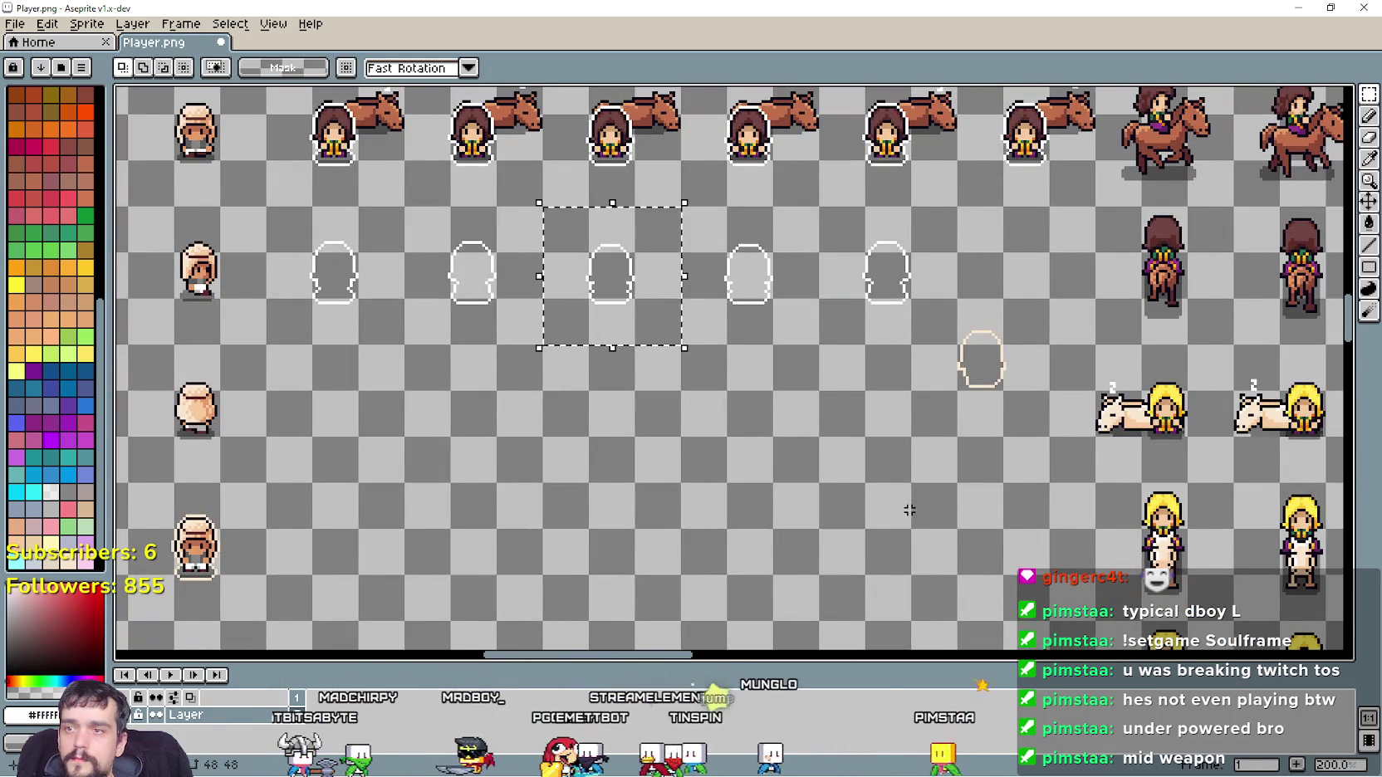
scroll(576, 321, "down", 4)
scroll(576, 321, "up", 6)
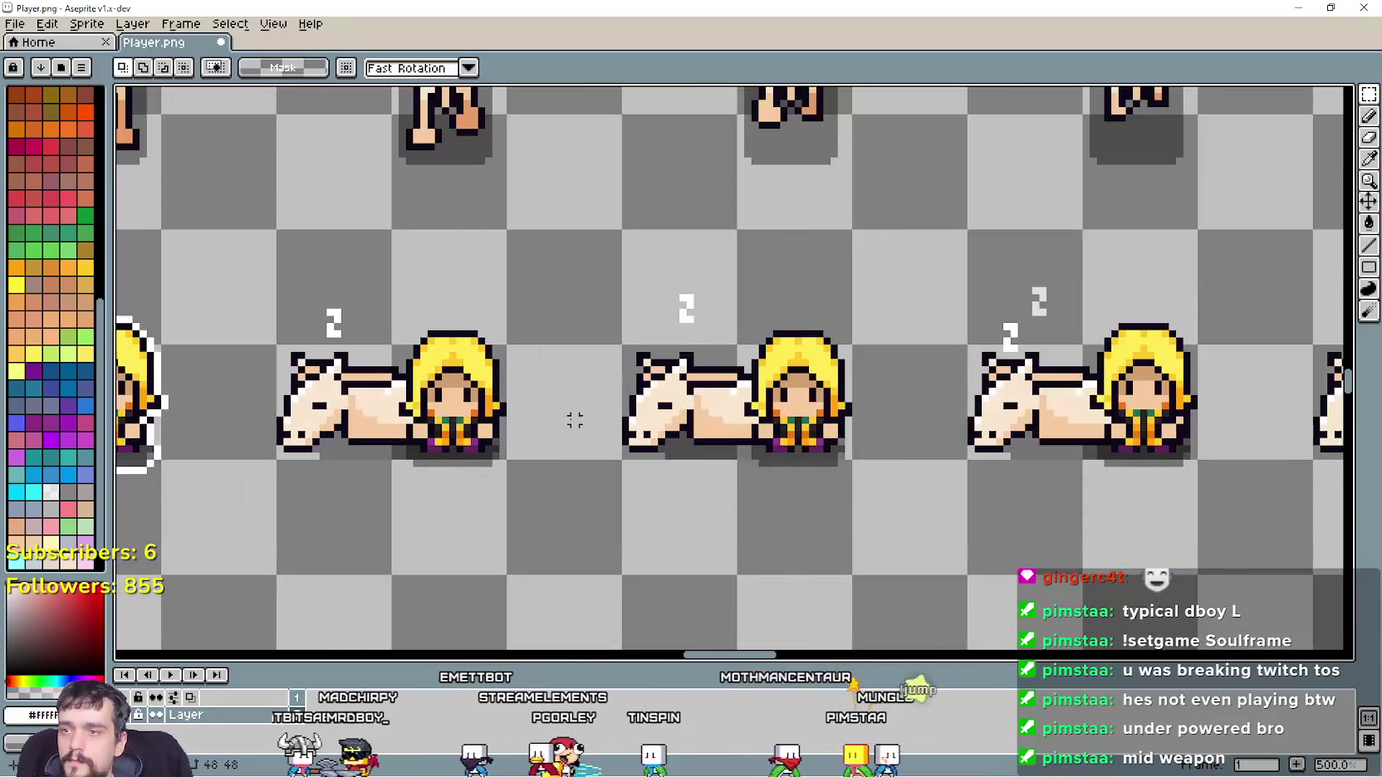
key("ctrl+v")
mouse_move(747, 426)
left_mouse_down()
mouse_move(441, 484)
mouse_move(469, 463)
left_mouse_up()
scroll(469, 462, "up", 2)
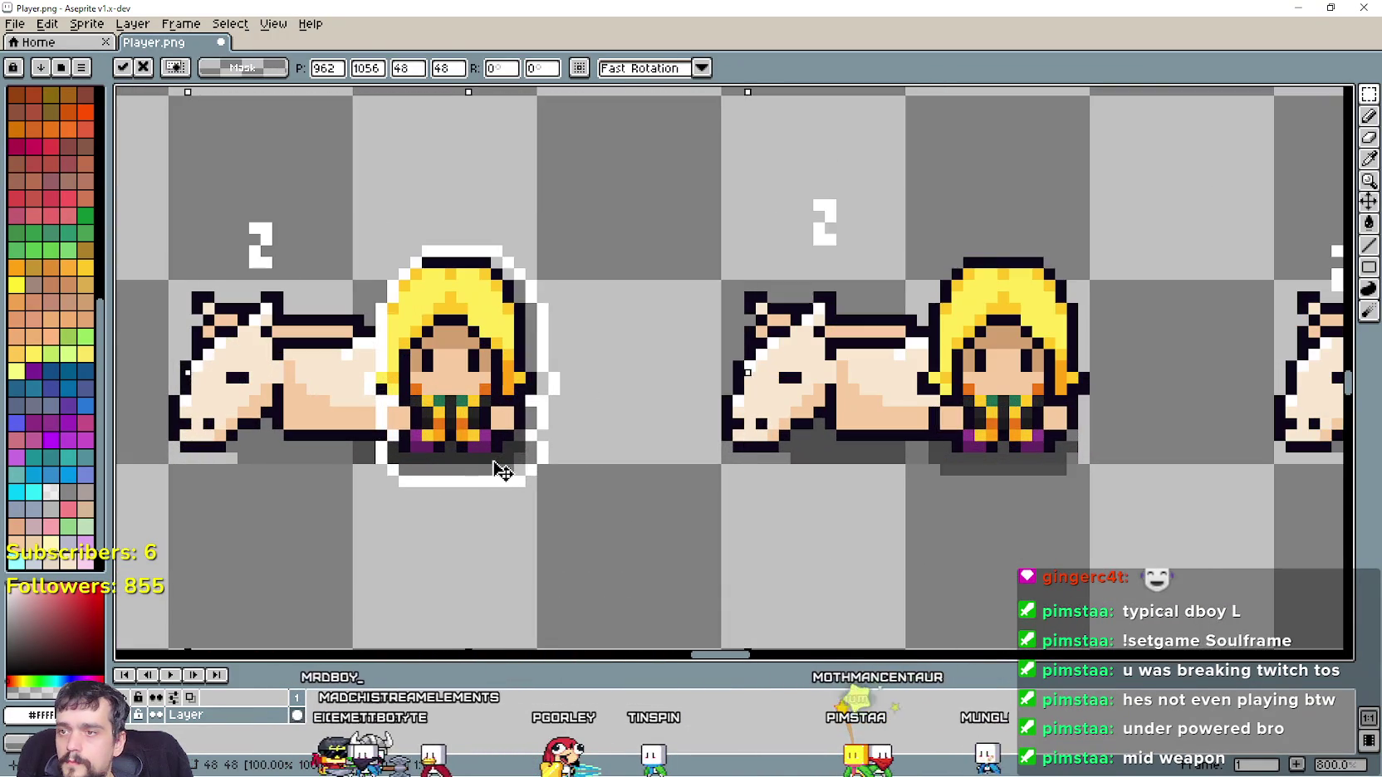
scroll(489, 471, "down", 6)
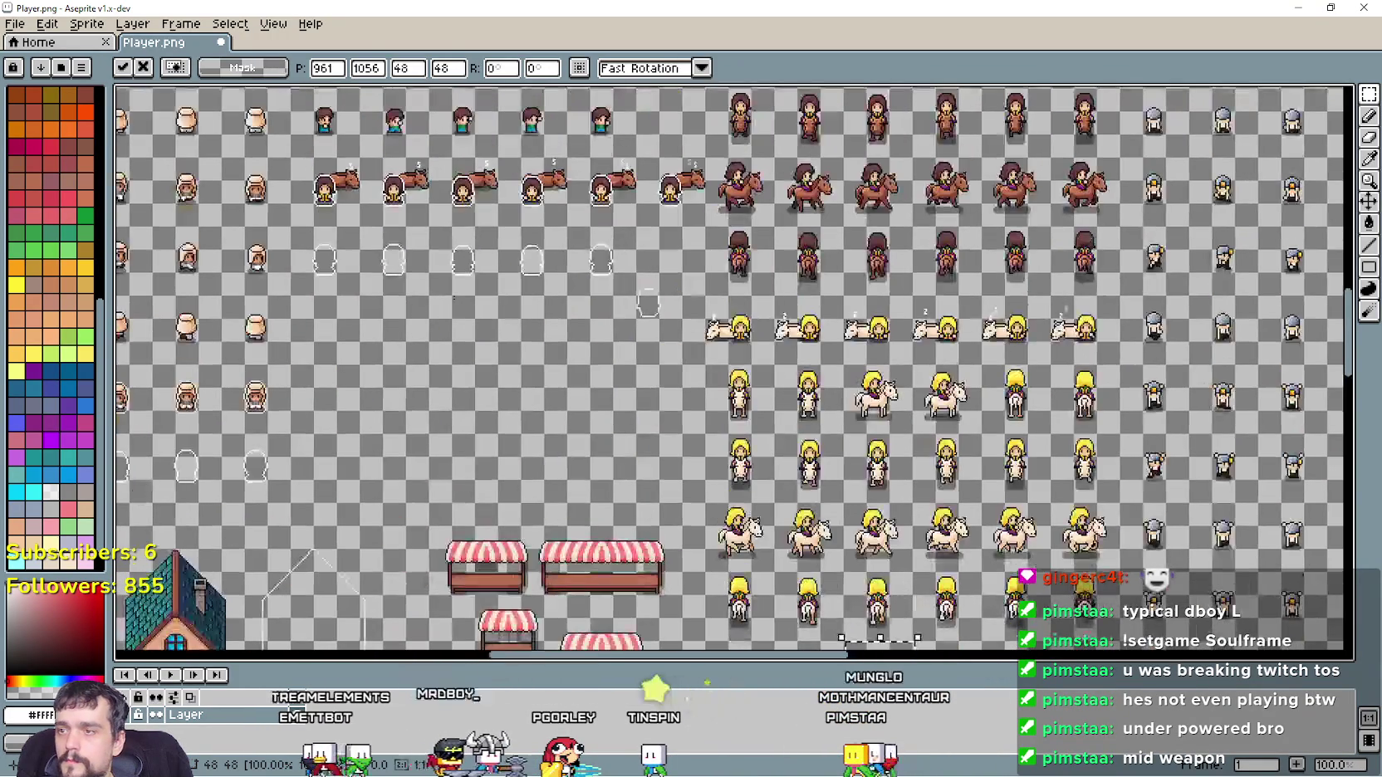
left_click(504, 299)
Paste one more outline copy onto the next lying blonde frame
scroll(565, 242, "up", 2)
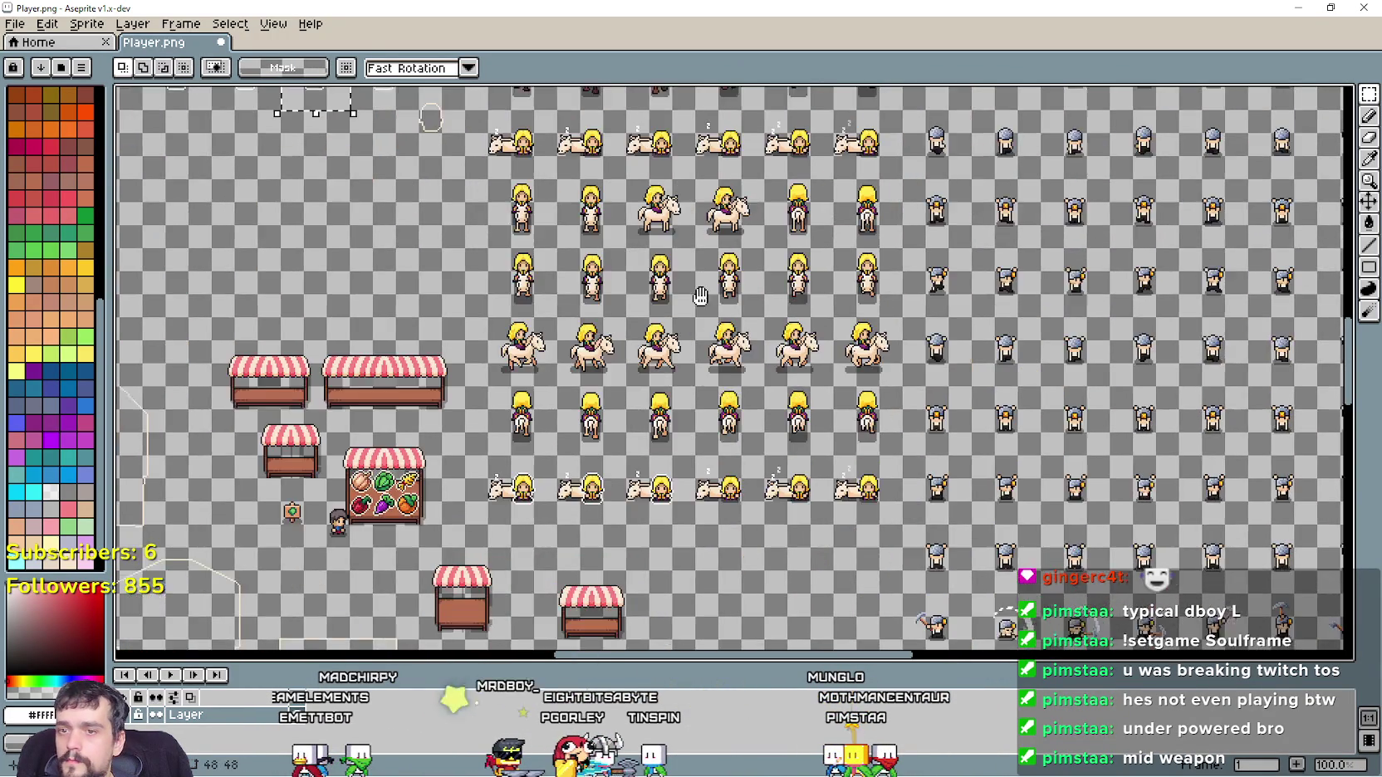
key("ctrl+v")
left_click_drag(716, 419, 671, 454)
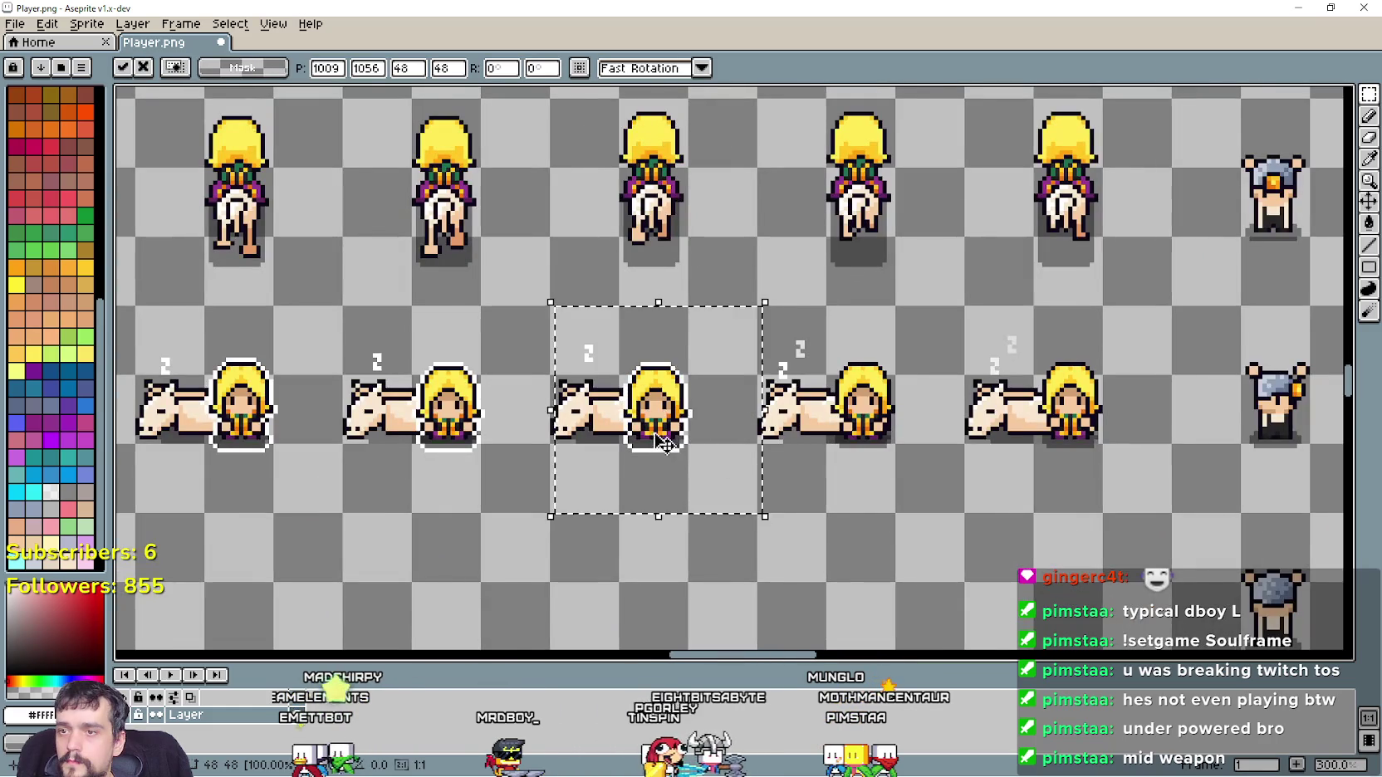
scroll(664, 449, "up", 2)
scroll(659, 448, "down", 4)
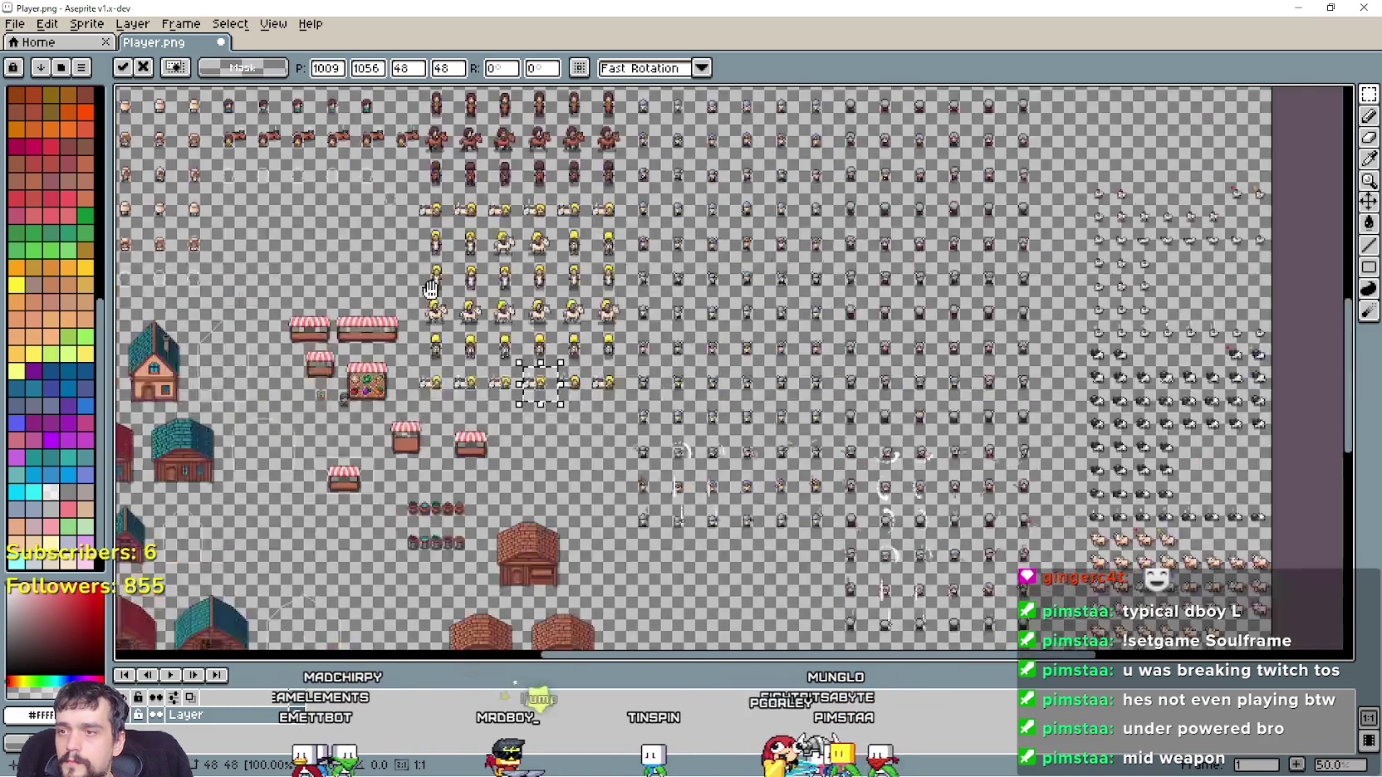
key("Return")
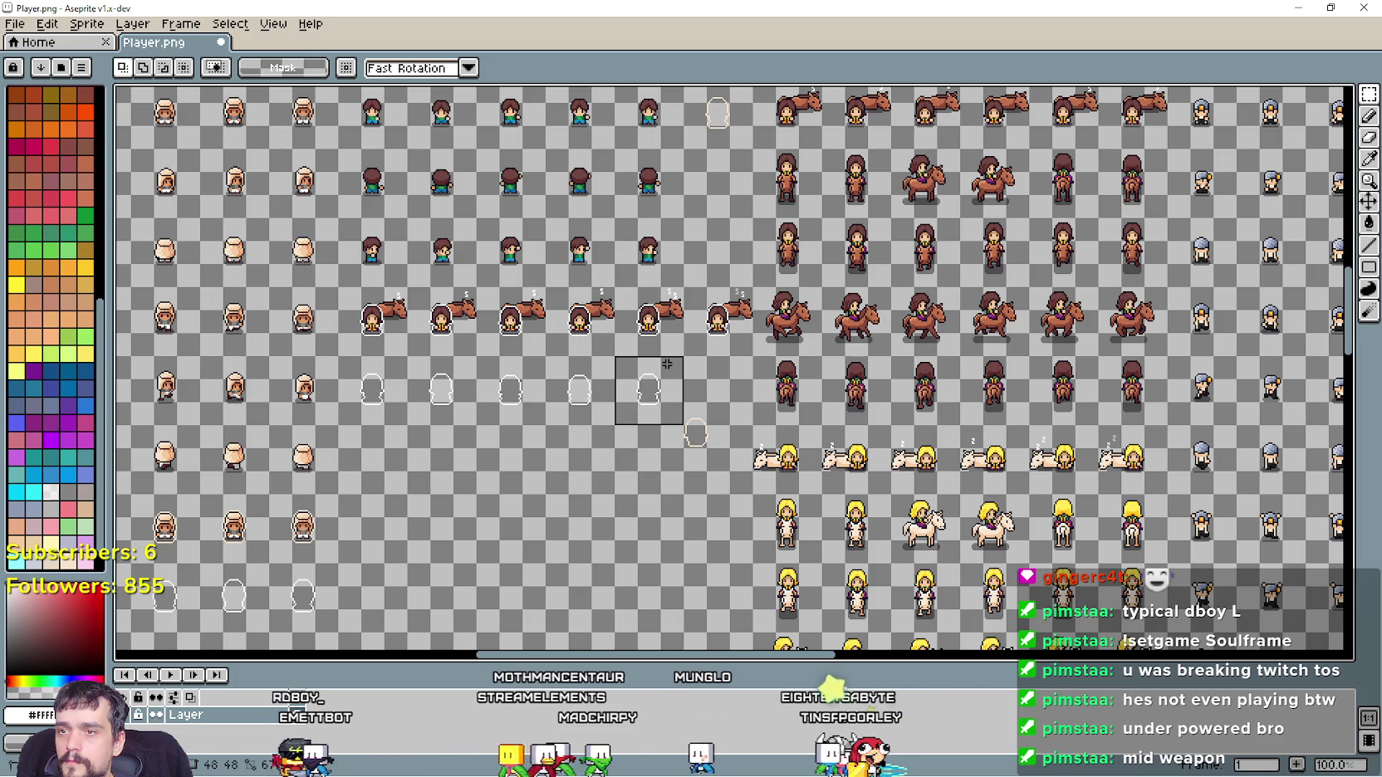
Paste another outline onto the middle blonde rider and check the neighbouring frames
scroll(889, 511, "down", 3)
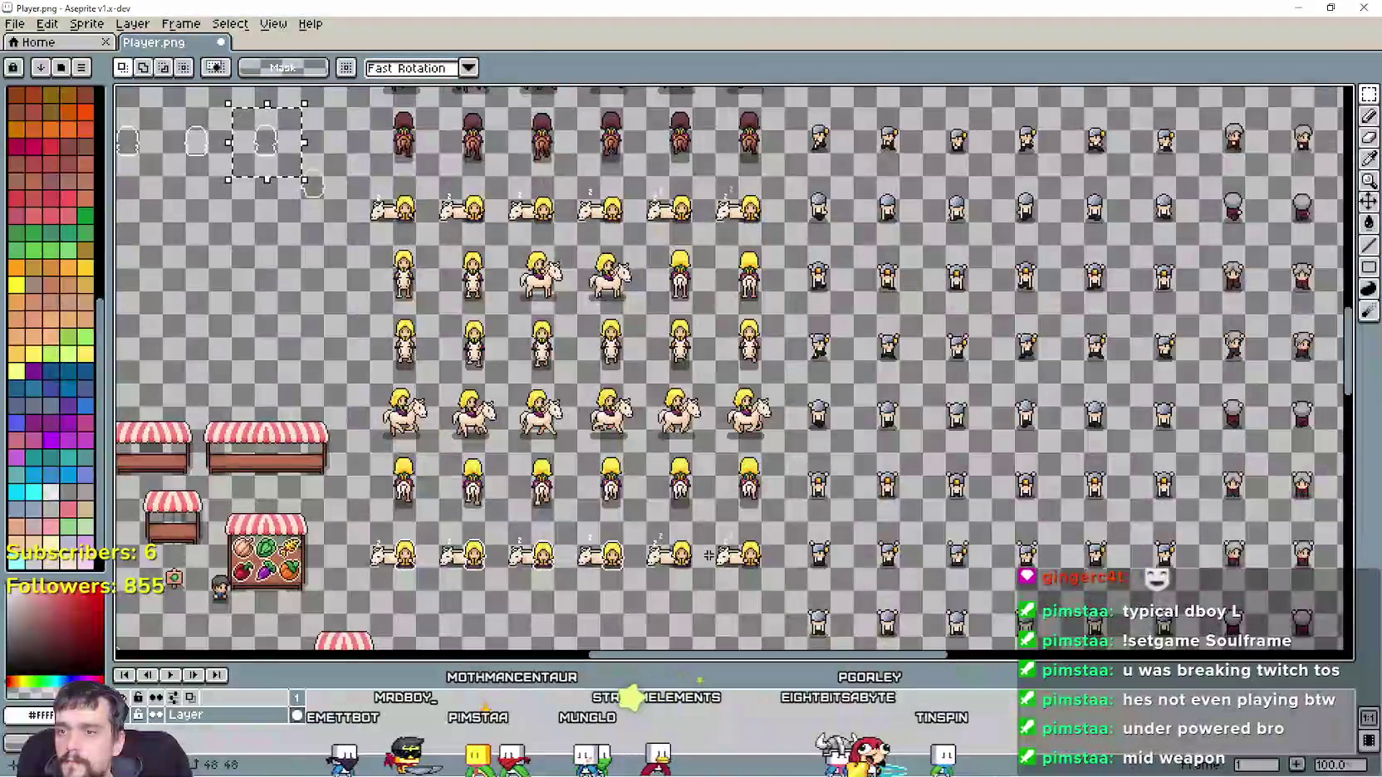
scroll(621, 448, "up", 2)
key("ctrl+v")
scroll(622, 449, "up", 2)
mouse_move(703, 401)
left_mouse_down()
mouse_move(635, 486)
mouse_move(621, 479)
left_mouse_up()
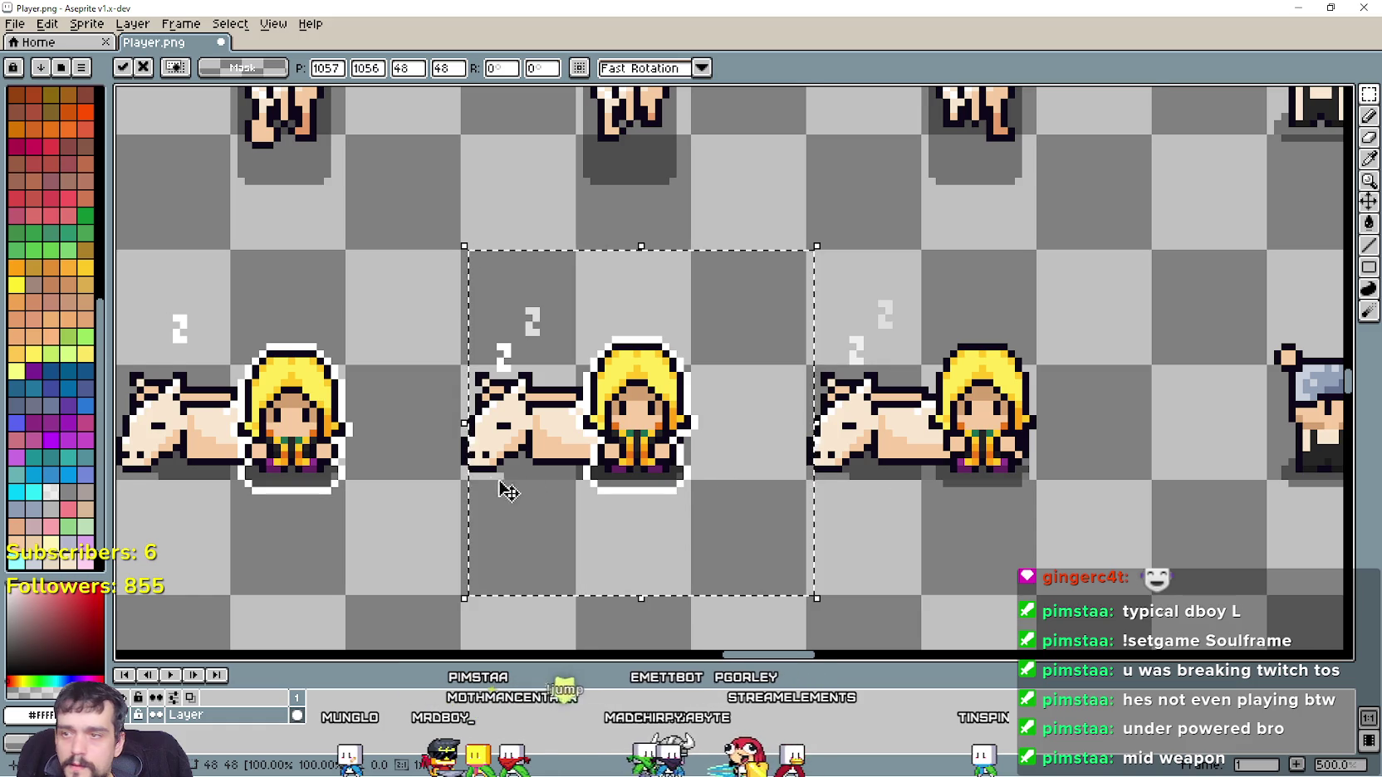
left_click_drag(524, 482, 731, 450)
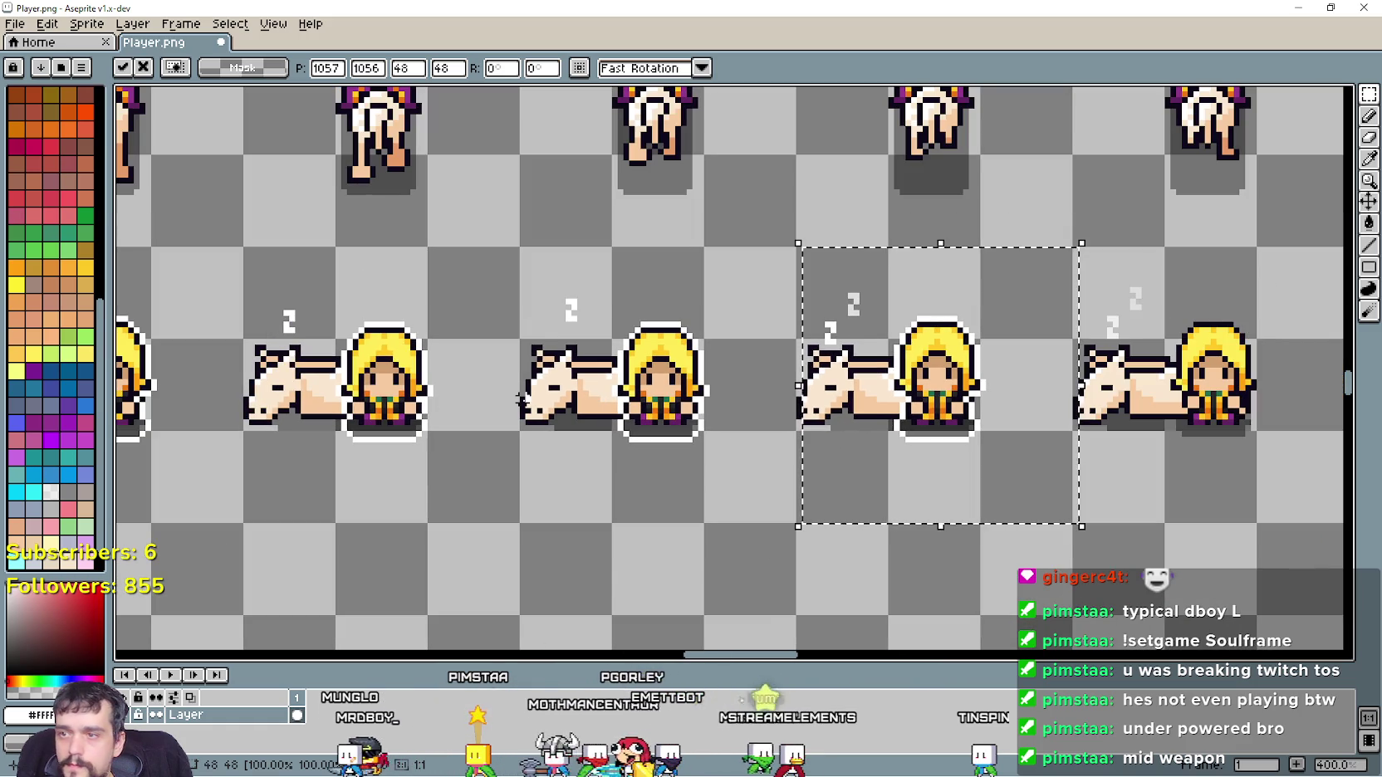
mouse_move(309, 456)
left_mouse_down()
mouse_move(601, 423)
mouse_move(981, 463)
mouse_move(349, 437)
mouse_move(815, 436)
mouse_move(941, 450)
left_mouse_up()
scroll(629, 325, "down", 4)
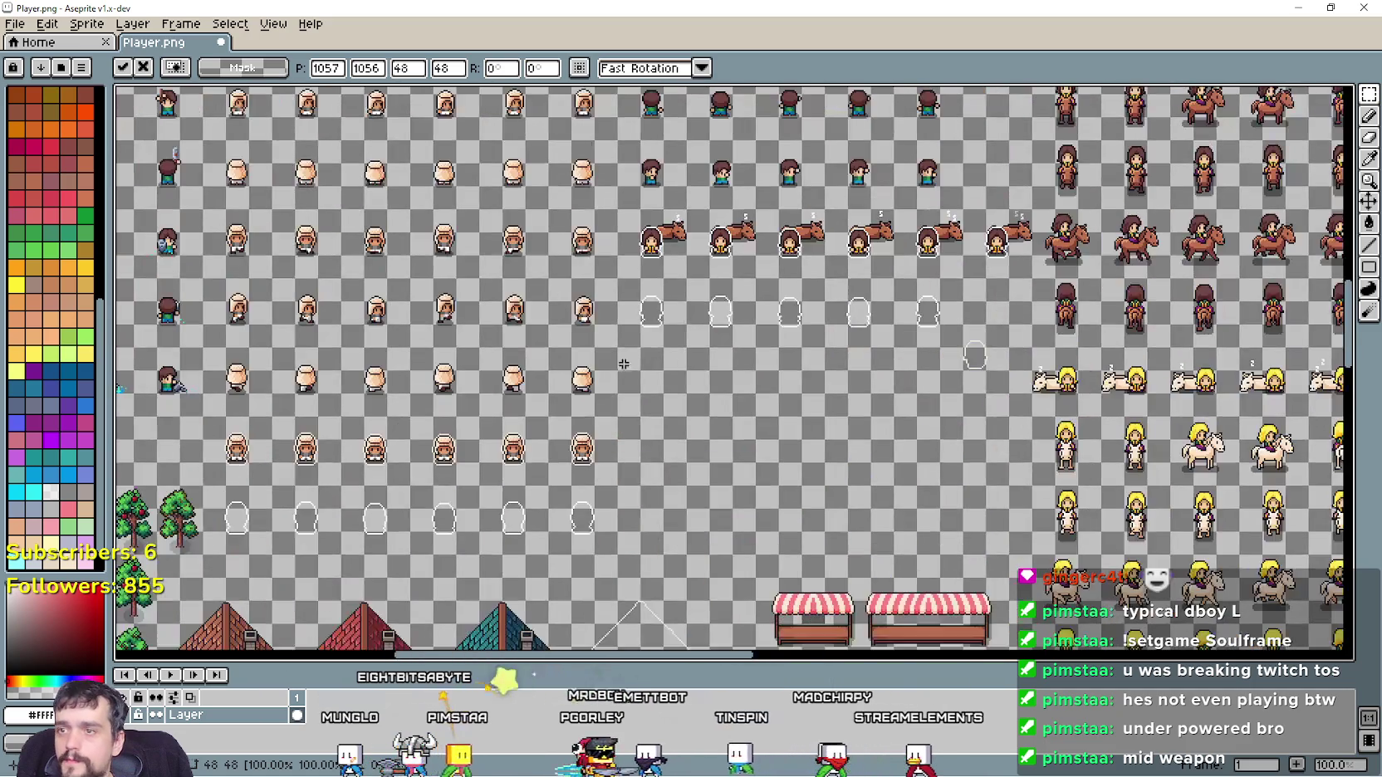
scroll(629, 324, "up", 2)
Move the selected sprite cell down and left, then save Player.png
left_click(652, 295)
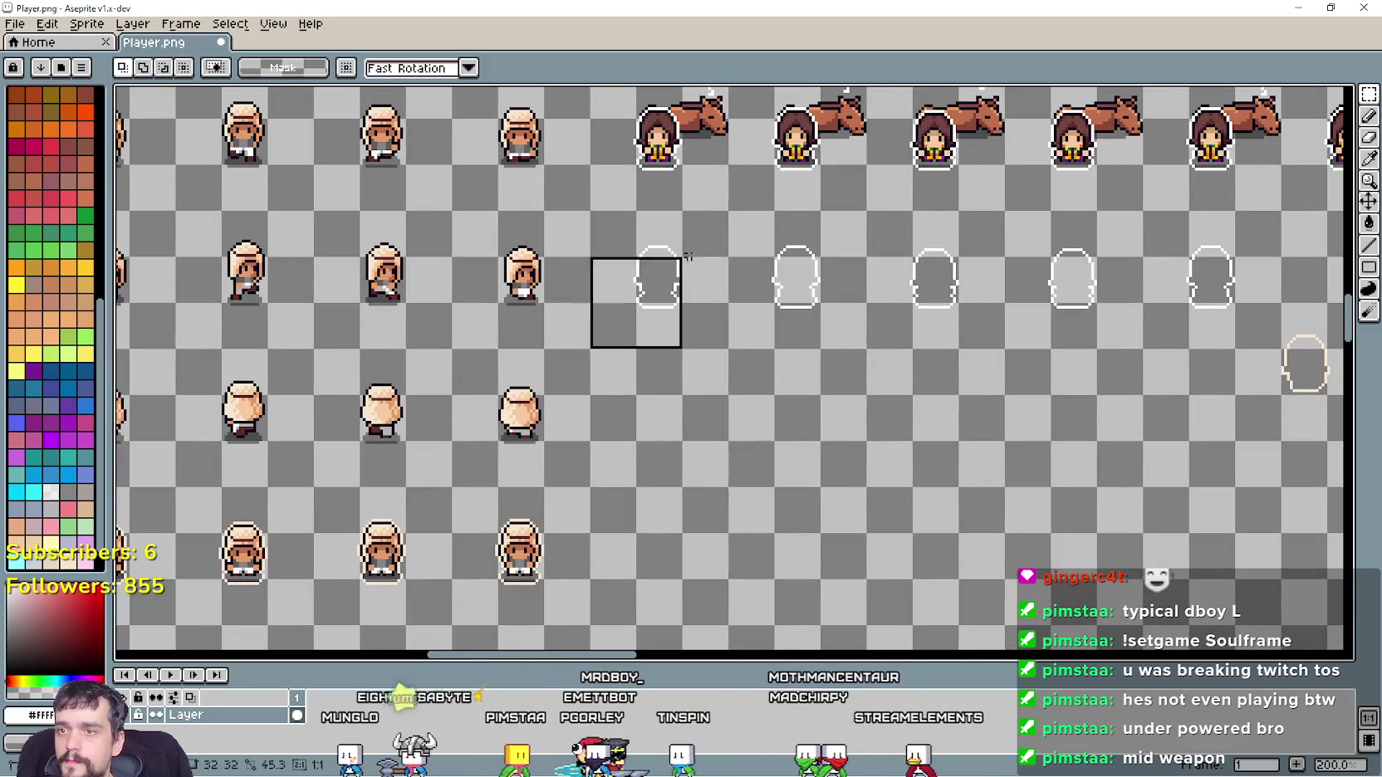
scroll(753, 264, "down", 4)
scroll(634, 170, "up", 5)
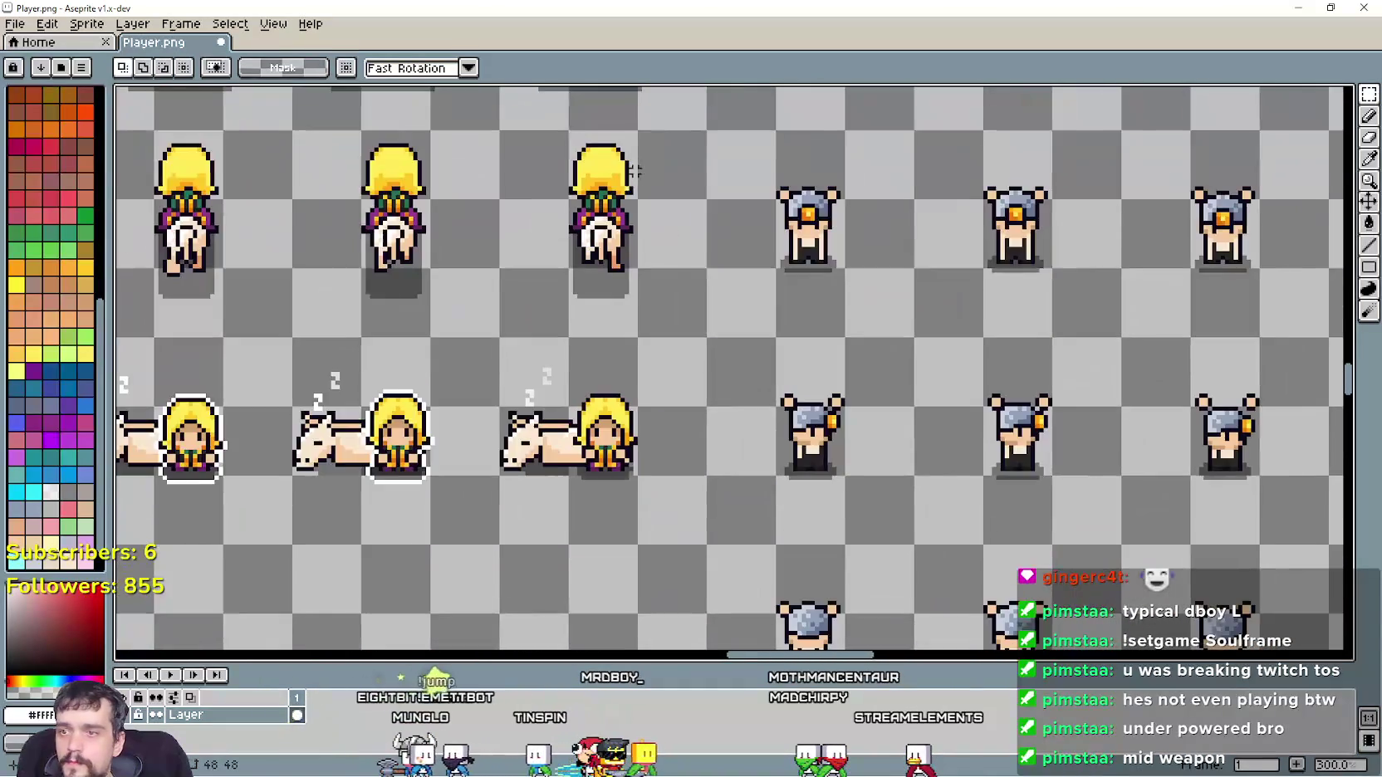
scroll(633, 171, "up", 2)
mouse_move(633, 170)
left_mouse_down()
mouse_move(725, 417)
mouse_move(662, 486)
left_mouse_up()
scroll(392, 490, "down", 6)
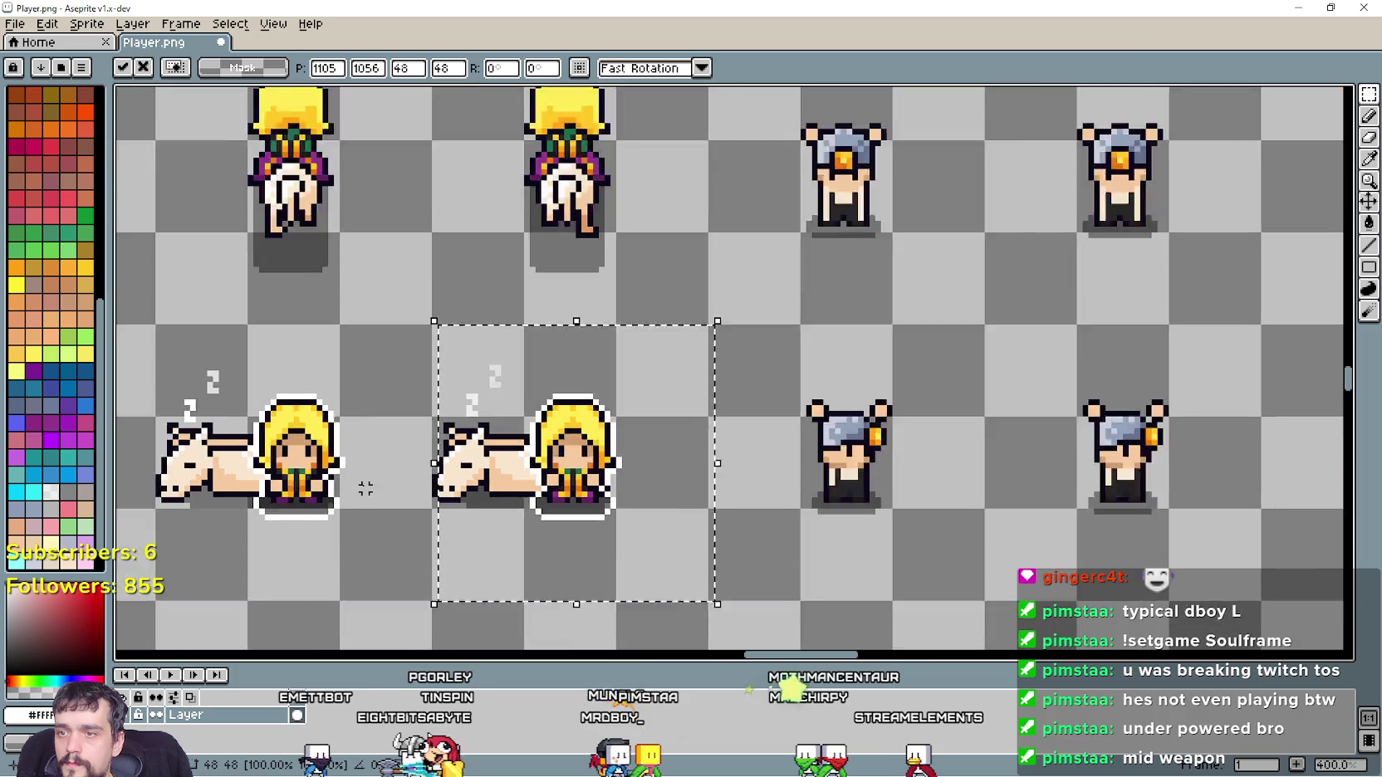
key("Return")
scroll(472, 420, "up", 2)
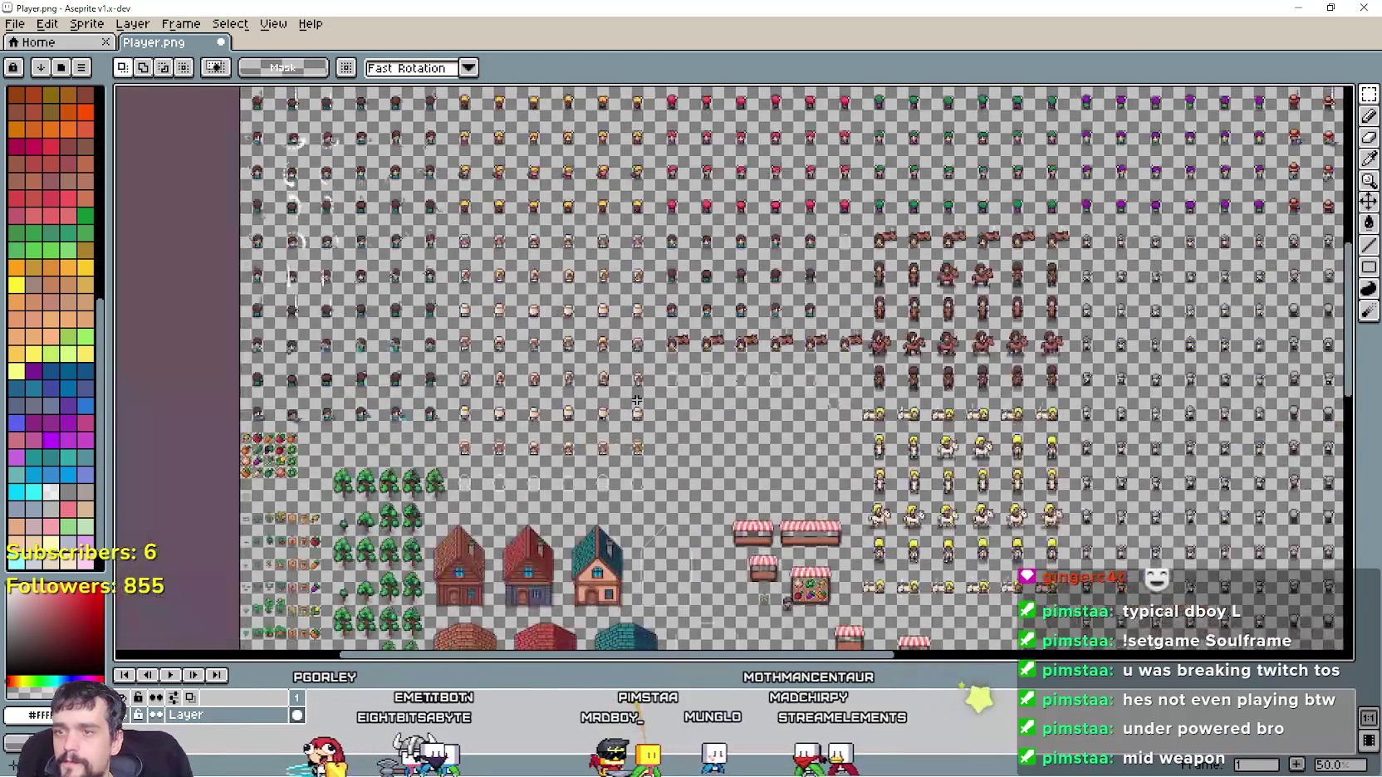
key("ctrl+s")
Confirm the Player.png save, then resume the paused game in Godot and close it
key("Return")
key("alt+Tab")
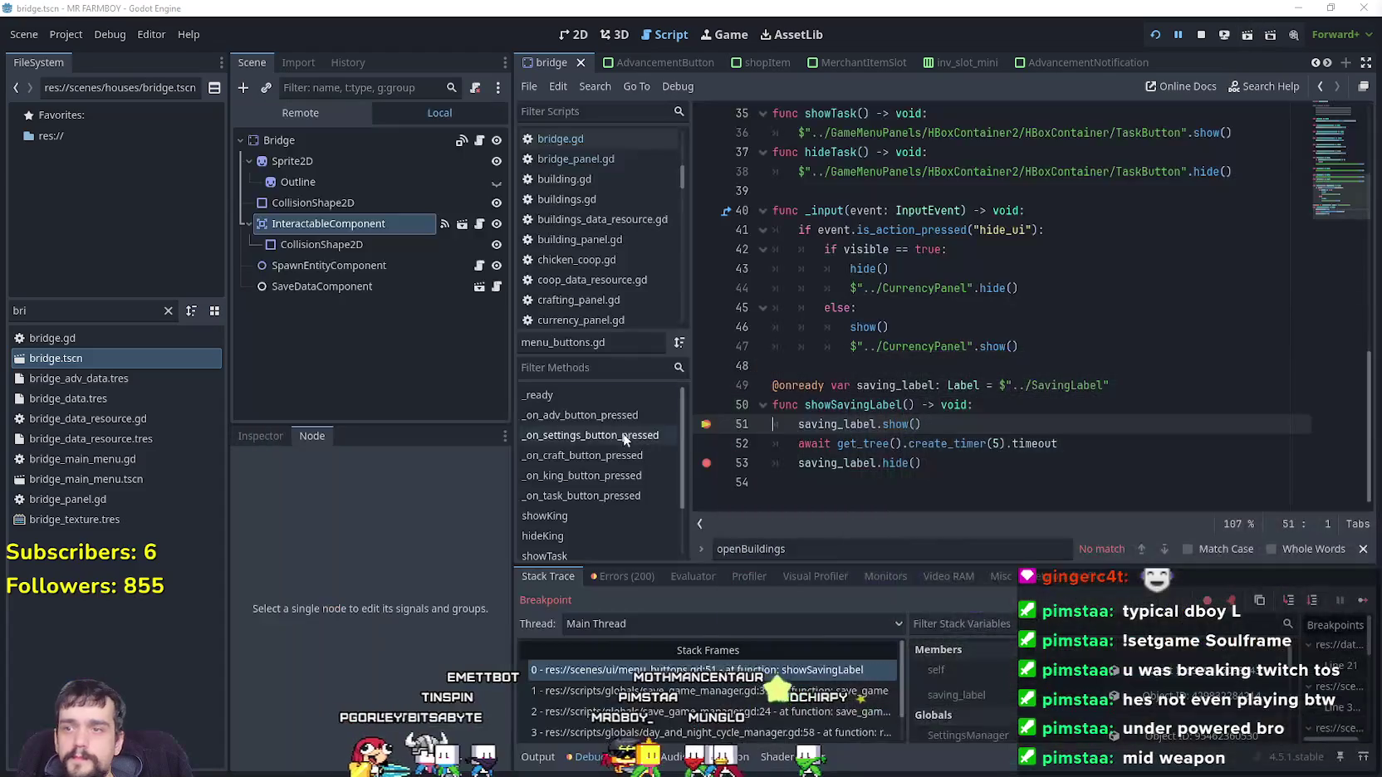
left_click(1113, 403)
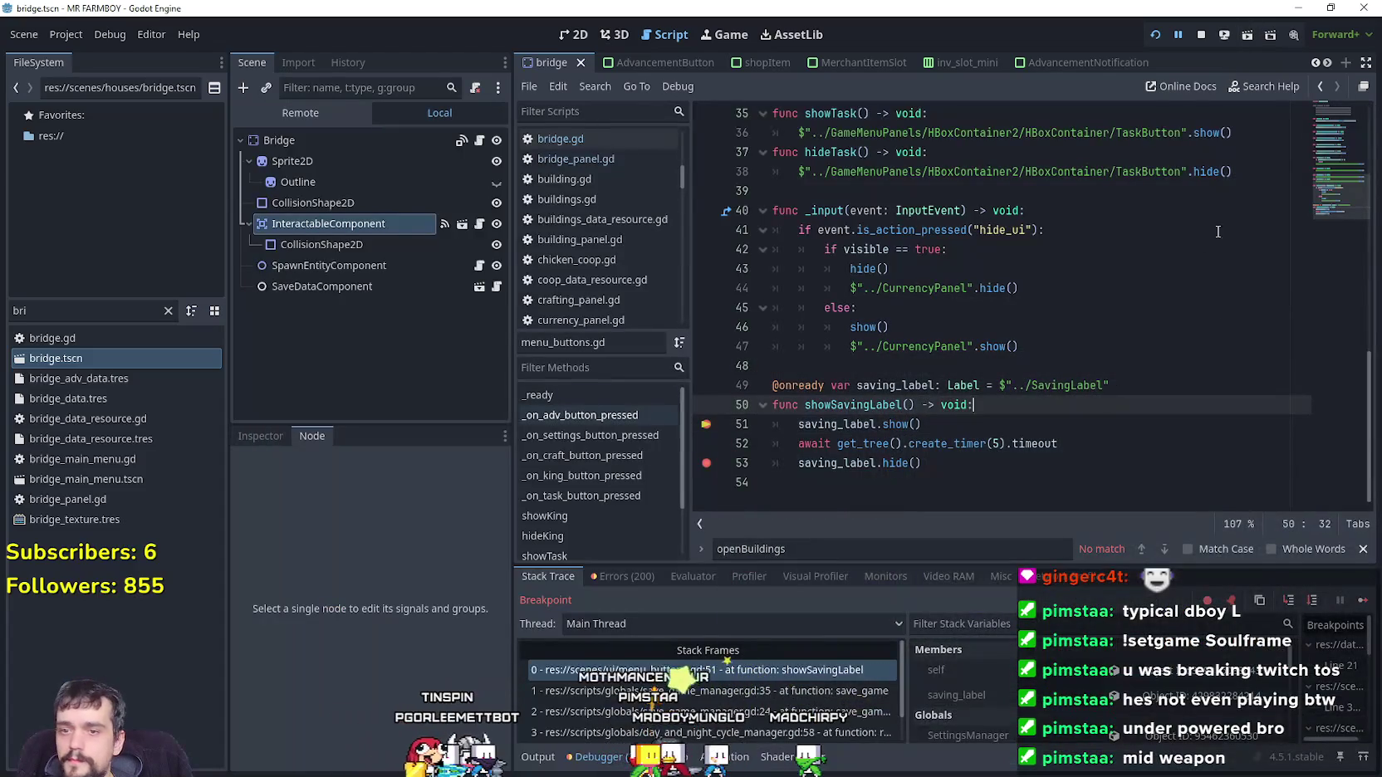
left_click(1006, 446)
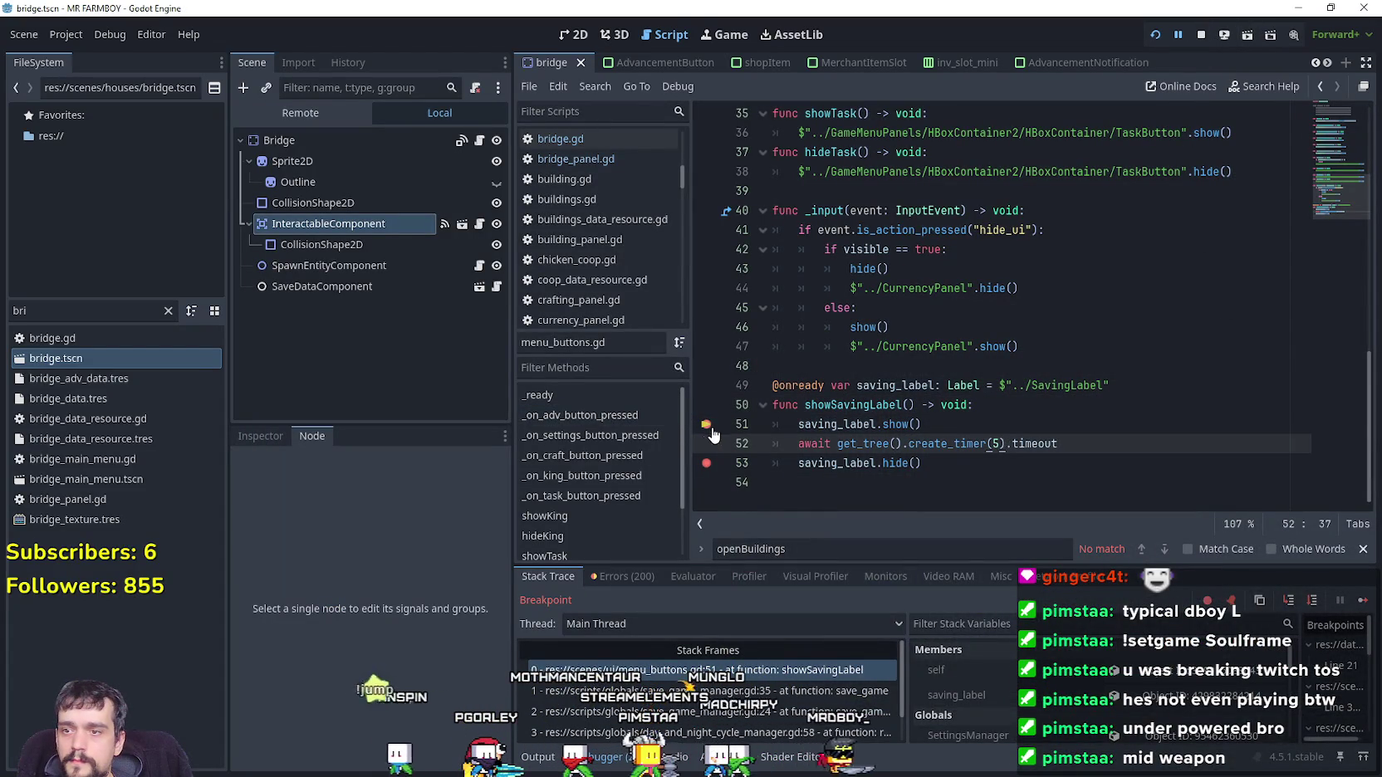
left_click(769, 463, "shift")
left_click(1363, 602)
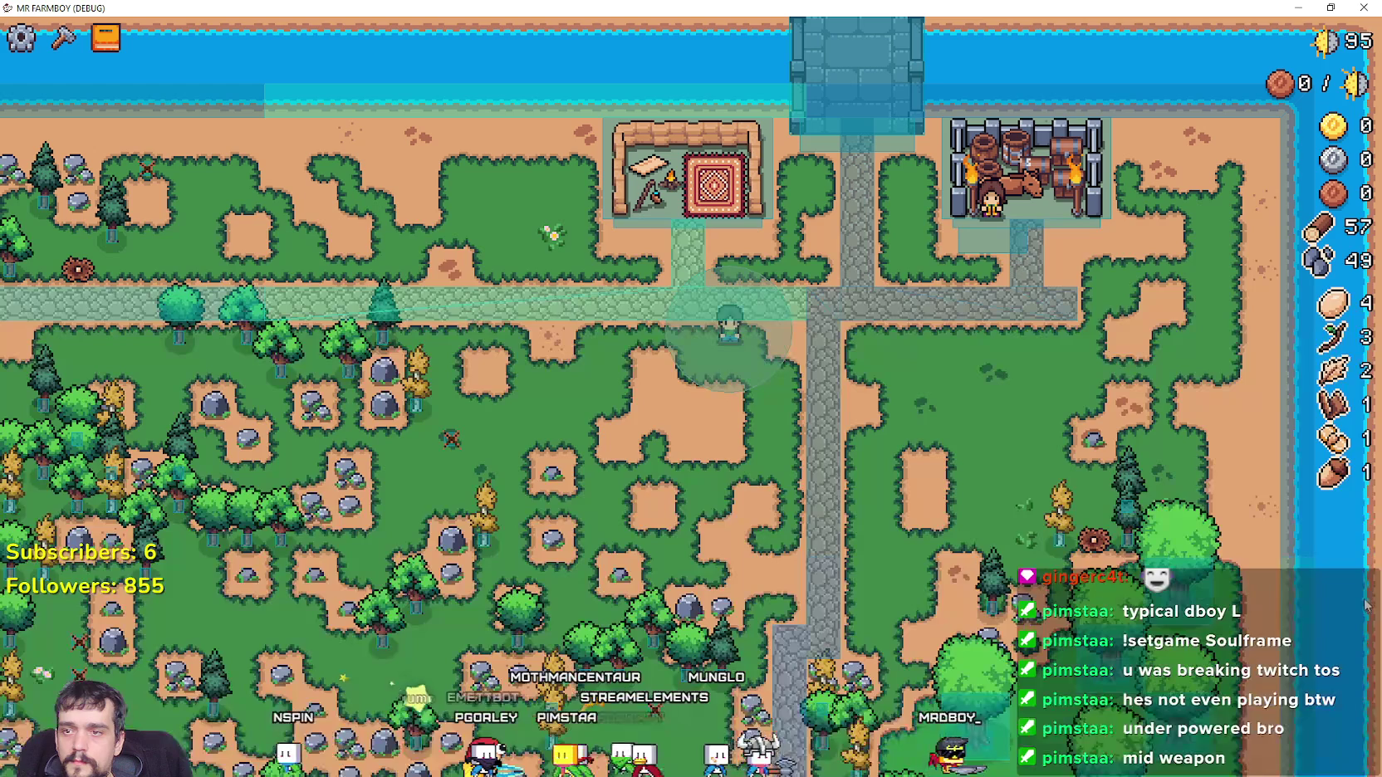
key("super+Down")
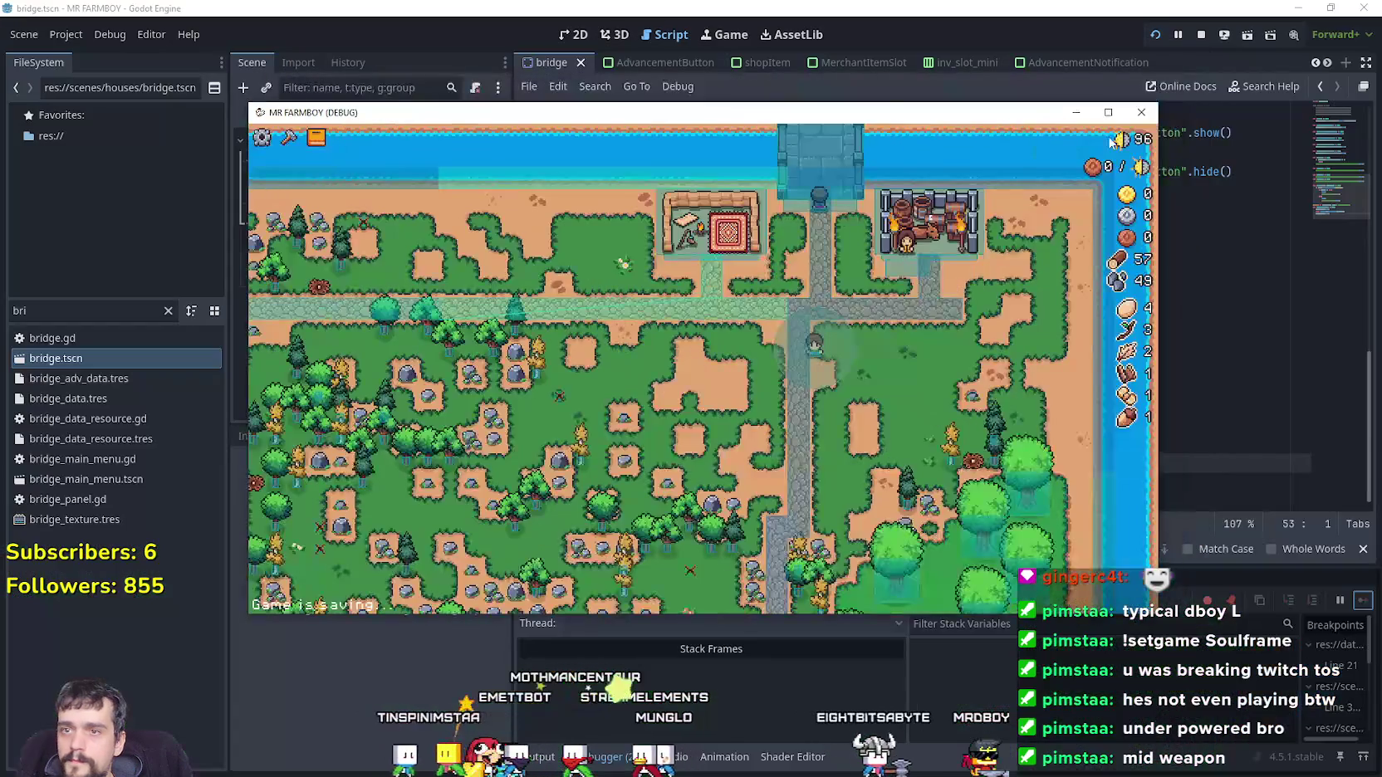
key("alt+F4")
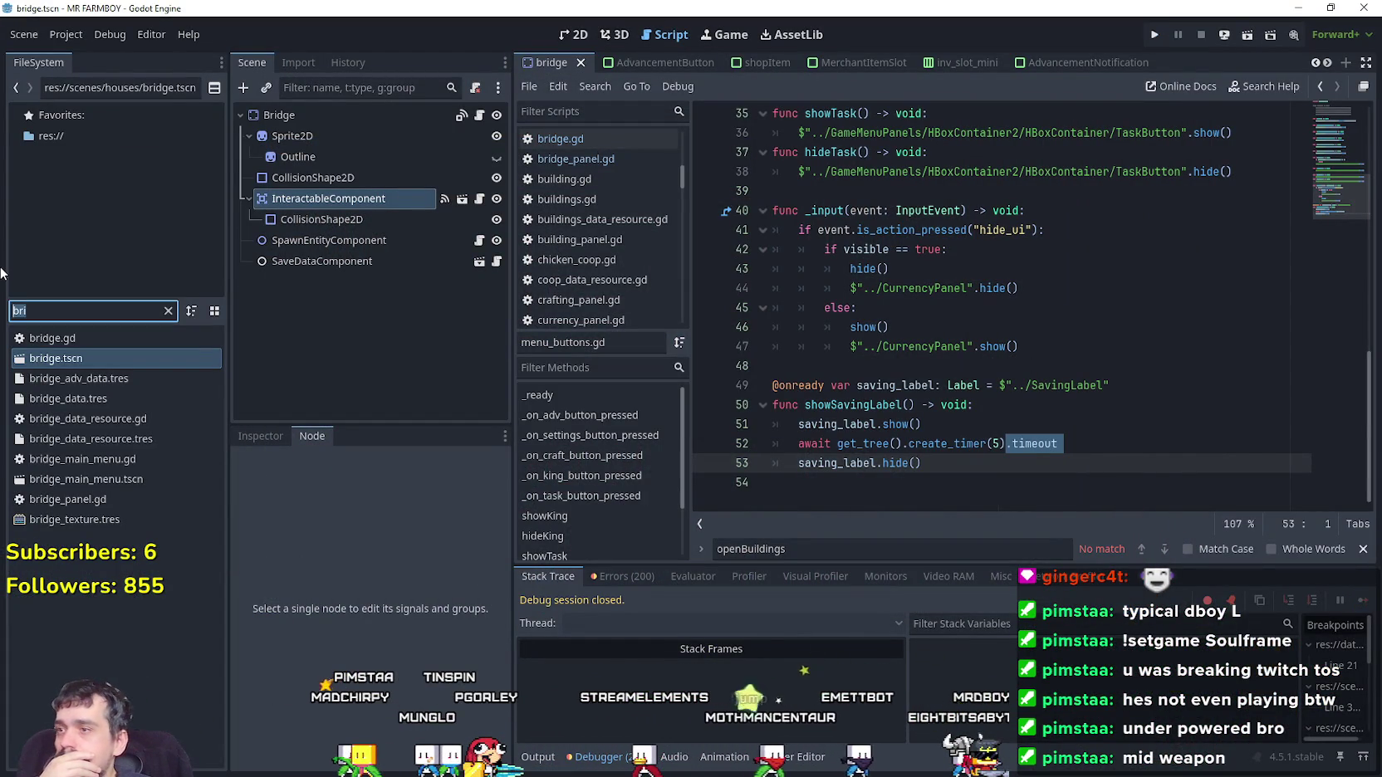
Filter the FileSystem for 'merchant' and open merchant_npc.tscn in the 2D view
type("merchant")
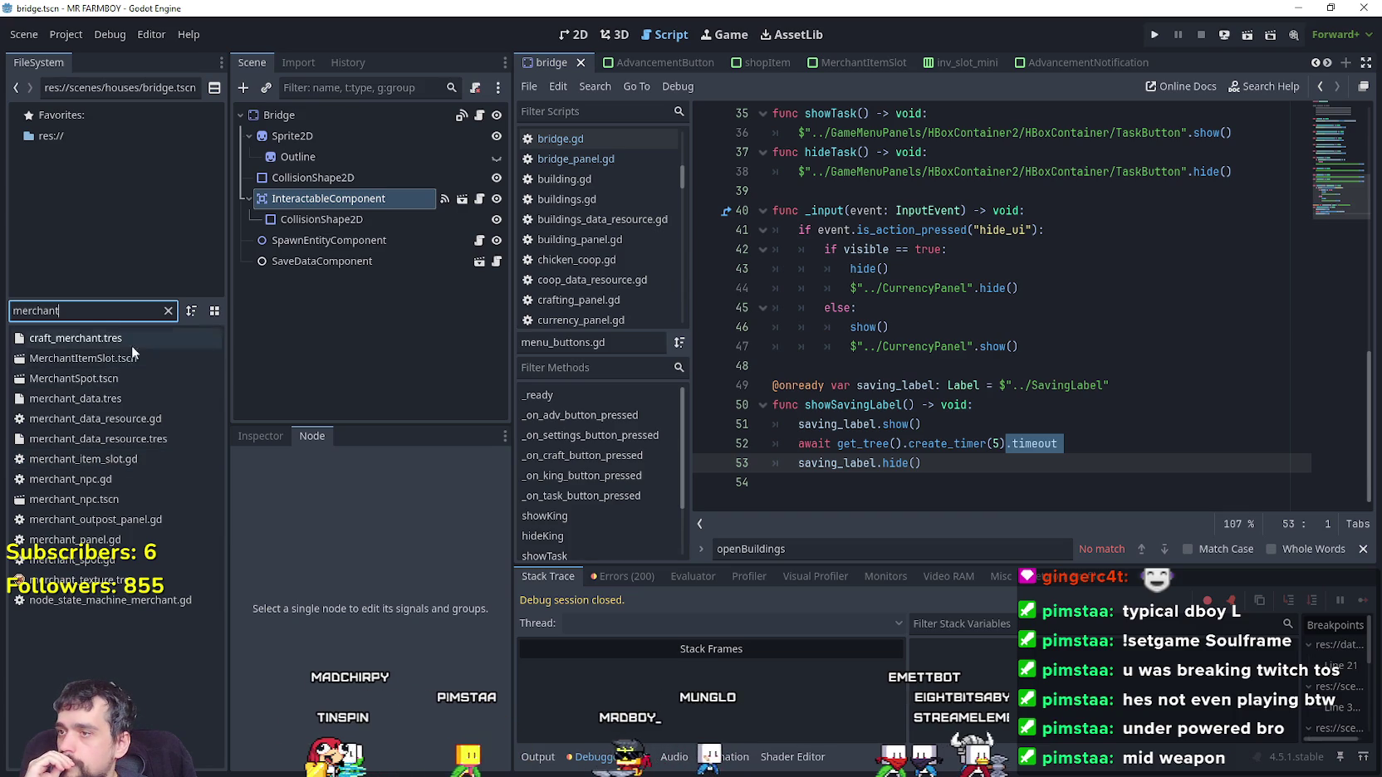
left_click(119, 374)
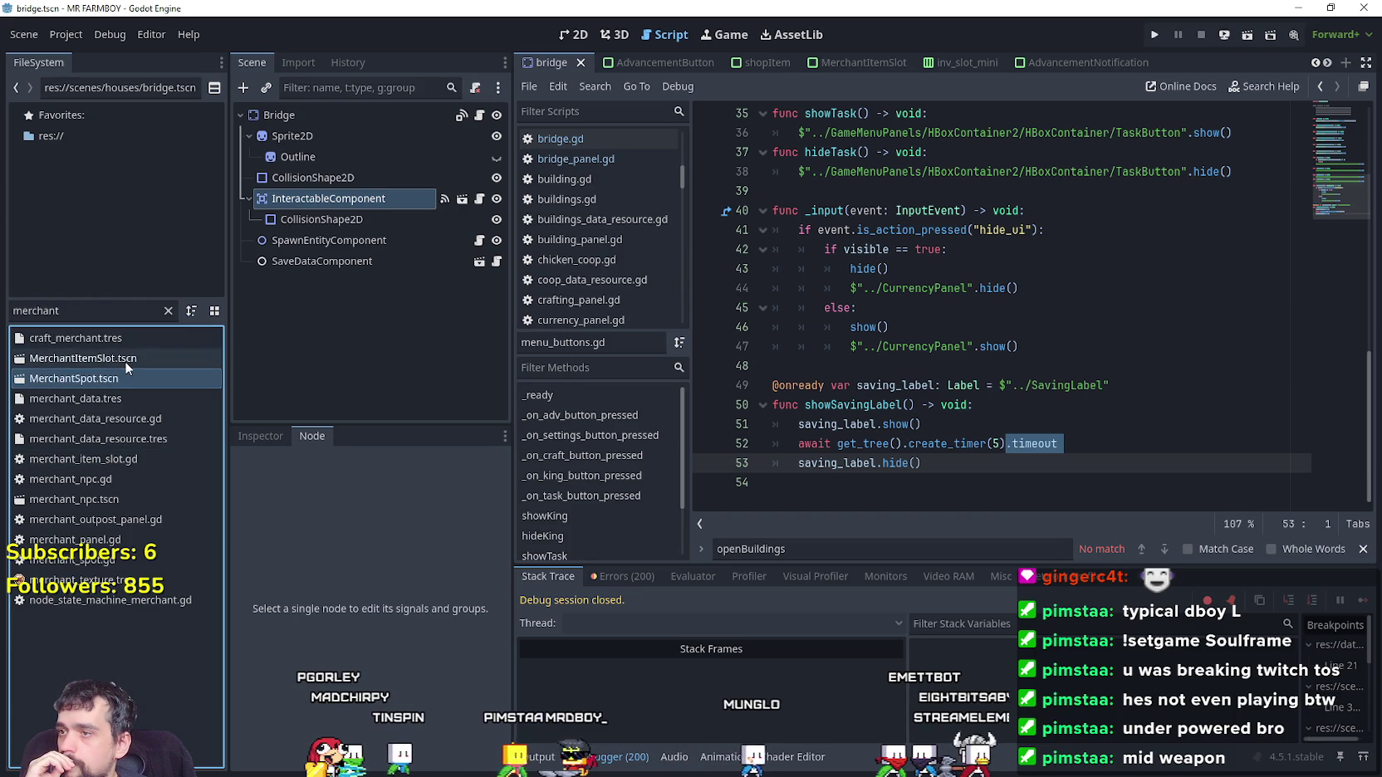
double_click(98, 502)
left_click(366, 156)
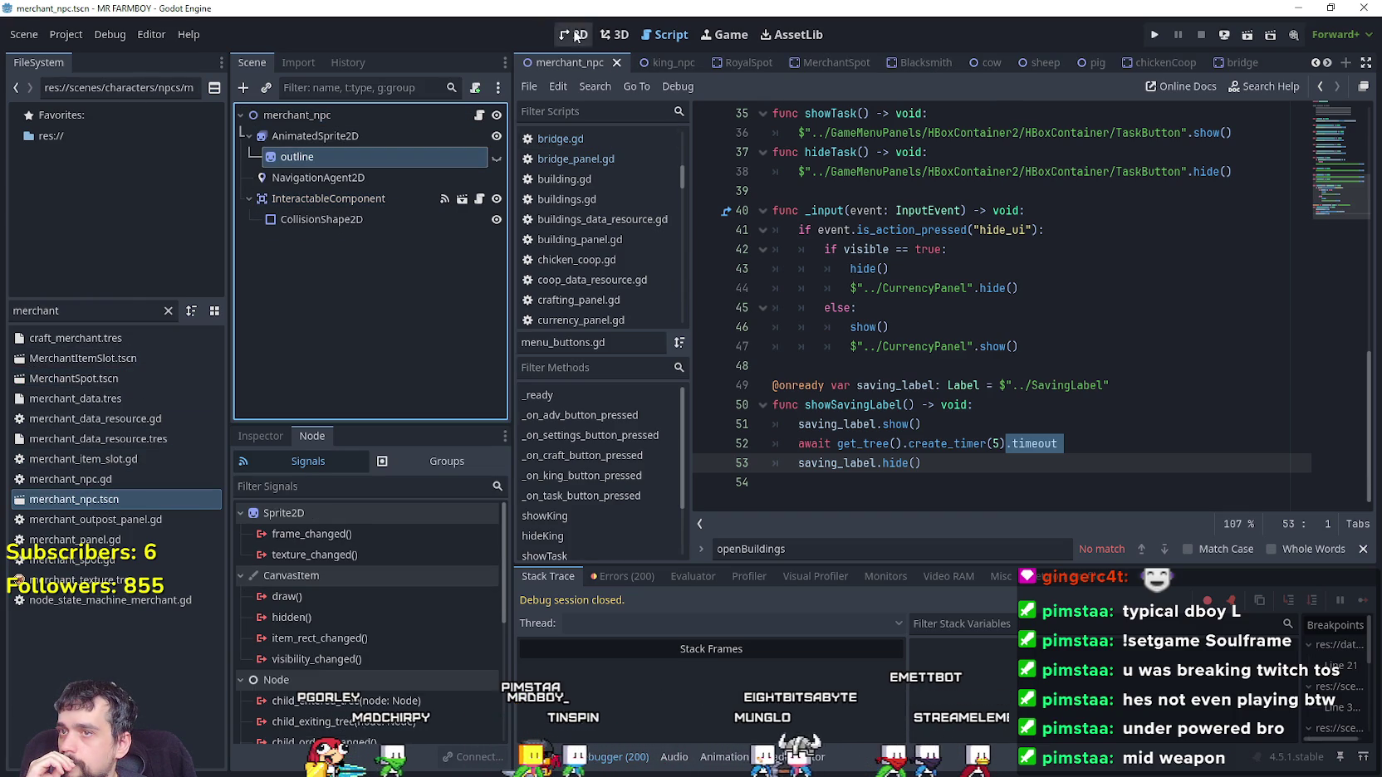
left_click(575, 35)
Delete the merchant's outline node from the scene
right_click(435, 163)
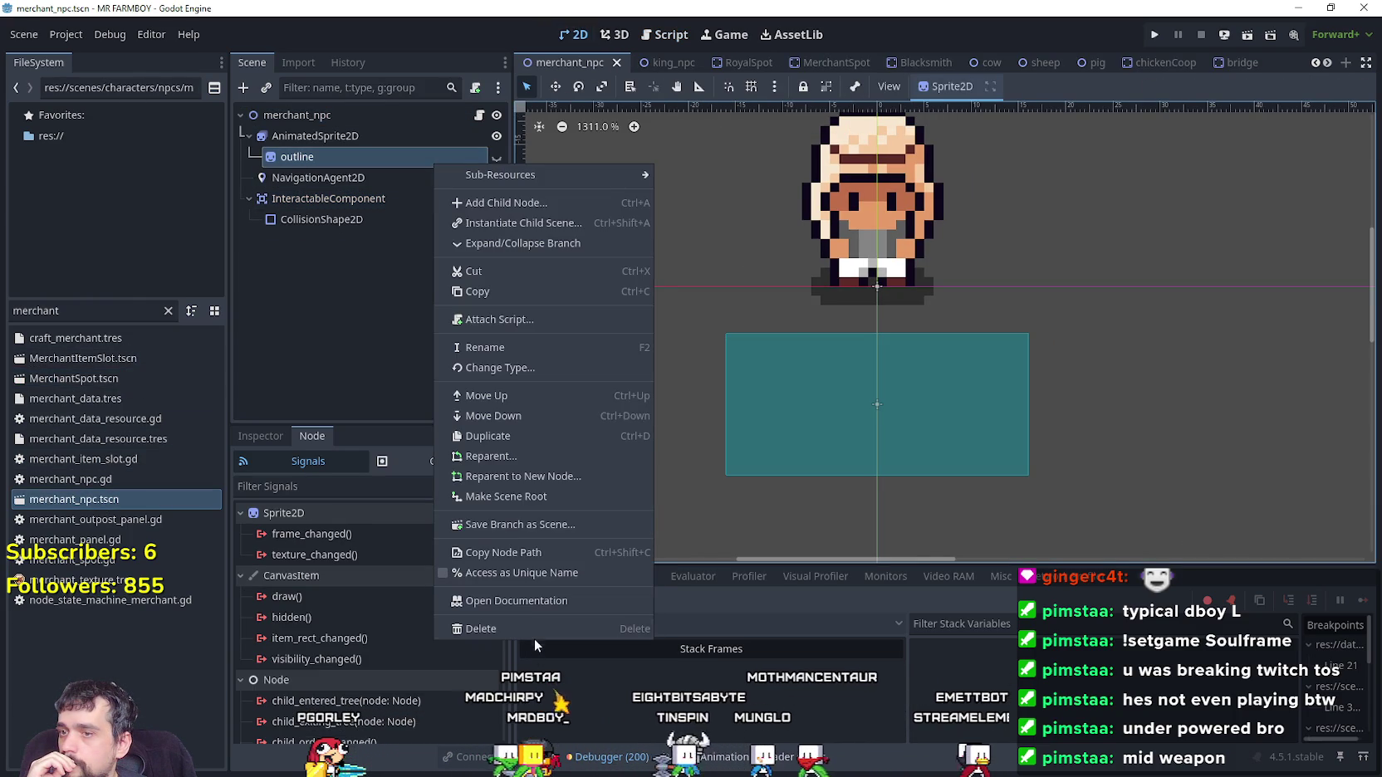
left_click(523, 630)
left_click(664, 402)
Add an animation named 'selected' to AnimatedSprite2D and start adding frames from the assets sprite sheet
left_click(339, 136)
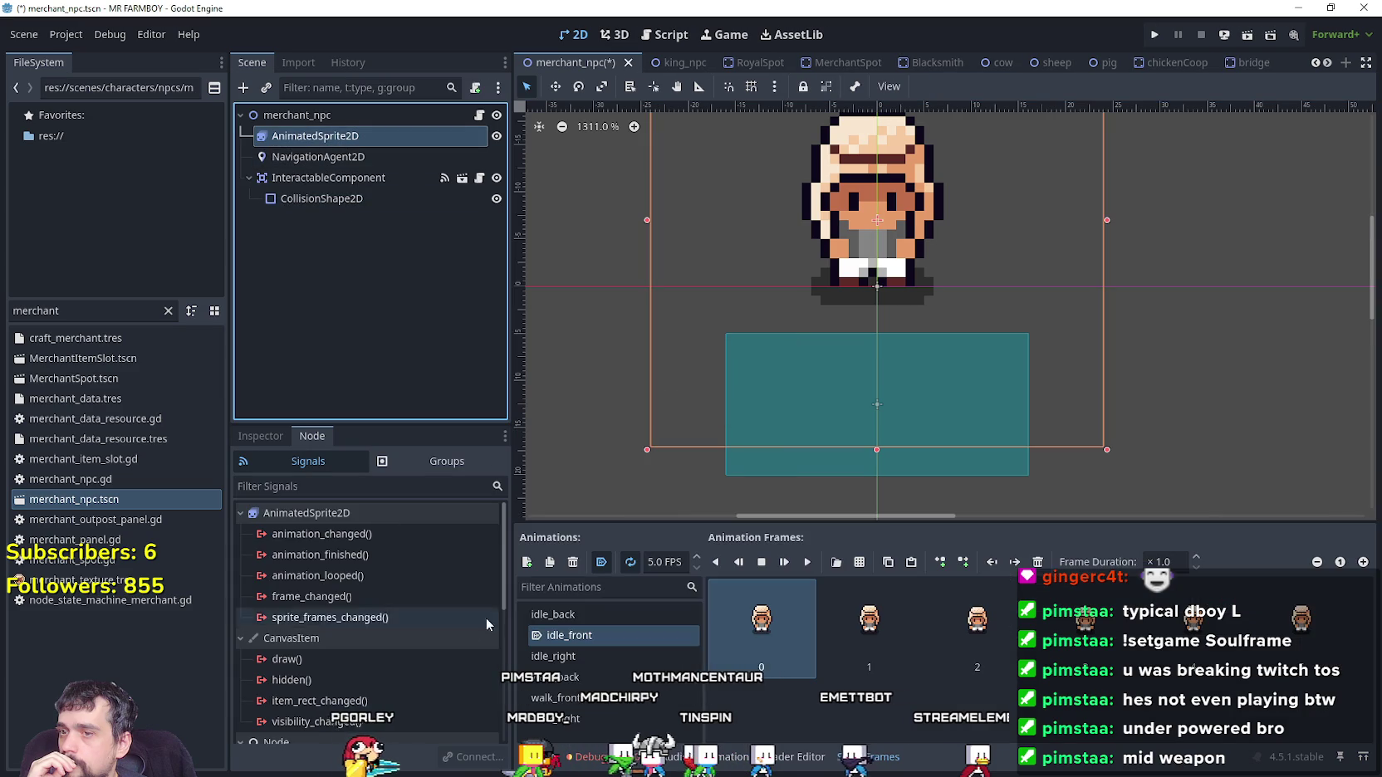
left_click(527, 562)
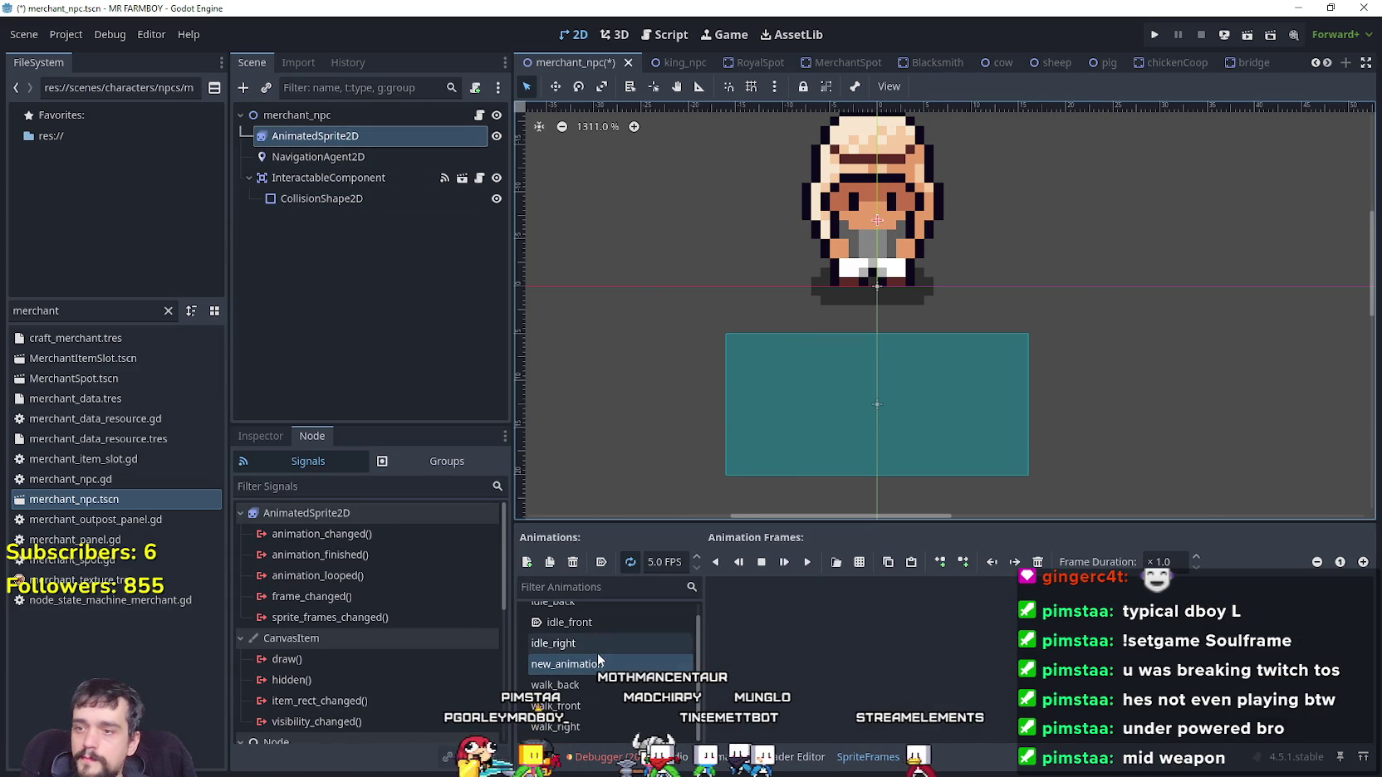
double_click(616, 663)
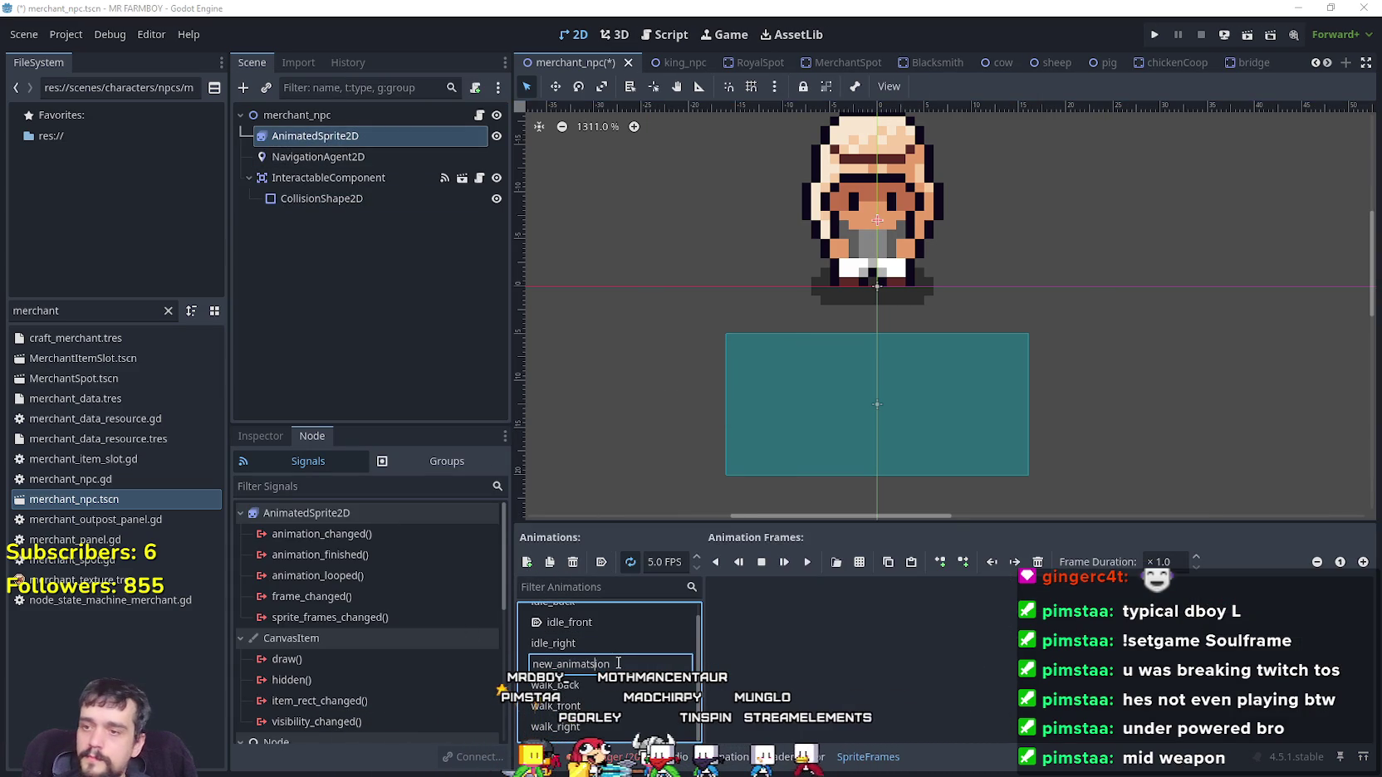
type("s")
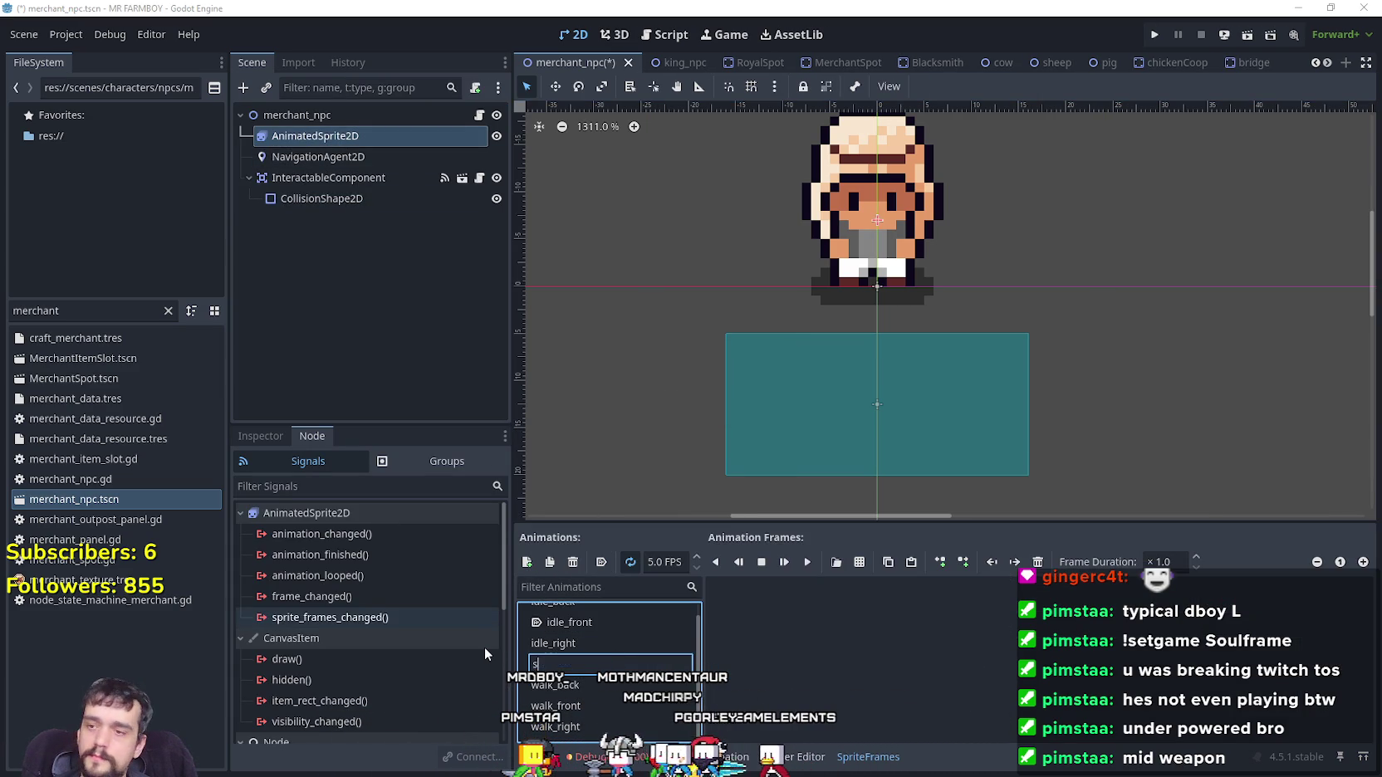
type("elected")
key("Return")
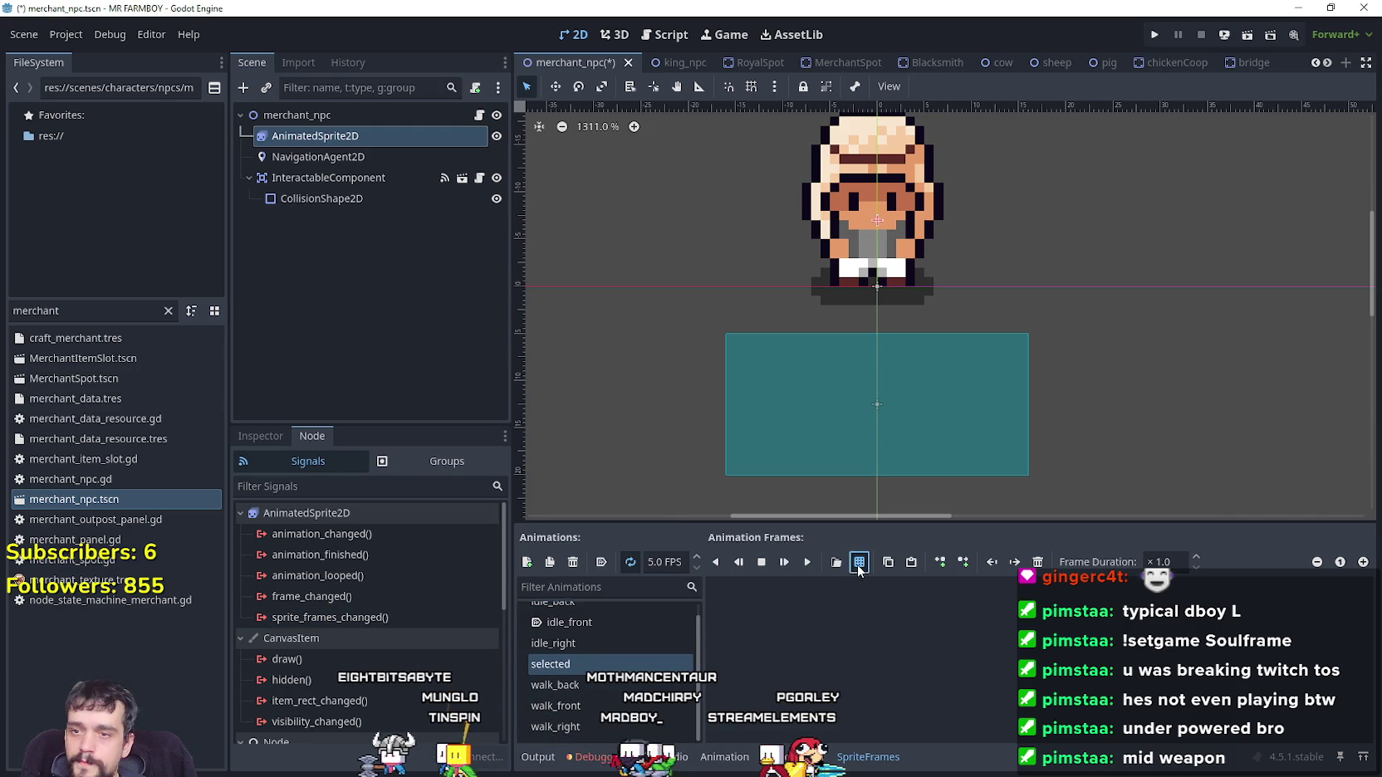
left_click(817, 561)
double_click(518, 237)
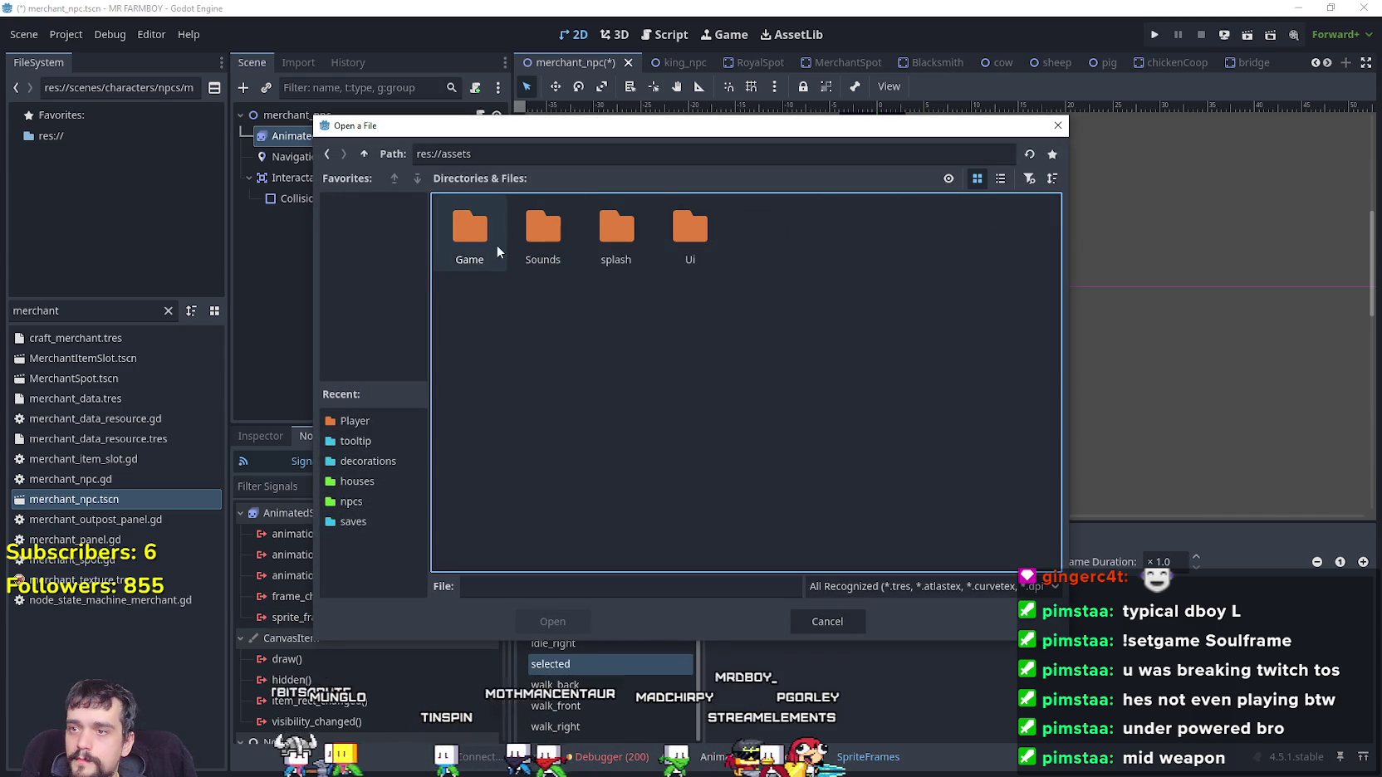
Load Game/Player/Player.png with 48×48 frames and add six merchant frames to 'selected'
double_click(496, 233)
double_click(492, 239)
left_click(480, 255)
double_click(480, 255)
left_click(1097, 203)
type("48")
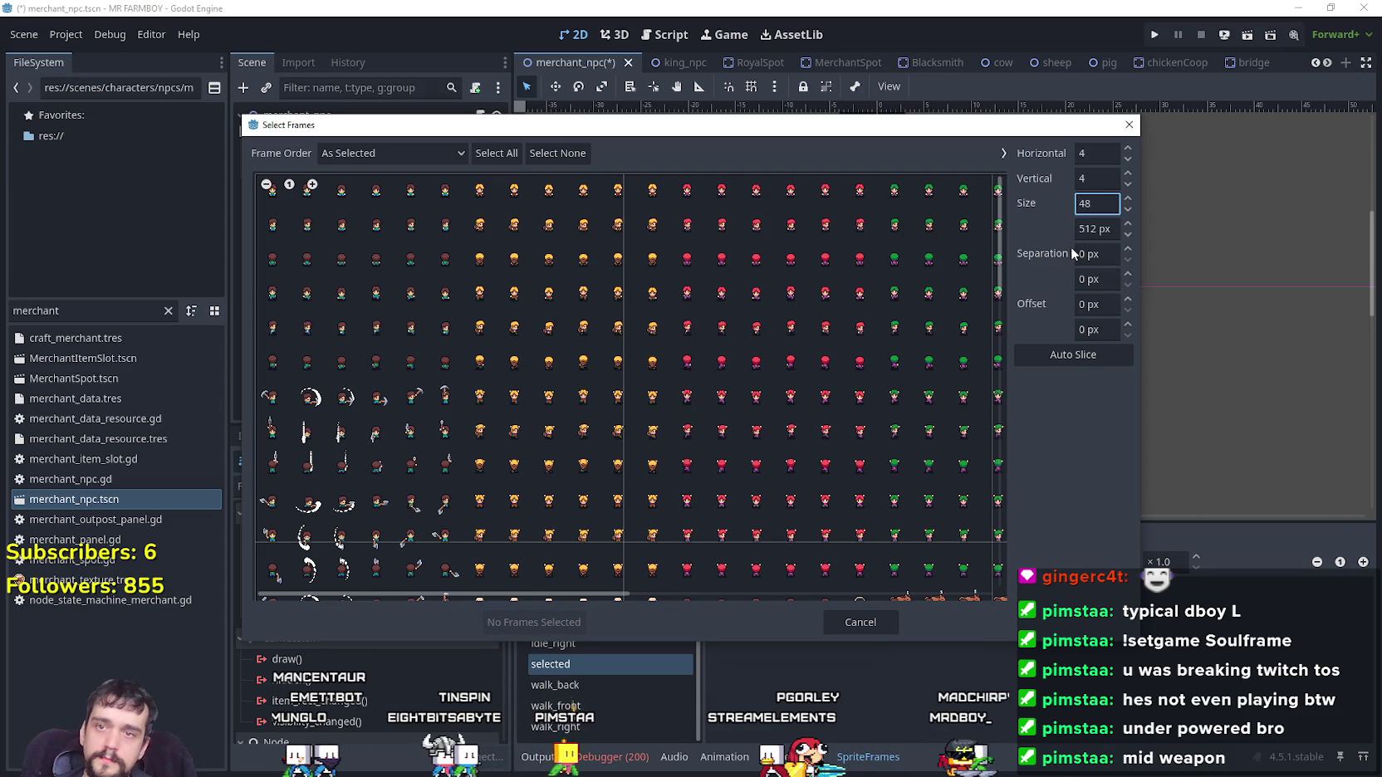
left_click(1090, 228)
type("48")
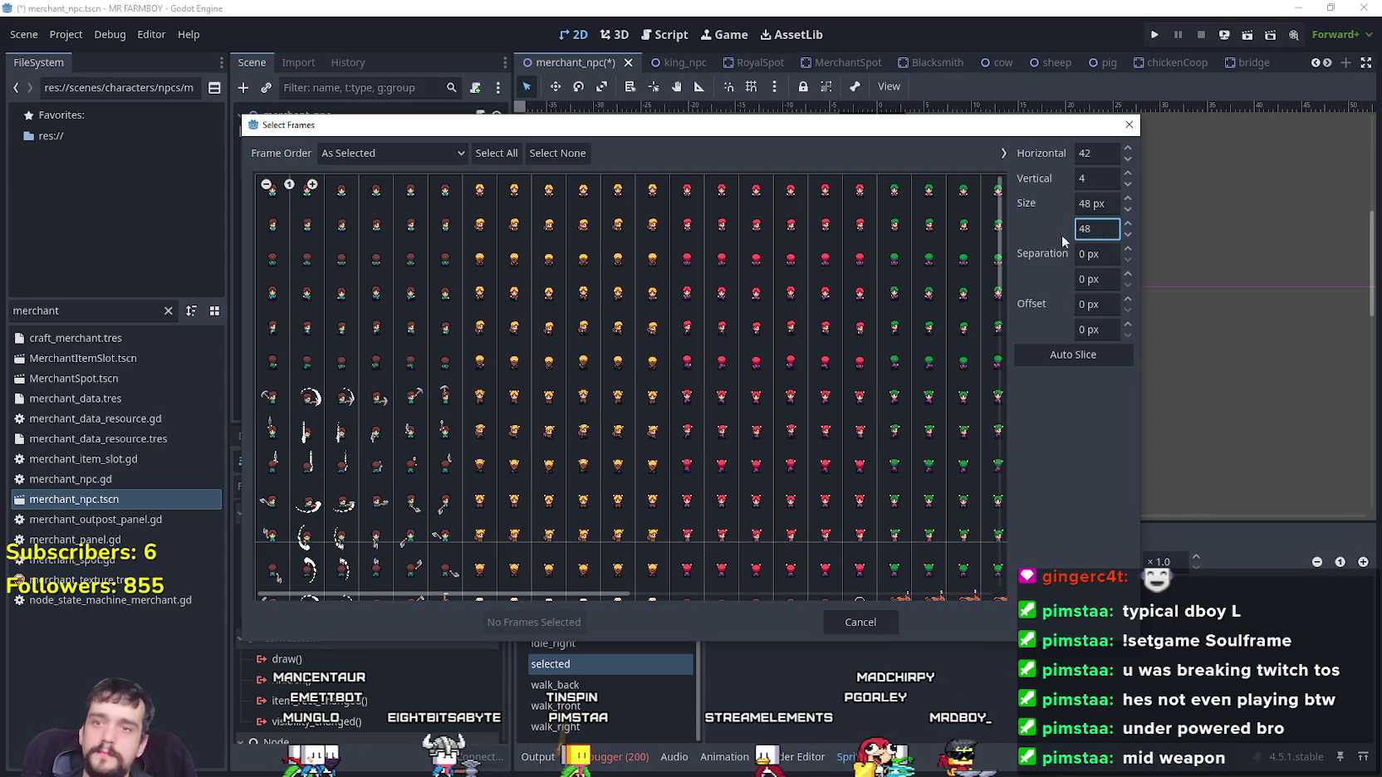
key("shift+Tab")
scroll(606, 420, "down", 3)
left_click_drag(480, 402, 653, 401)
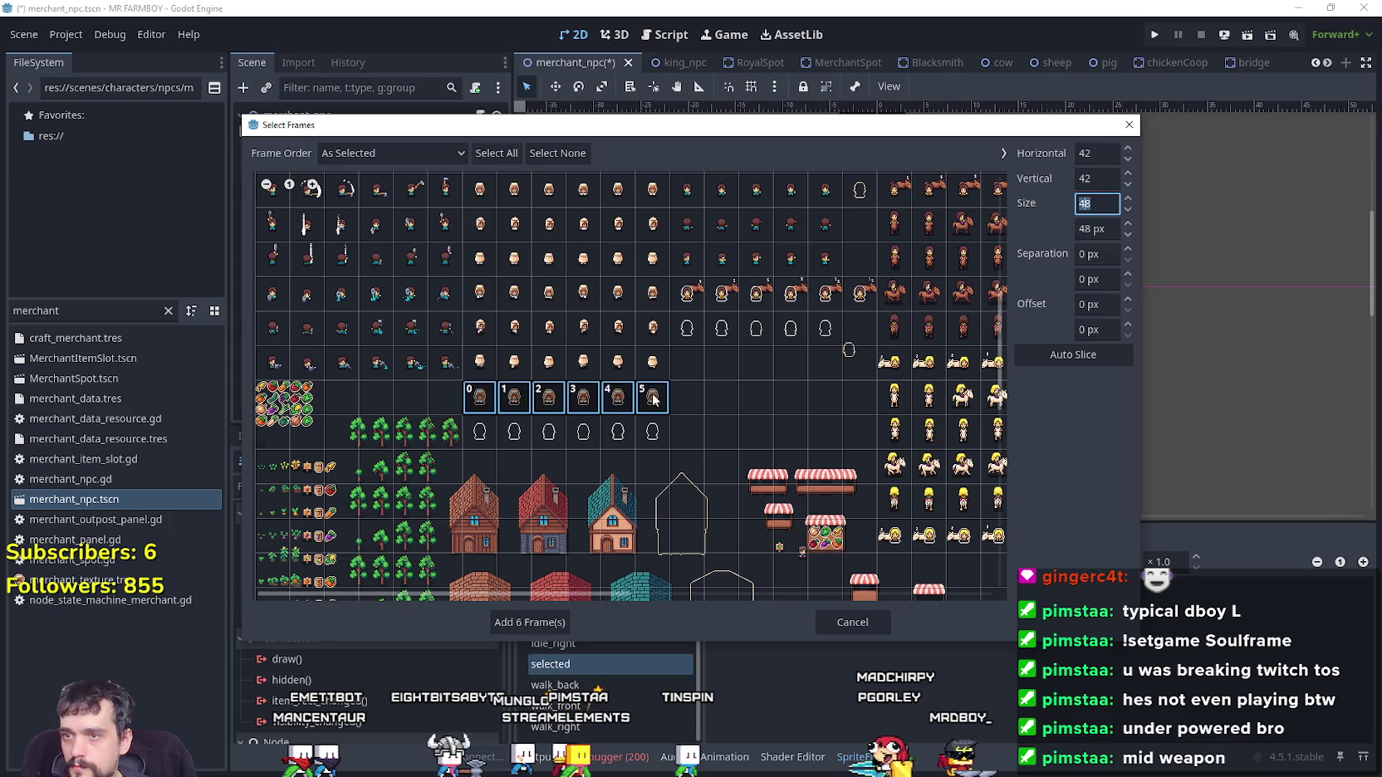
left_click(548, 621)
Save the merchant scene and preview the 'selected' animation before returning to idle_front
key("ctrl+s")
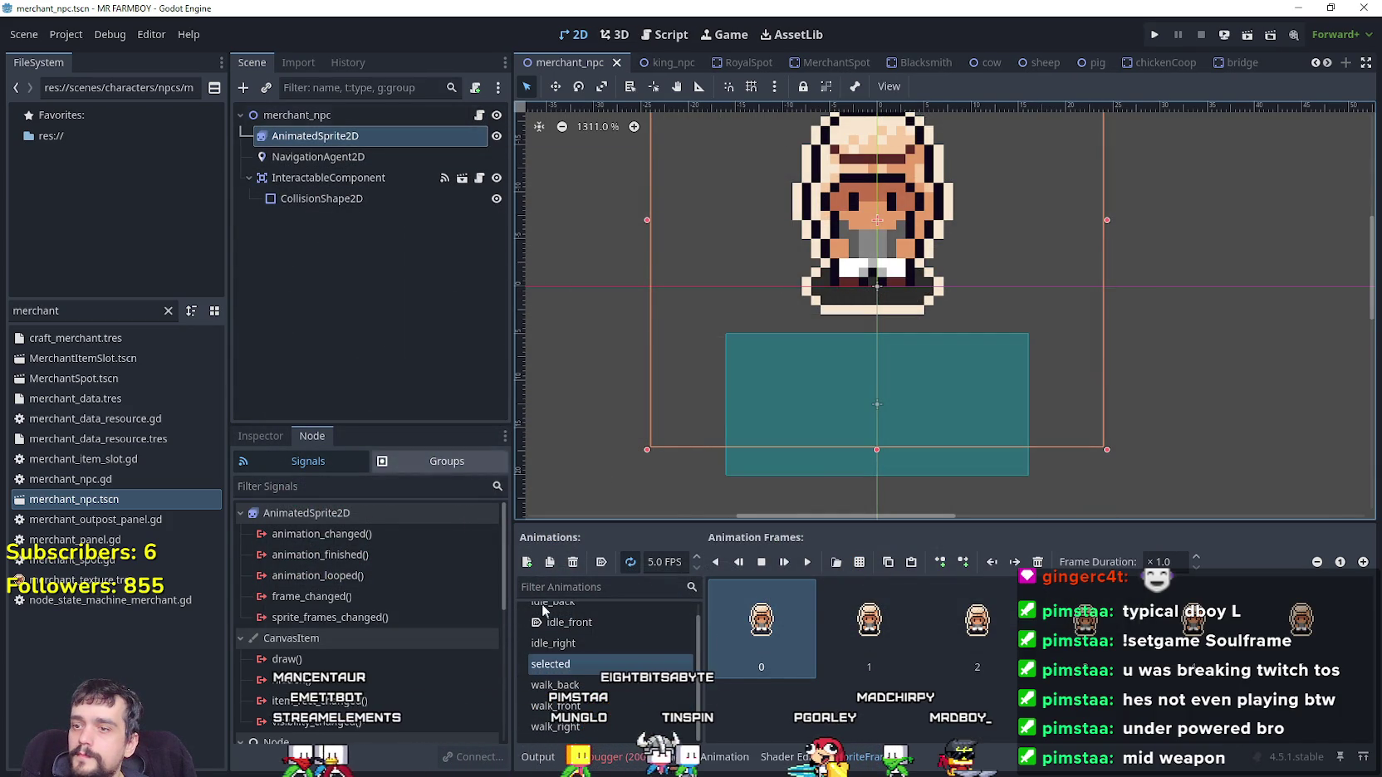
left_click(805, 564)
scroll(1167, 298, "down", 3)
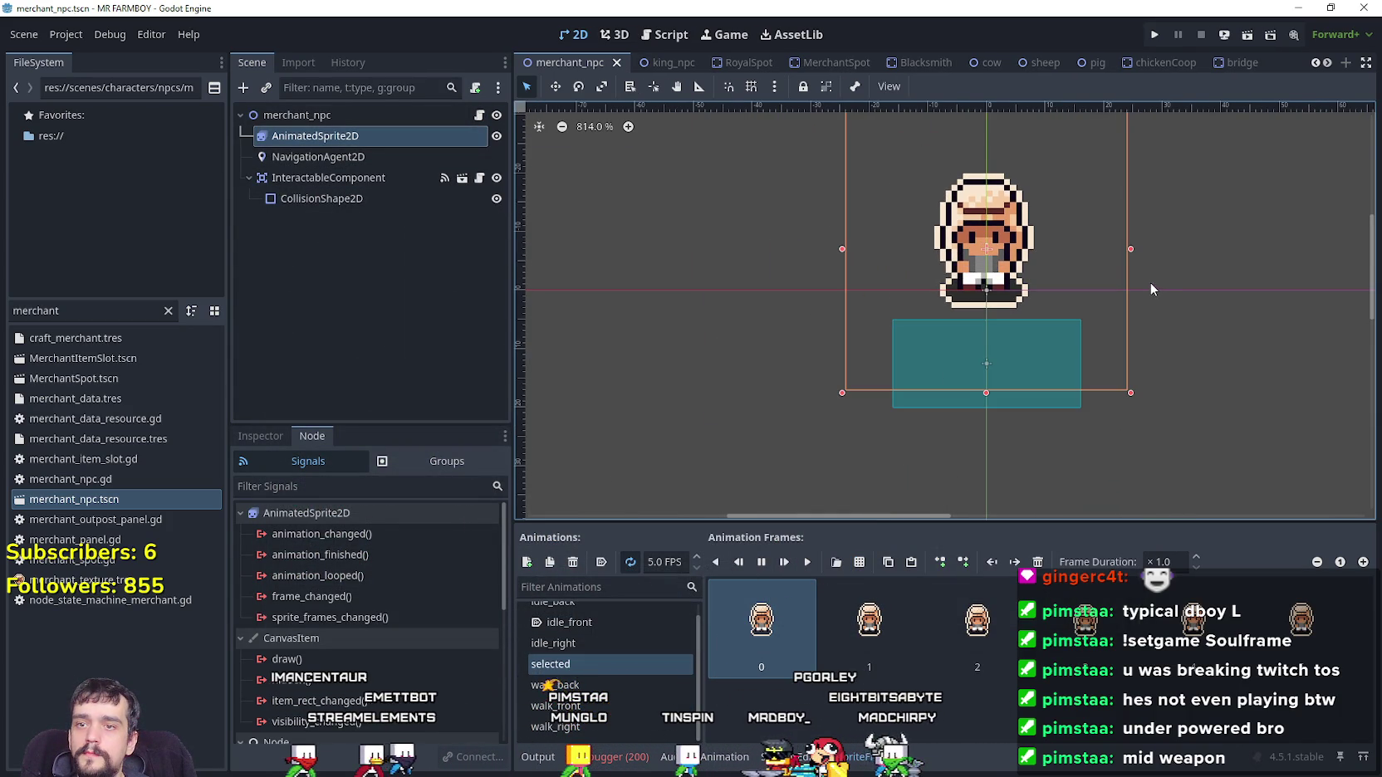
key("Up")
key("Up")
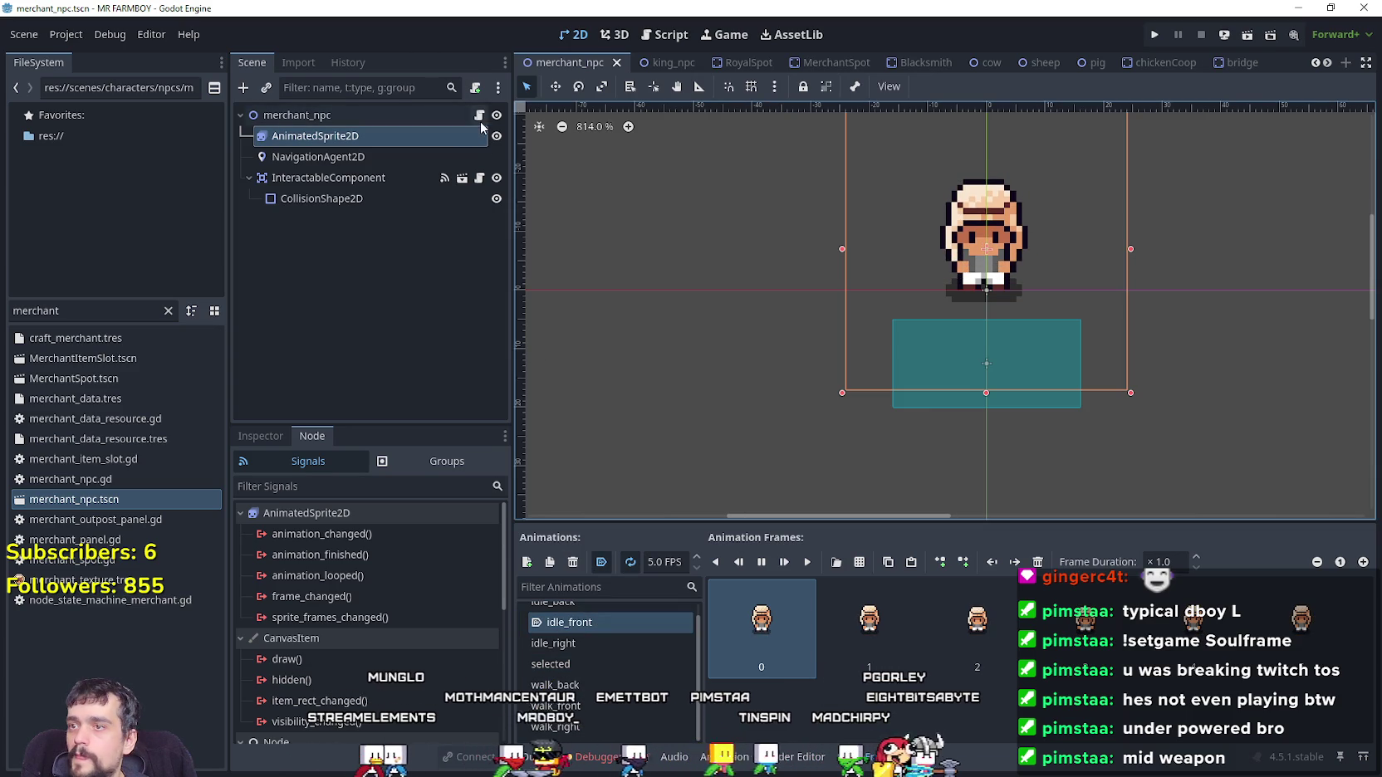
left_click(479, 115)
left_click(1036, 327)
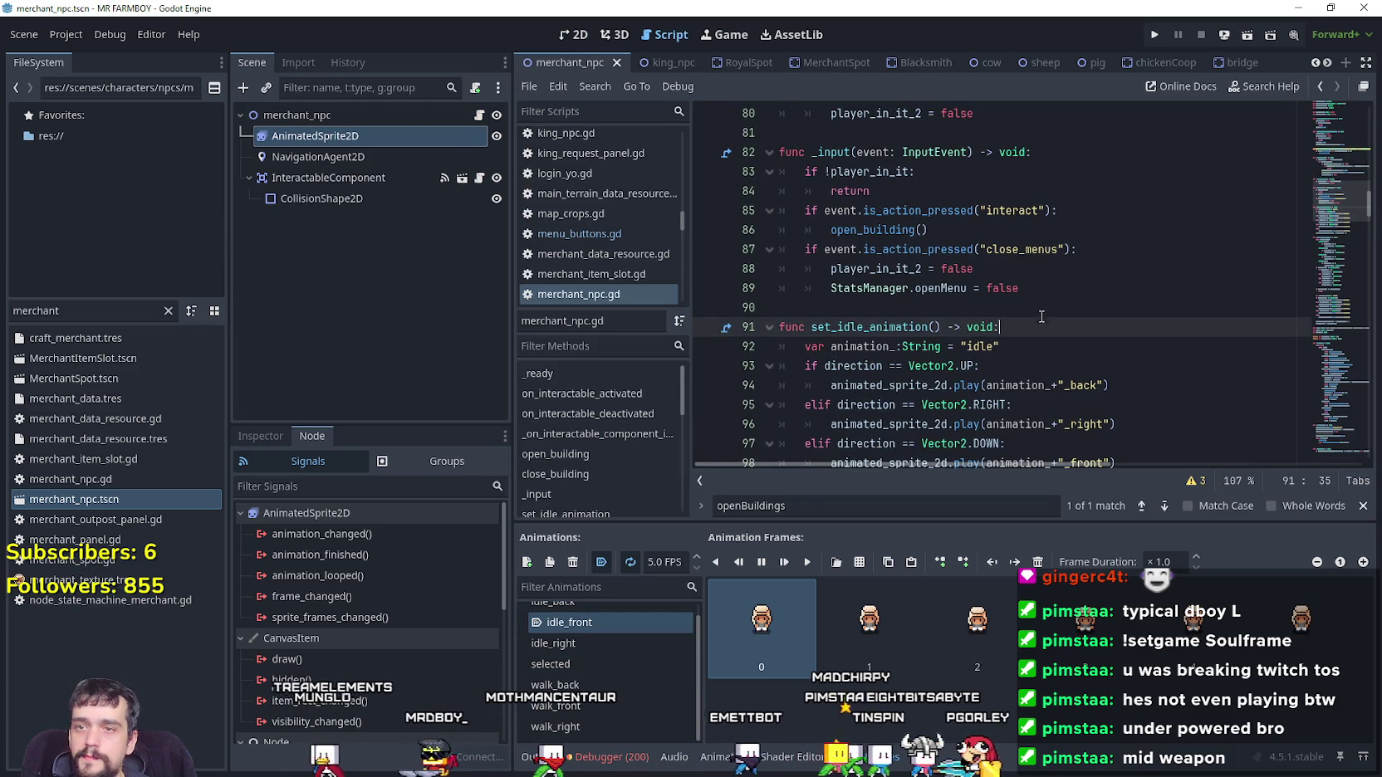
scroll(1336, 138, "up", 20)
scroll(1336, 137, "up", 6)
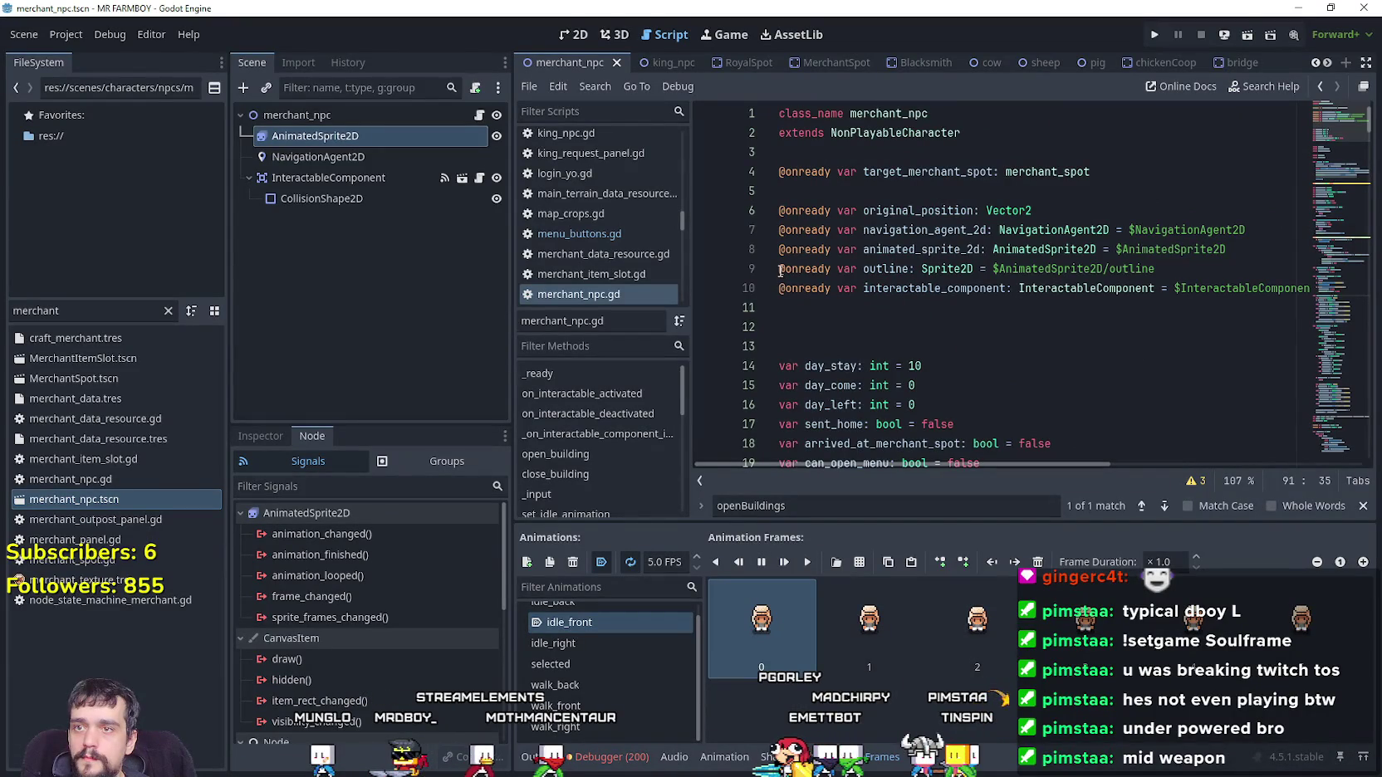
left_click(780, 269)
left_click(835, 317)
key("ctrl+s")
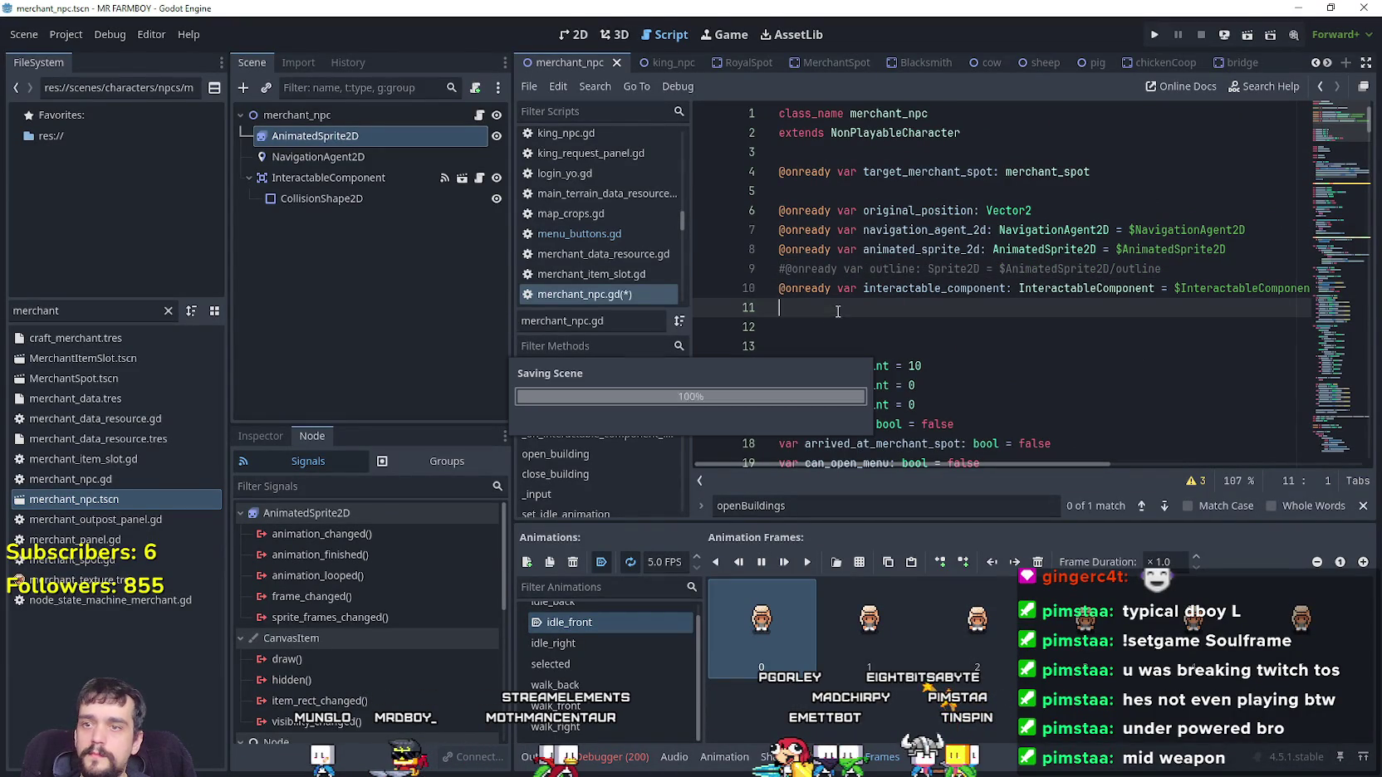
left_click_drag(1163, 269, 687, 254)
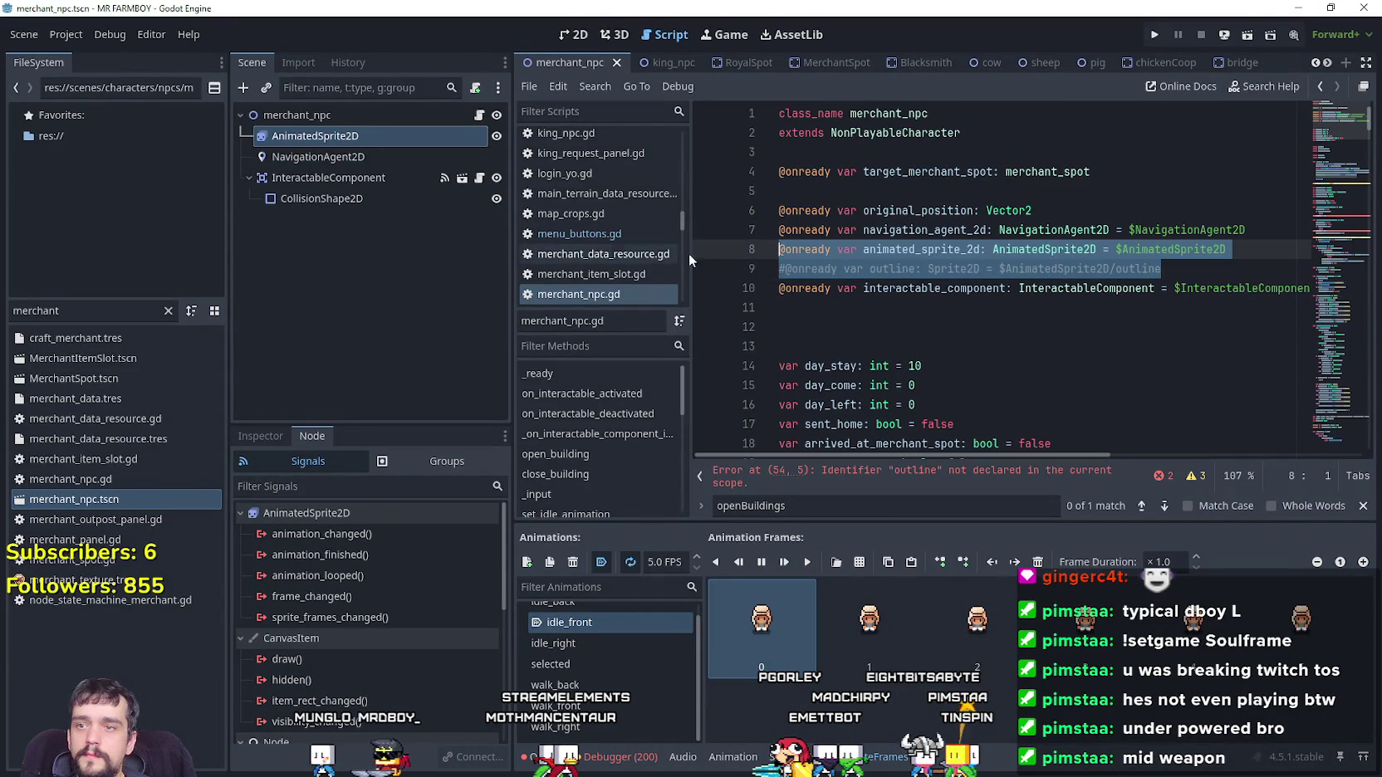
left_click_drag(1156, 268, 746, 264)
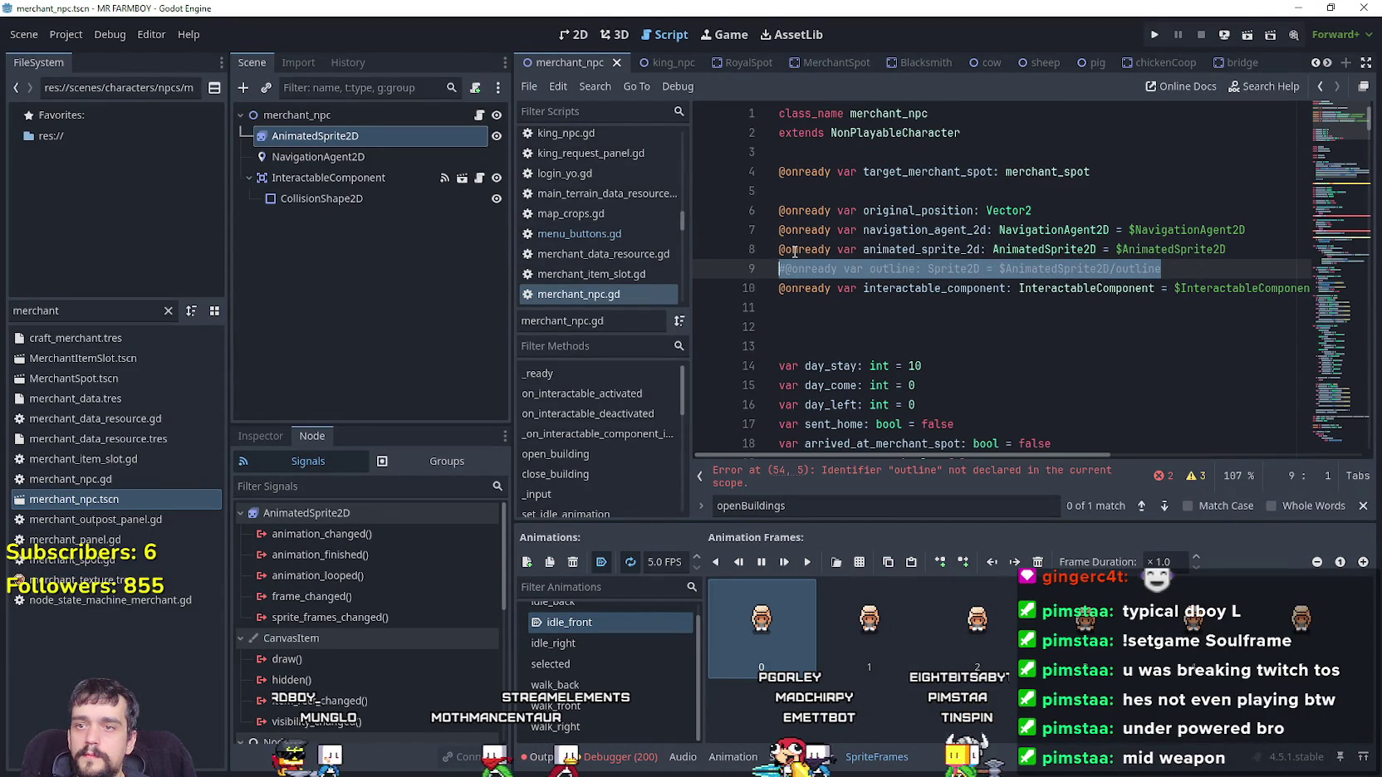
key("BackSpace")
key("BackSpace")
Replace outline.show() on line 53 with animated_sprite_2d.play("selected") via autocomplete
scroll(924, 290, "down", 12)
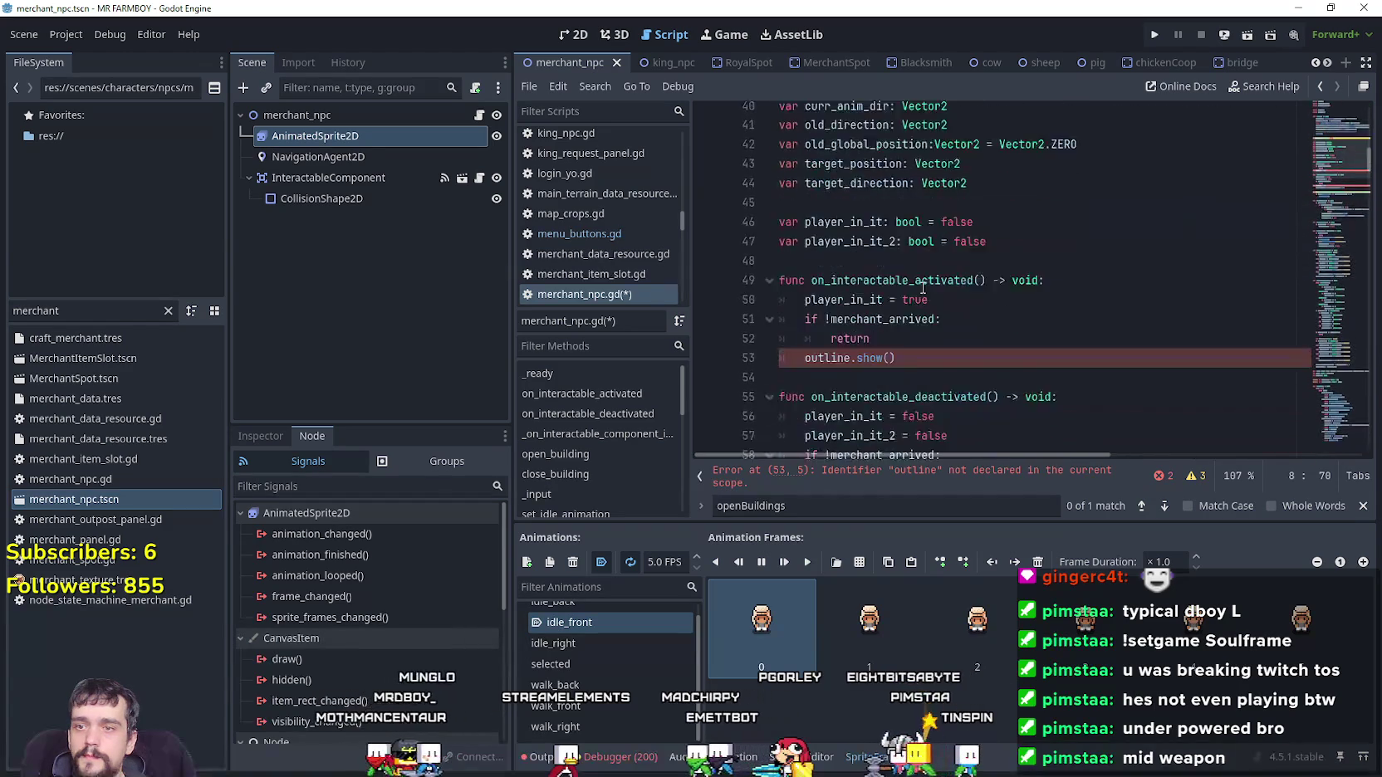
scroll(923, 289, "down", 3)
left_click_drag(896, 249, 806, 249)
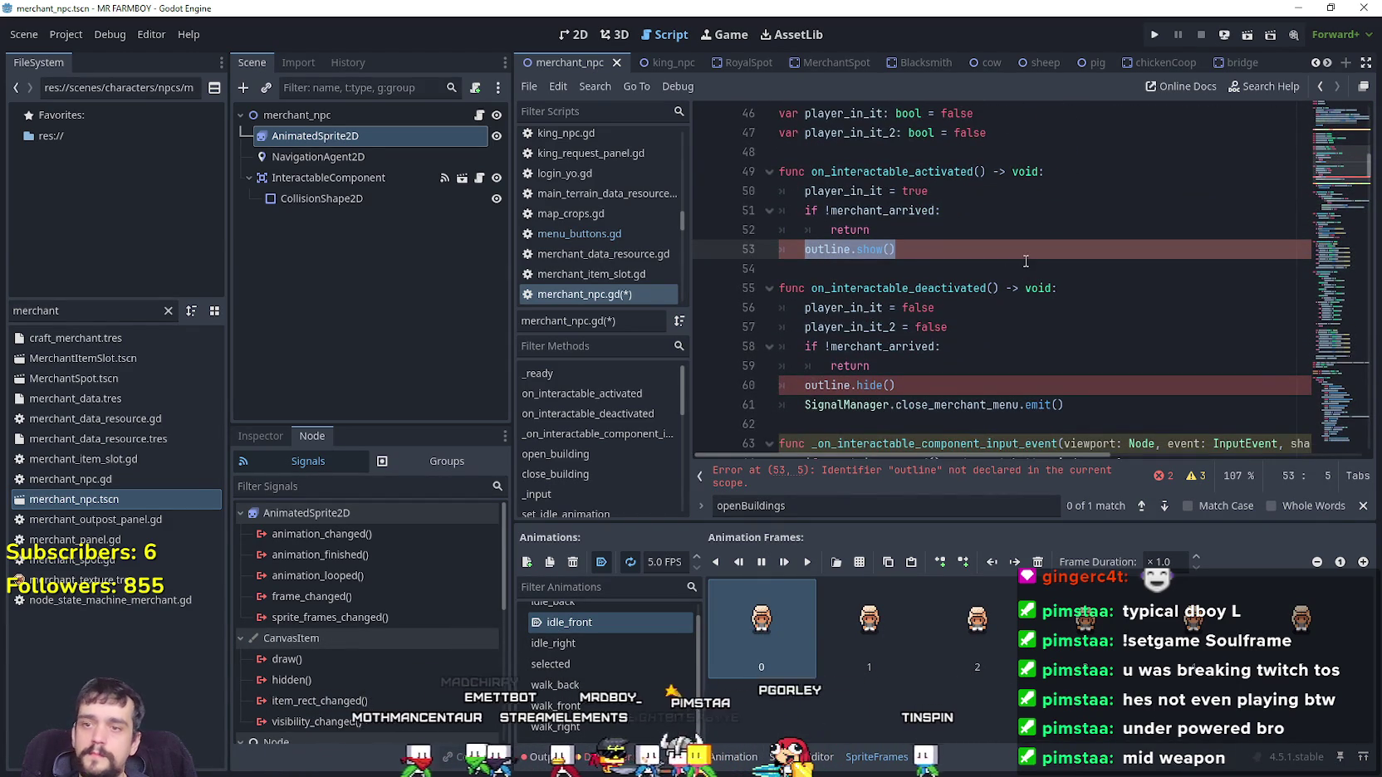
scroll(1024, 264, "down", 2)
scroll(1003, 275, "up", 15)
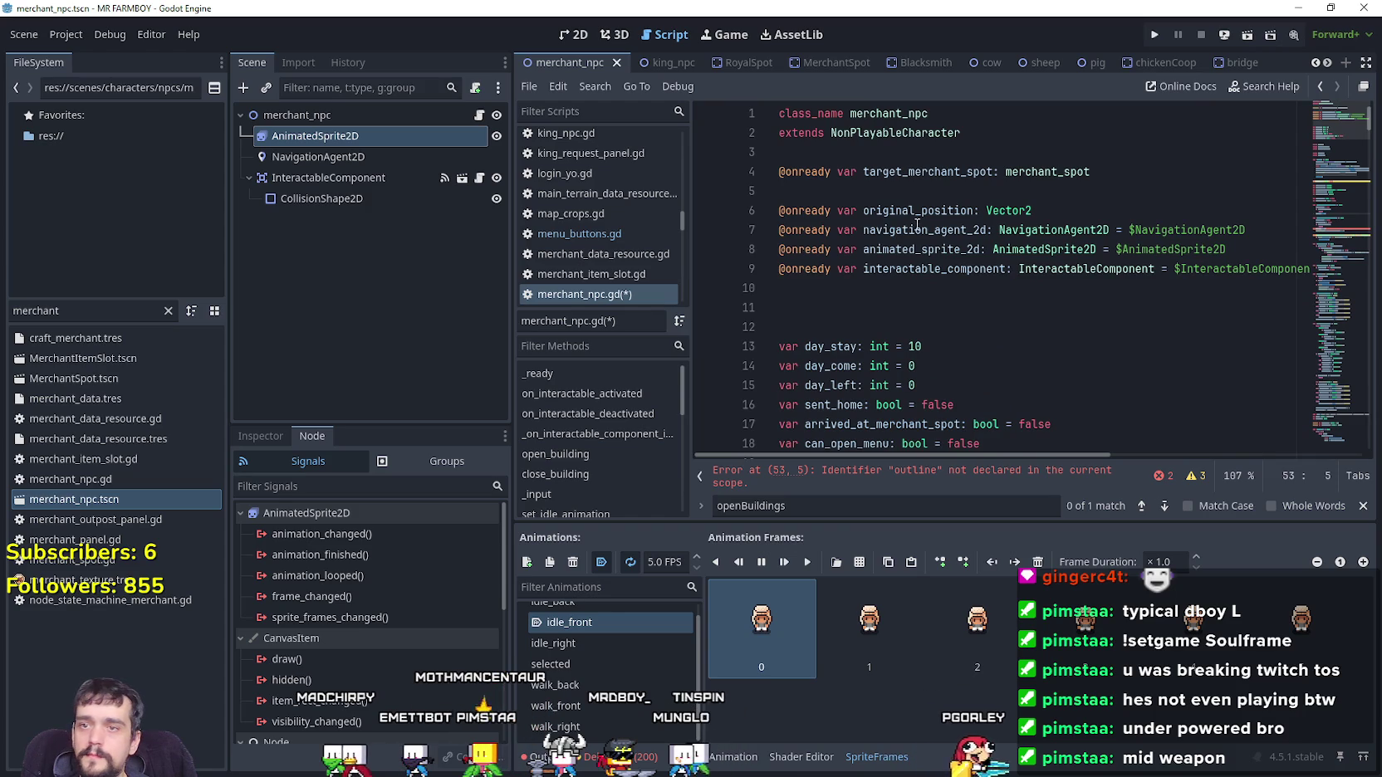
double_click(922, 251)
scroll(902, 289, "down", 13)
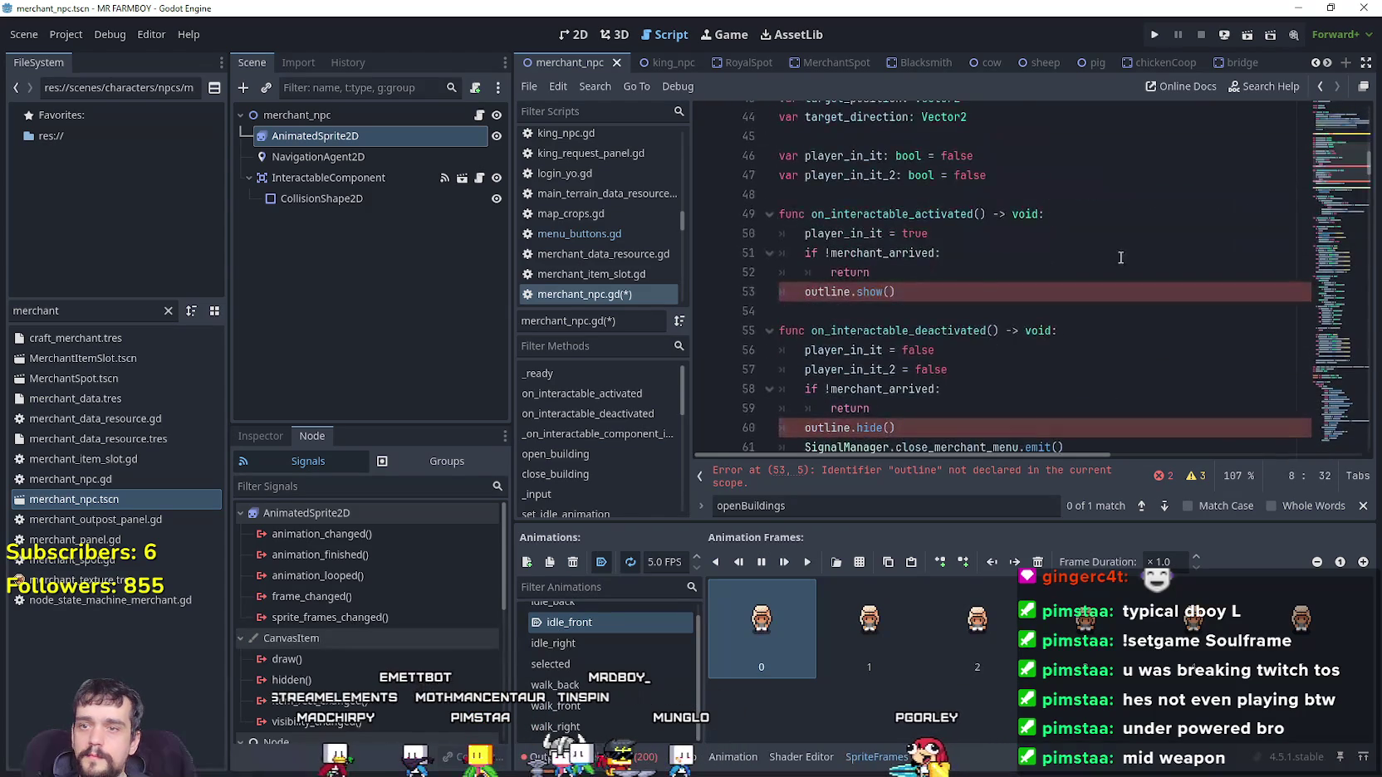
left_click(902, 288)
type(".play(")
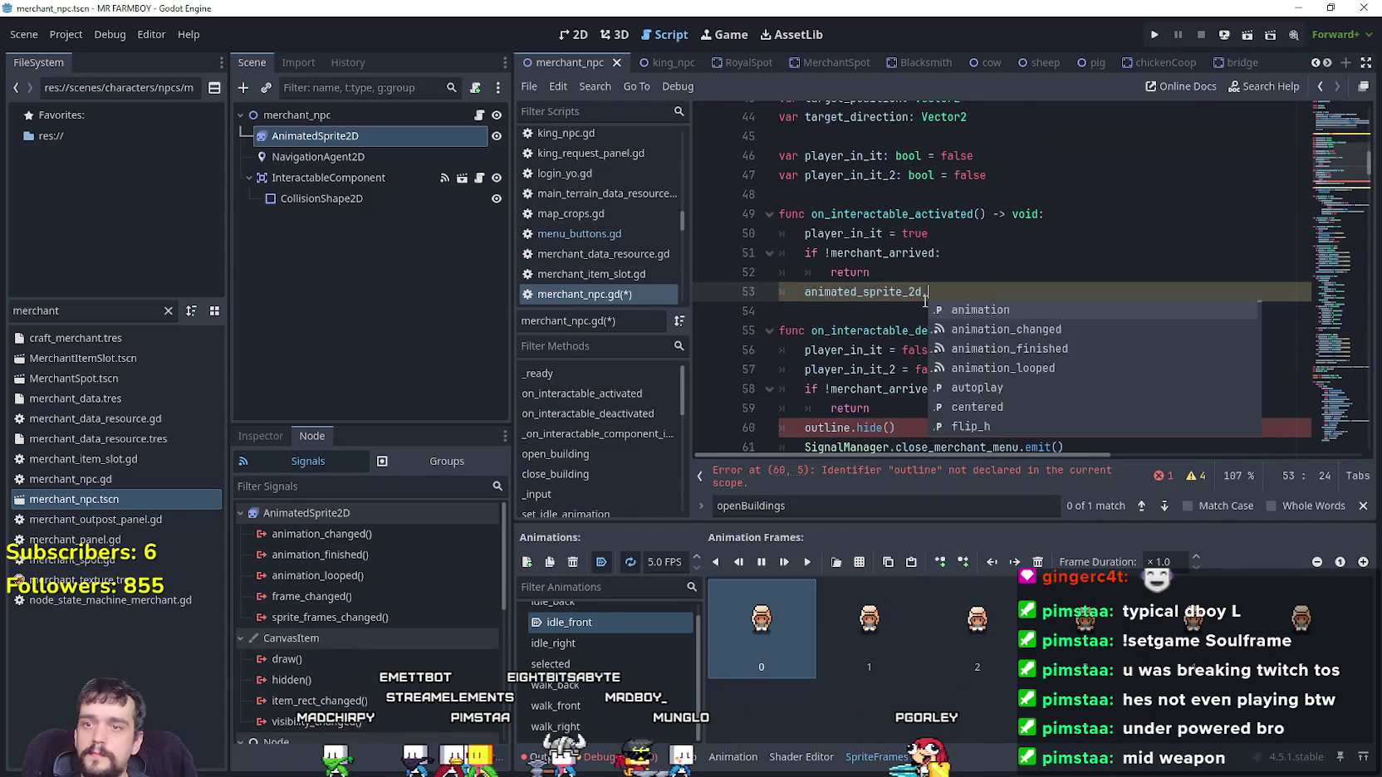
key("Down")
key("Down")
key("Down")
key("Return")
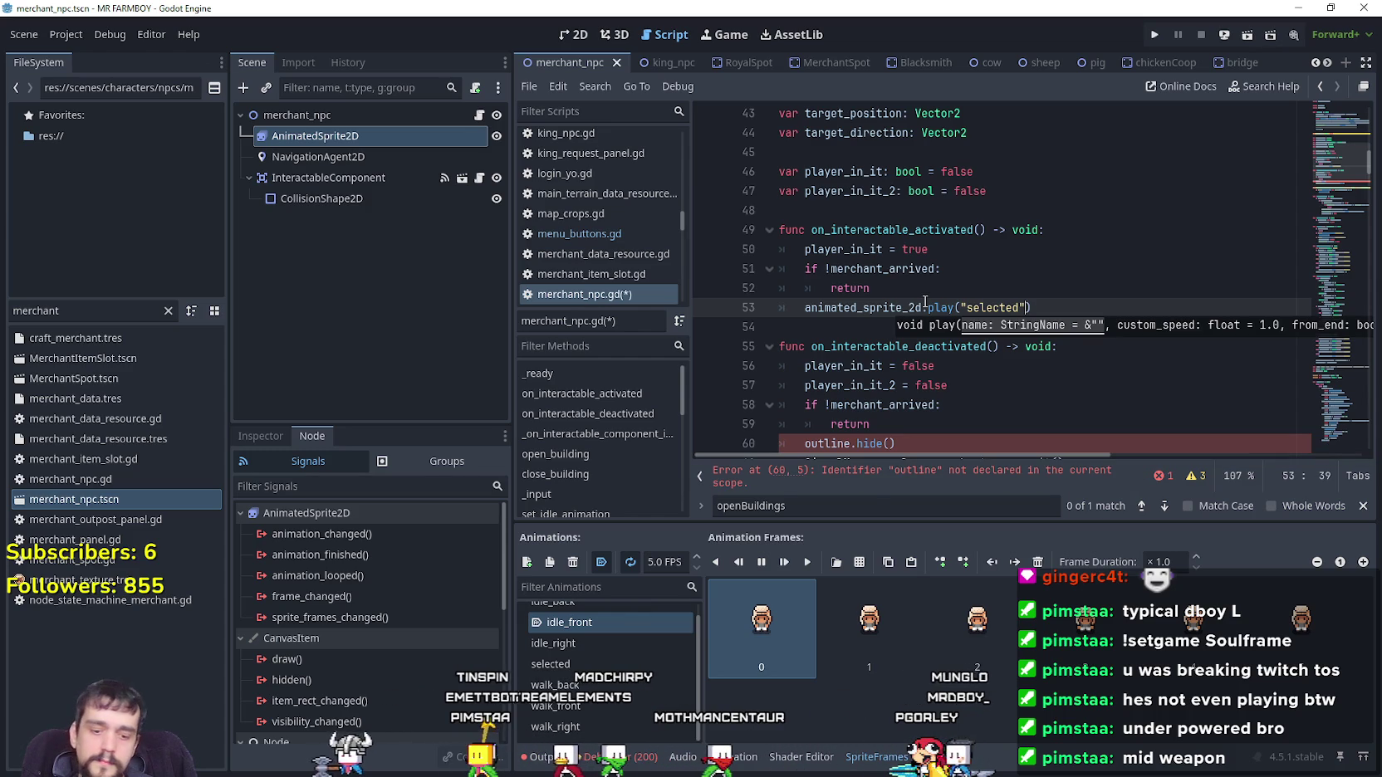
Remove the stray comma so line 53 reads play("selected")
type(",")
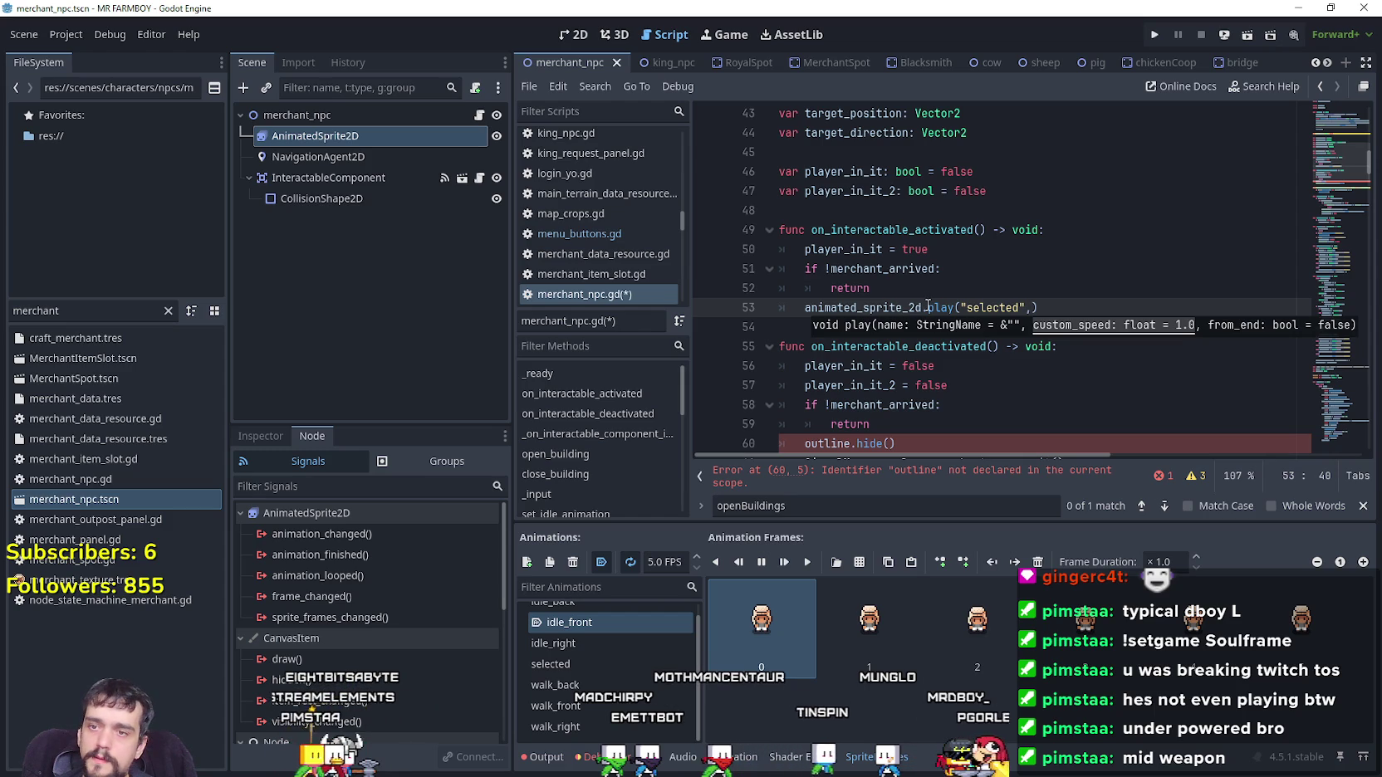
mouse_move(928, 306)
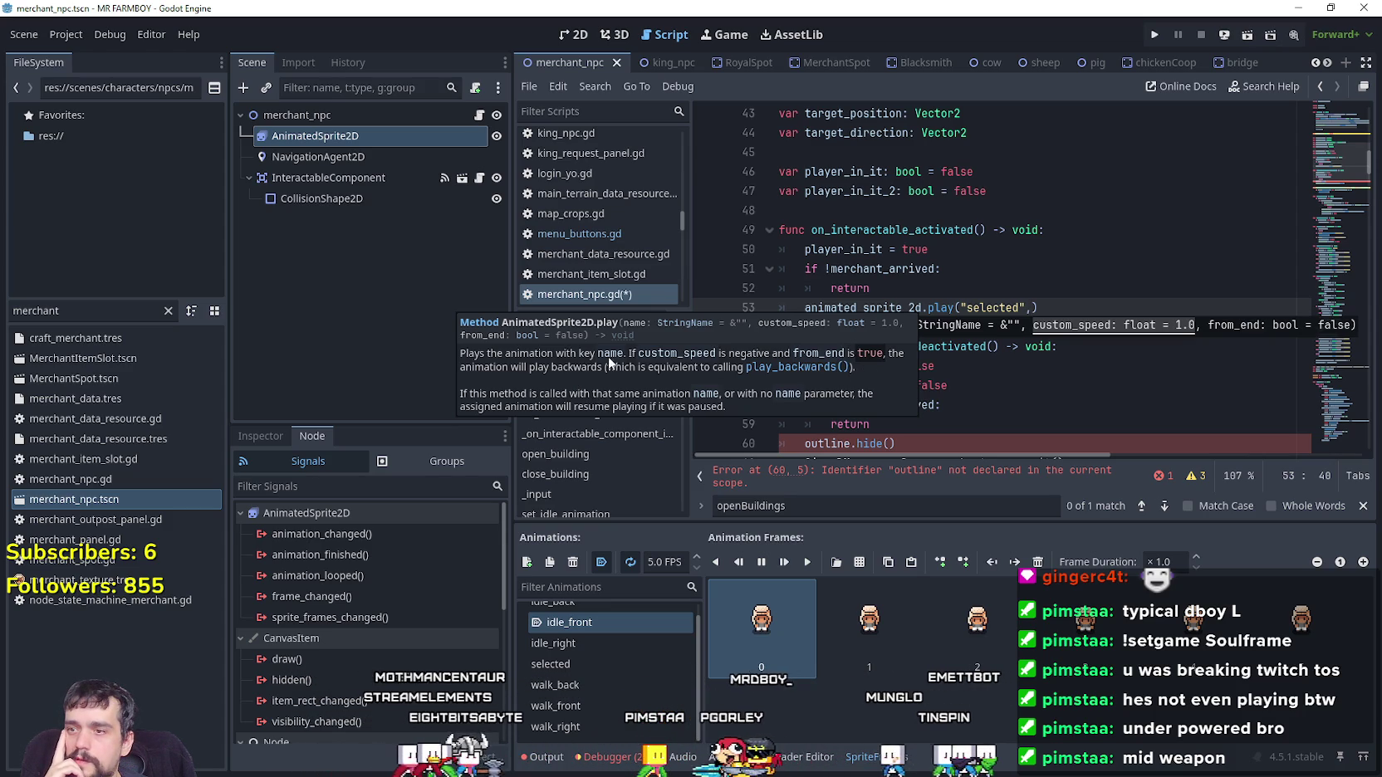
left_click(1084, 242)
left_click(1033, 308)
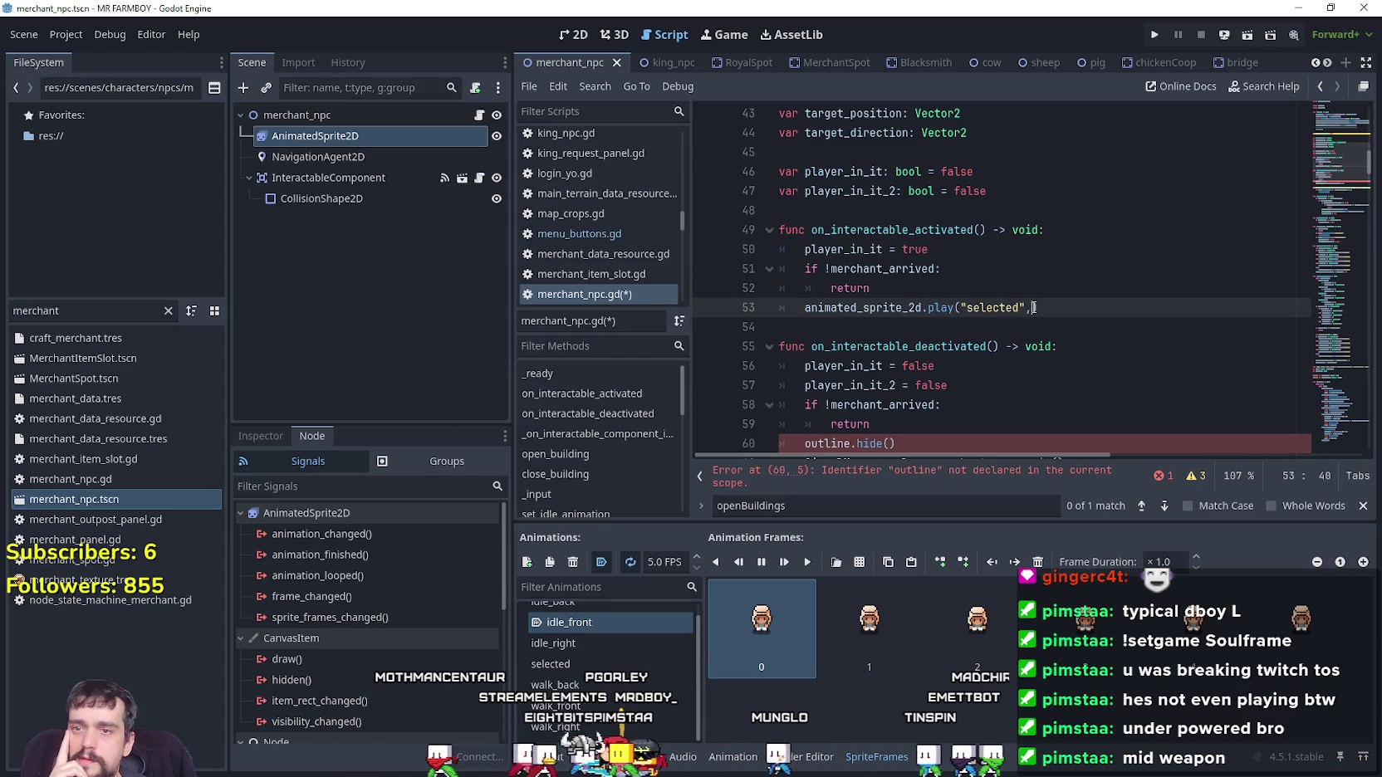
key("BackSpace")
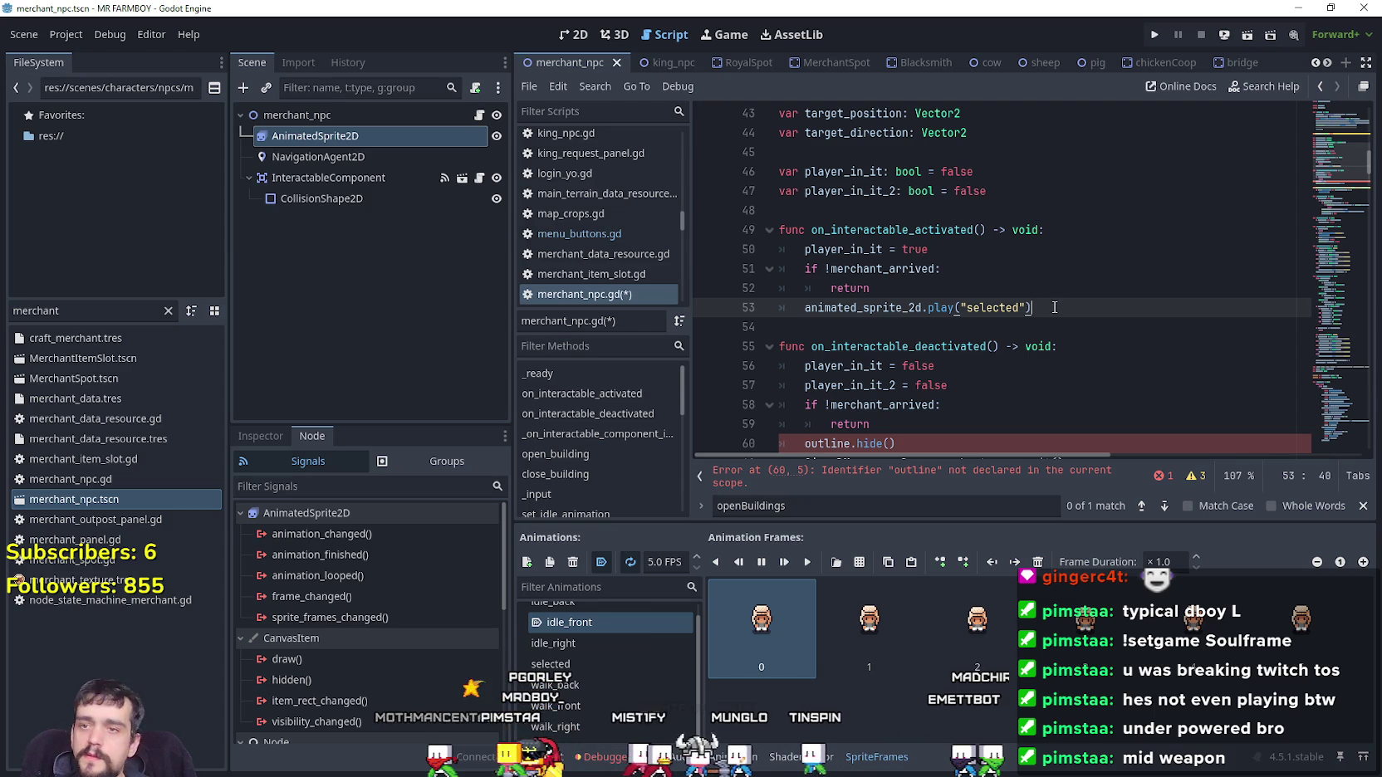
left_click_drag(1043, 311, 803, 311)
scroll(932, 380, "down", 1)
Change line 60's outline.hide() to animated_sprite_2d.play("idle_front") and save the script
left_click_drag(932, 379, 801, 379)
type("animated_sprite_2d.play(\"\"")
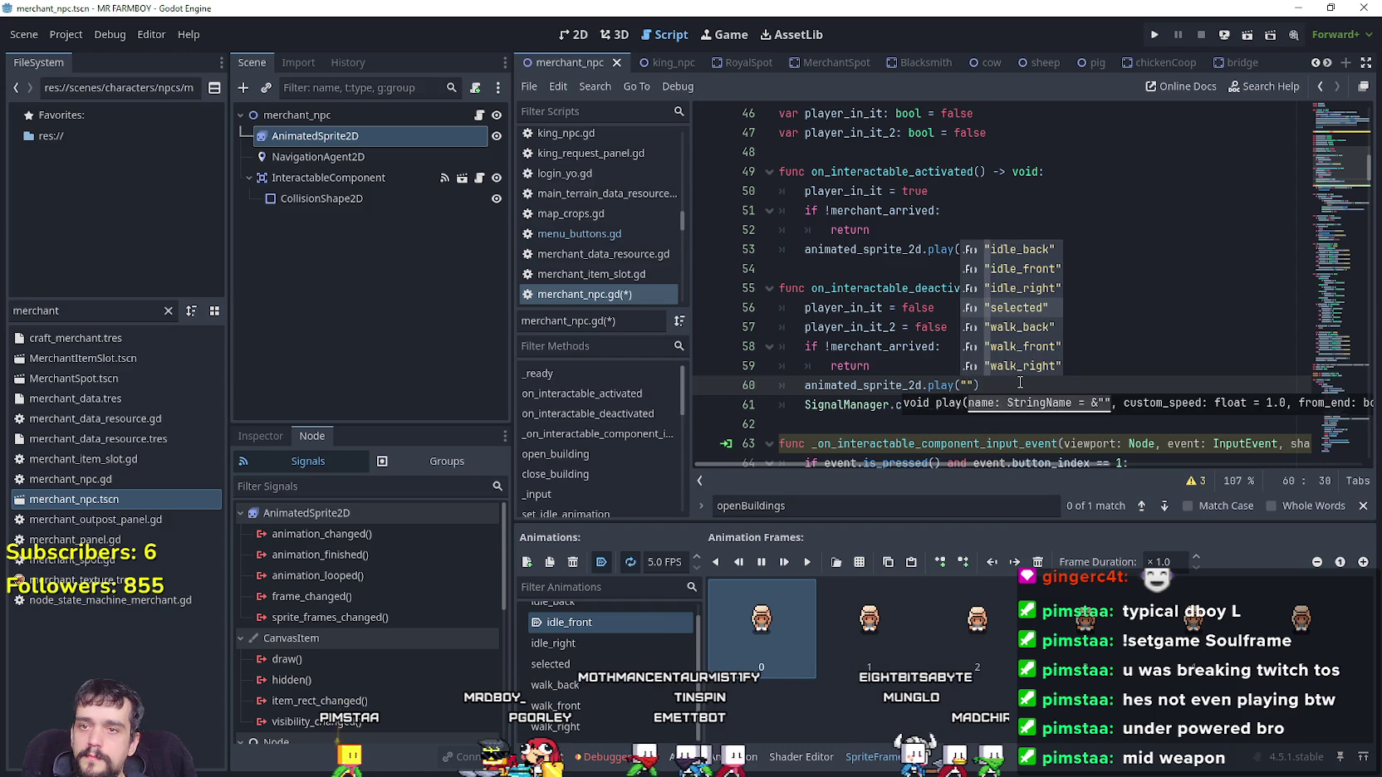
key("Down")
key("Down")
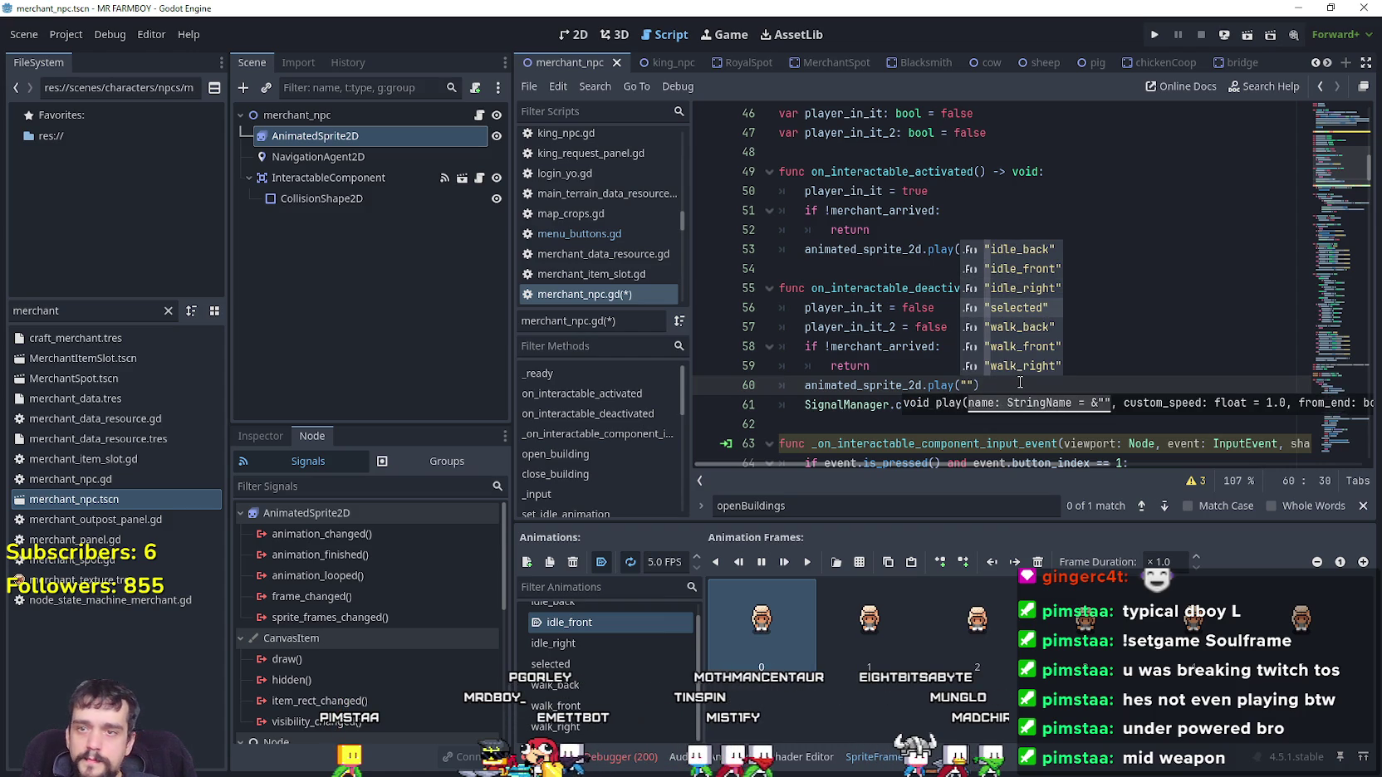
key("Down")
key("Down")
key("Down")
key("Up")
key("Up")
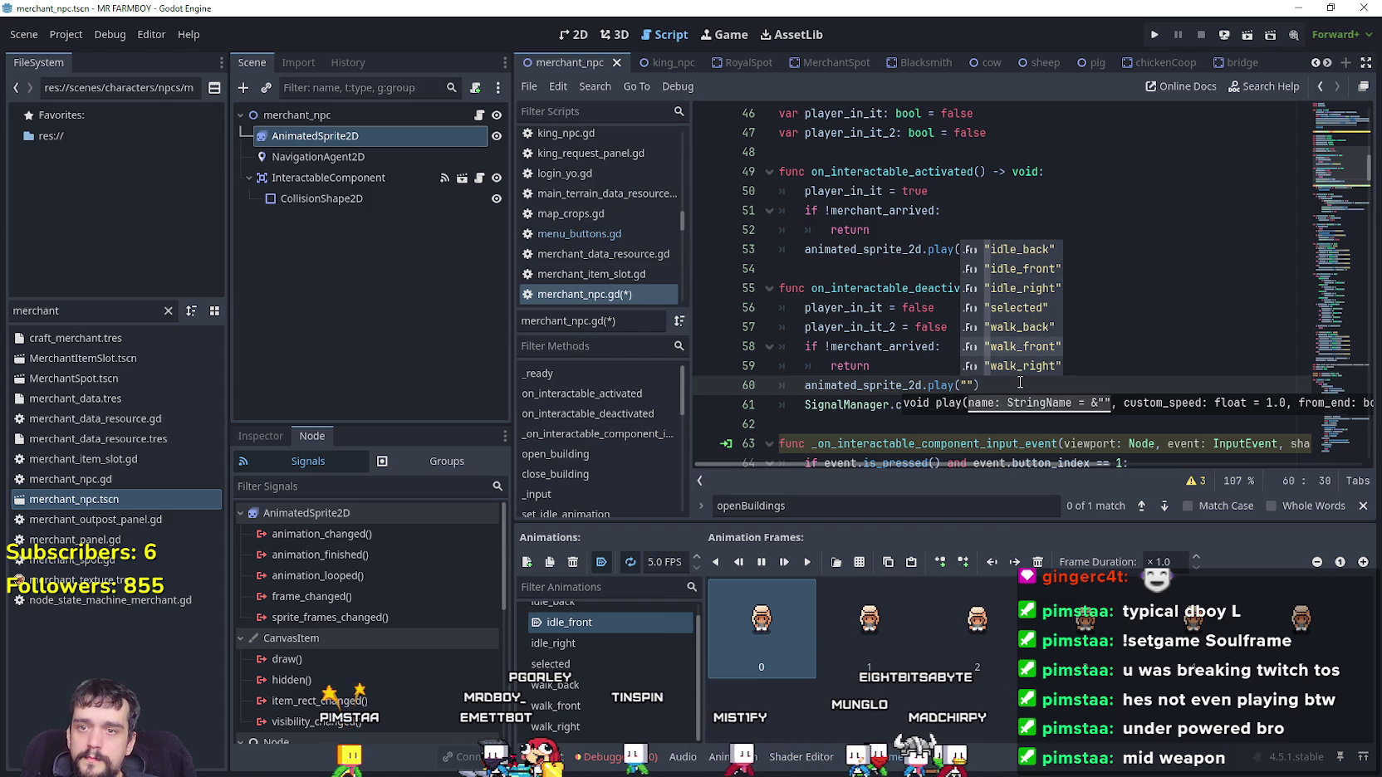
key("Up")
key("Up")
key("Return")
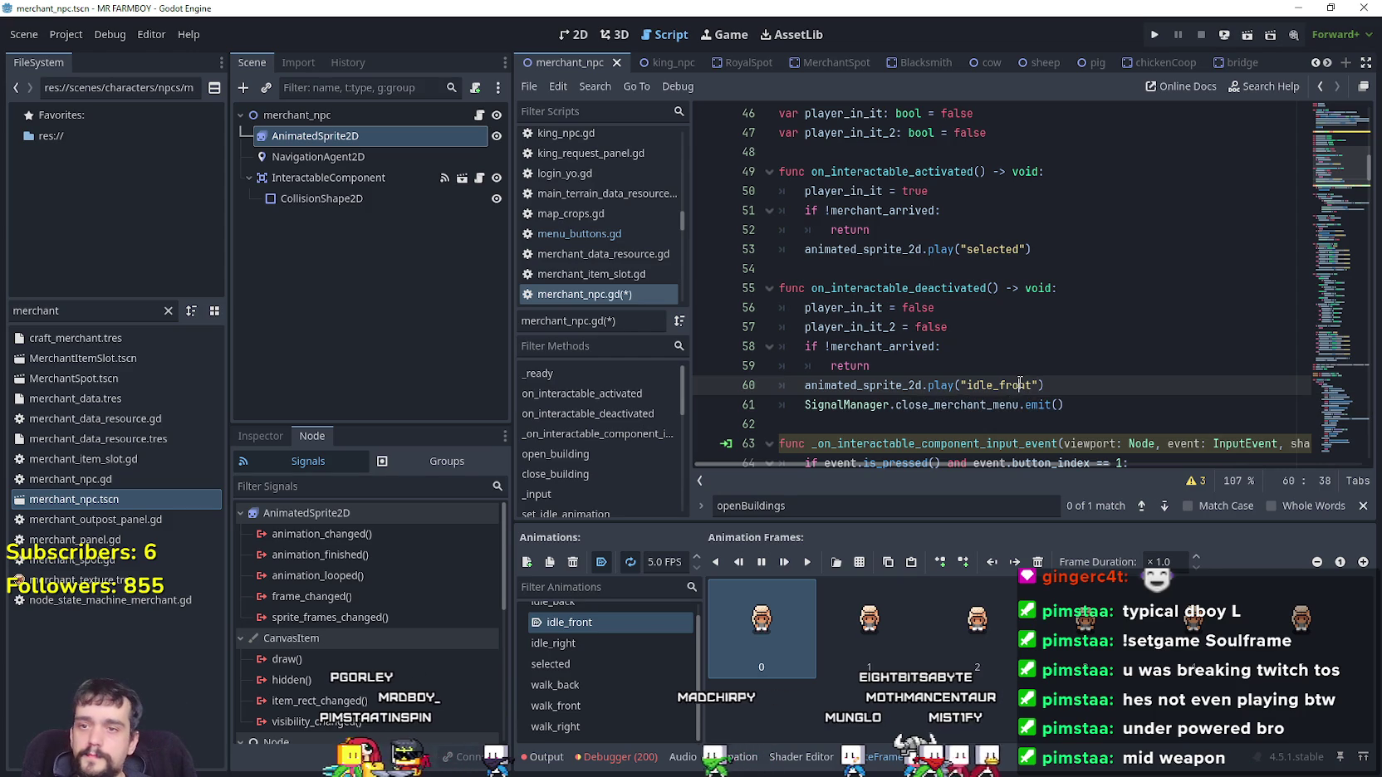
key("shift+Up")
key("ctrl+s")
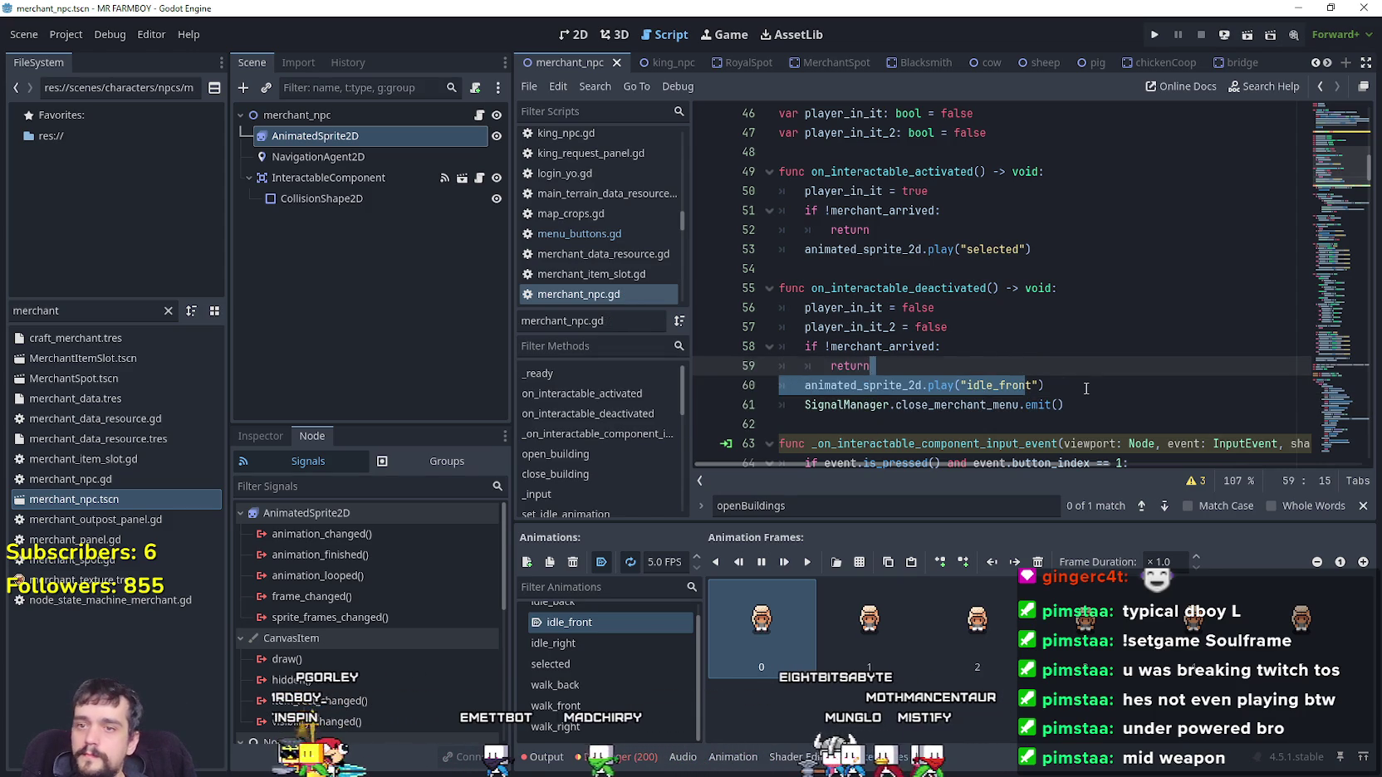
left_click_drag(1031, 249, 819, 252)
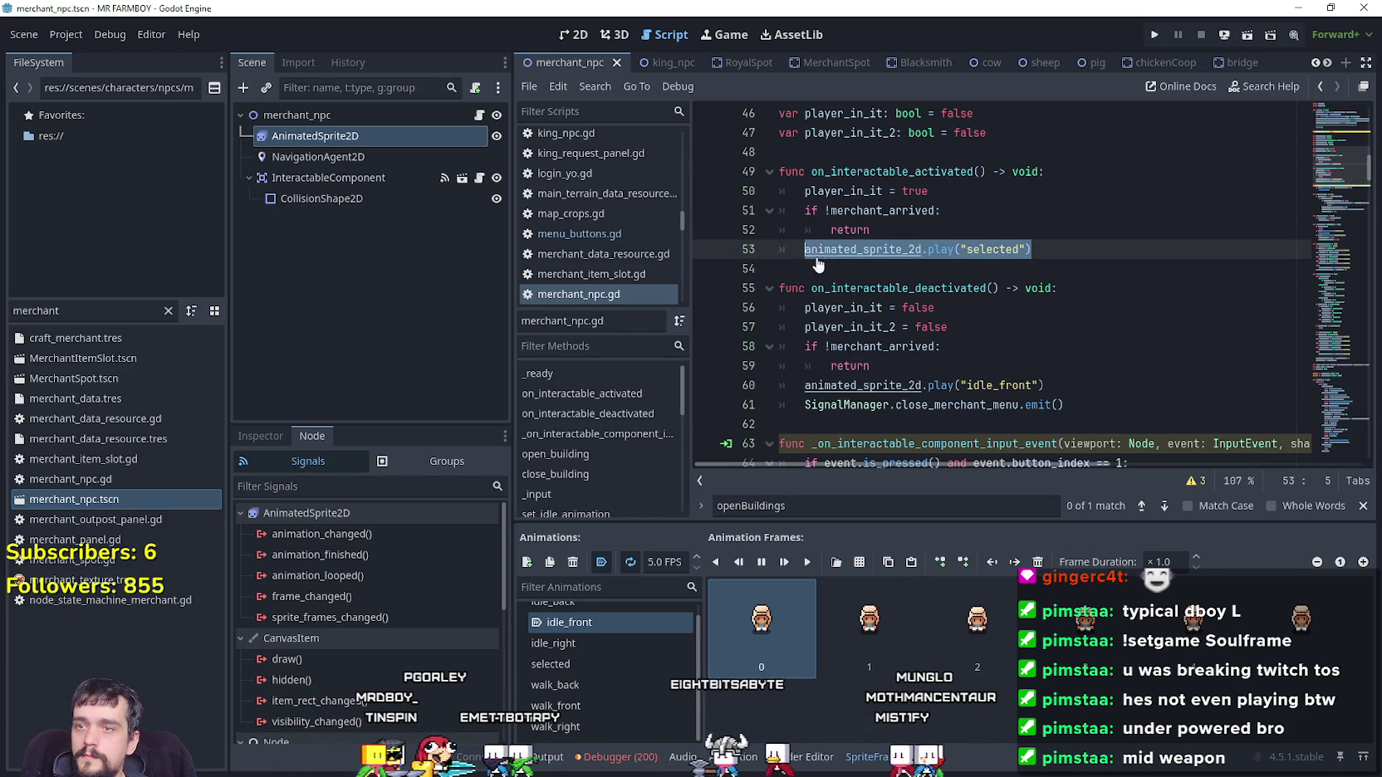
Filter the FileSystem for 'royal', open royal_npc.tscn, and delete its outline node
left_click(867, 249)
double_click(35, 311)
type("royal")
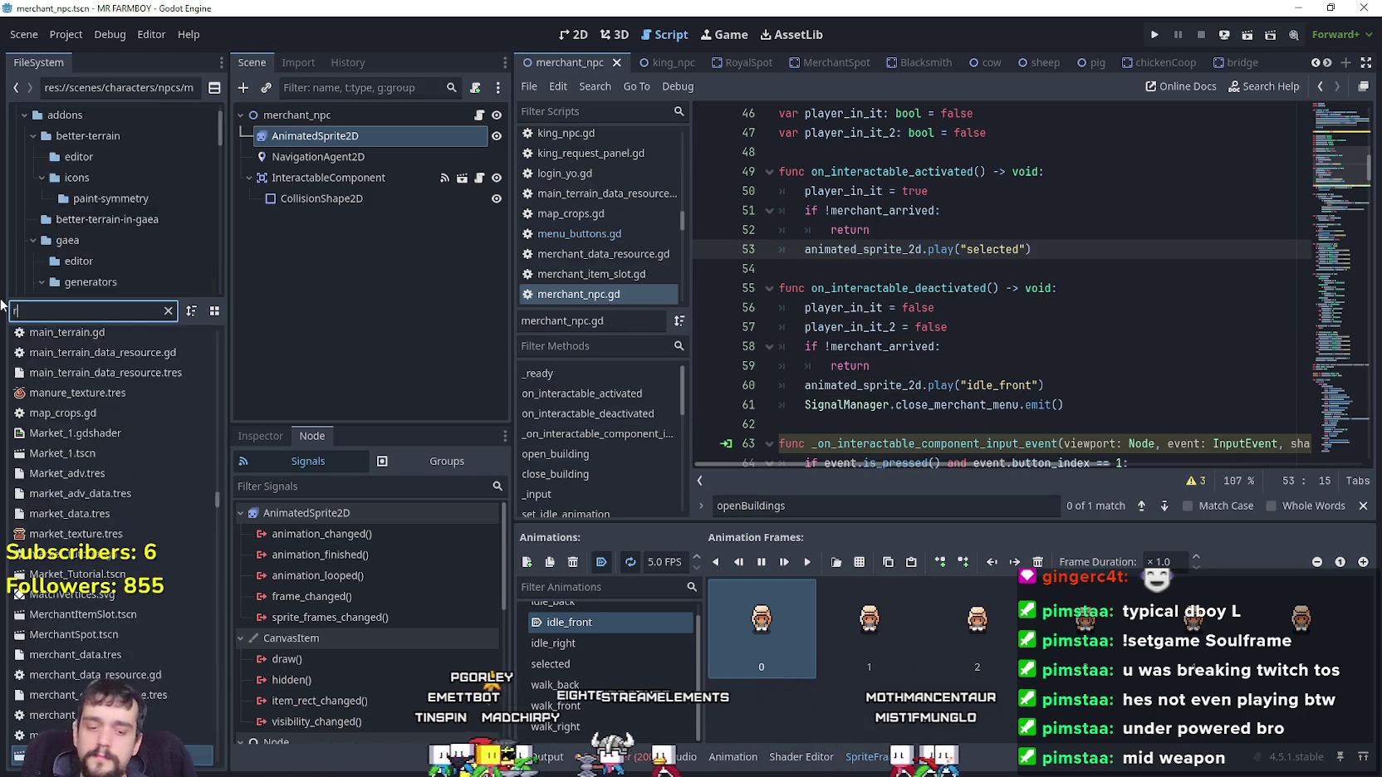
double_click(62, 399)
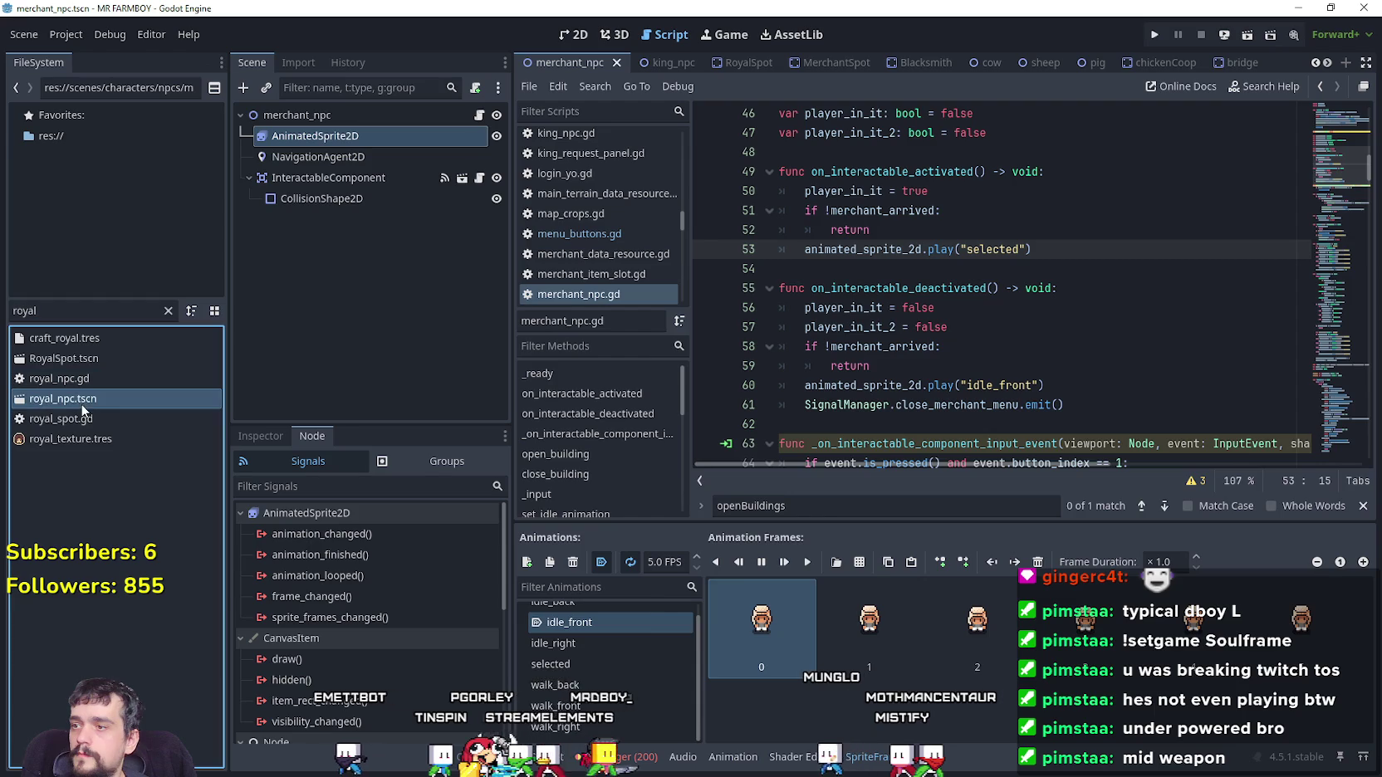
left_click(386, 160)
right_click(386, 162)
left_click(434, 629)
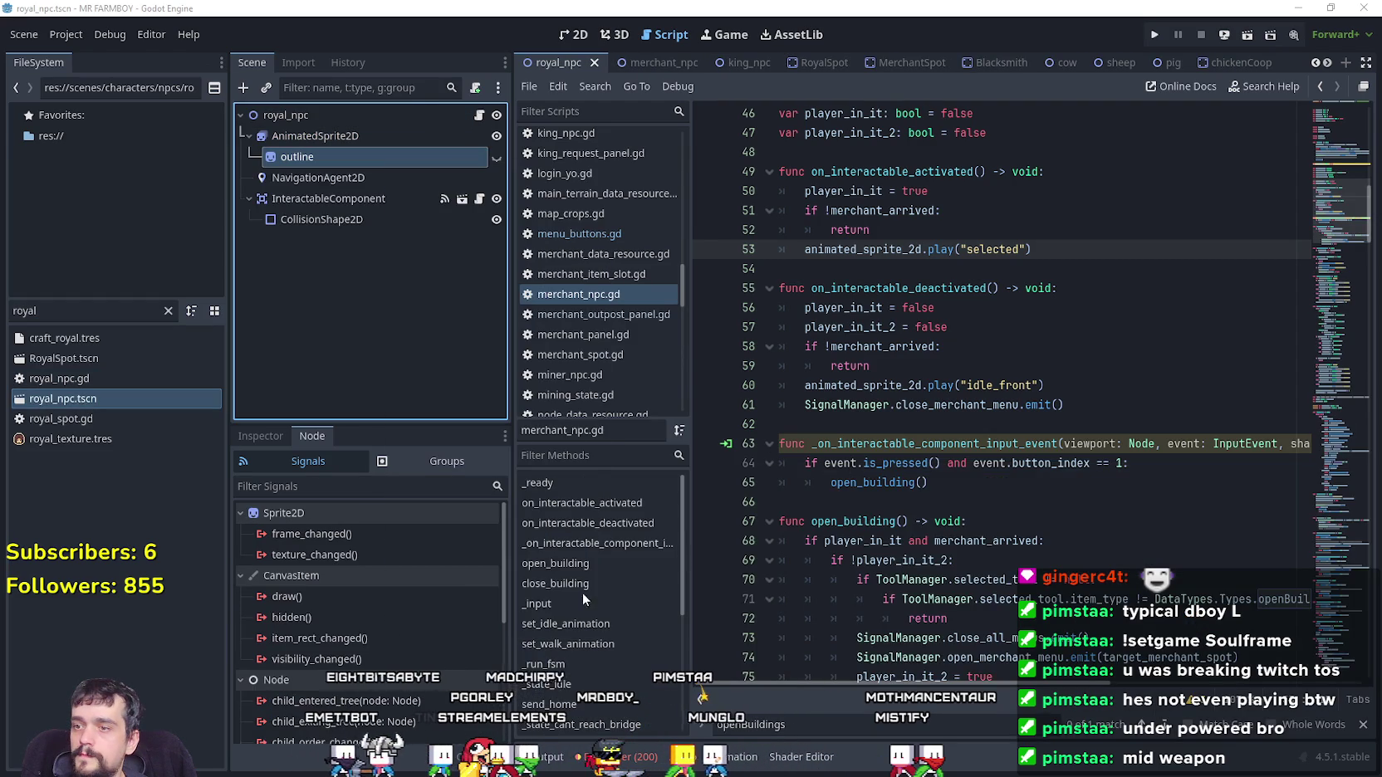
left_click(650, 402)
Add a 'selected' animation to the AnimatedSprite2D with five frames from Player.png
left_click(316, 137)
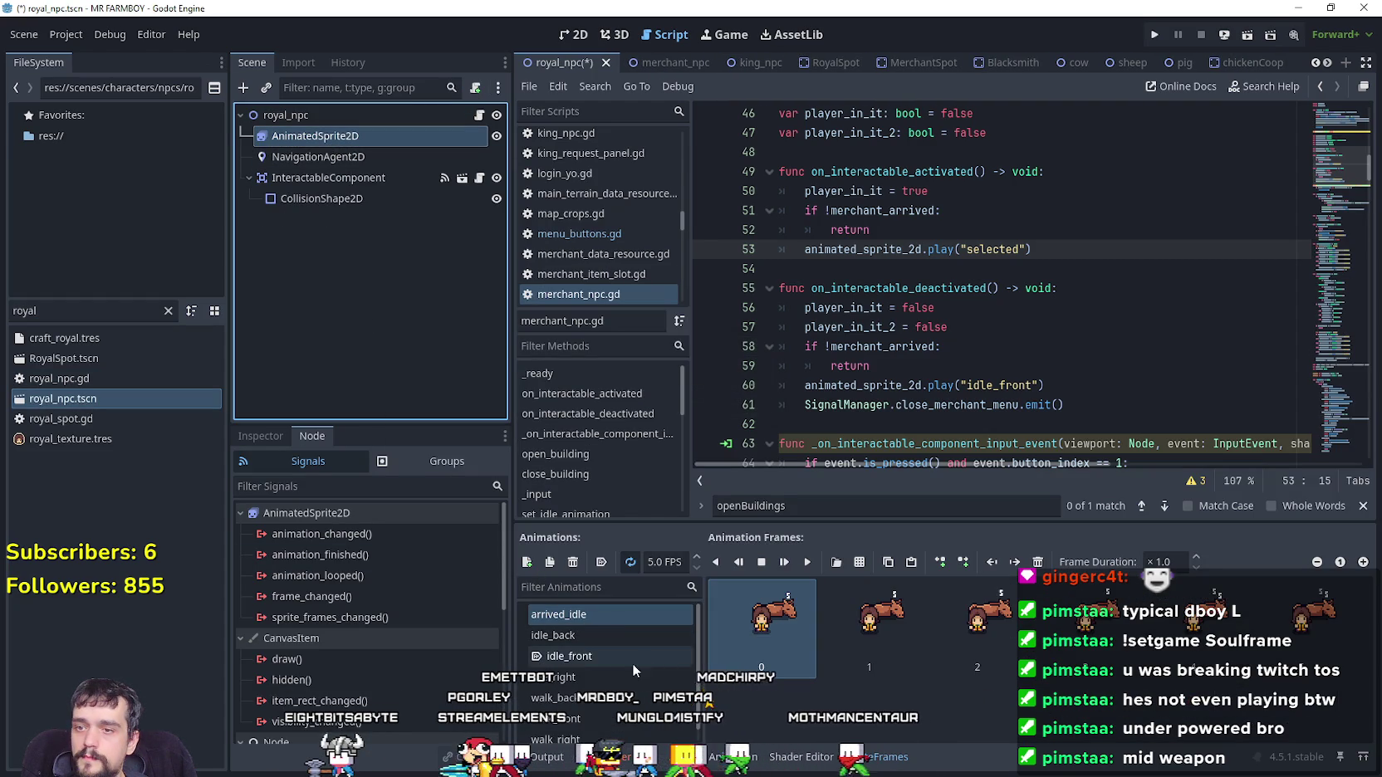
left_click(528, 563)
type("selected")
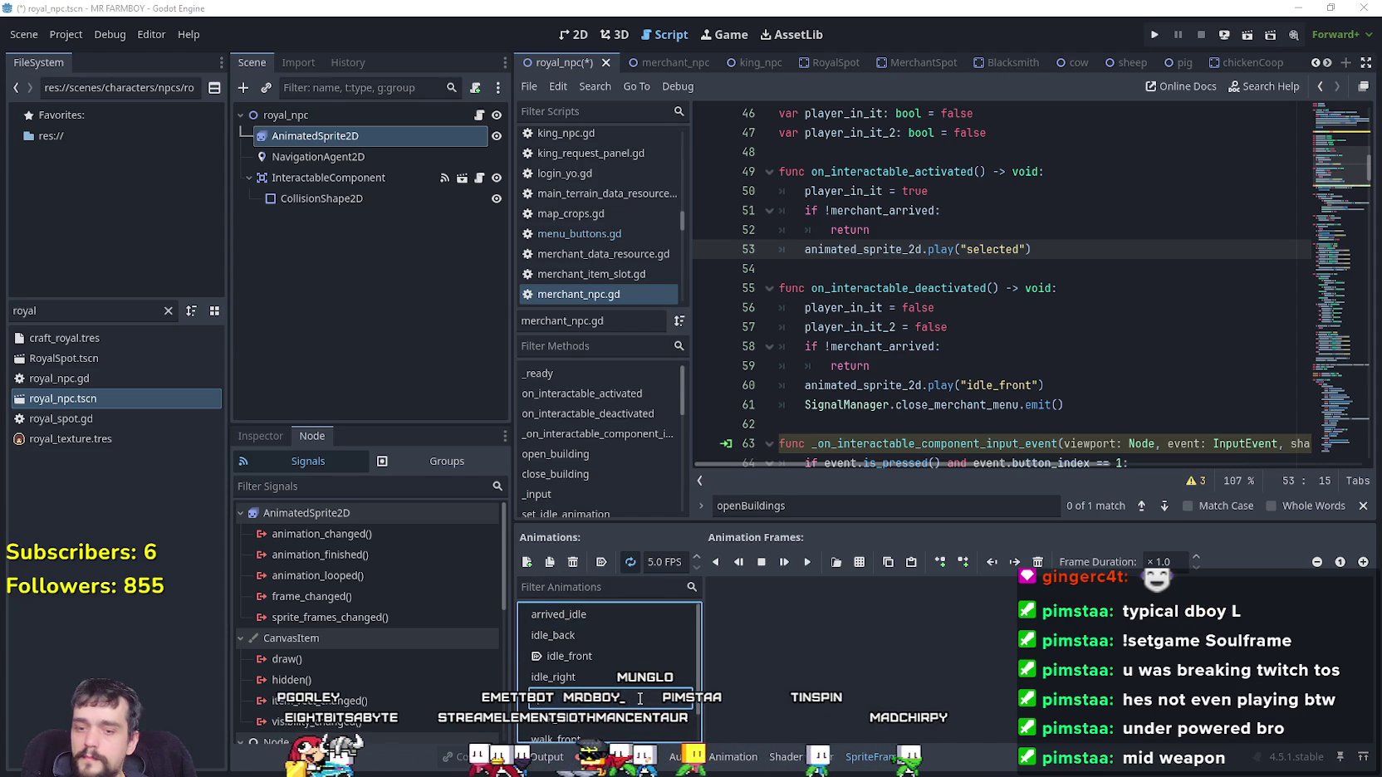
key("Return")
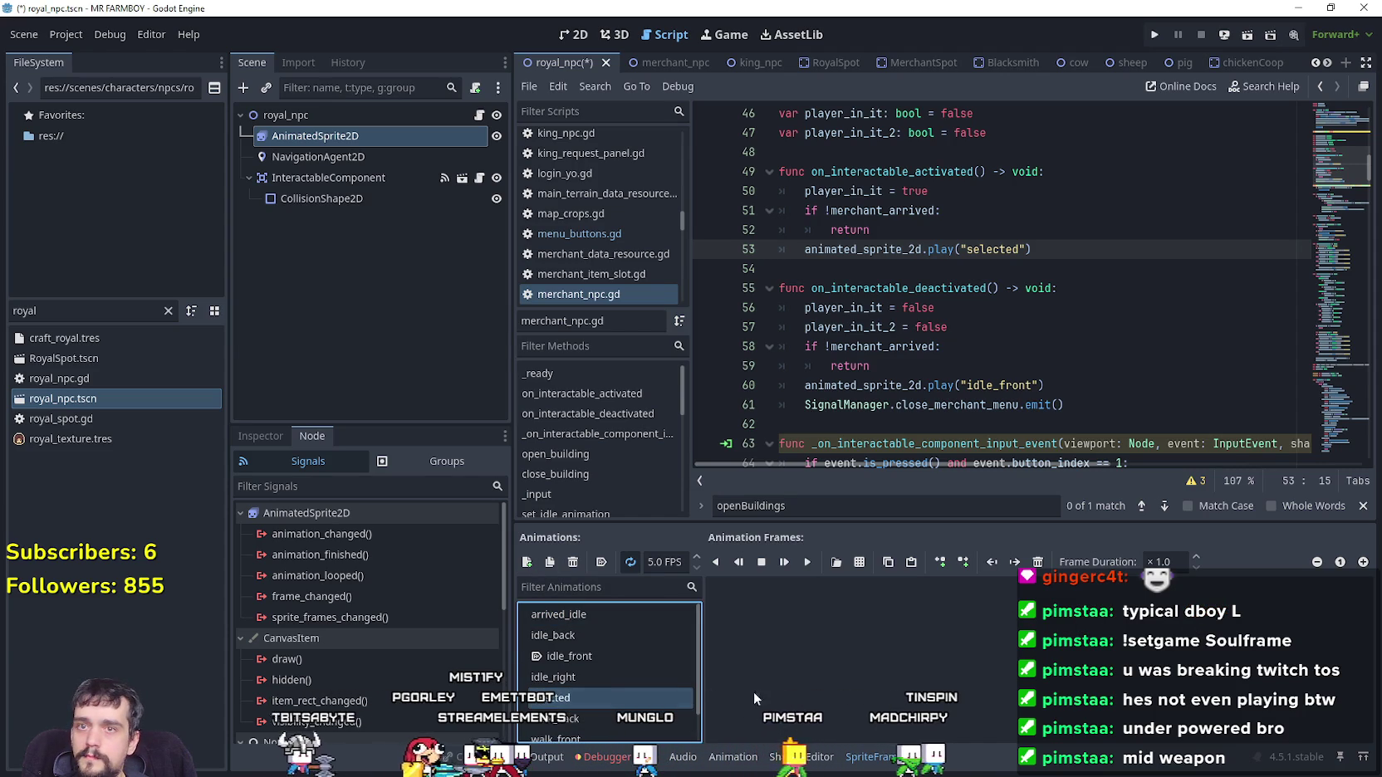
left_click(837, 564)
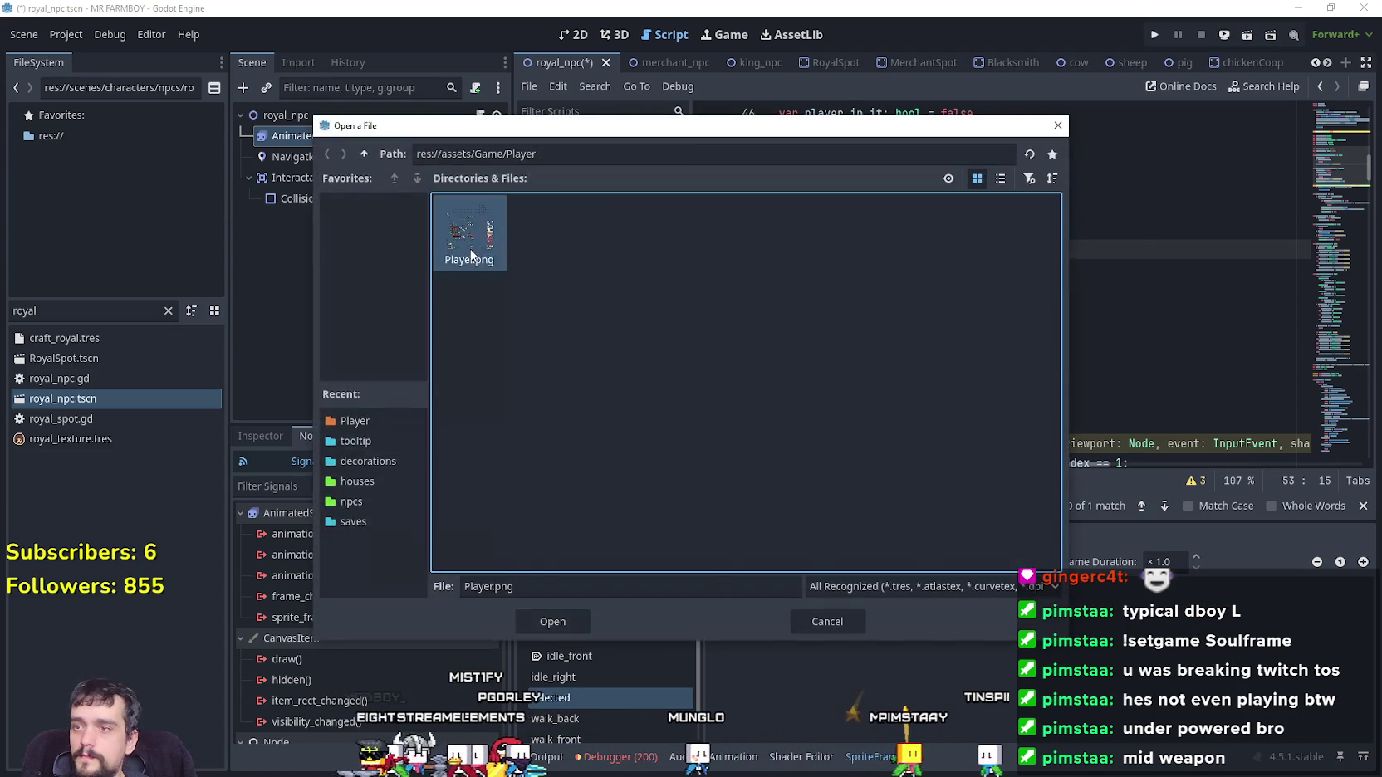
double_click(469, 251)
scroll(845, 411, "up", 2)
left_click_drag(688, 241, 801, 245)
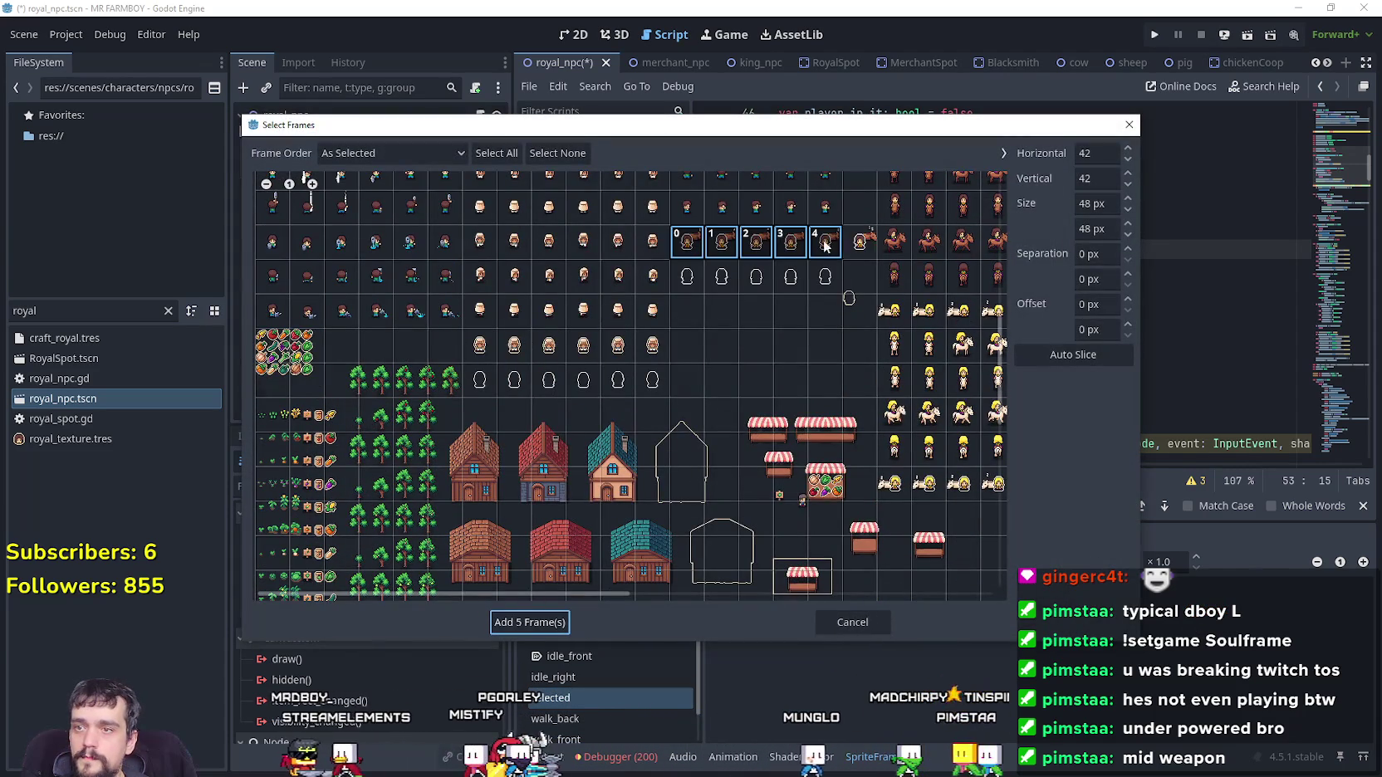
left_click(550, 623)
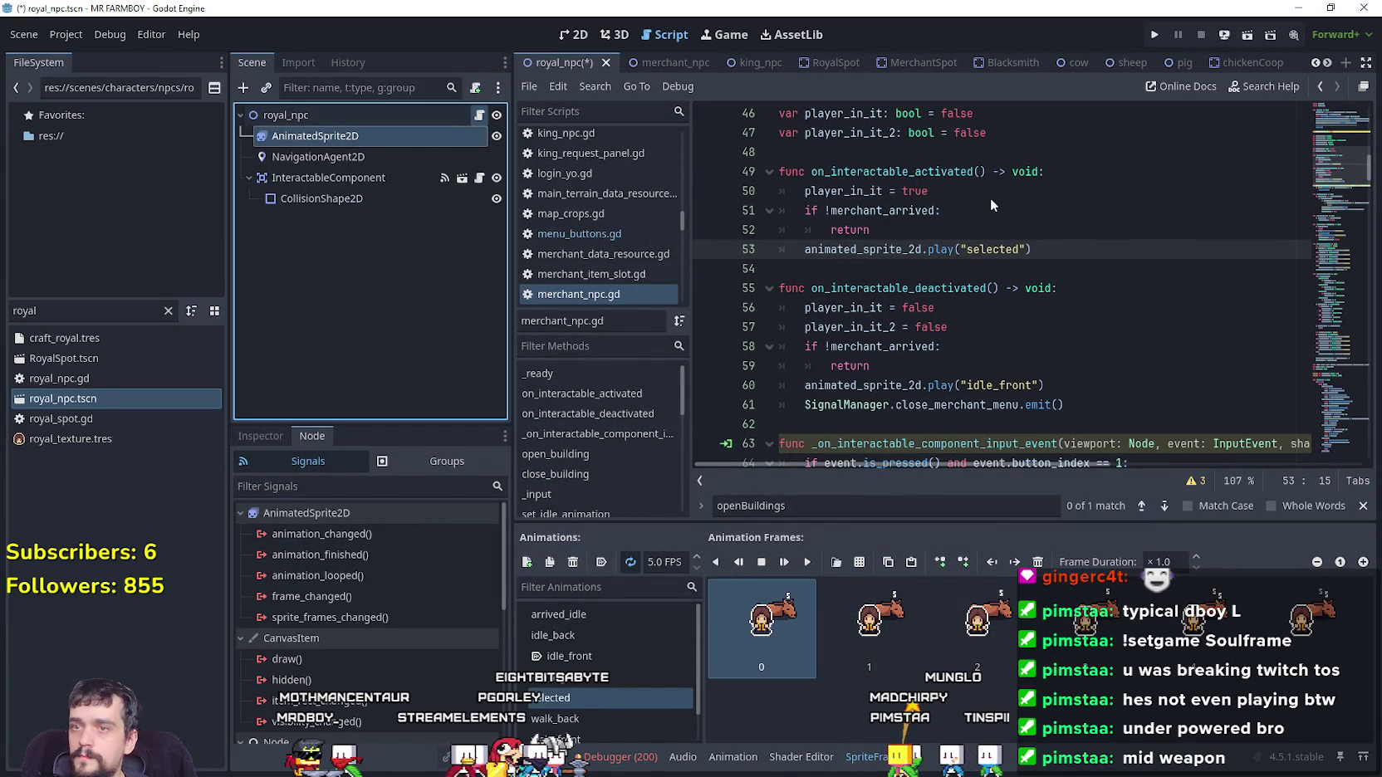
Comment out the outline variable declaration in royal_npc.gd
left_click(1339, 146)
scroll(859, 320, "down", 3)
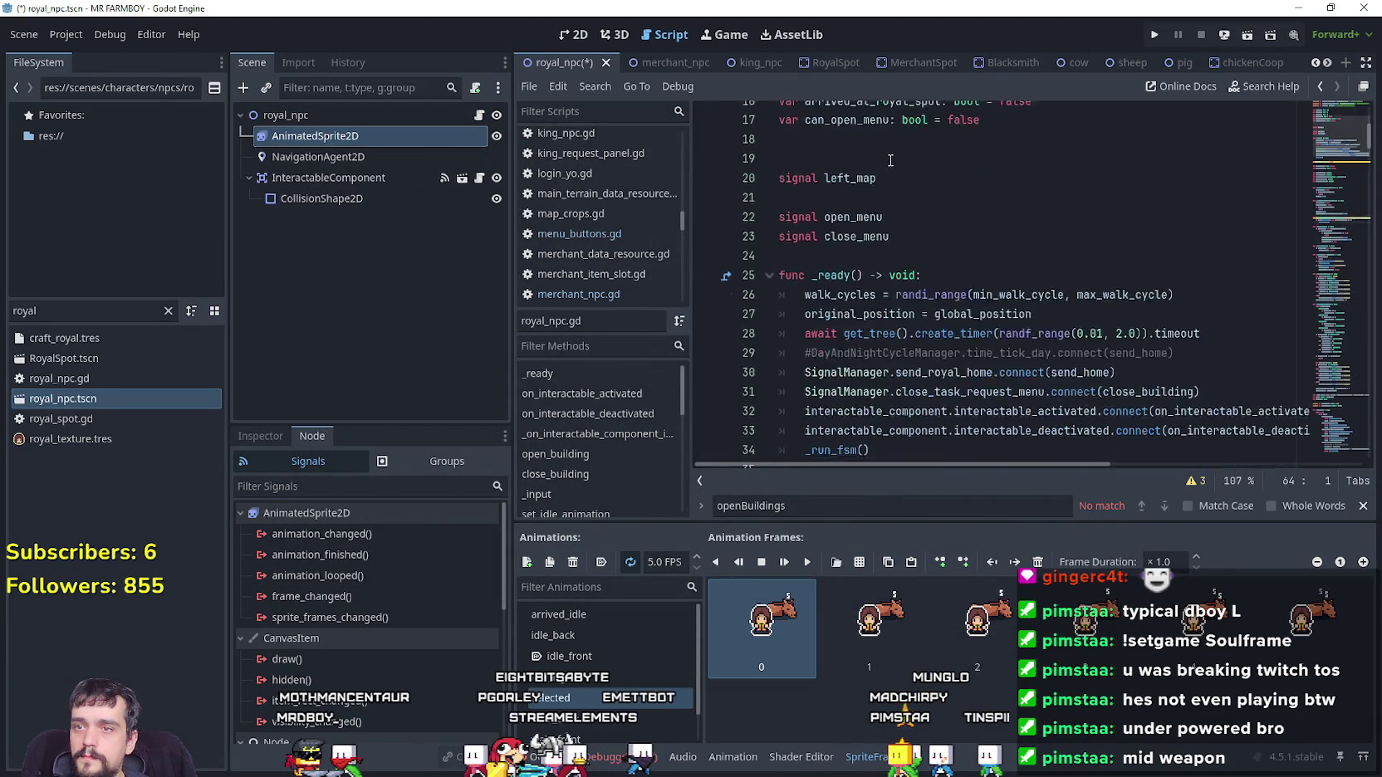
scroll(859, 321, "up", 6)
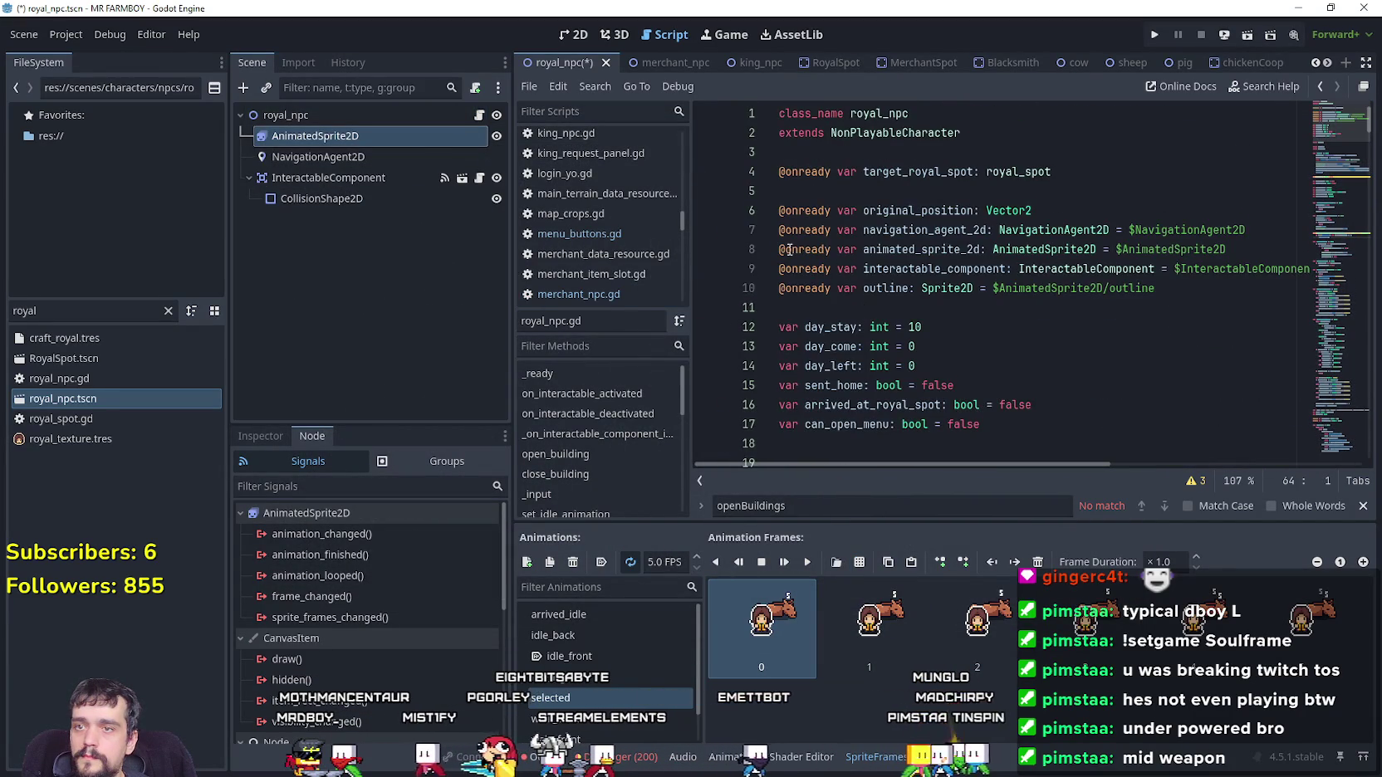
left_click(771, 288)
key("ctrl+k")
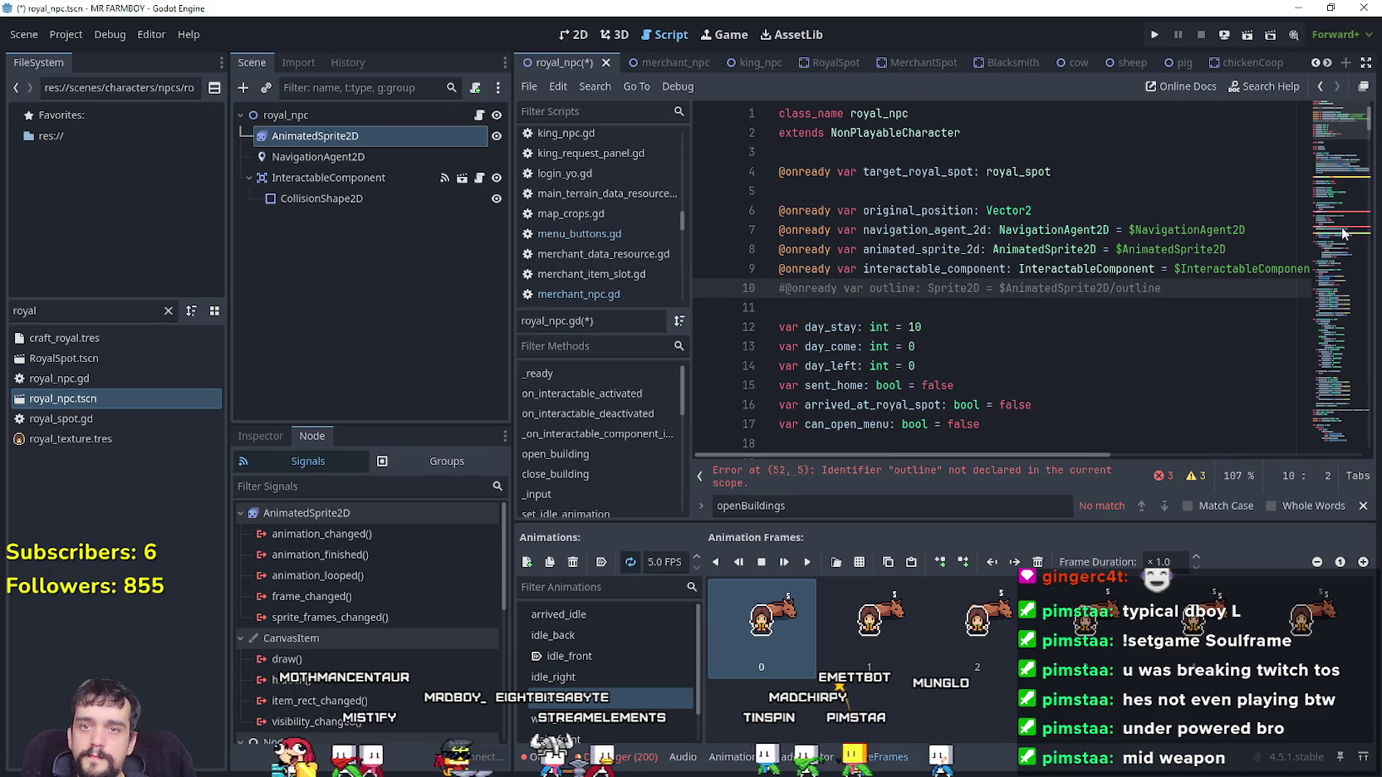
Add animated_sprite_2d.play("selected") after the outline.show() line
scroll(939, 264, "down", 15)
left_click(934, 251)
key("Return")
type("animated_sprite_2d.play(\"selected\")")
left_click(804, 249)
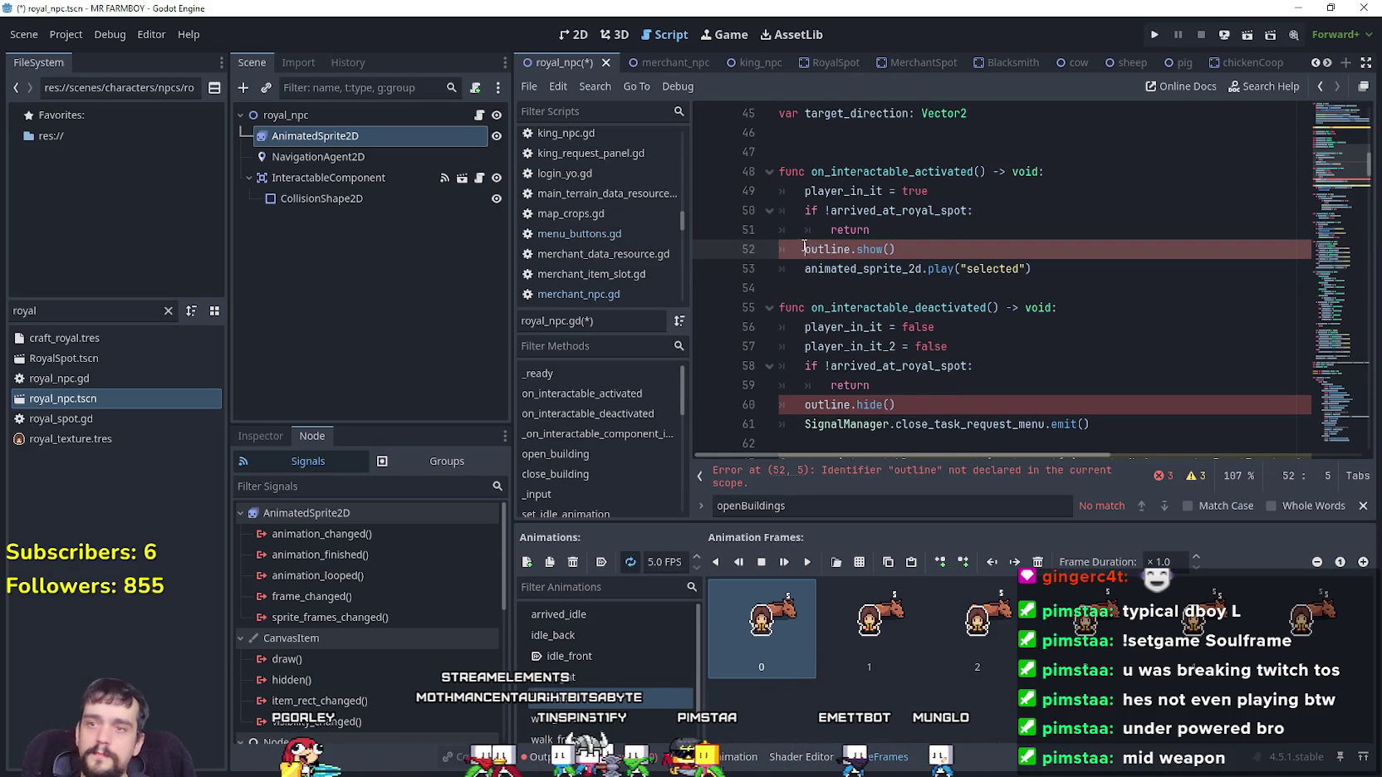
type("#")
Comment out outline.hide(), play "idle_front" below it instead, and save
left_click(910, 405)
type("#")
left_click(944, 405)
key("Return")
type("animated_sprite_2d.play(\"selected\")")
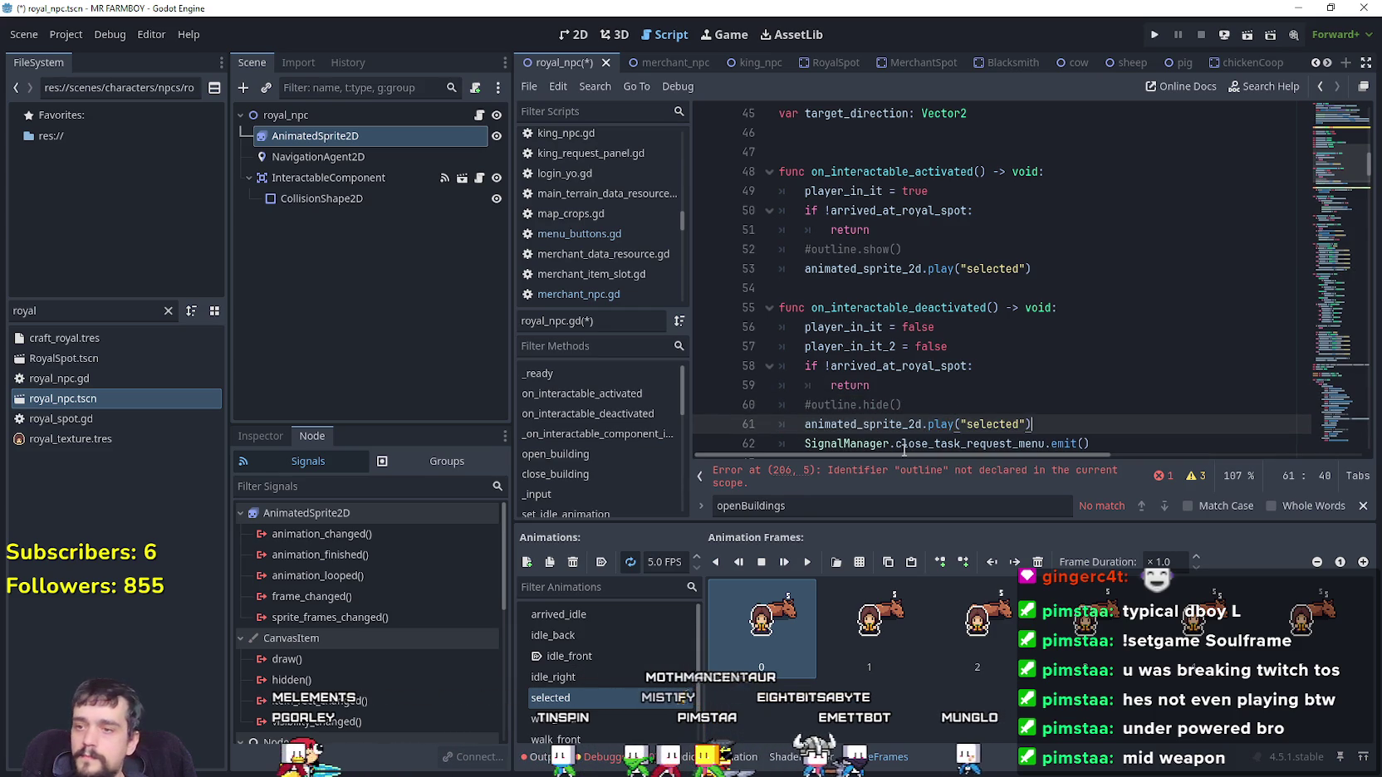
type("idle")
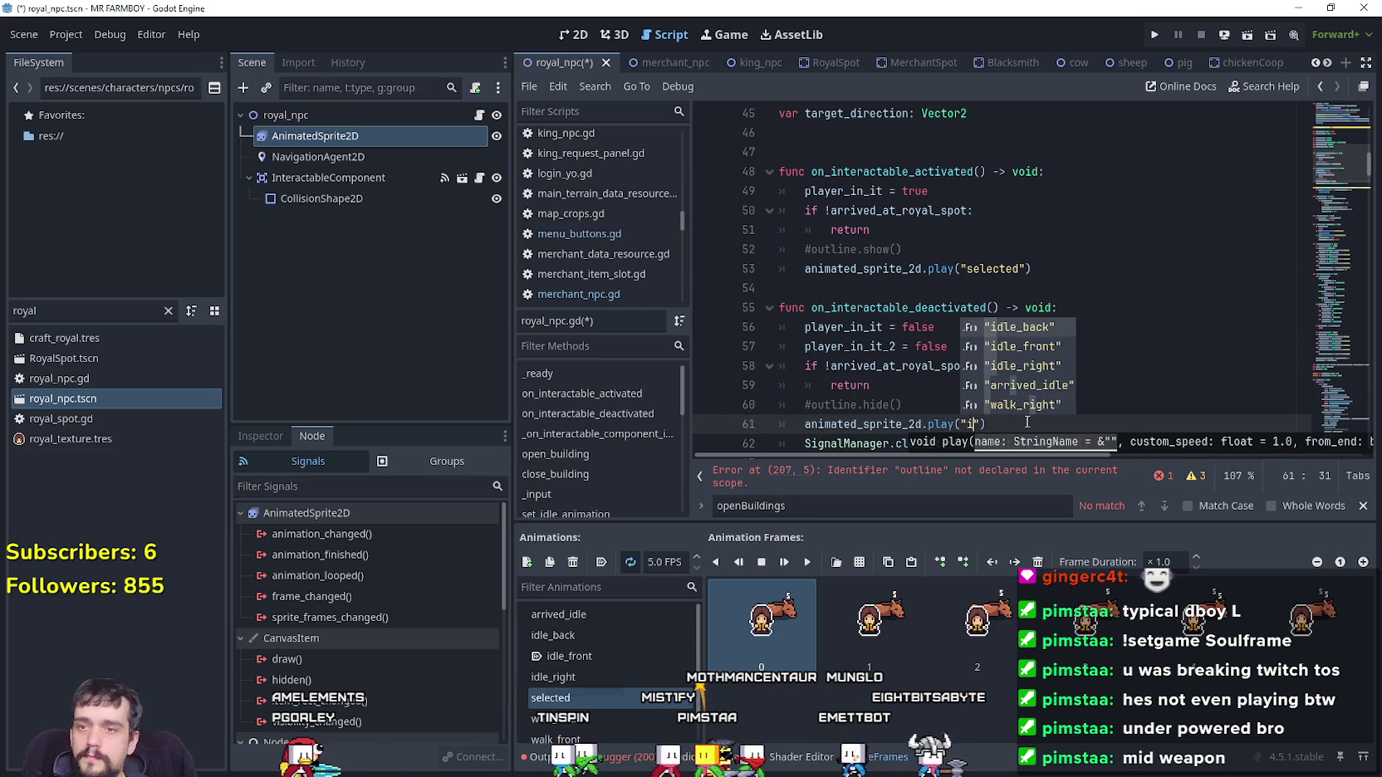
key("Down")
key("Return")
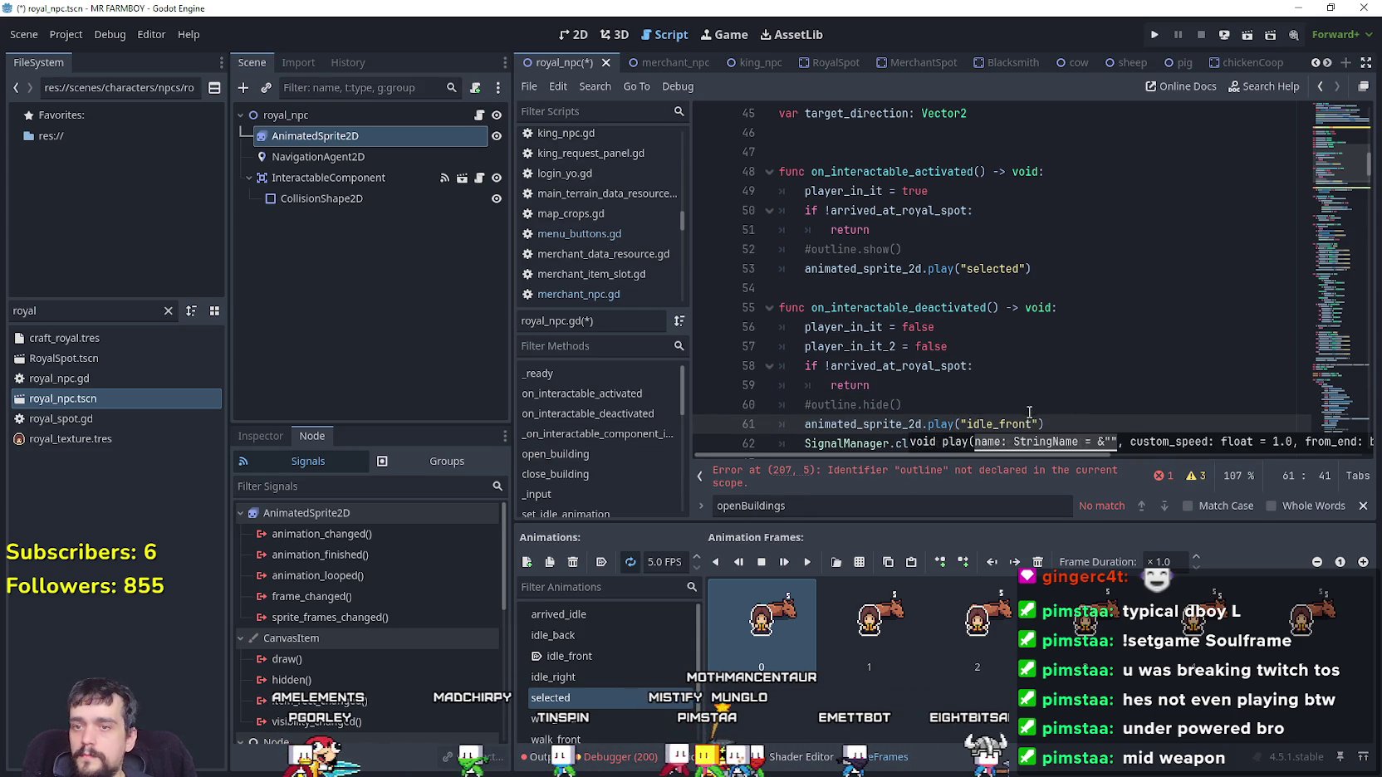
left_click(1011, 366)
key("ctrl+s")
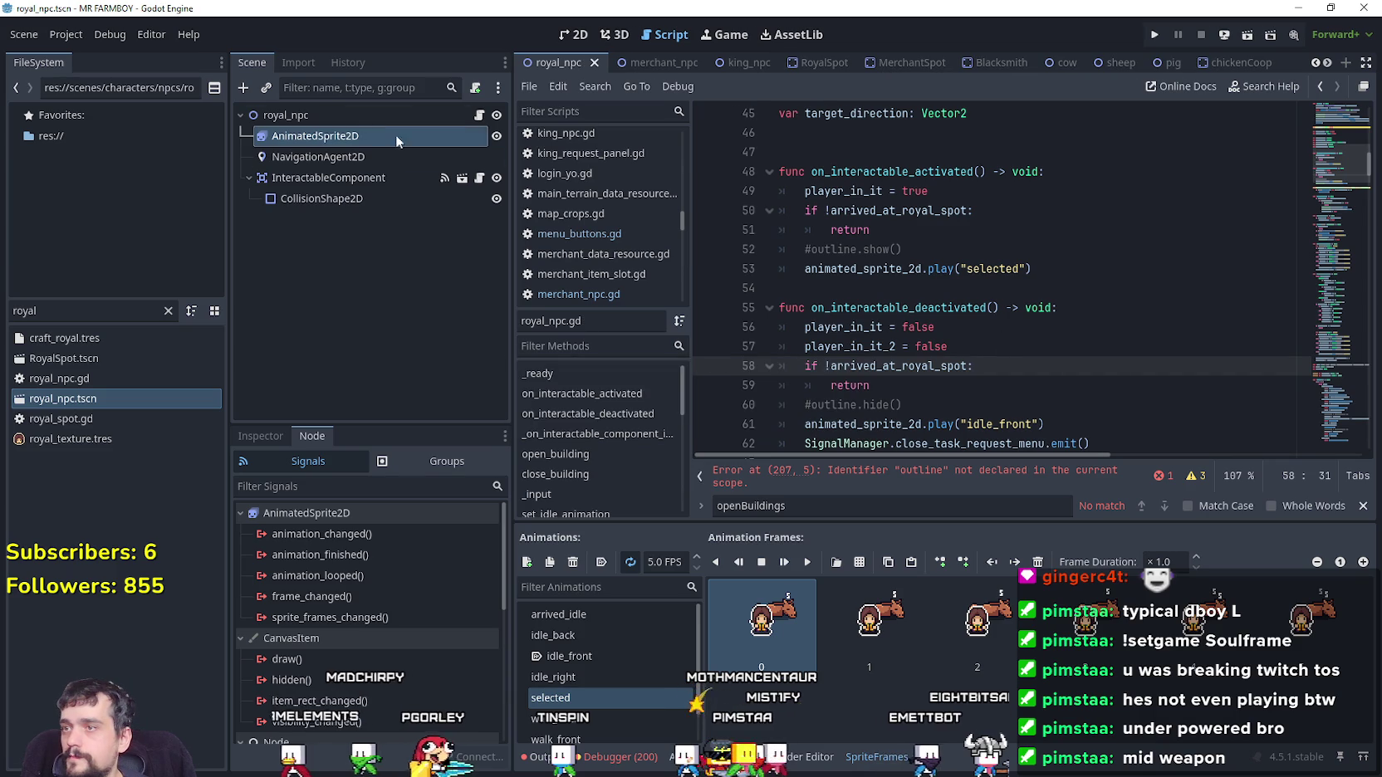
left_click(29, 310)
Filter for 'king', open king_npc.tscn, and delete its outline node
type("king")
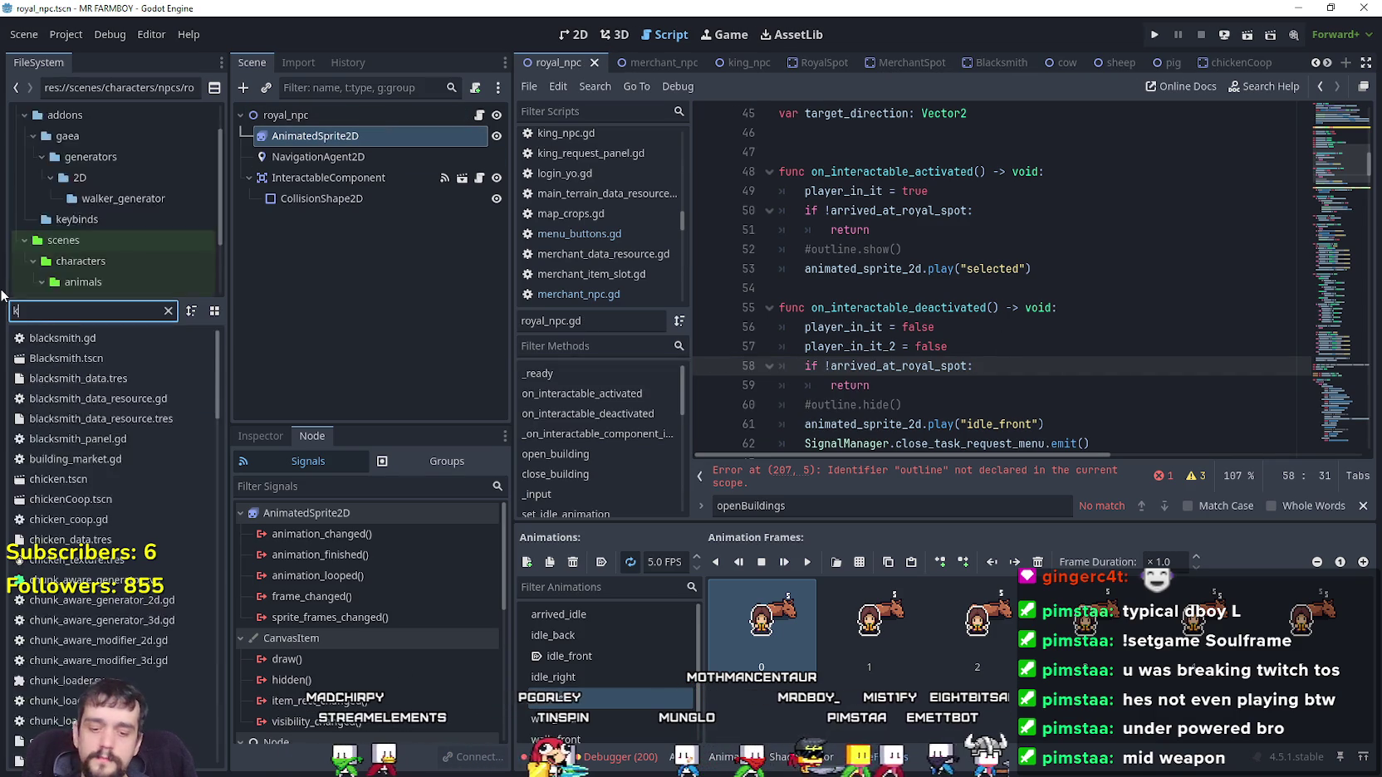
double_click(61, 358)
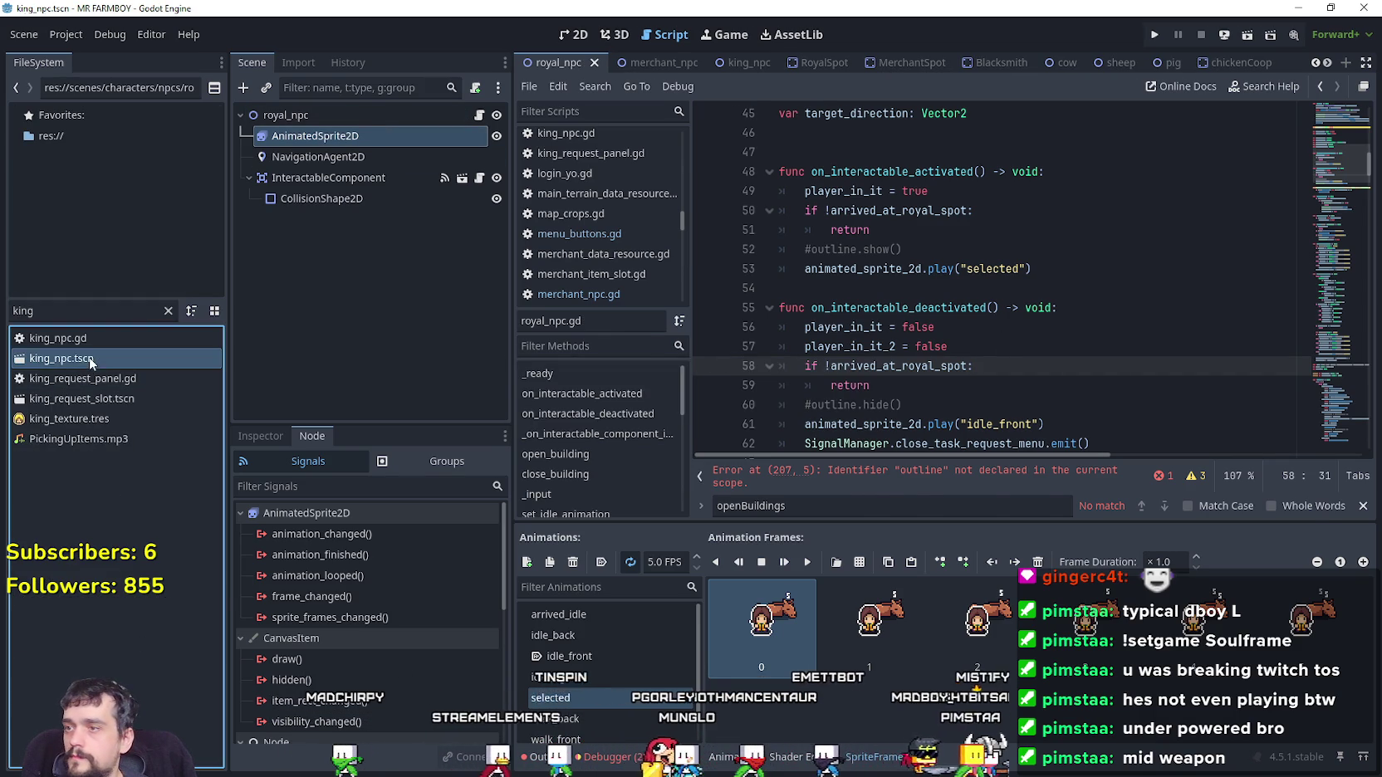
right_click(333, 156)
left_click(432, 622)
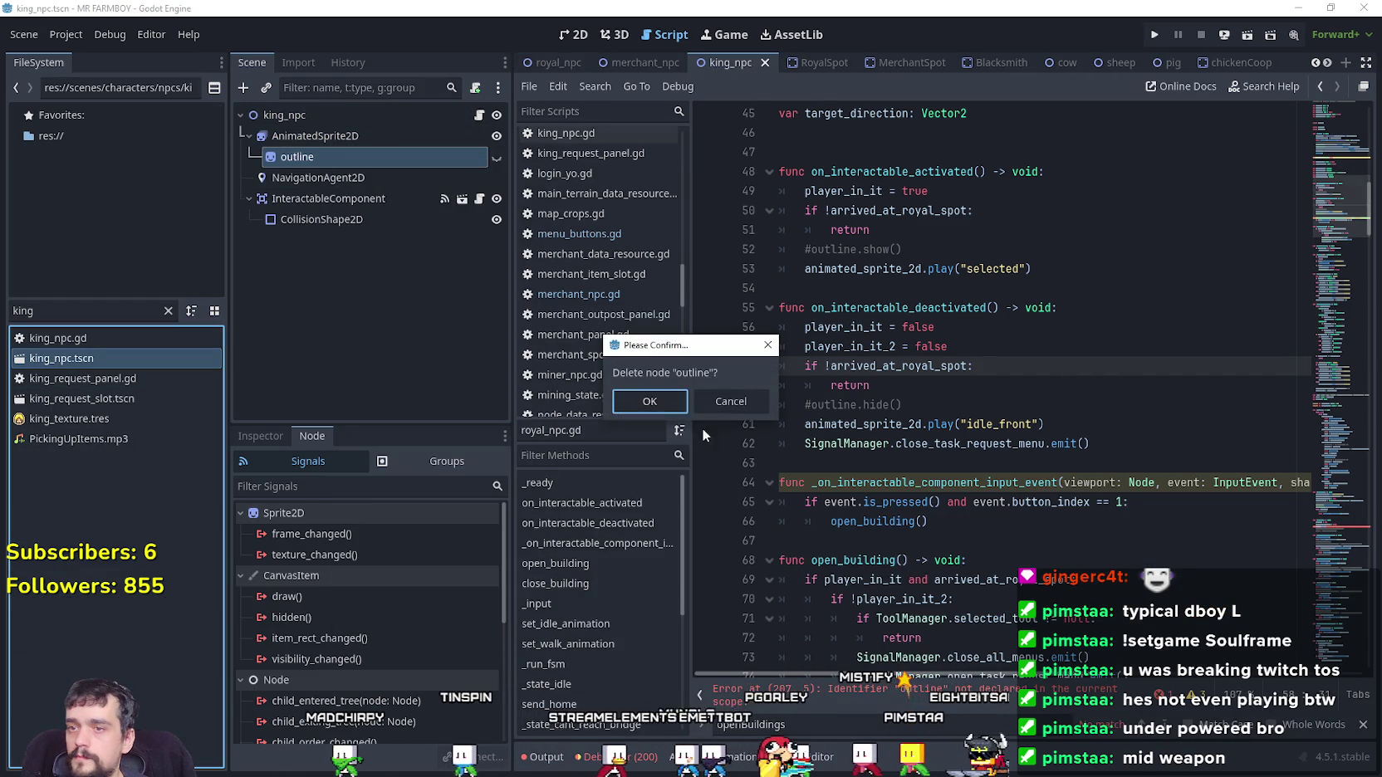
left_click(652, 400)
Comment out the erroring outline.hide() call in the king script and save
left_click(830, 689)
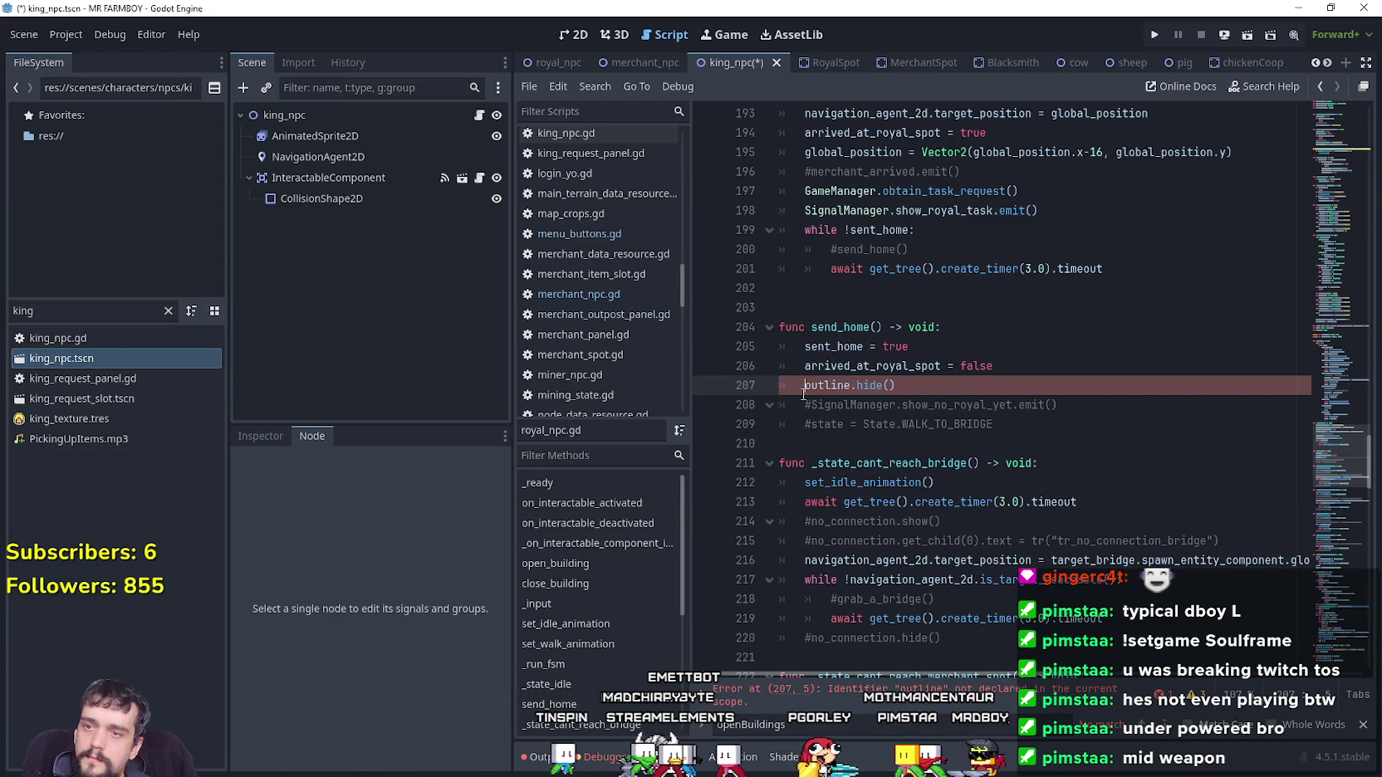
type("#")
left_click(968, 405)
key("ctrl+s")
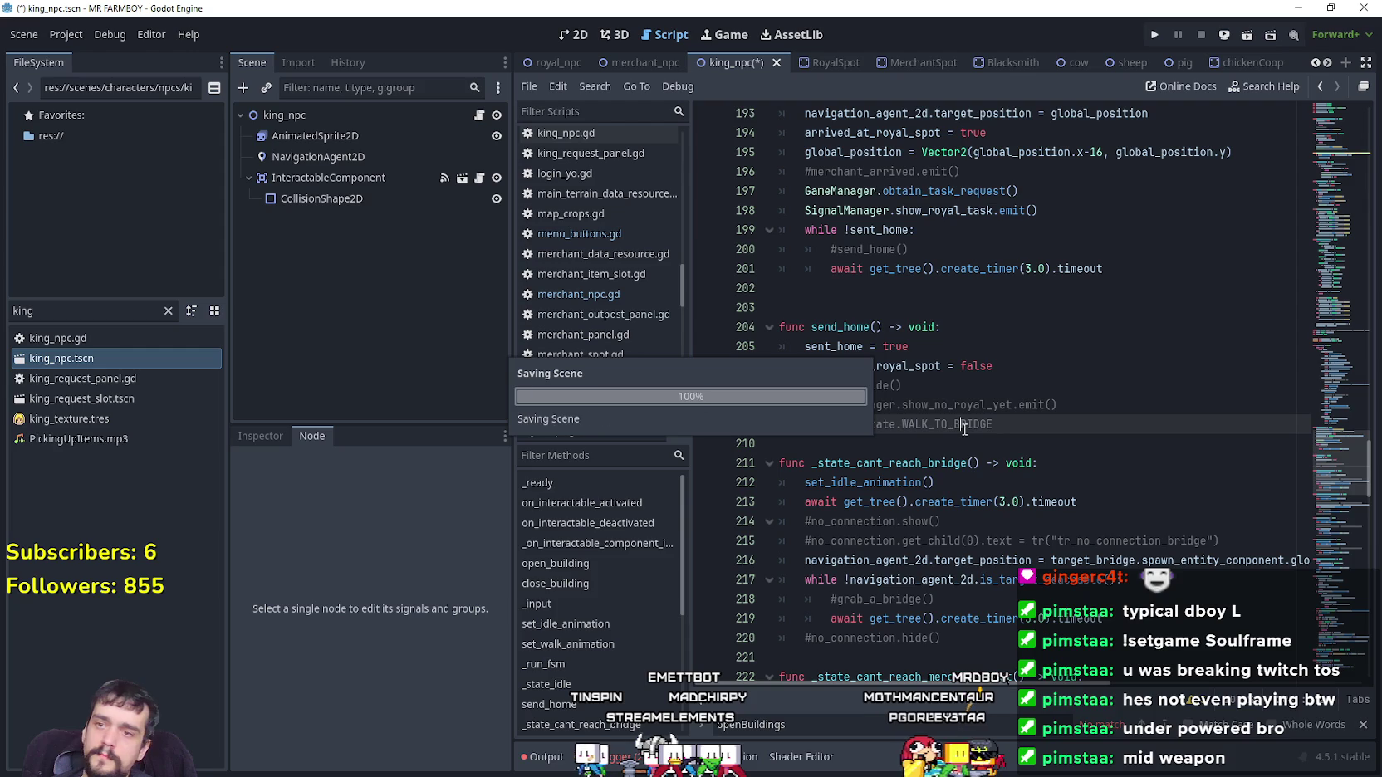
key("Up")
key("Up")
key("Up")
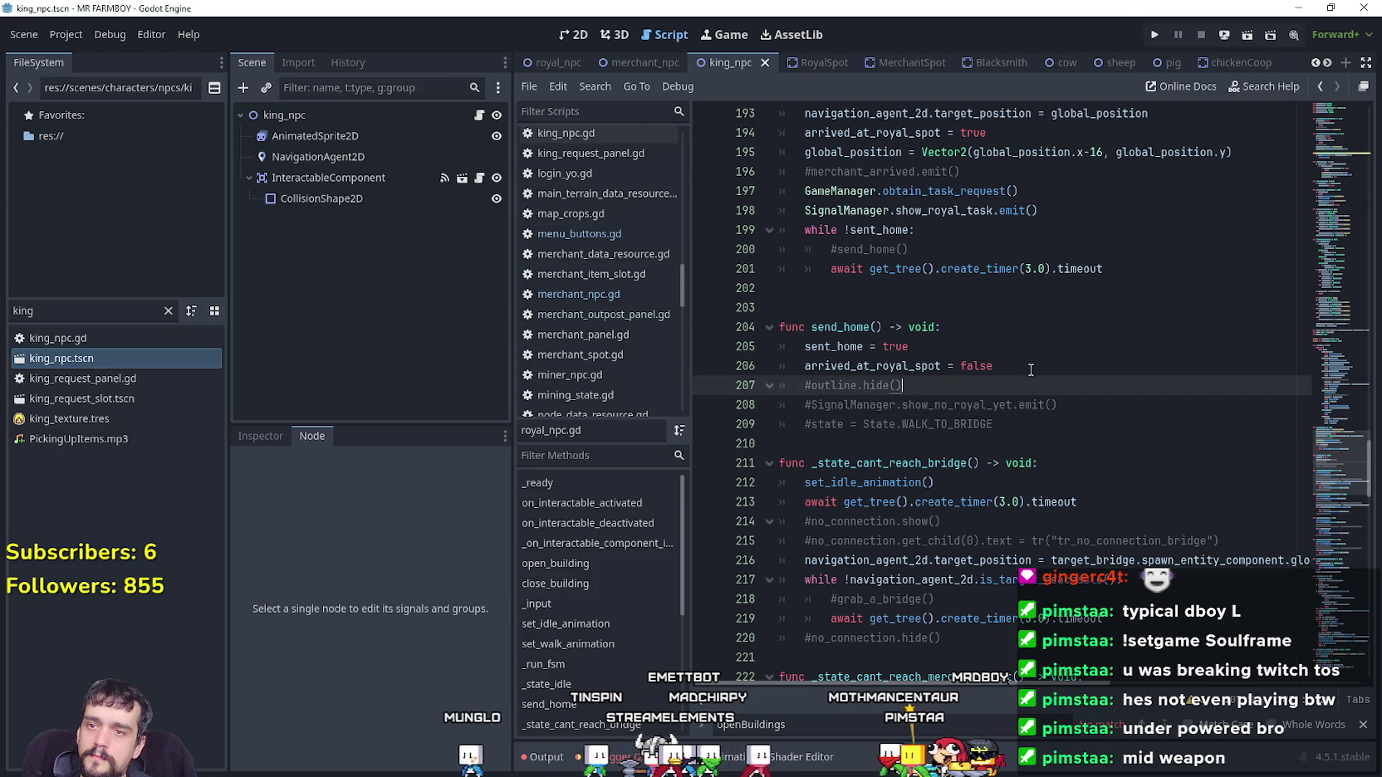
key("End")
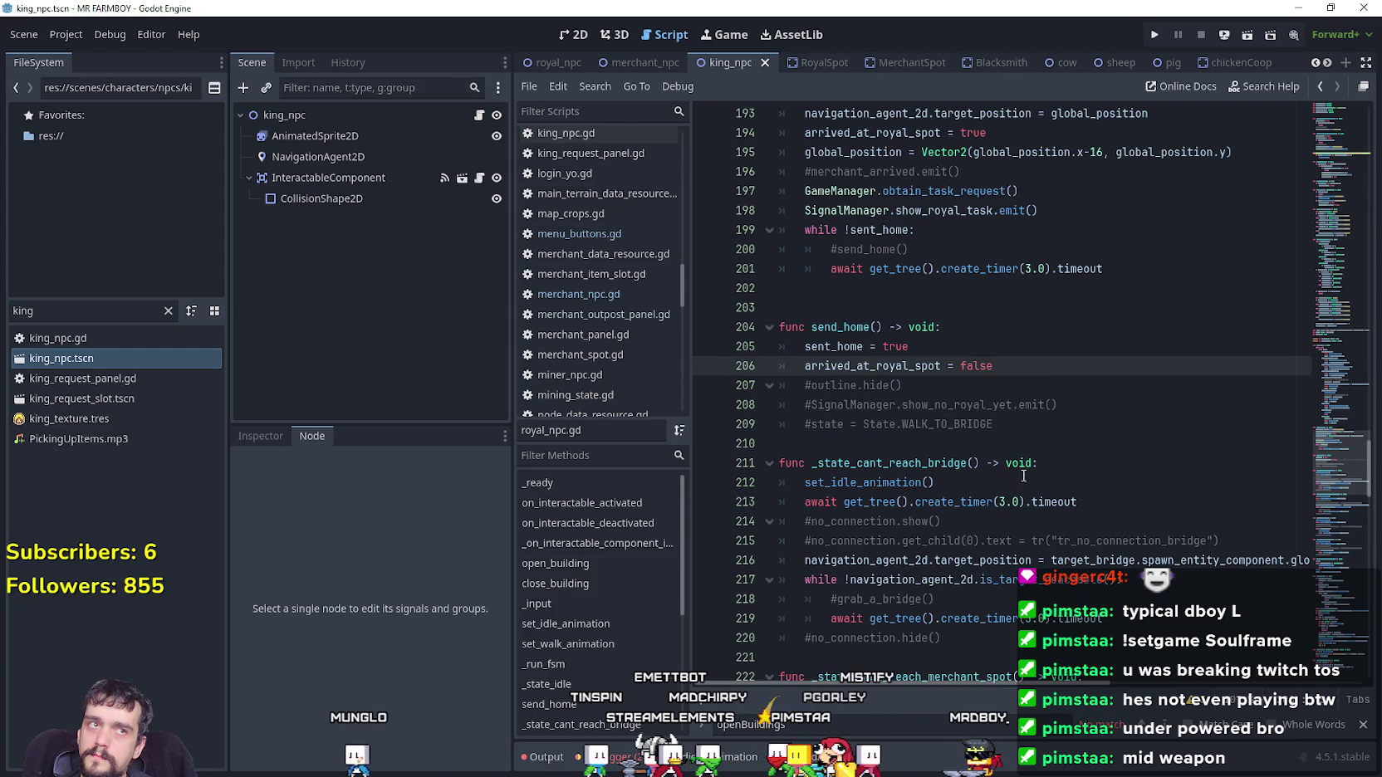
Add animated_sprite_2d.play("idle_front") after the commented outline call and save
left_click(1031, 388)
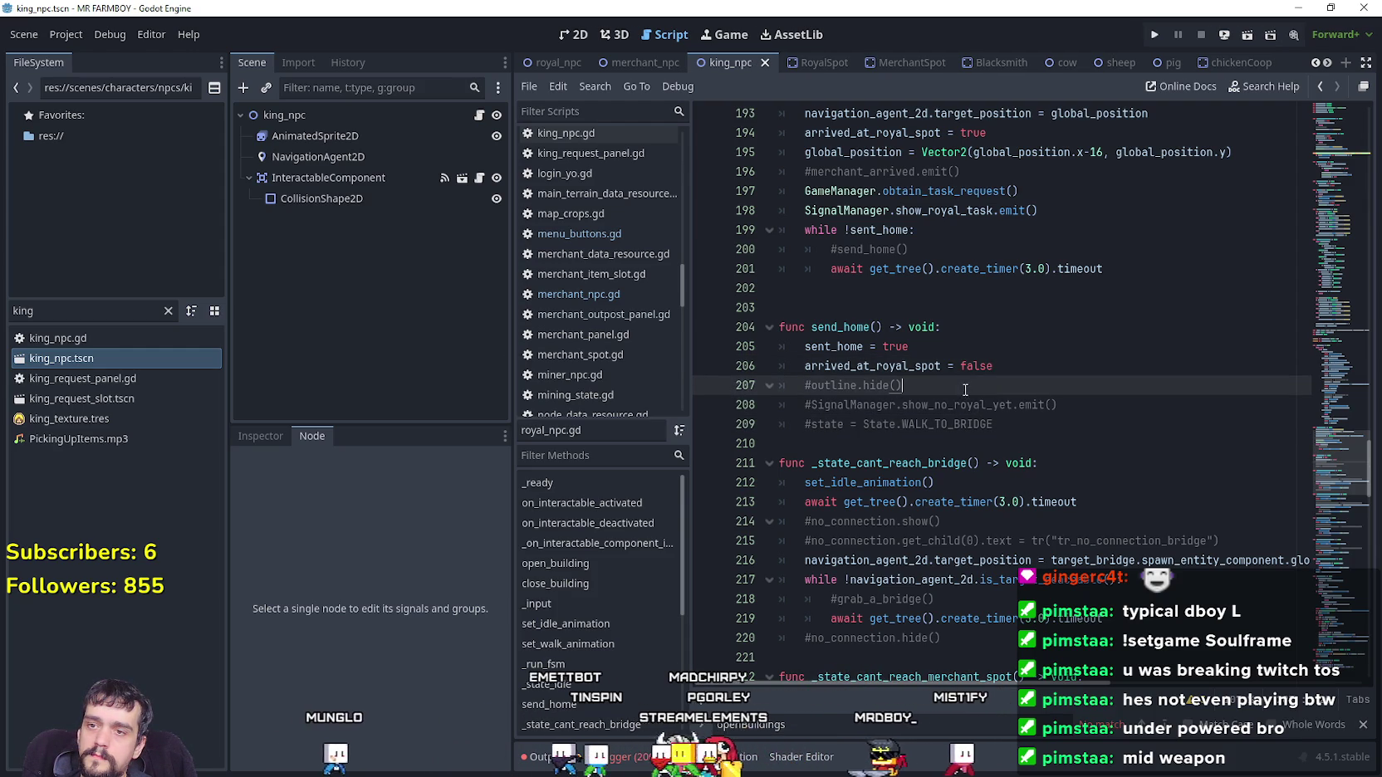
key("Return")
type("animated_sprite_2d.play(\"selected\")")
double_click(1013, 405)
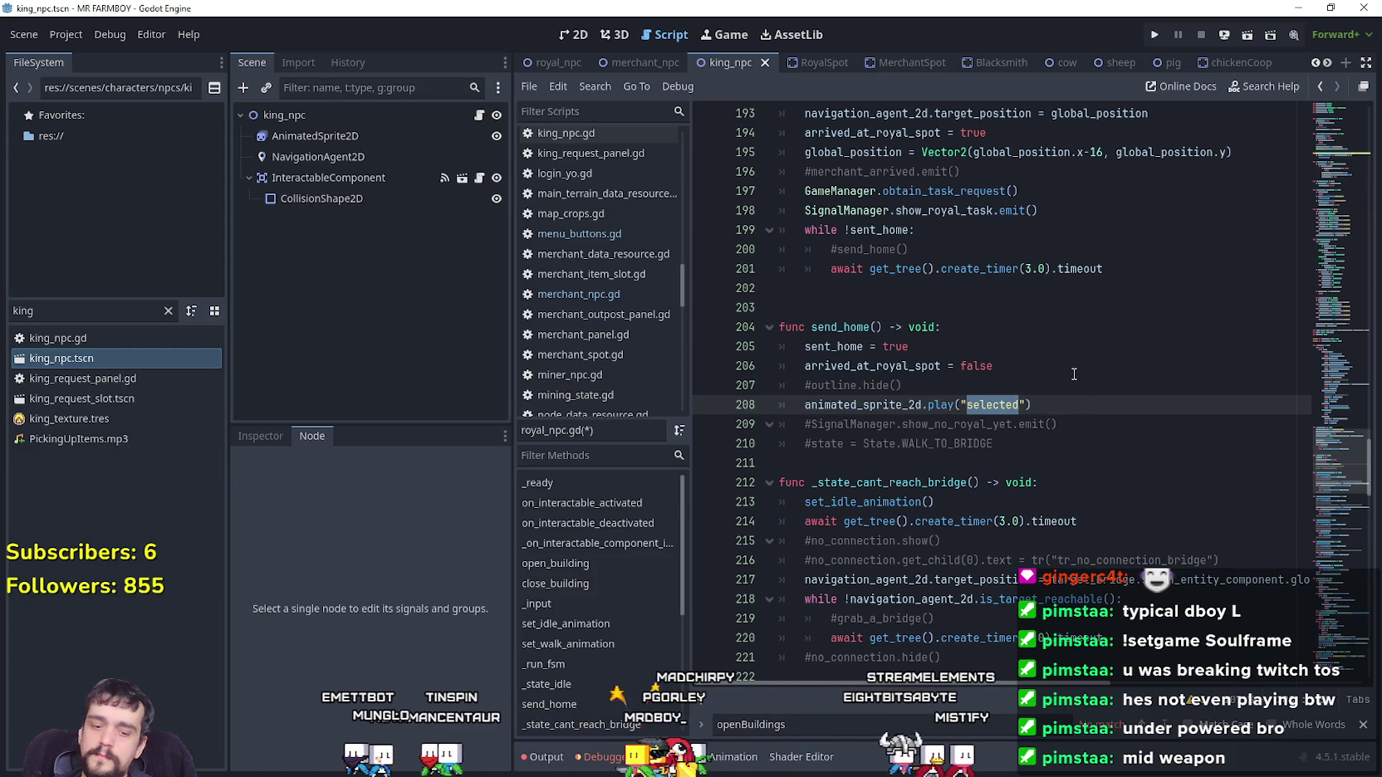
type("idle")
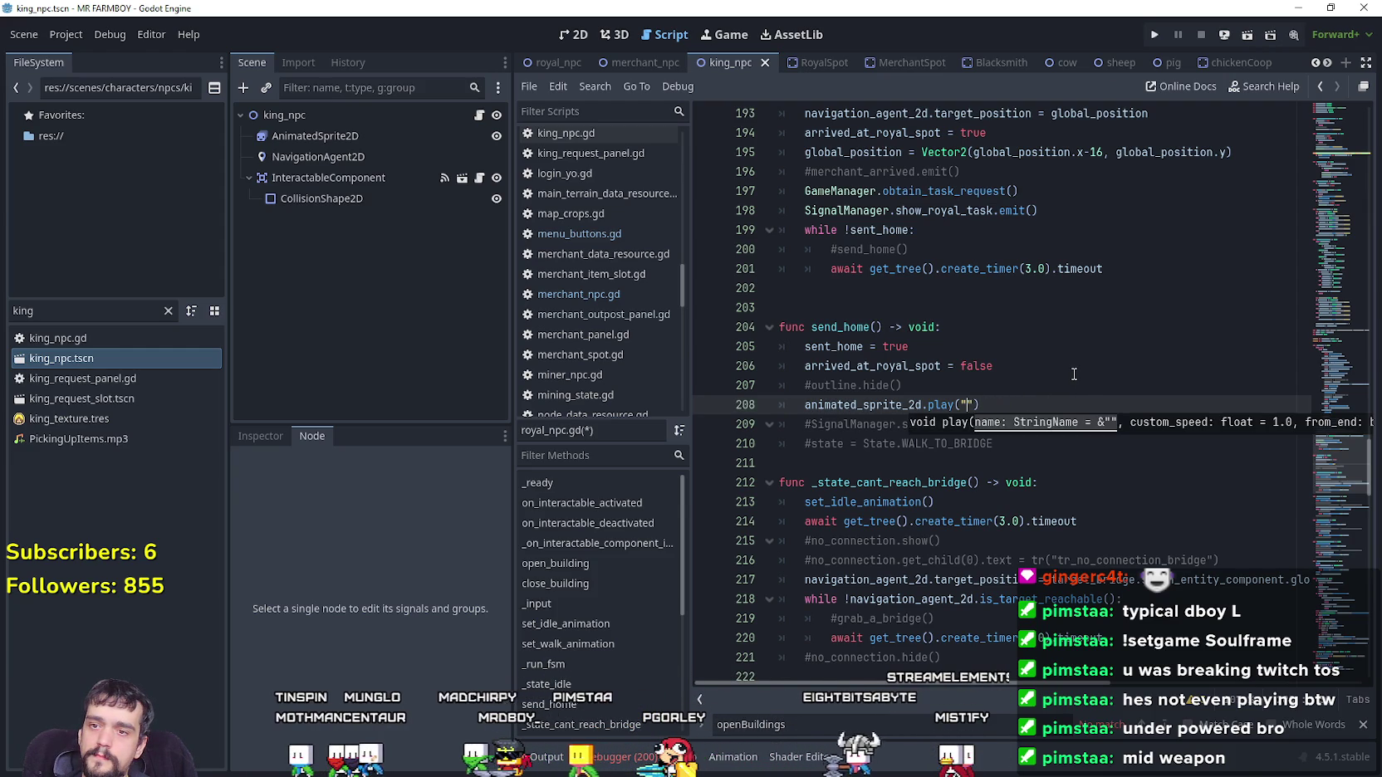
type("\"")
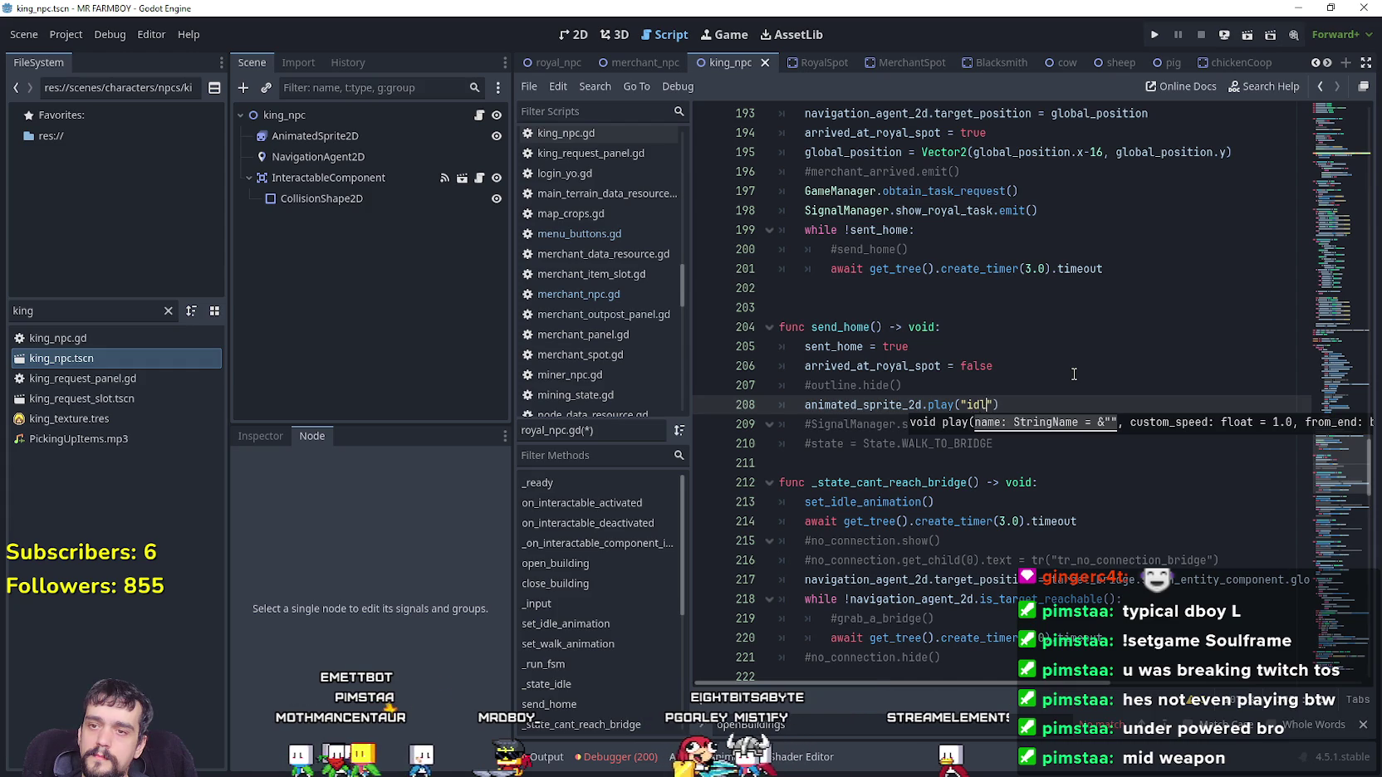
type("e_front")
left_click(1074, 374)
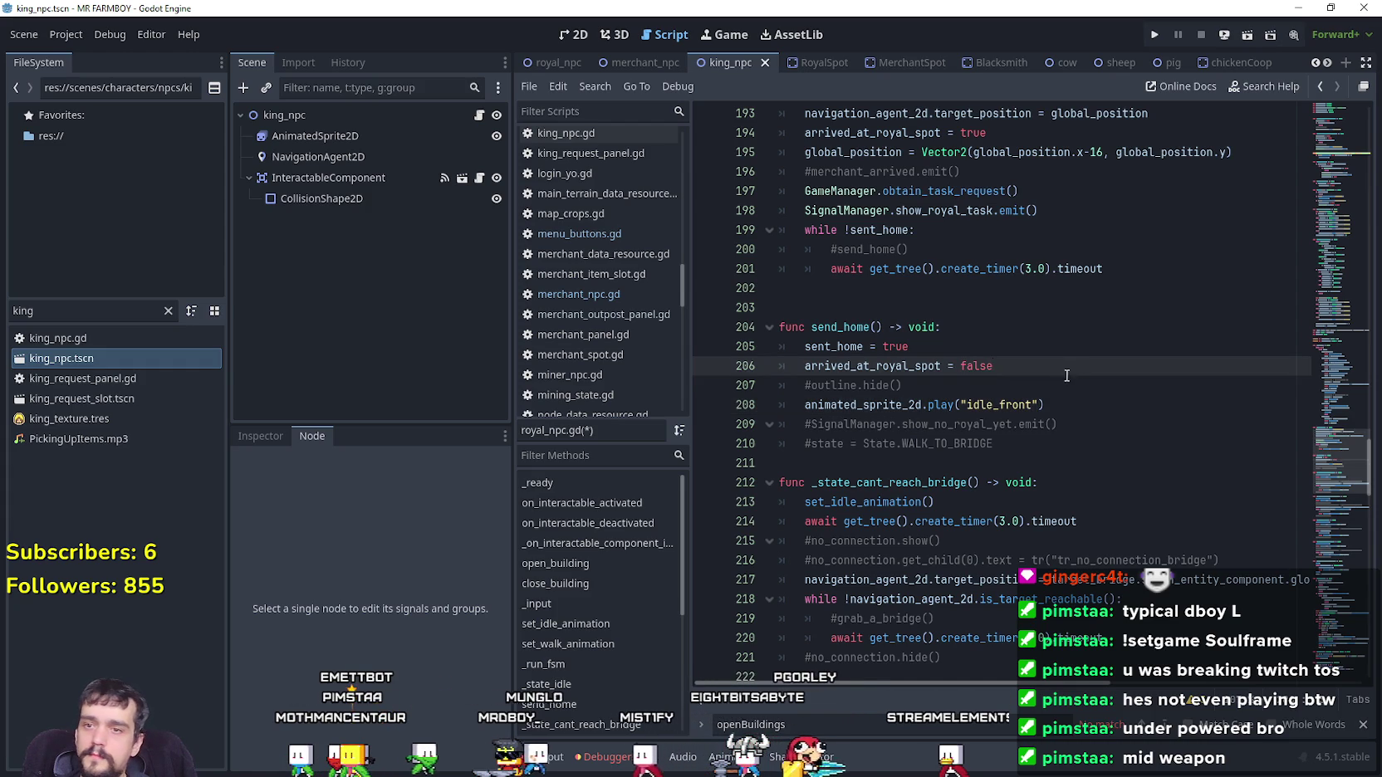
left_click(1060, 389)
key("ctrl+s")
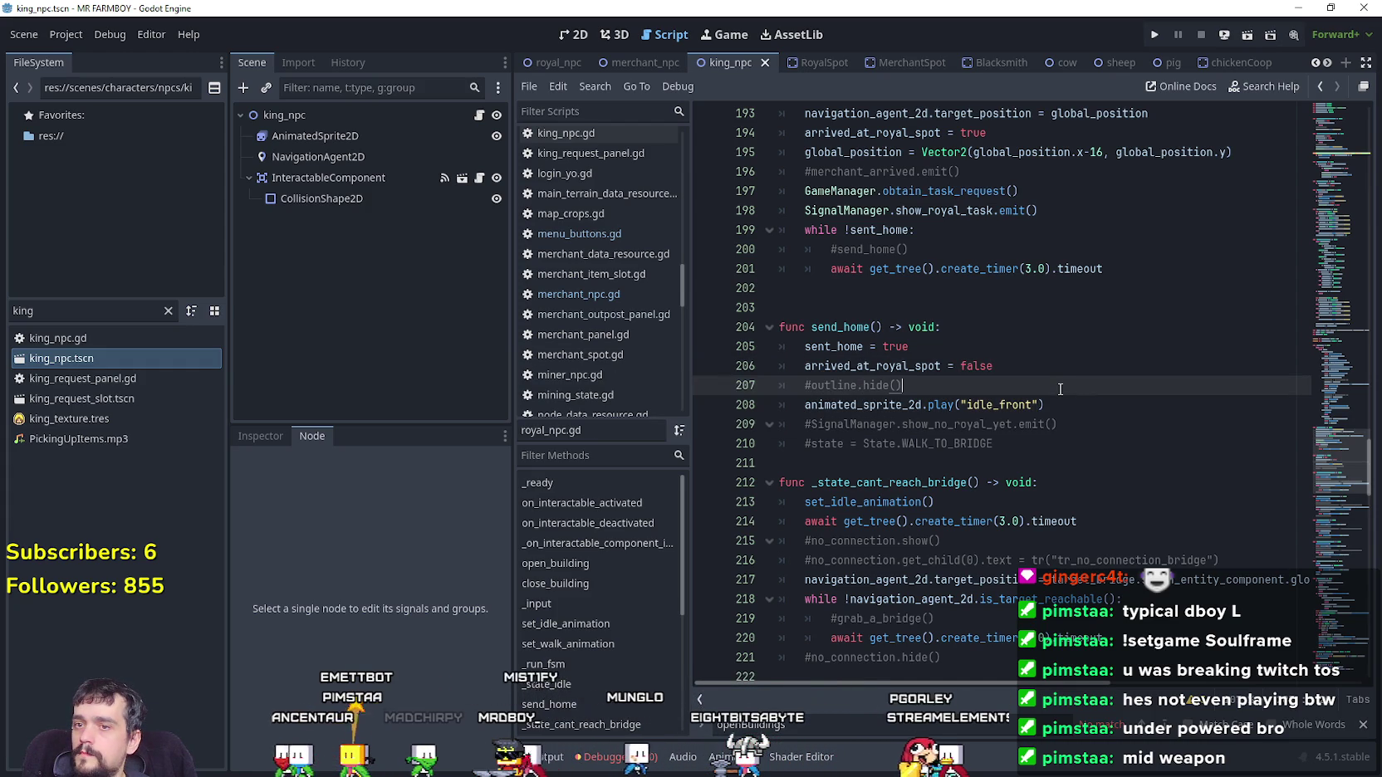
Compare royal_npc's idle_front frames with the king_npc AnimatedSprite2D animations
left_click(1054, 408)
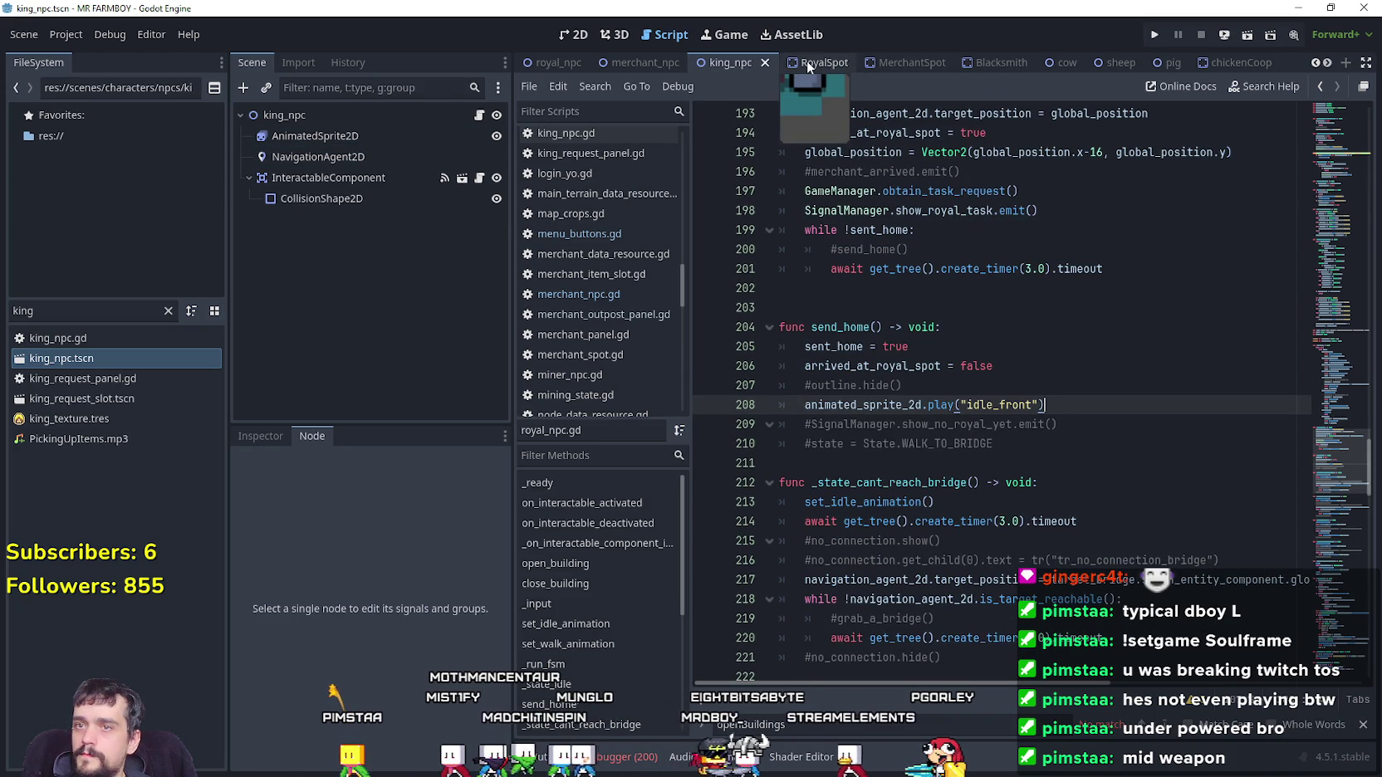
left_click(548, 64)
left_click(570, 656)
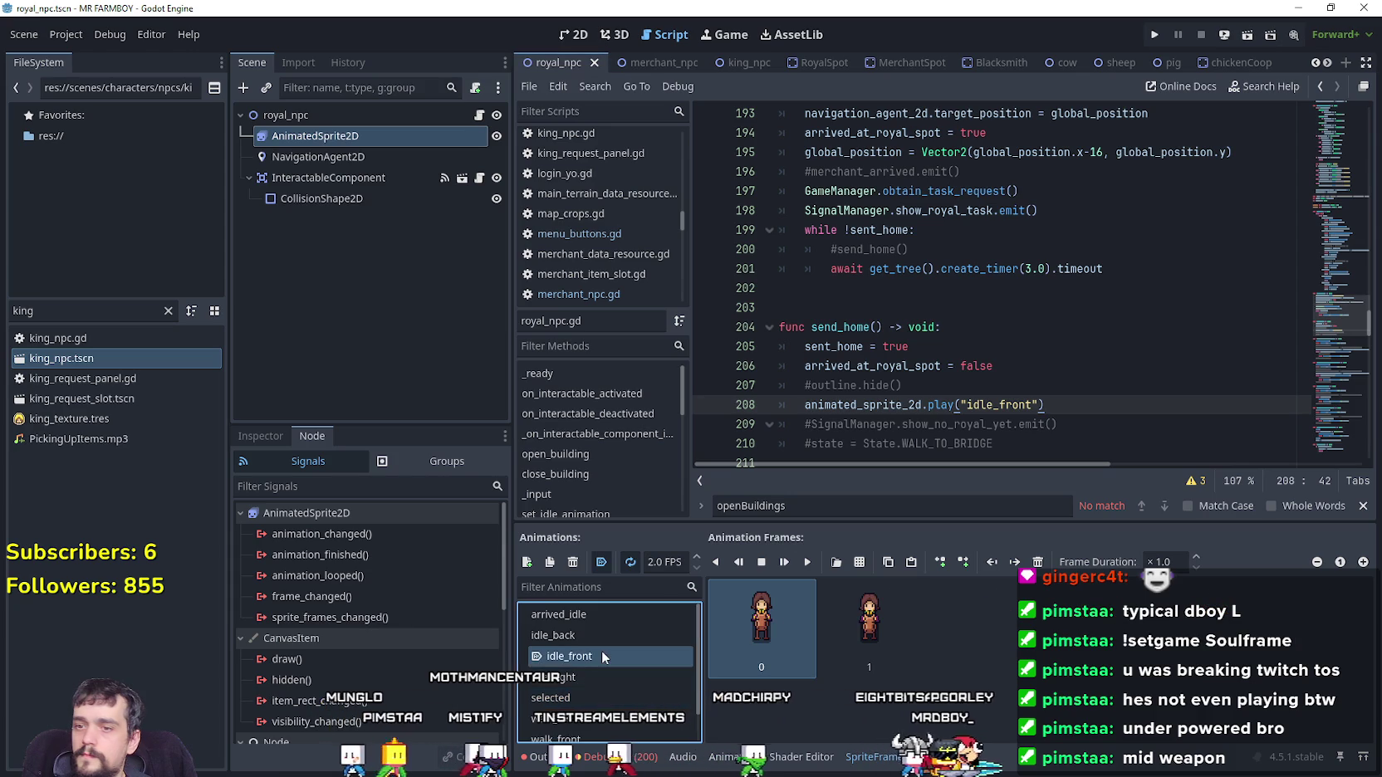
left_click(1032, 386)
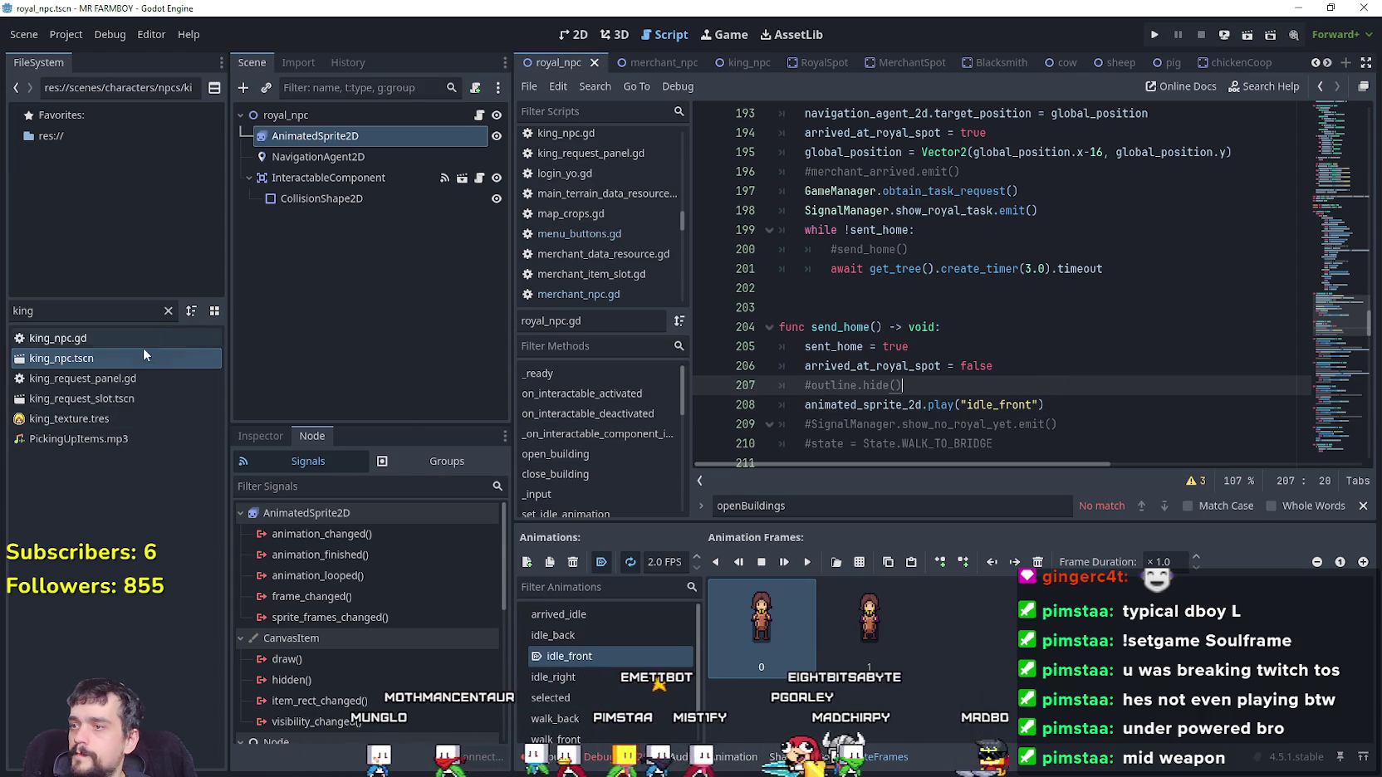
left_click(110, 362)
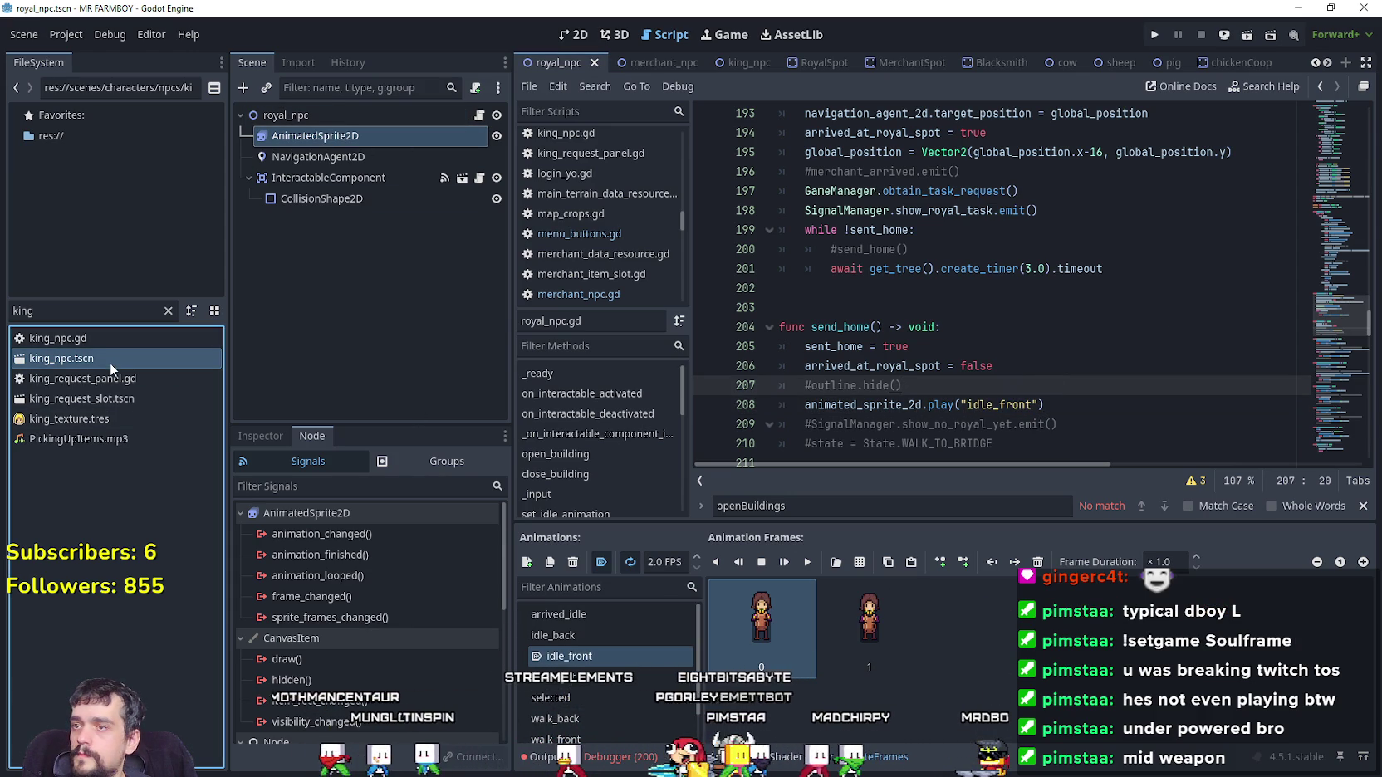
double_click(105, 363)
left_click(384, 137)
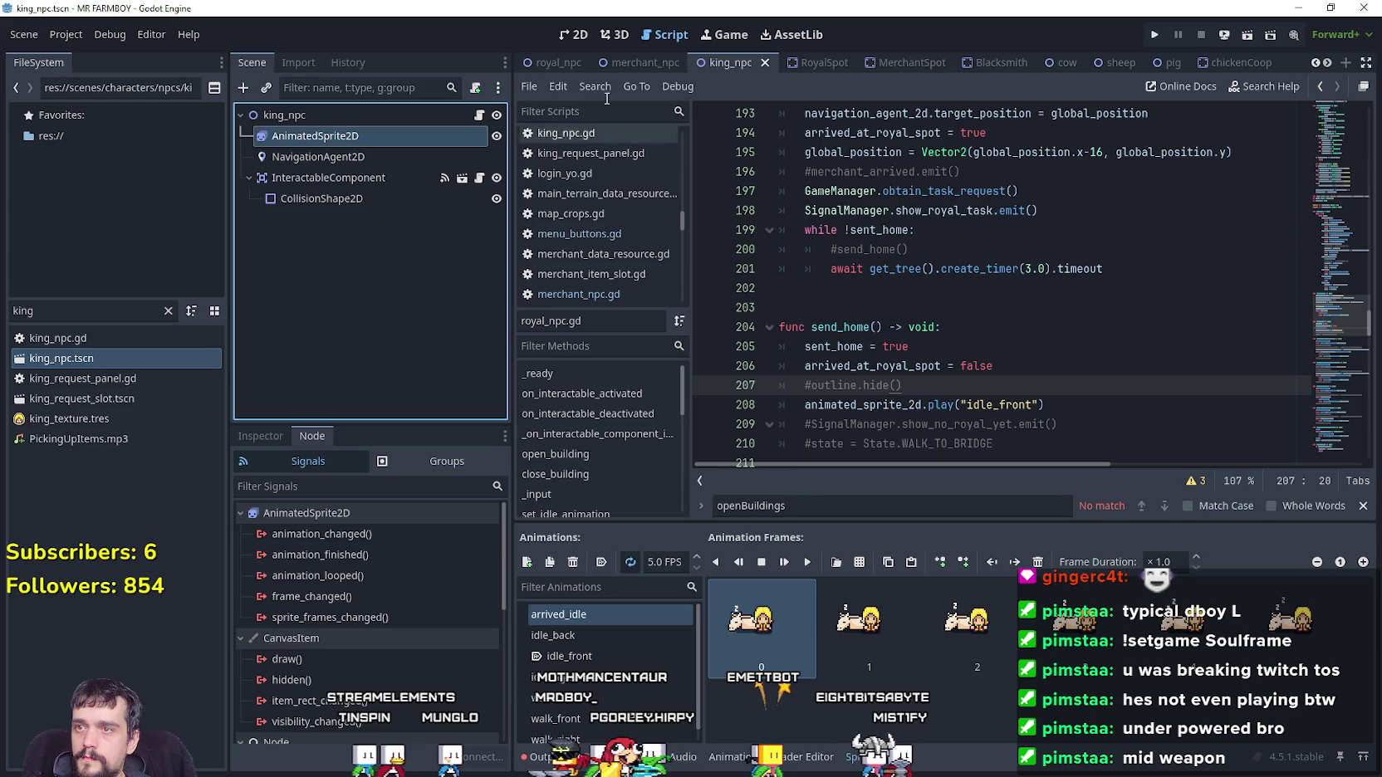
Change the animation on line 61 from idle_front to arrived_idle
left_click(550, 63)
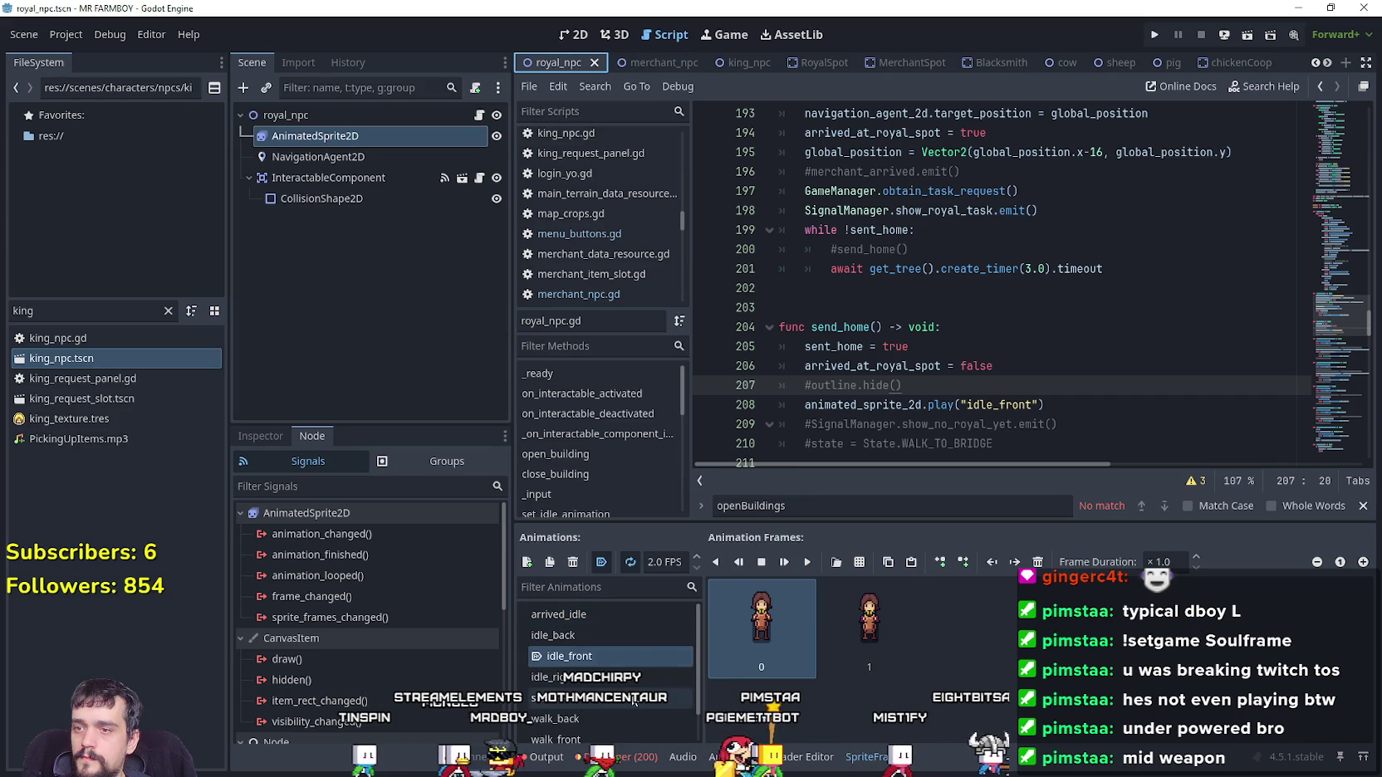
left_click(1019, 405)
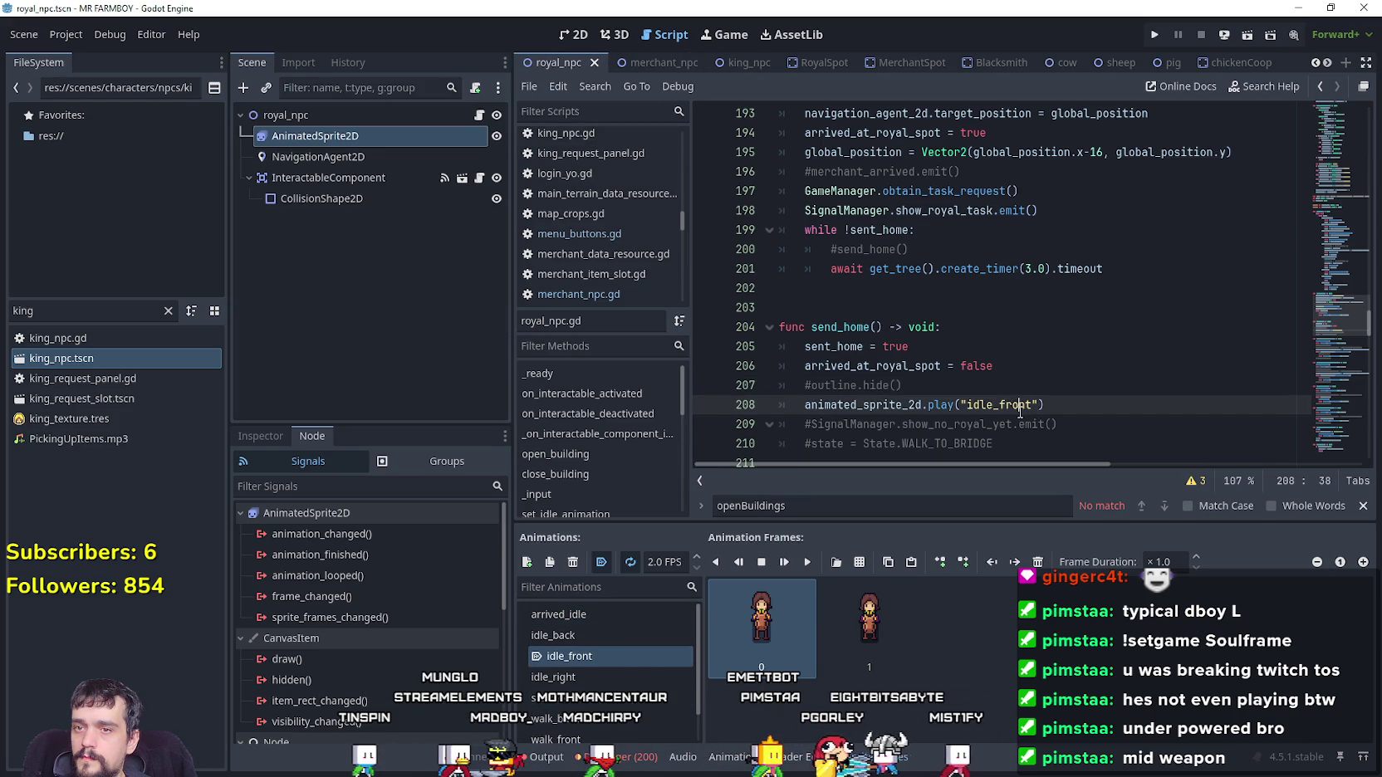
left_click_drag(1343, 320, 1343, 172)
double_click(1004, 392)
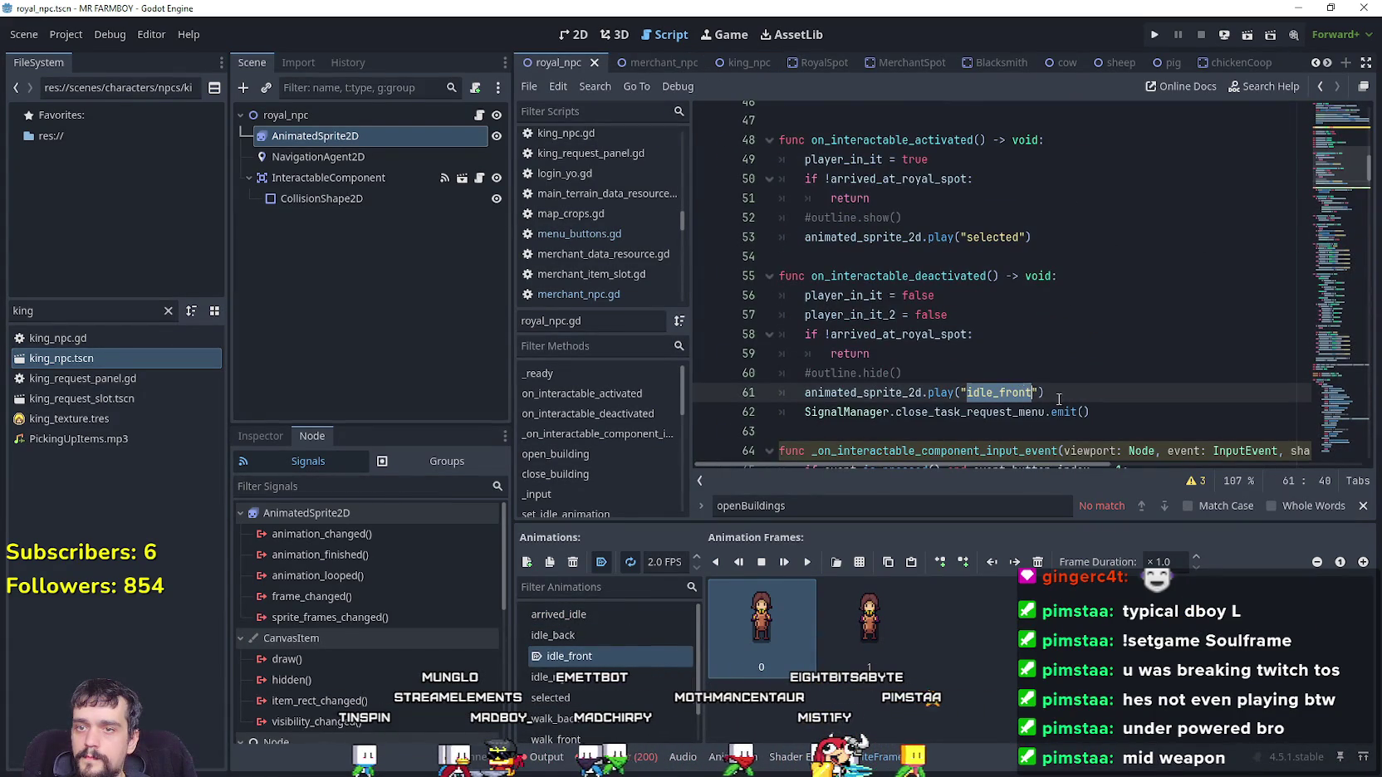
type("arr")
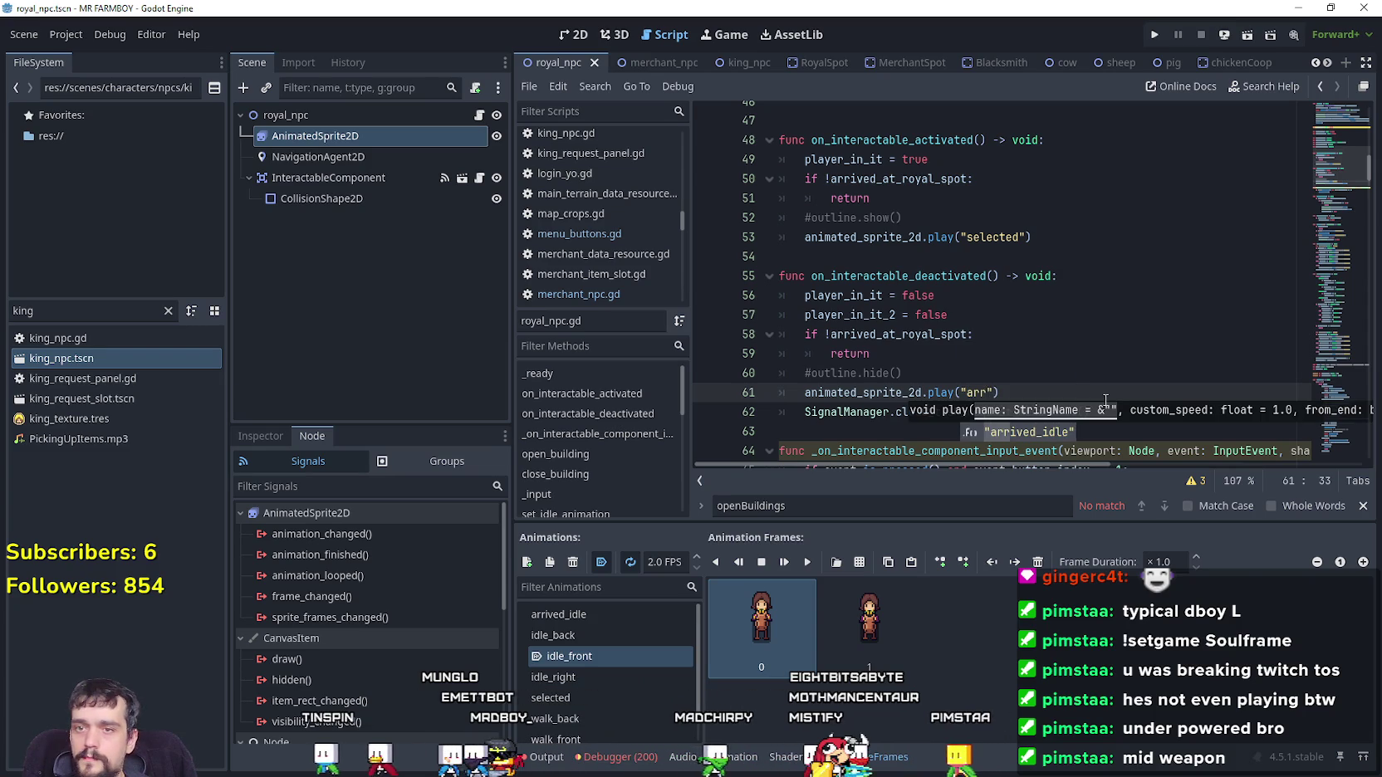
key("Return")
left_click(1108, 362)
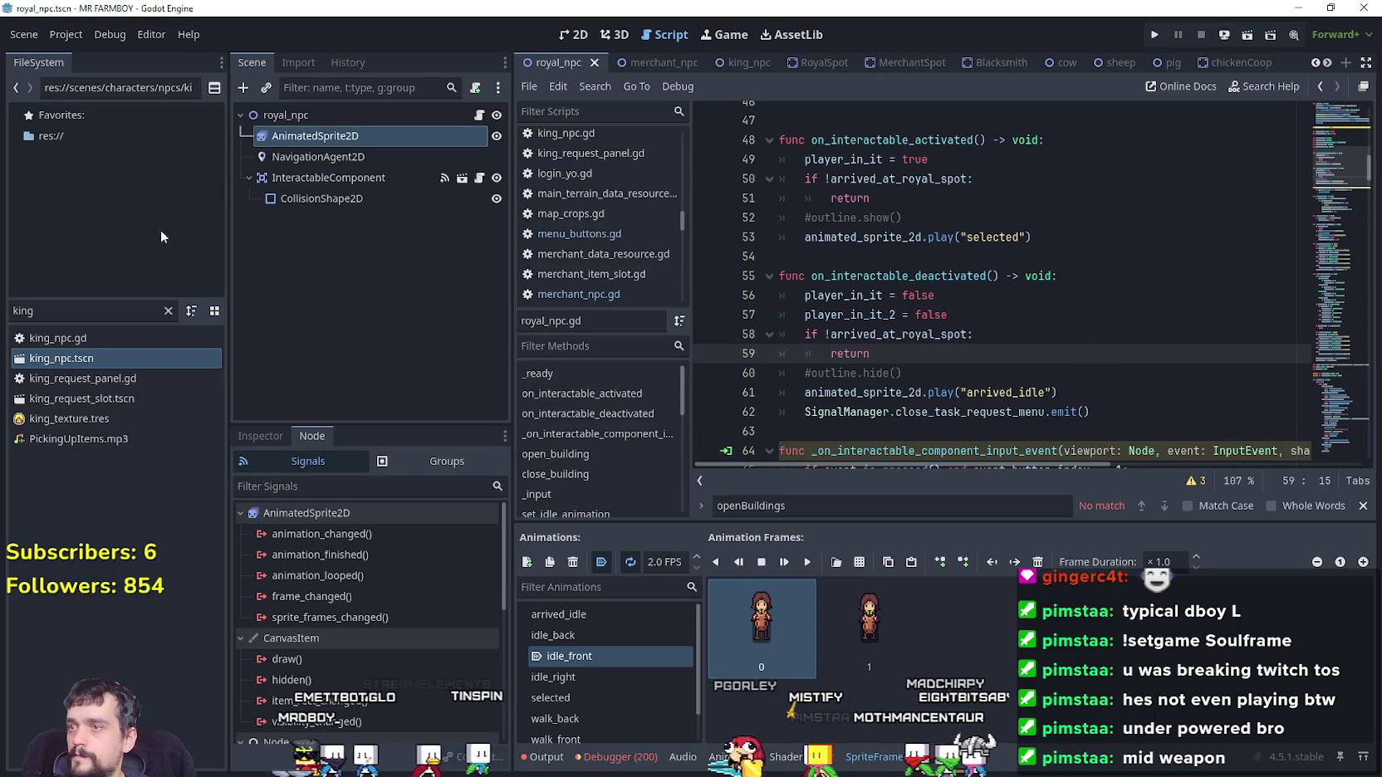
Add a new animation to the king's sprite using sprite-sheet frames
double_click(88, 361)
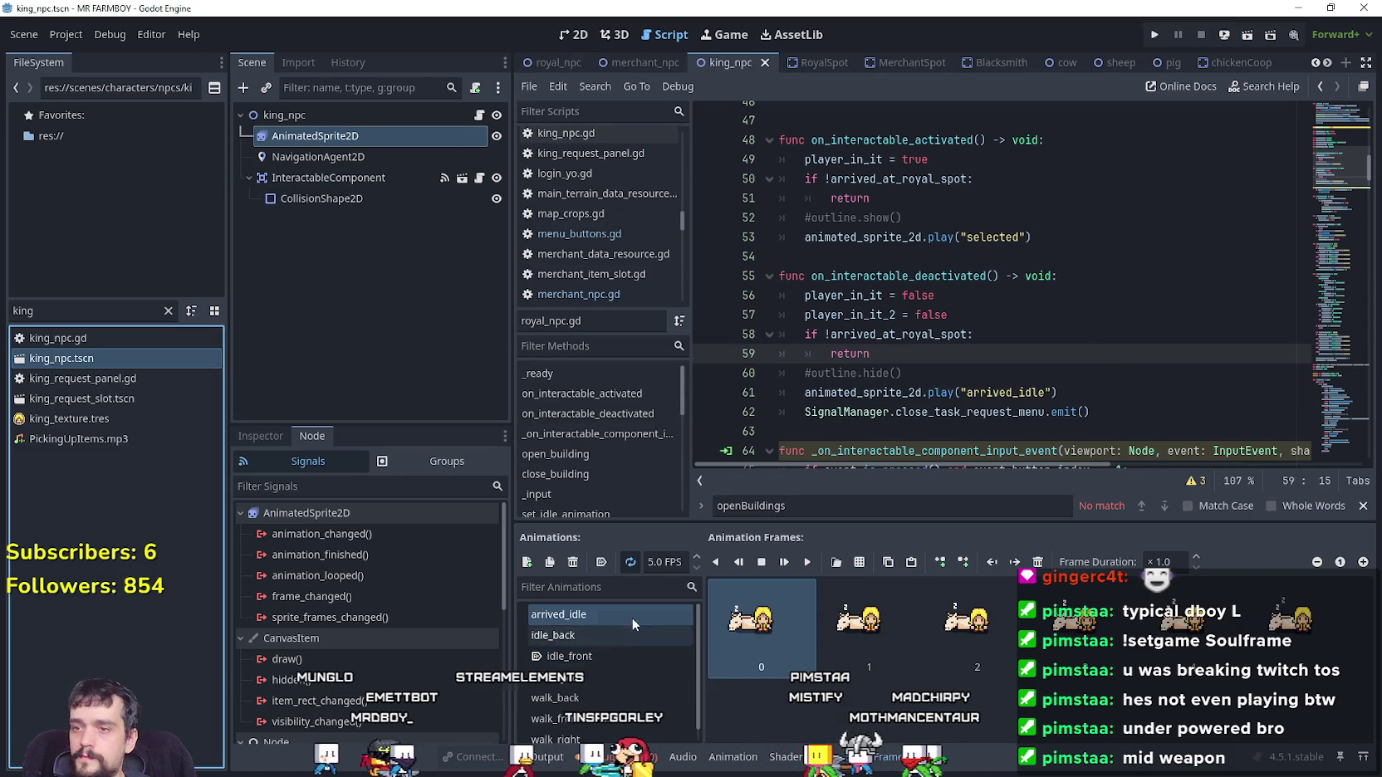
left_click(535, 569)
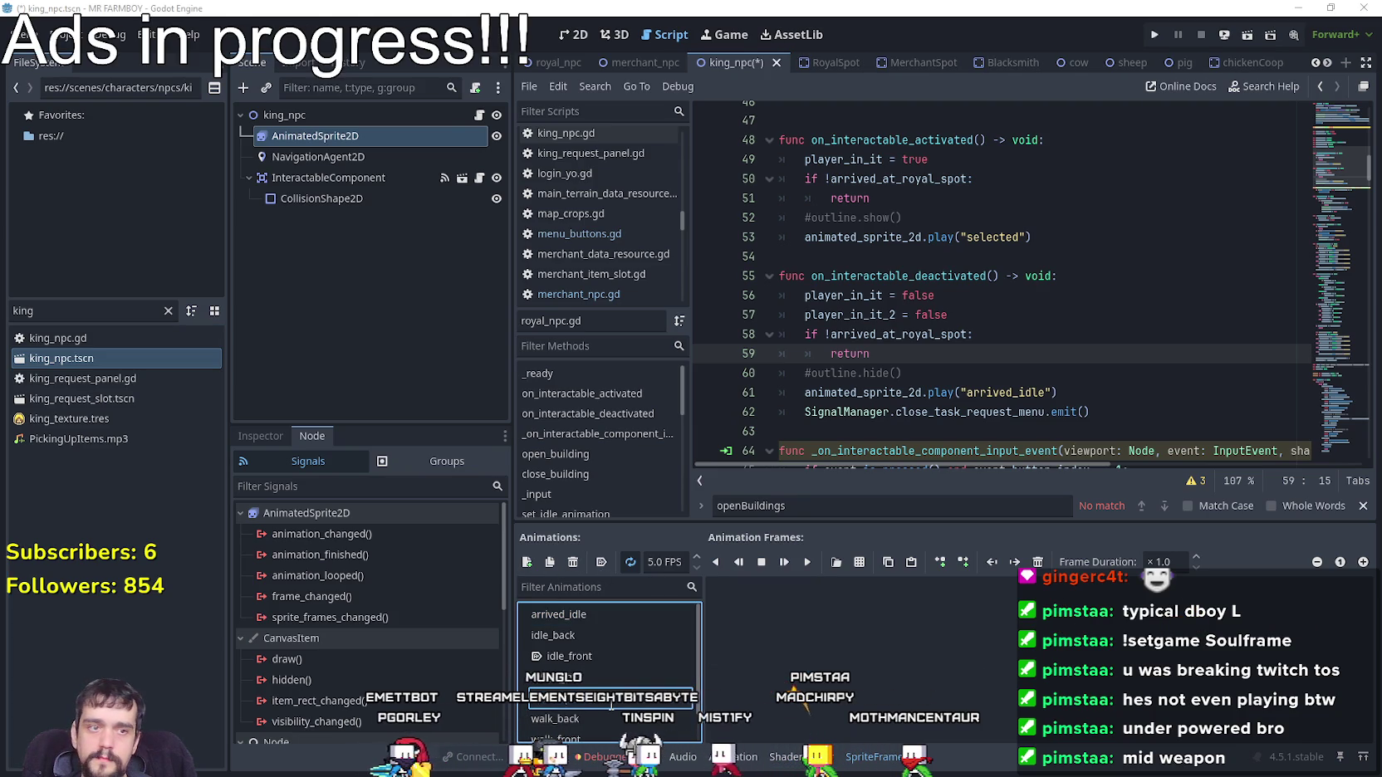
left_click(860, 561)
Choose the sprite sheet file, then change openBuildings to Interact on line 92 of merchant_npc.gd
double_click(469, 249)
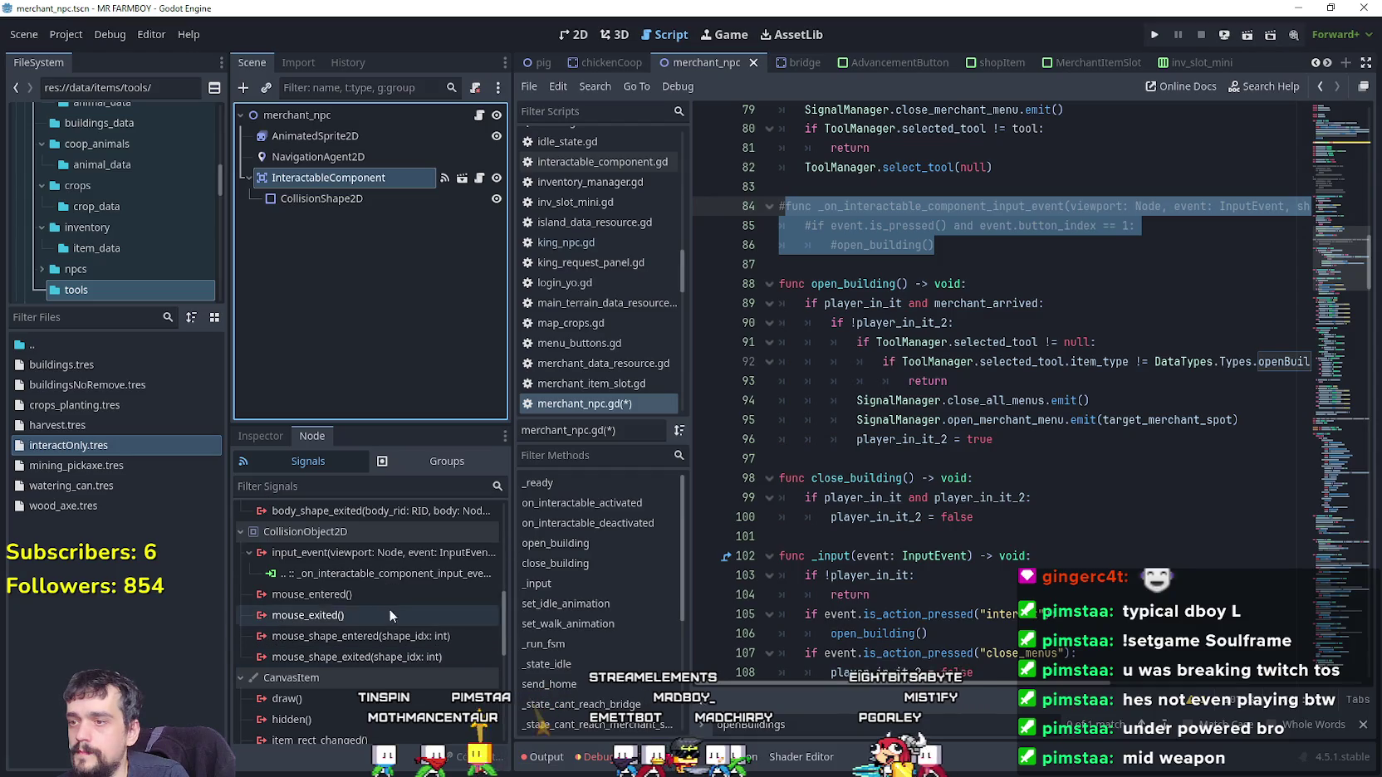
left_click(975, 343)
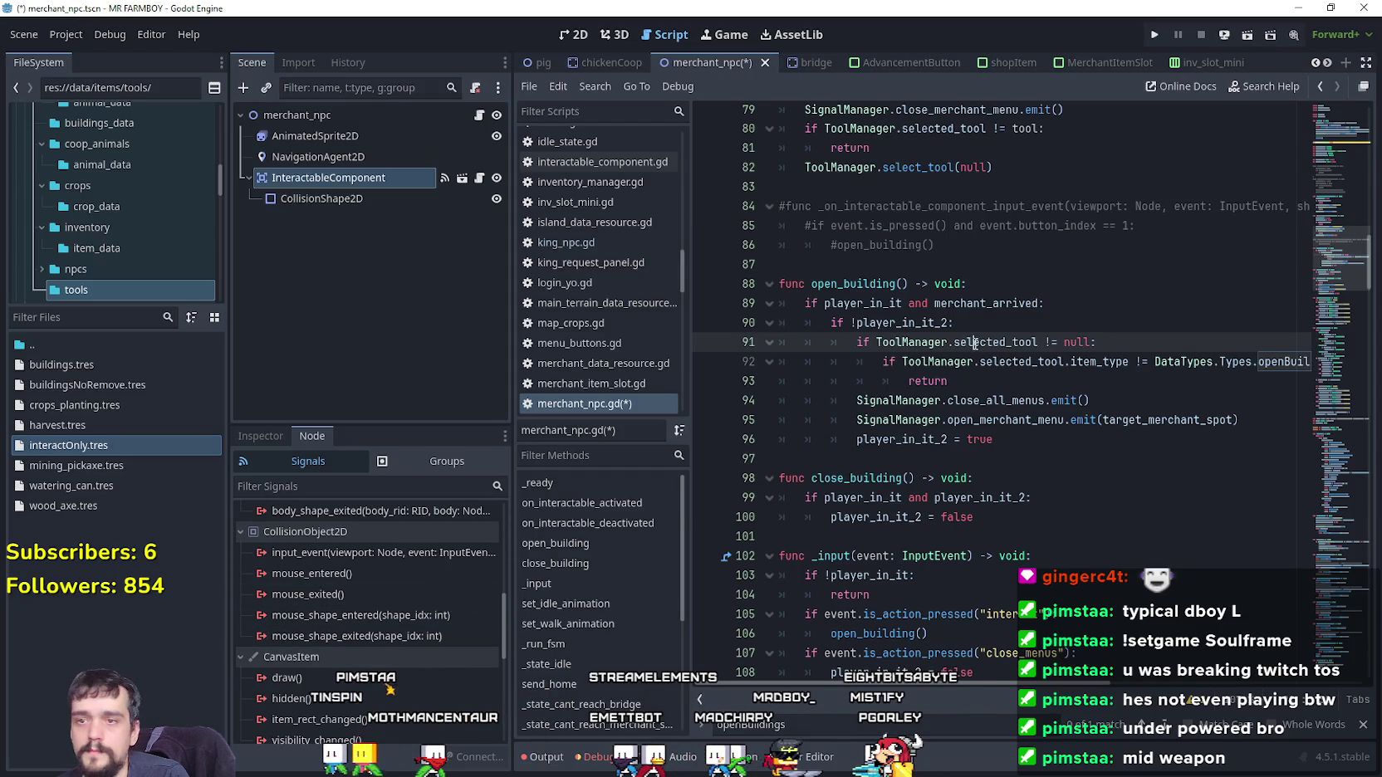
left_click(1030, 440)
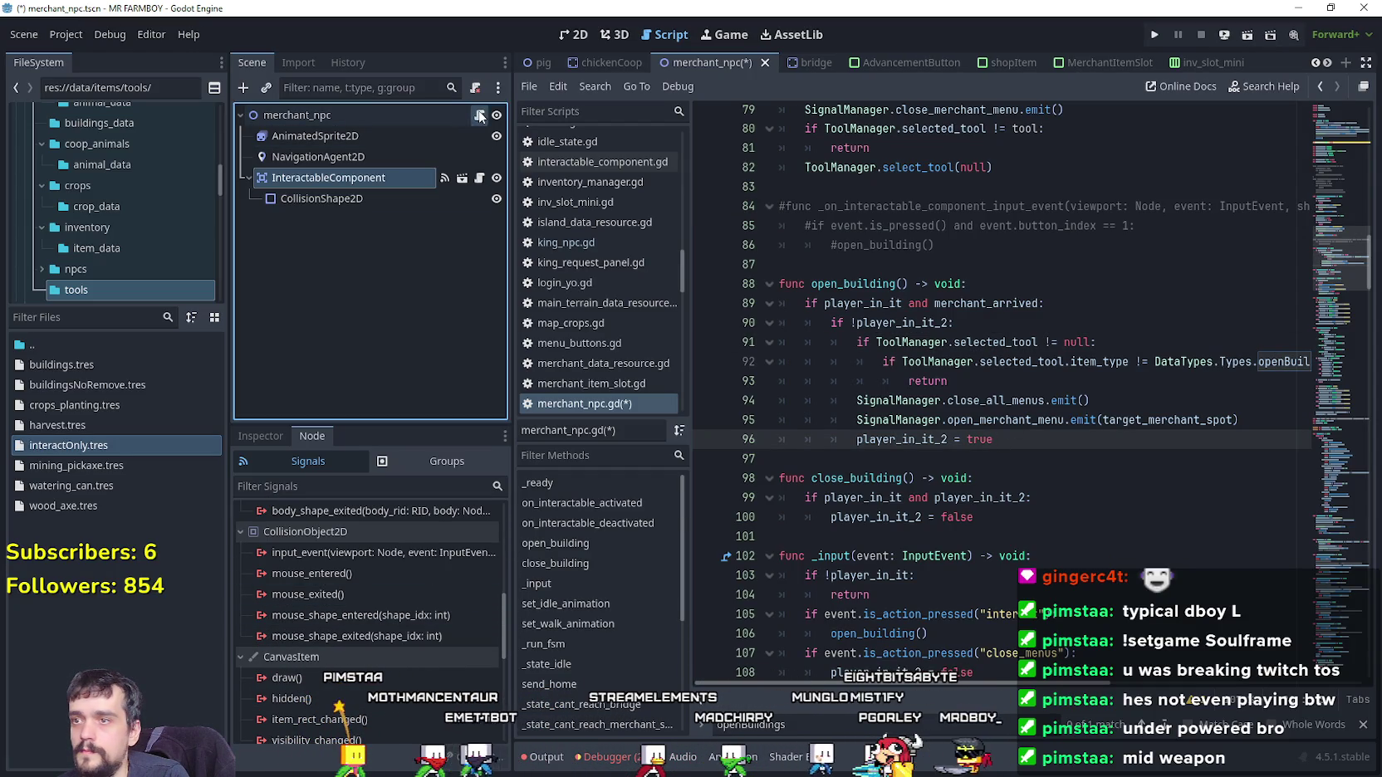
left_click(1236, 362)
scroll(1236, 362, "right", 1)
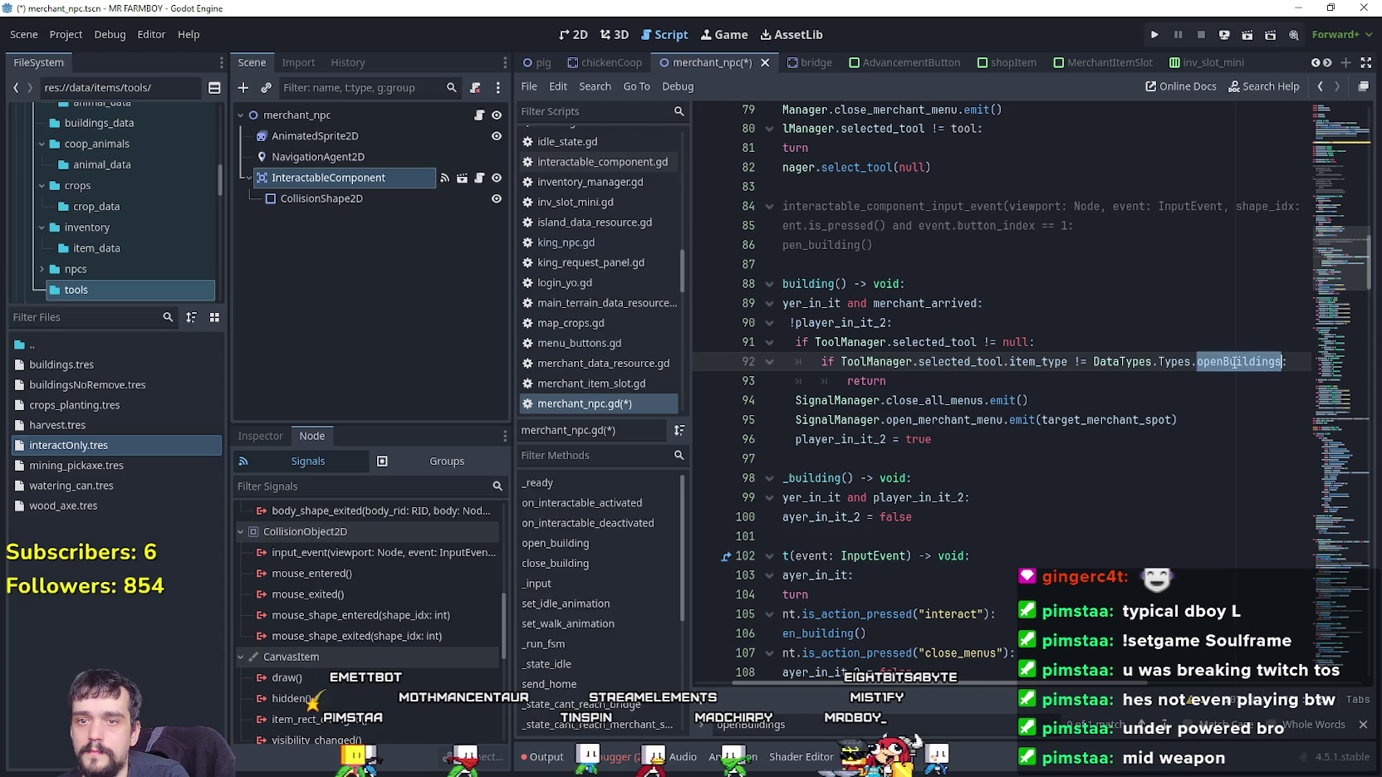
double_click(1236, 362)
type("in")
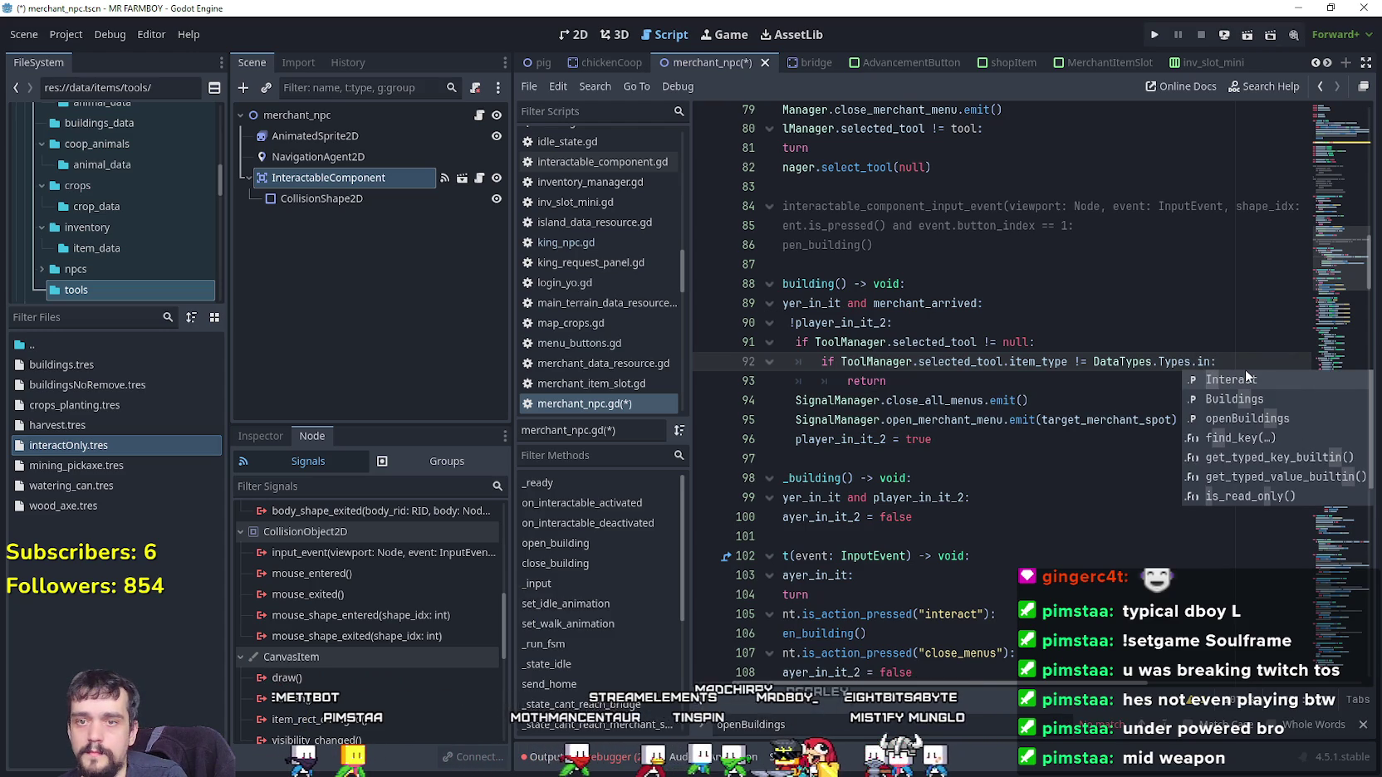
key("Return")
Duplicate the interact check in _input and change the copy's action to "hit"
left_click_drag(897, 381, 677, 326)
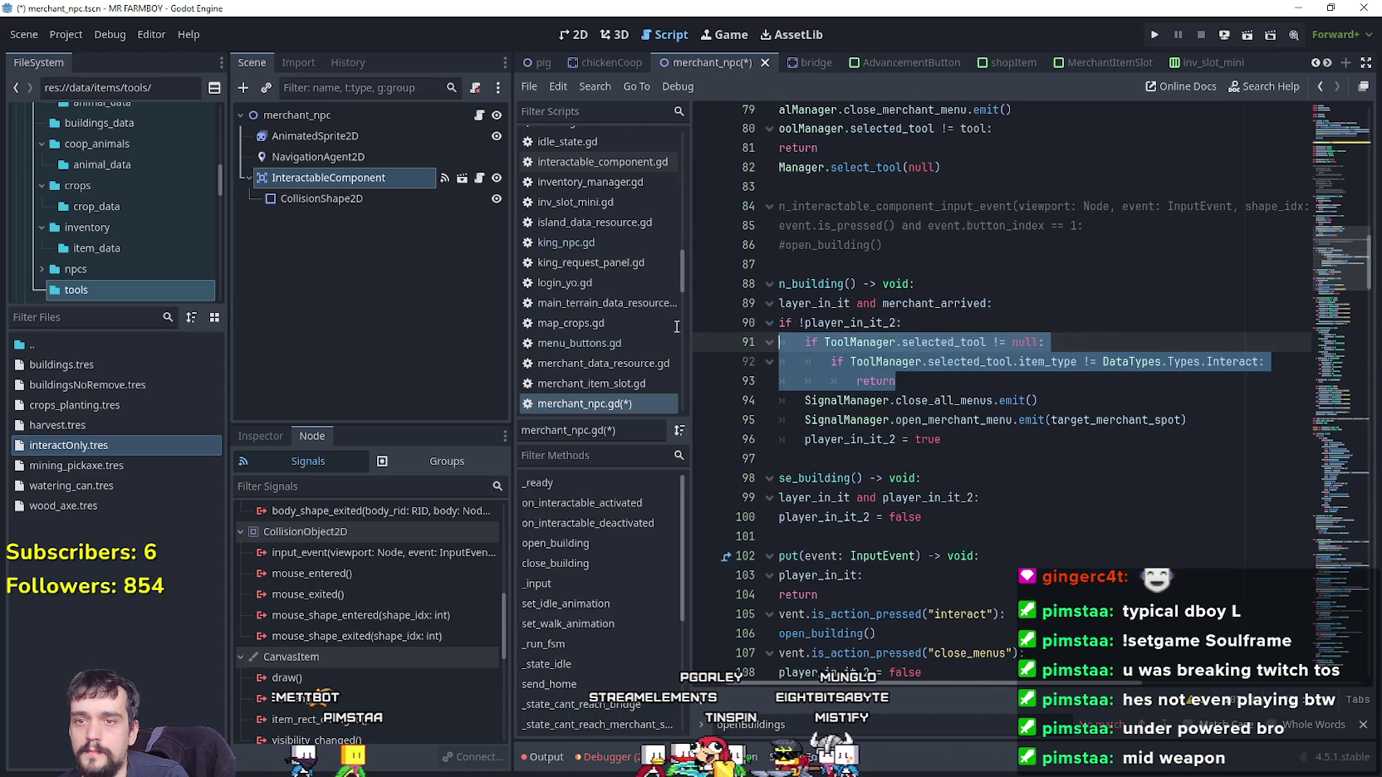
left_click(1078, 461)
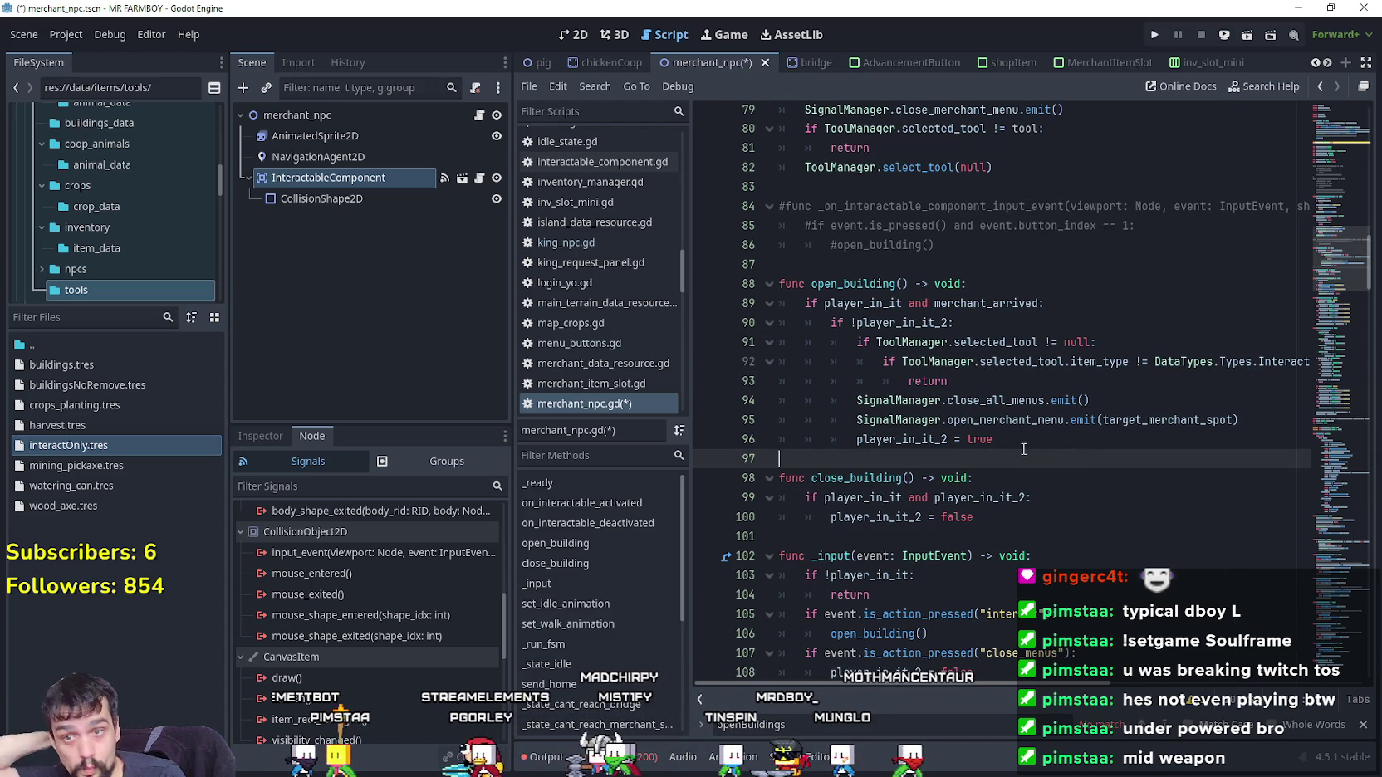
scroll(1014, 431, "down", 3)
mouse_move(928, 459)
left_mouse_down()
mouse_move(776, 423)
mouse_move(779, 446)
left_mouse_up()
key("ctrl+c")
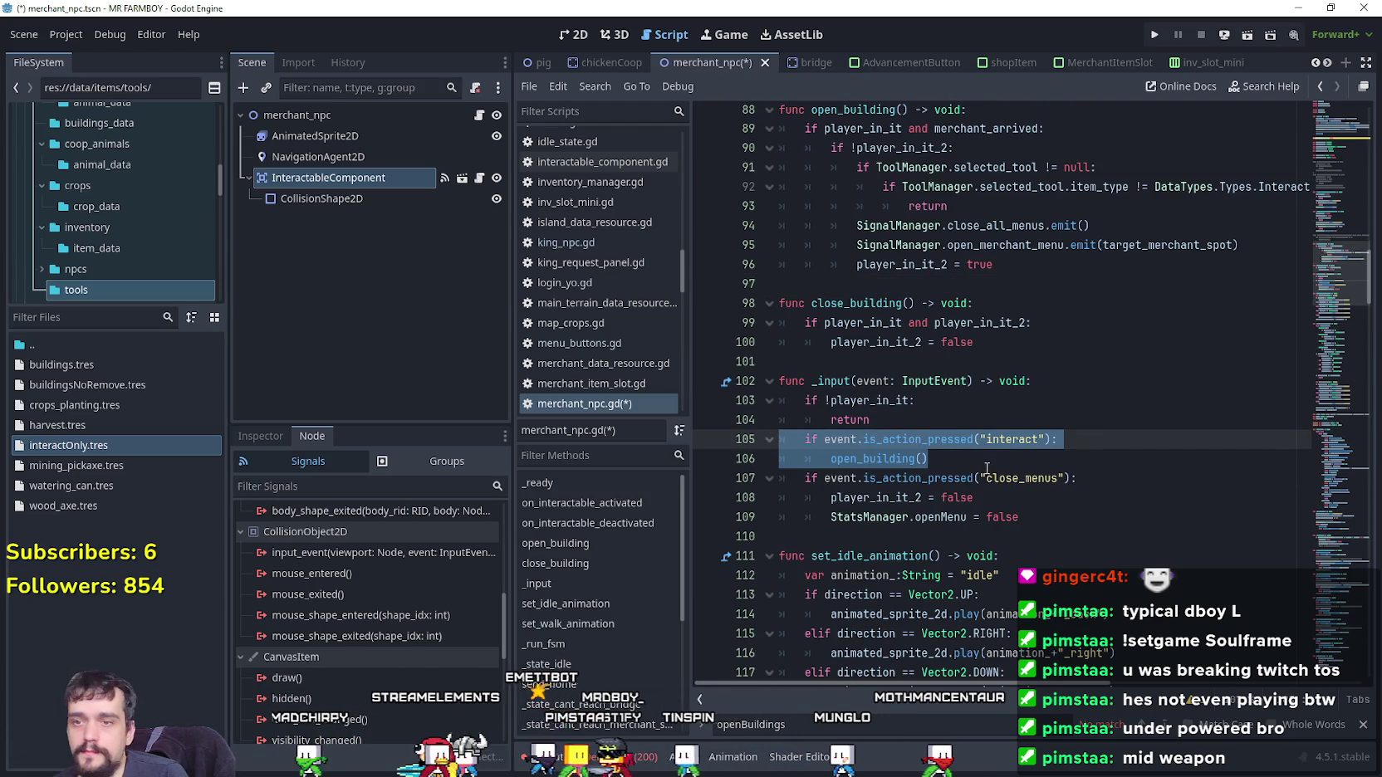
left_click(972, 460)
key("Return")
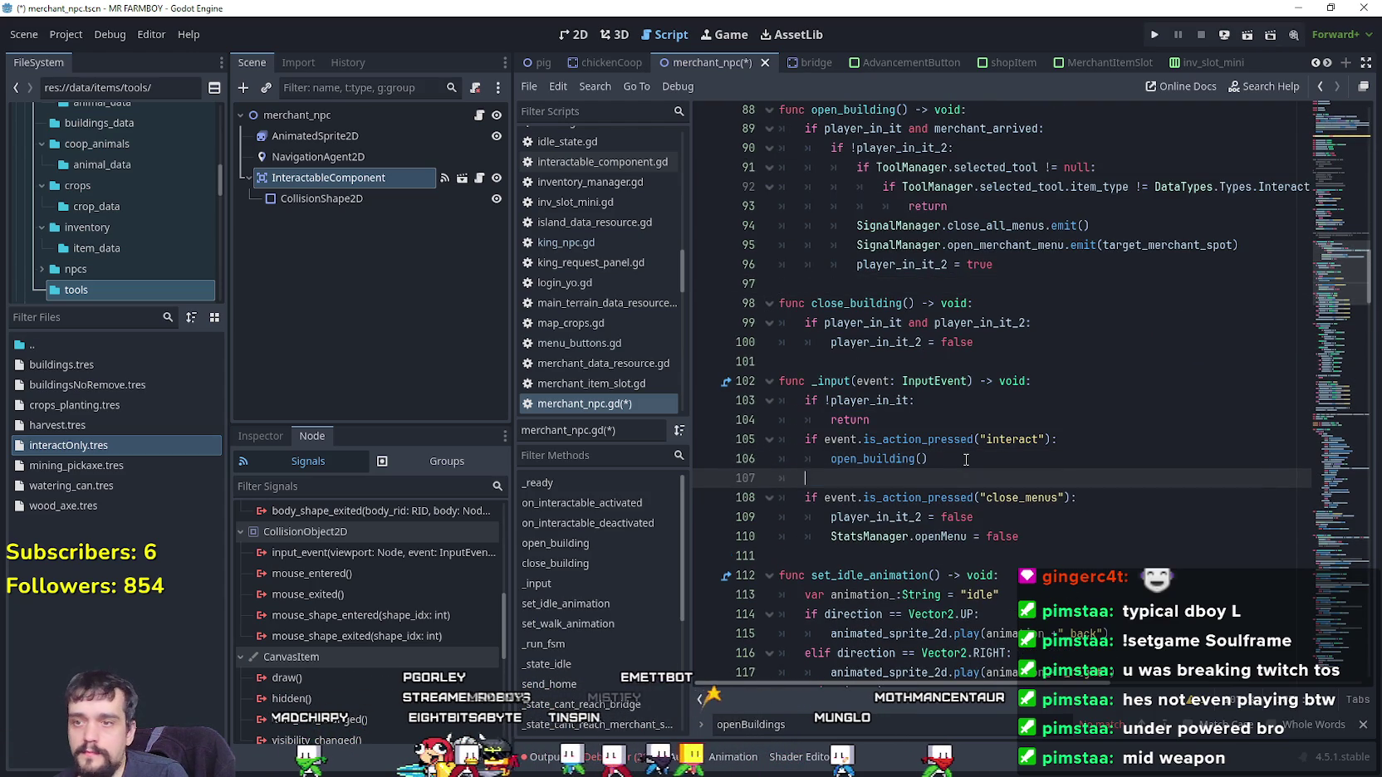
key("ctrl+v")
double_click(1005, 479)
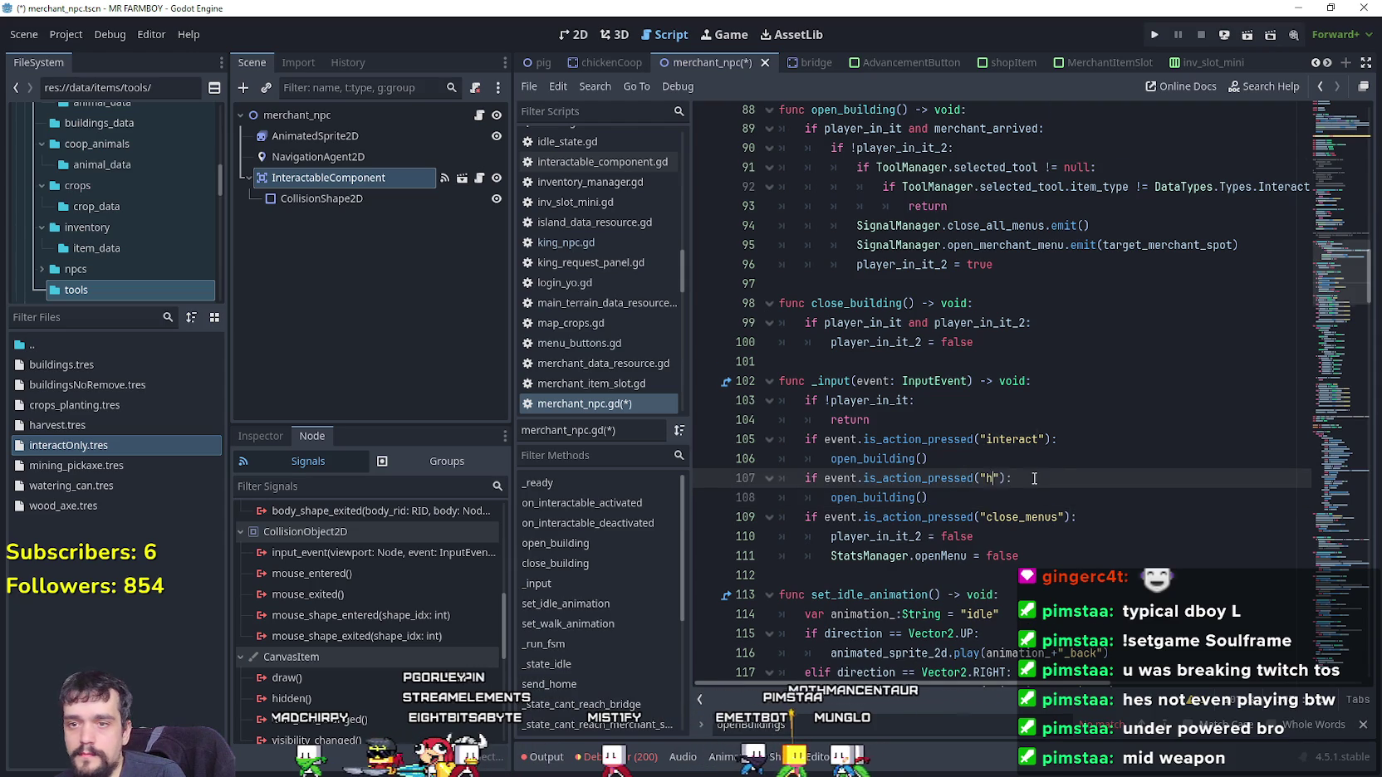
type("hit")
scroll(1034, 478, "down", 1)
key("Escape")
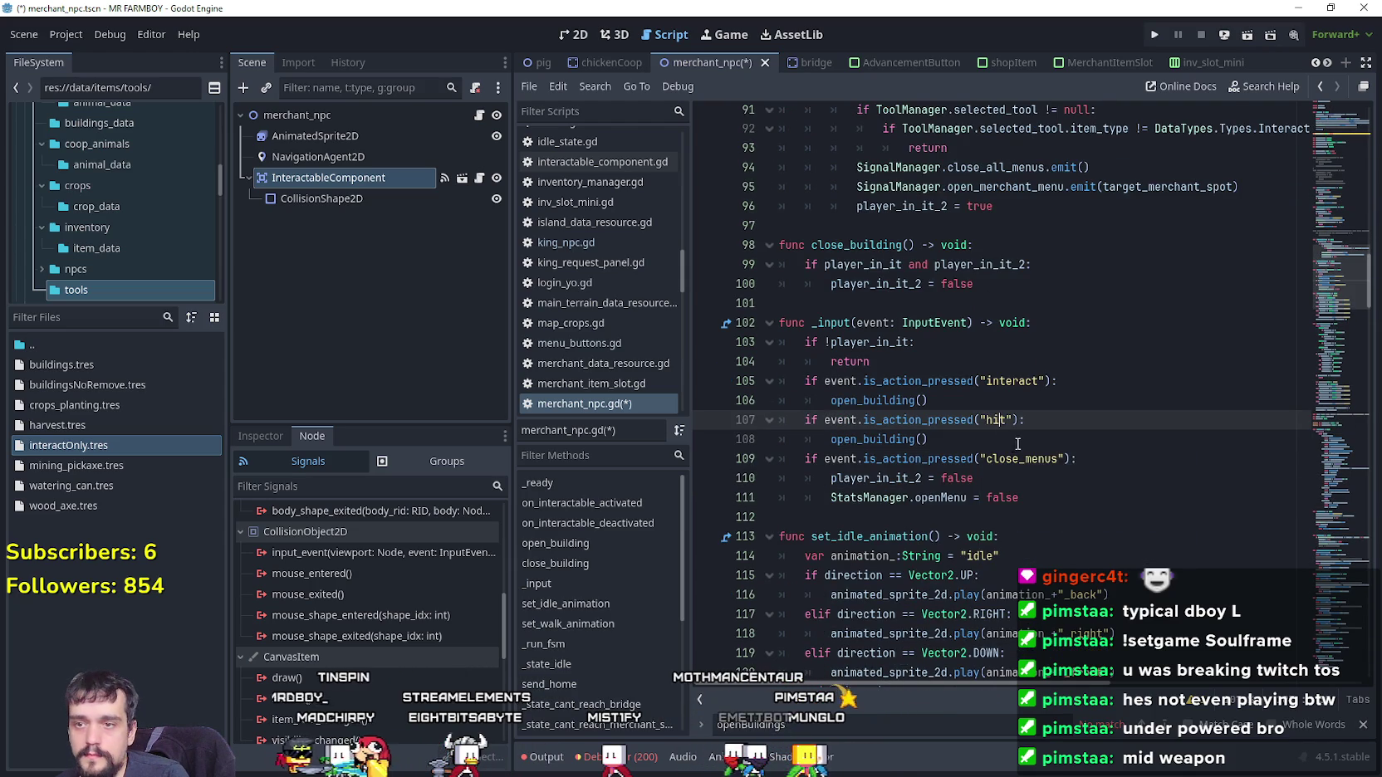
Save merchant_npc.gd and launch the game for testing
scroll(1208, 425, "down", 3)
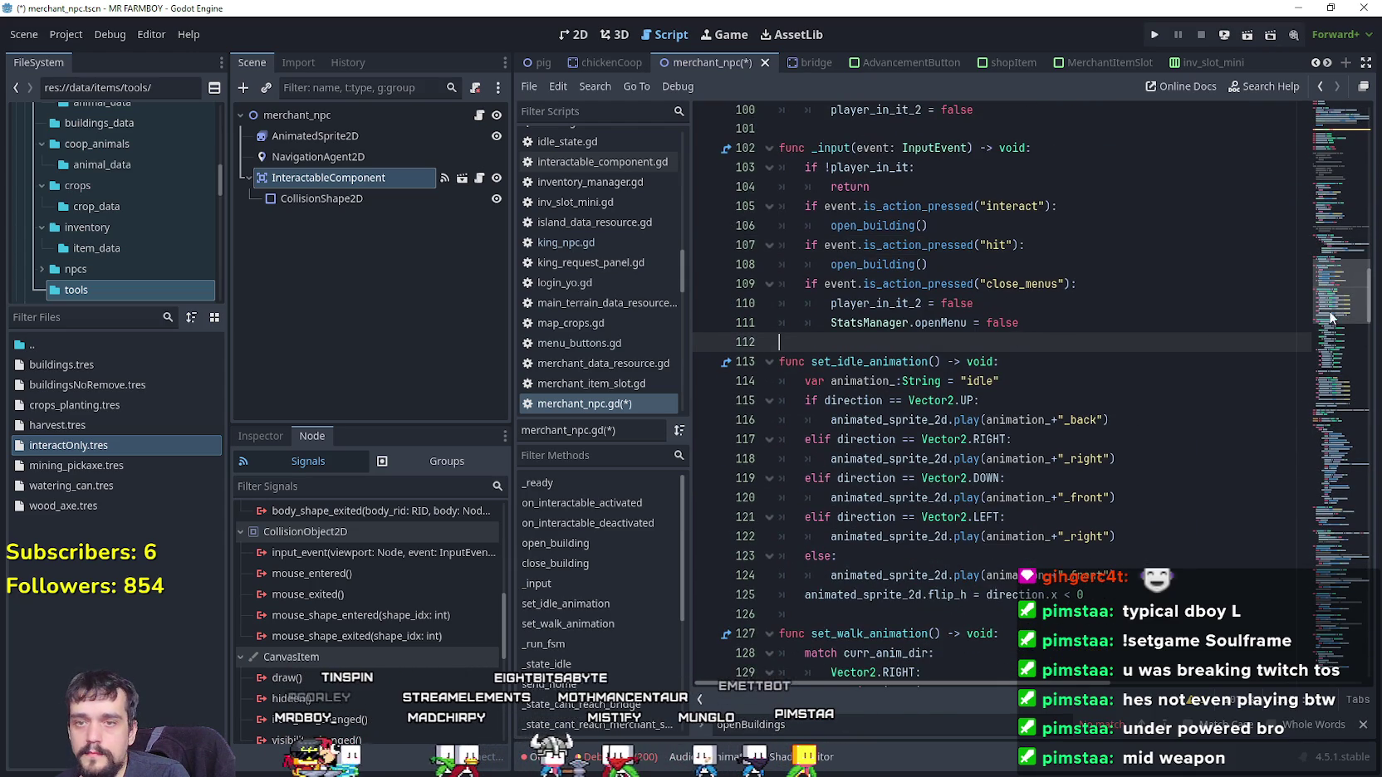
scroll(1330, 350, "down", 10)
mouse_move(1330, 351)
left_mouse_down()
mouse_move(1293, 612)
mouse_move(1301, 661)
mouse_move(1310, 343)
mouse_move(1295, 235)
left_mouse_up()
left_click(1078, 408)
key("ctrl+s")
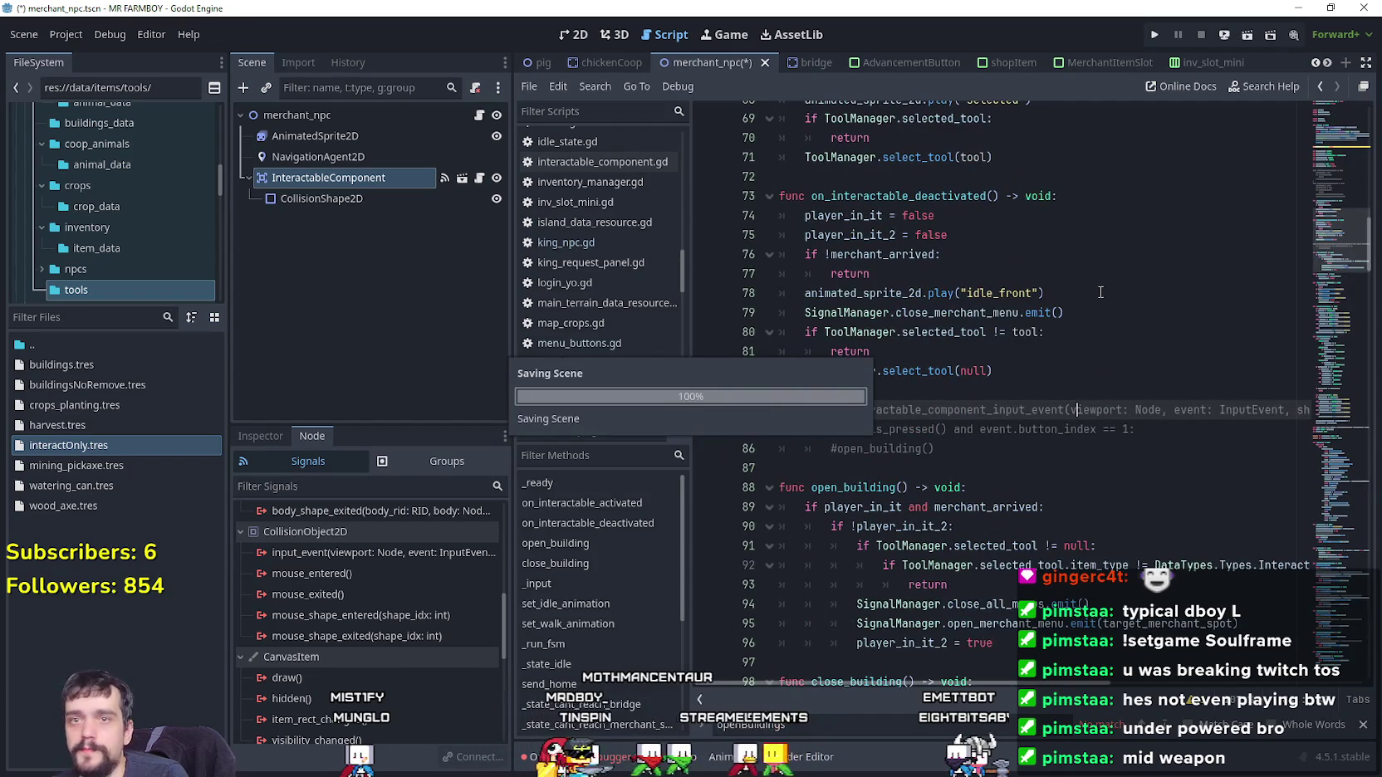
left_click(1157, 35)
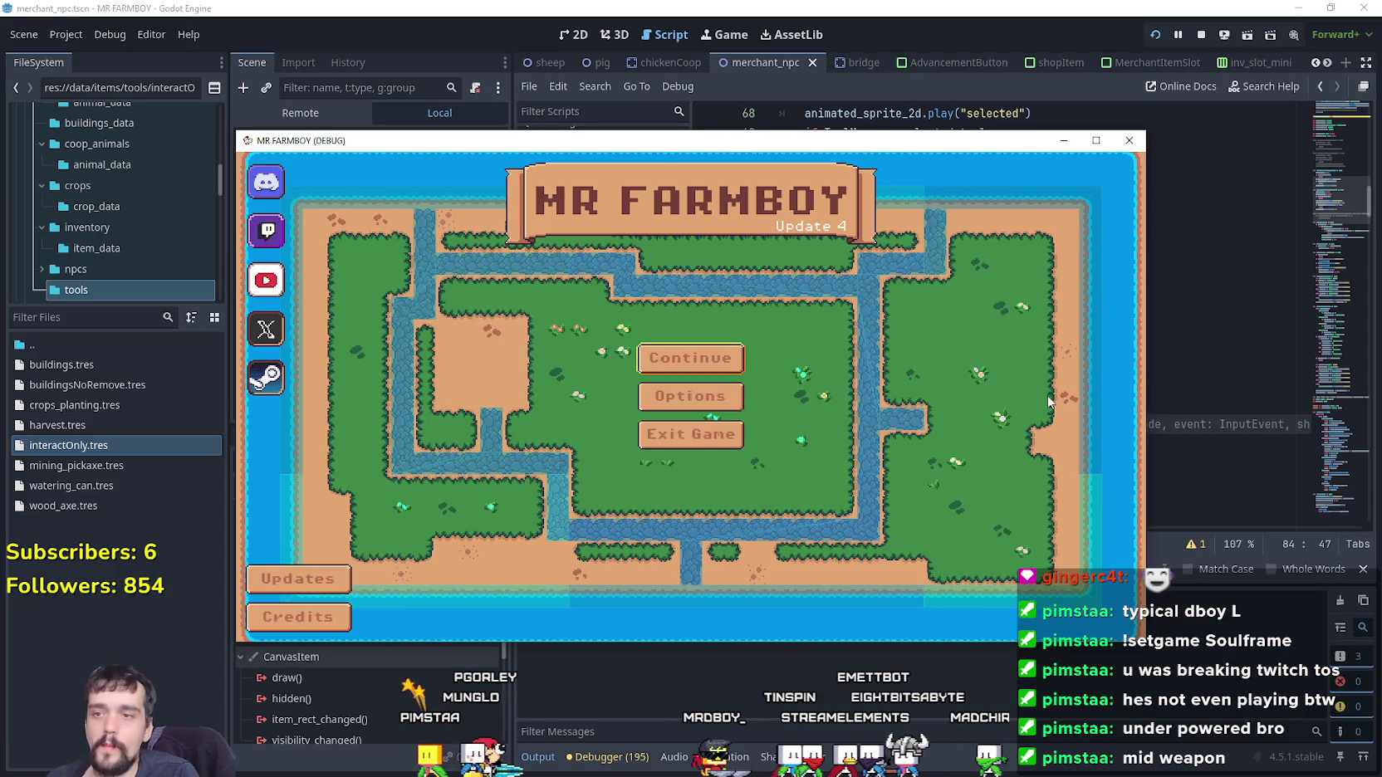
Load Save 8 and make the game window fill the screen
left_click(722, 363)
scroll(748, 398, "down", 5)
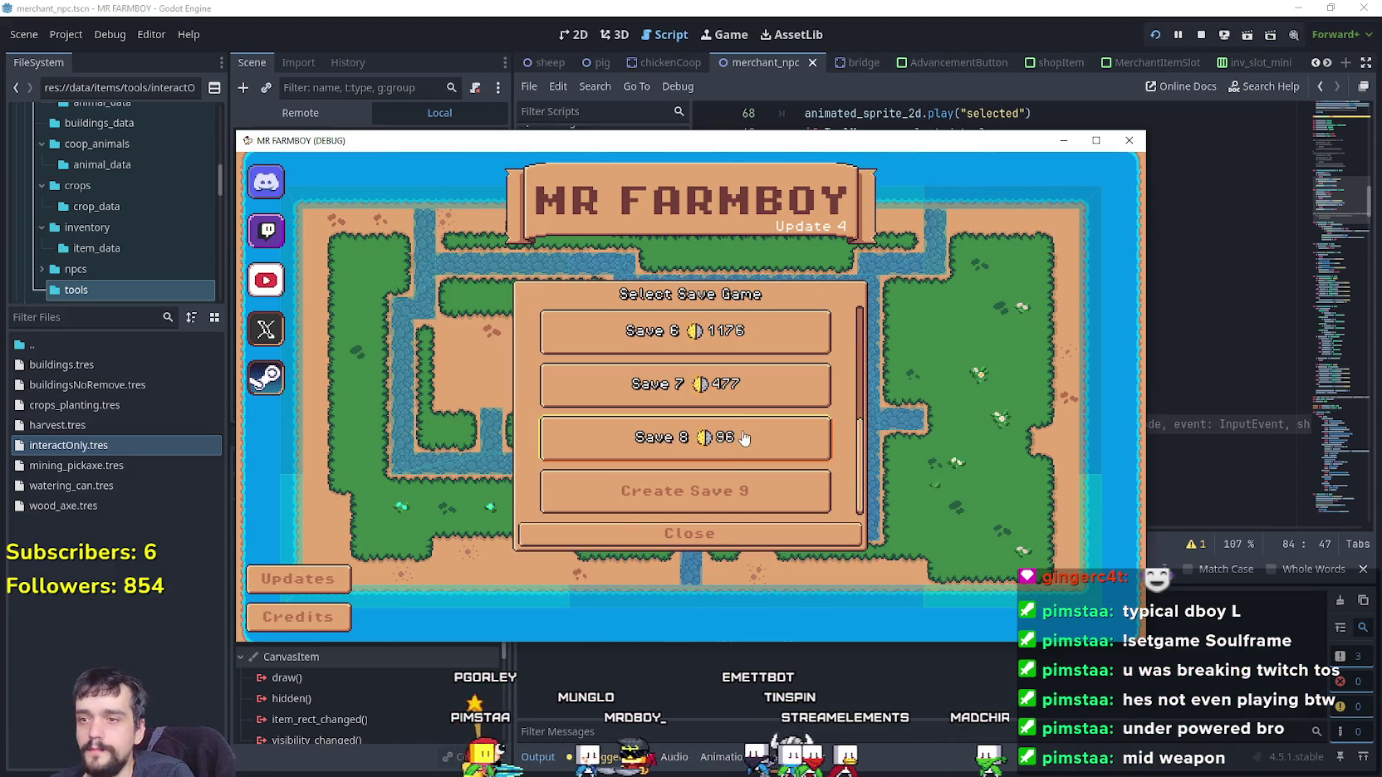
left_click(683, 447)
left_click(682, 448)
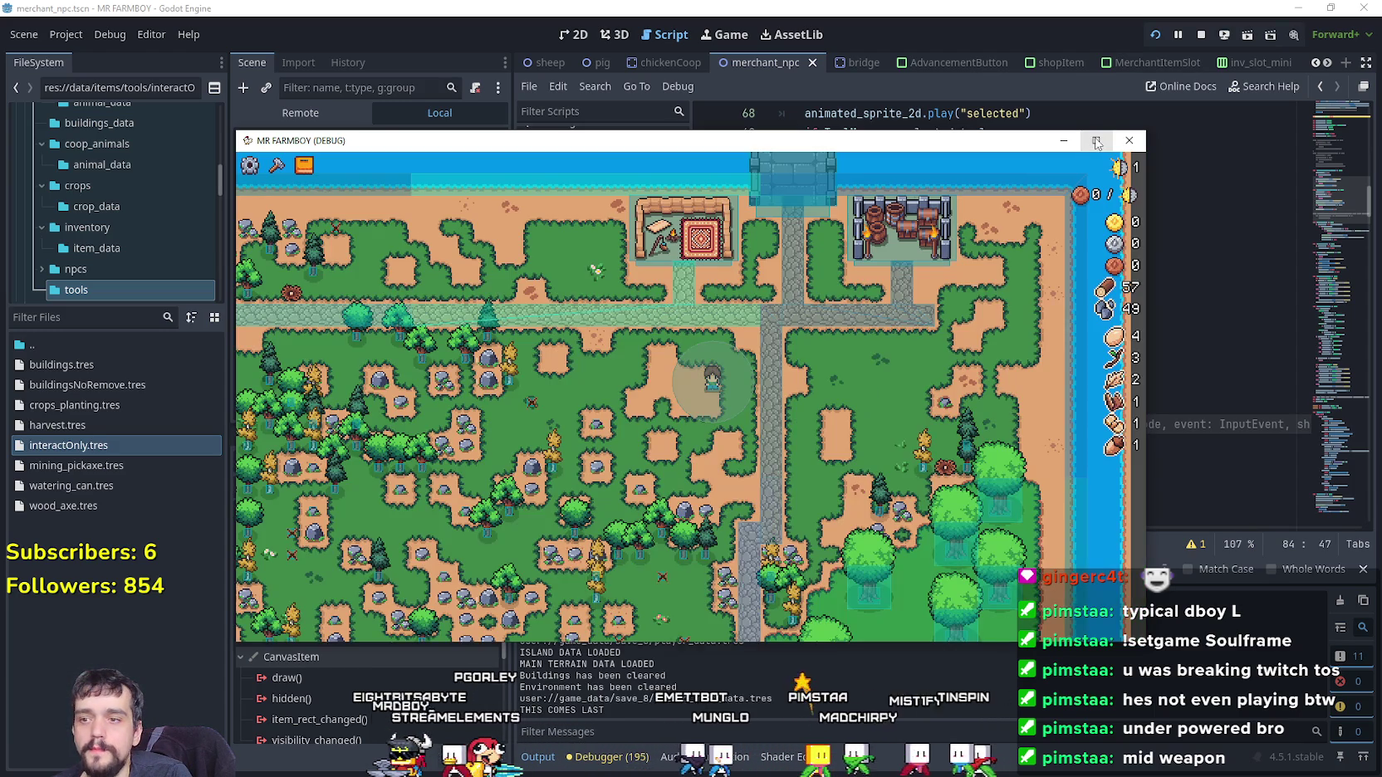
left_click(1096, 141)
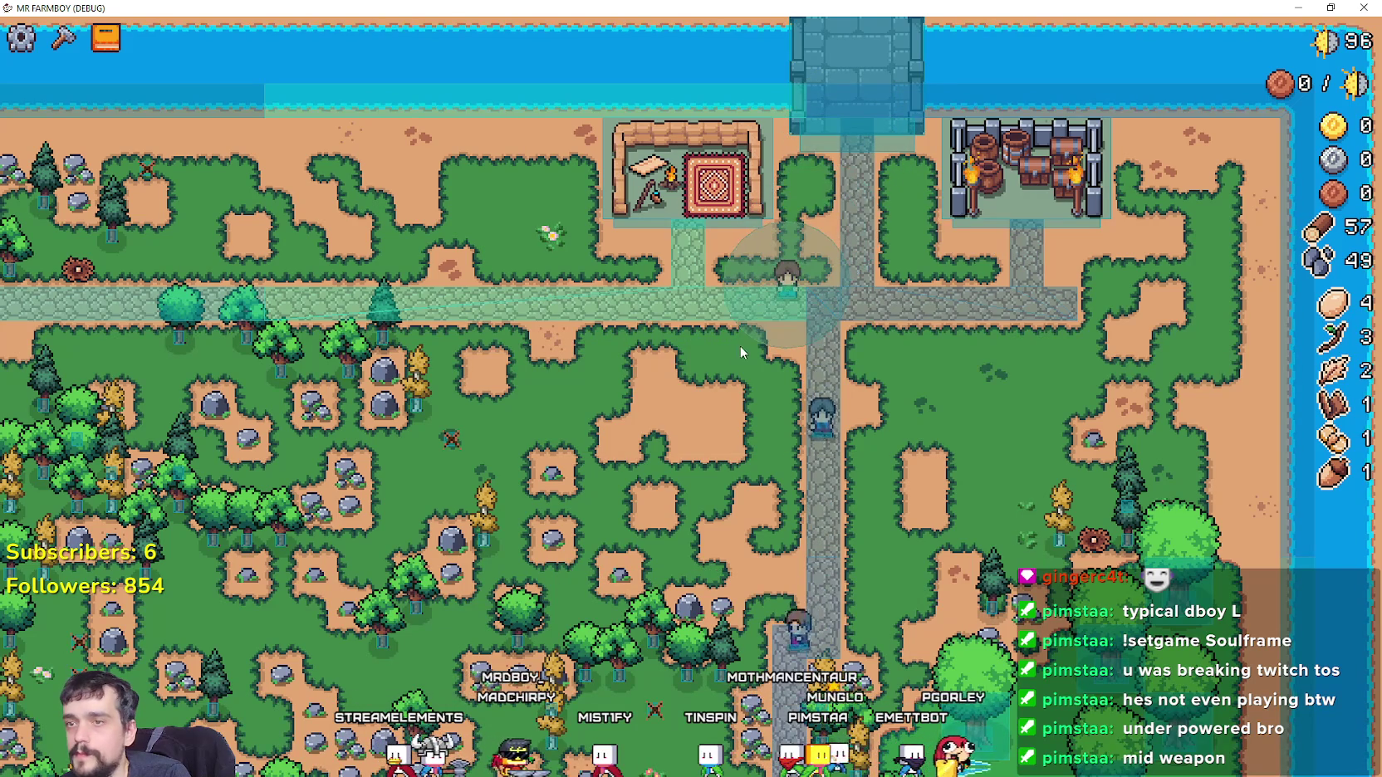
Try the Crafting panel, Merchant's Outpost info and a cancelled Farm Tile placement, then shrink the window
left_click(60, 48)
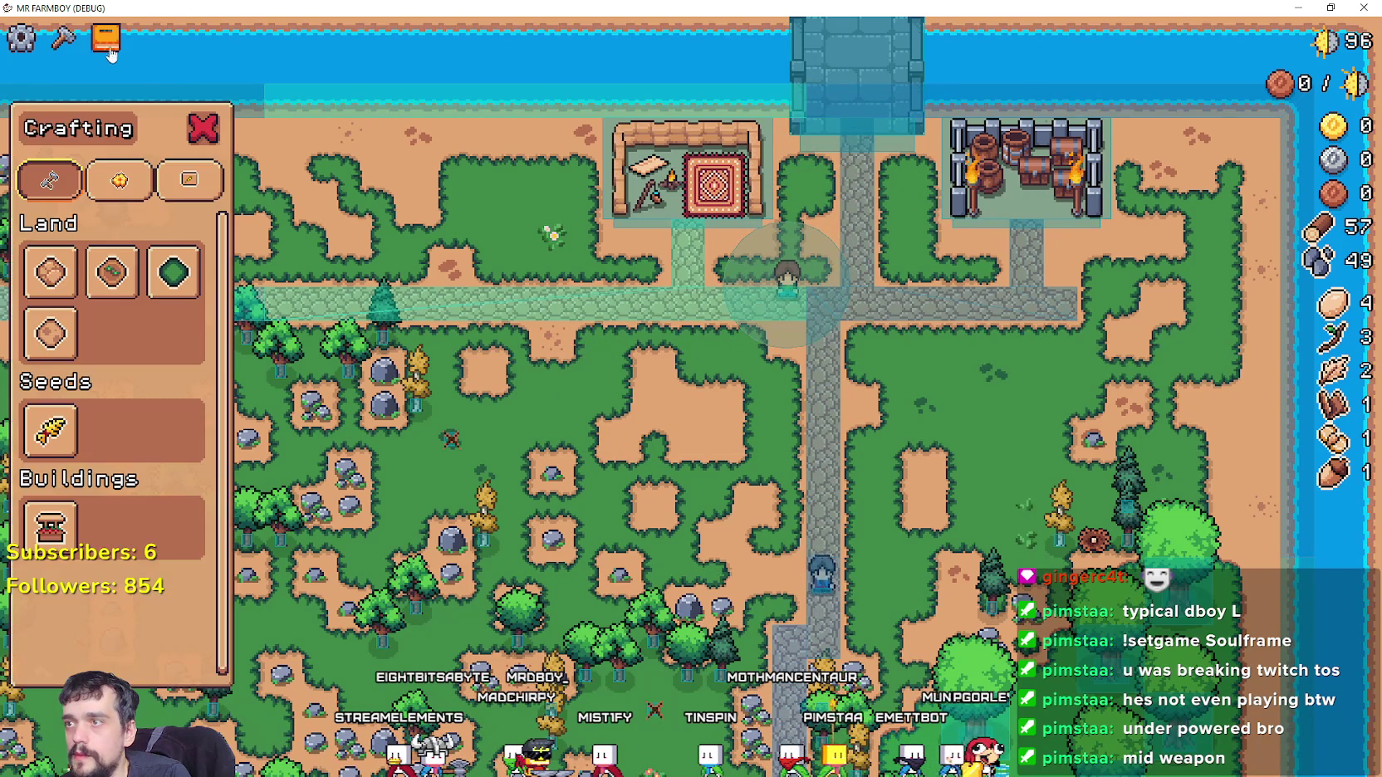
left_click(834, 330)
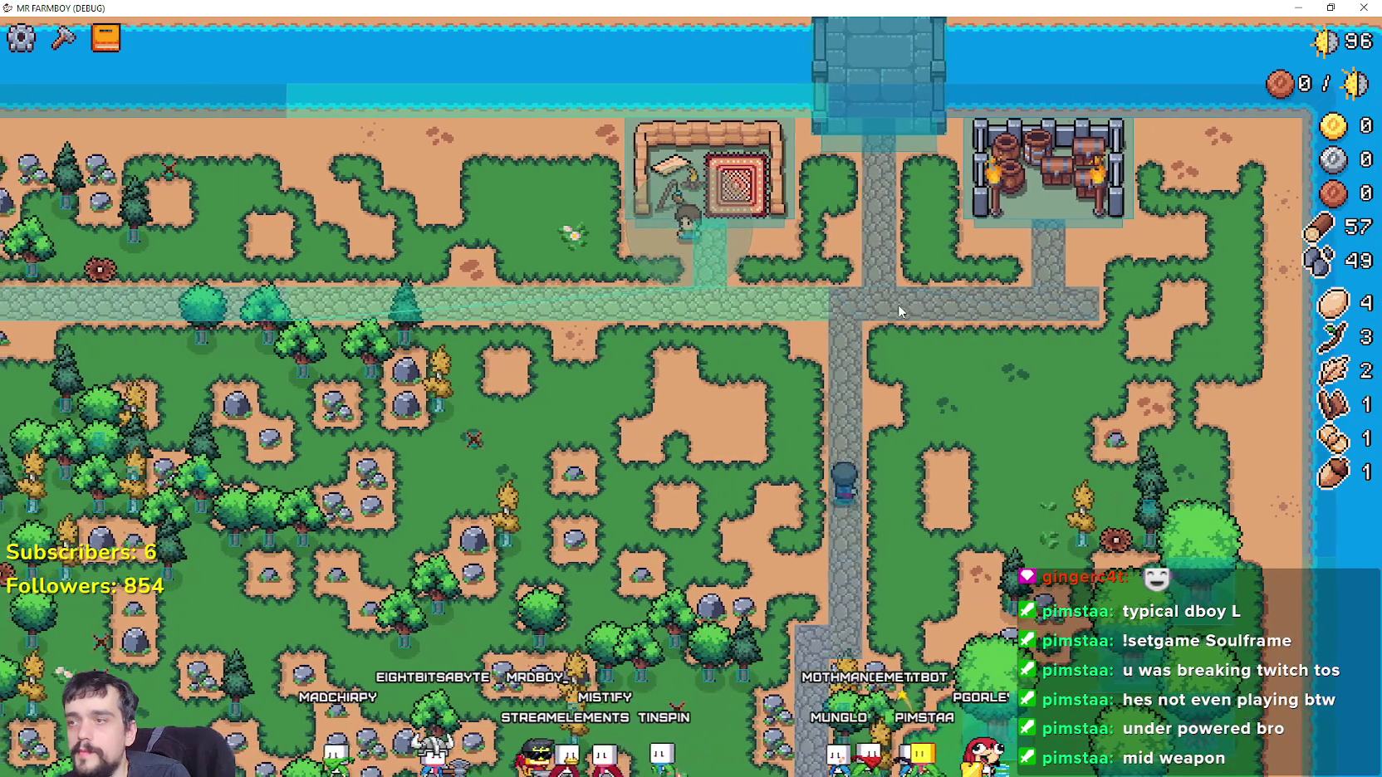
key("e")
left_click(910, 310)
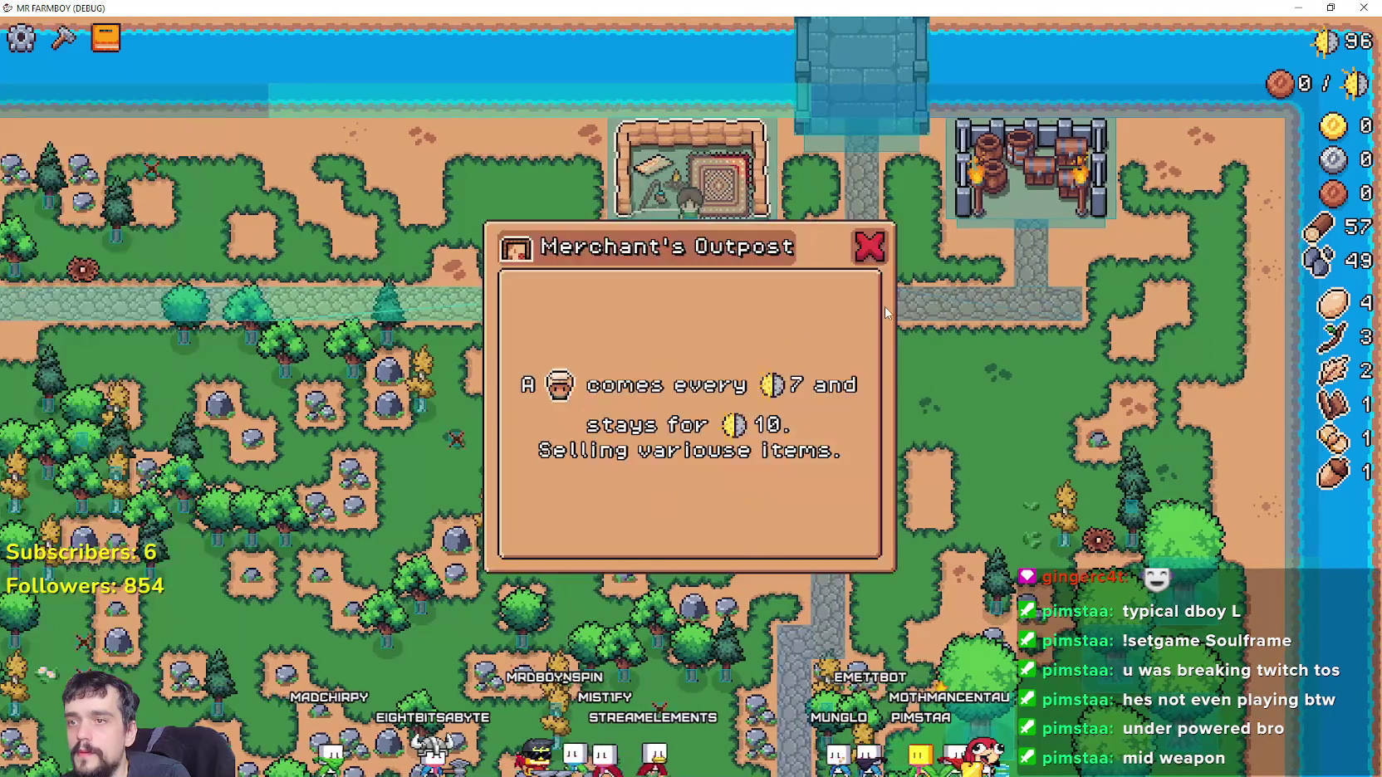
key("e")
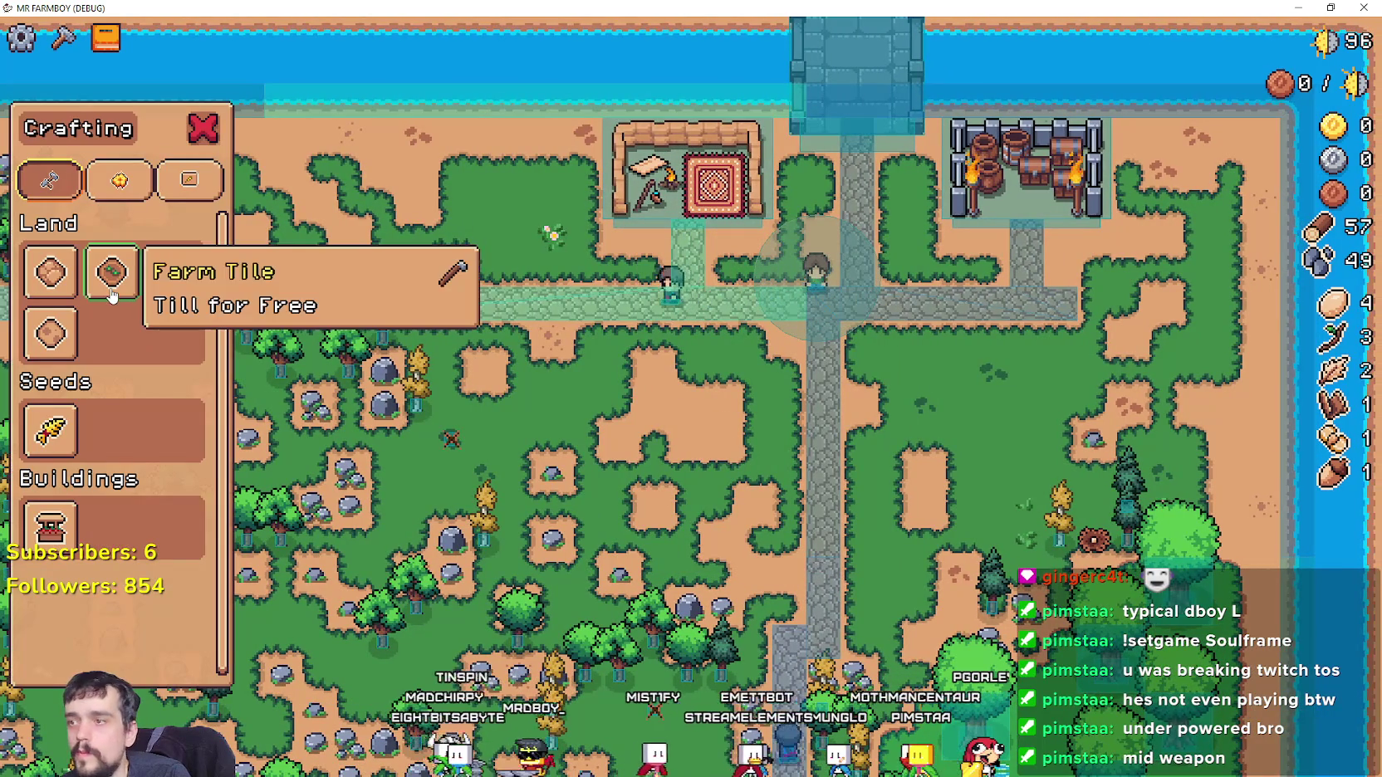
left_click(112, 291)
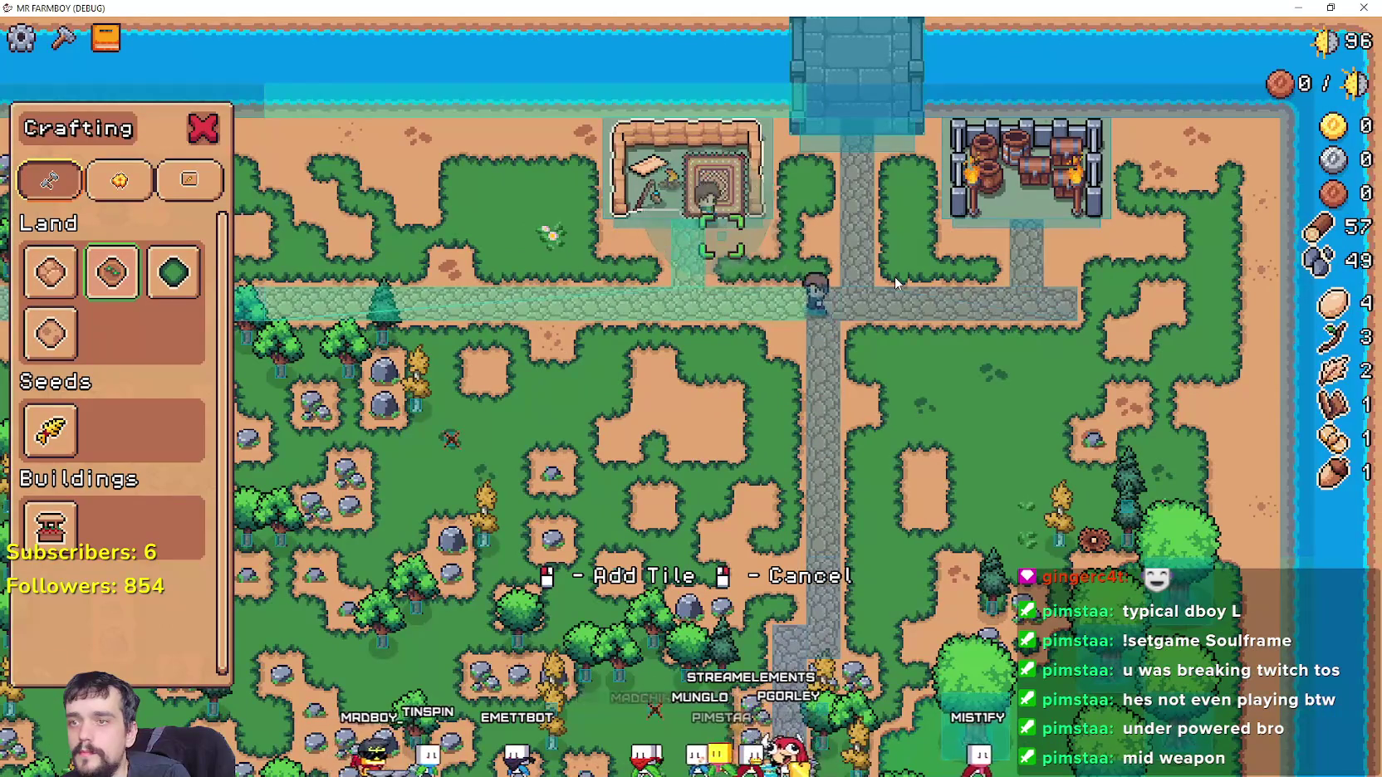
right_click(895, 277)
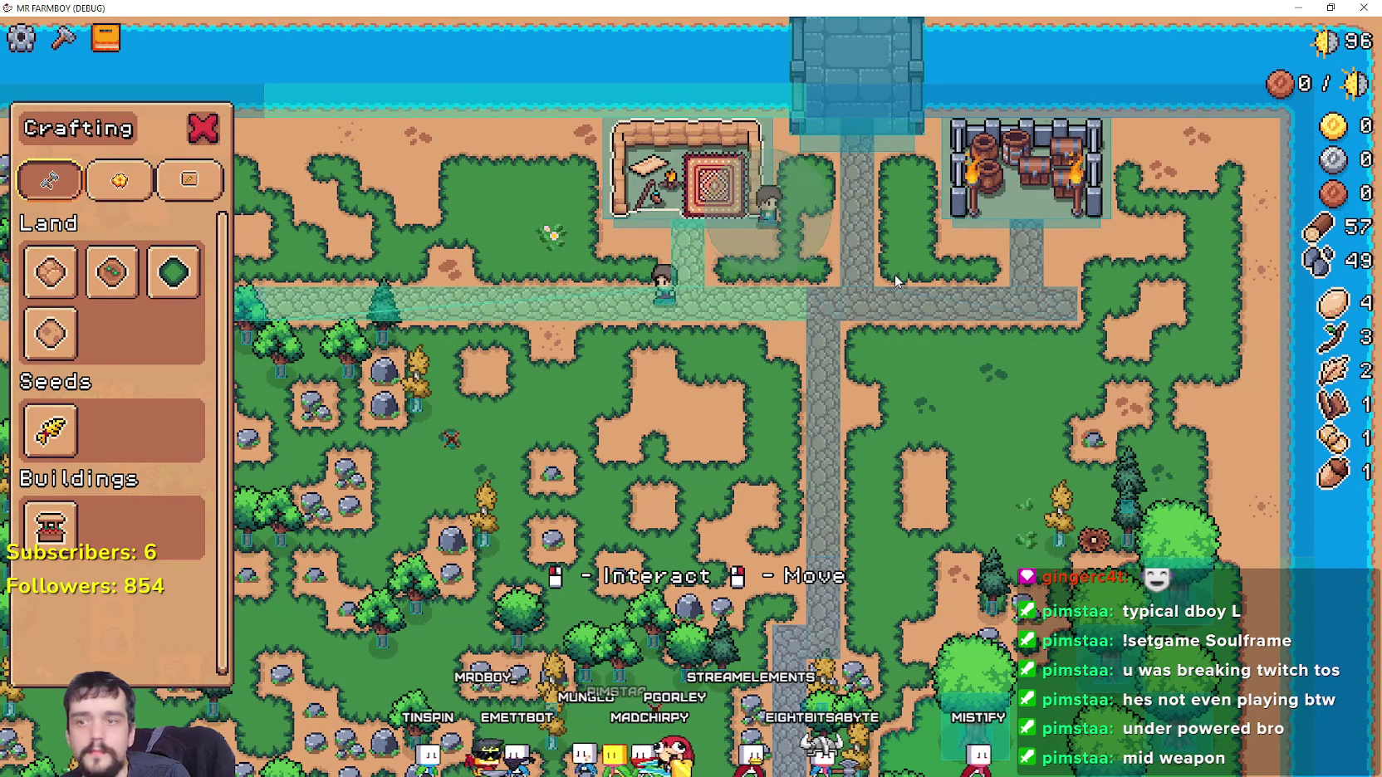
key("Escape")
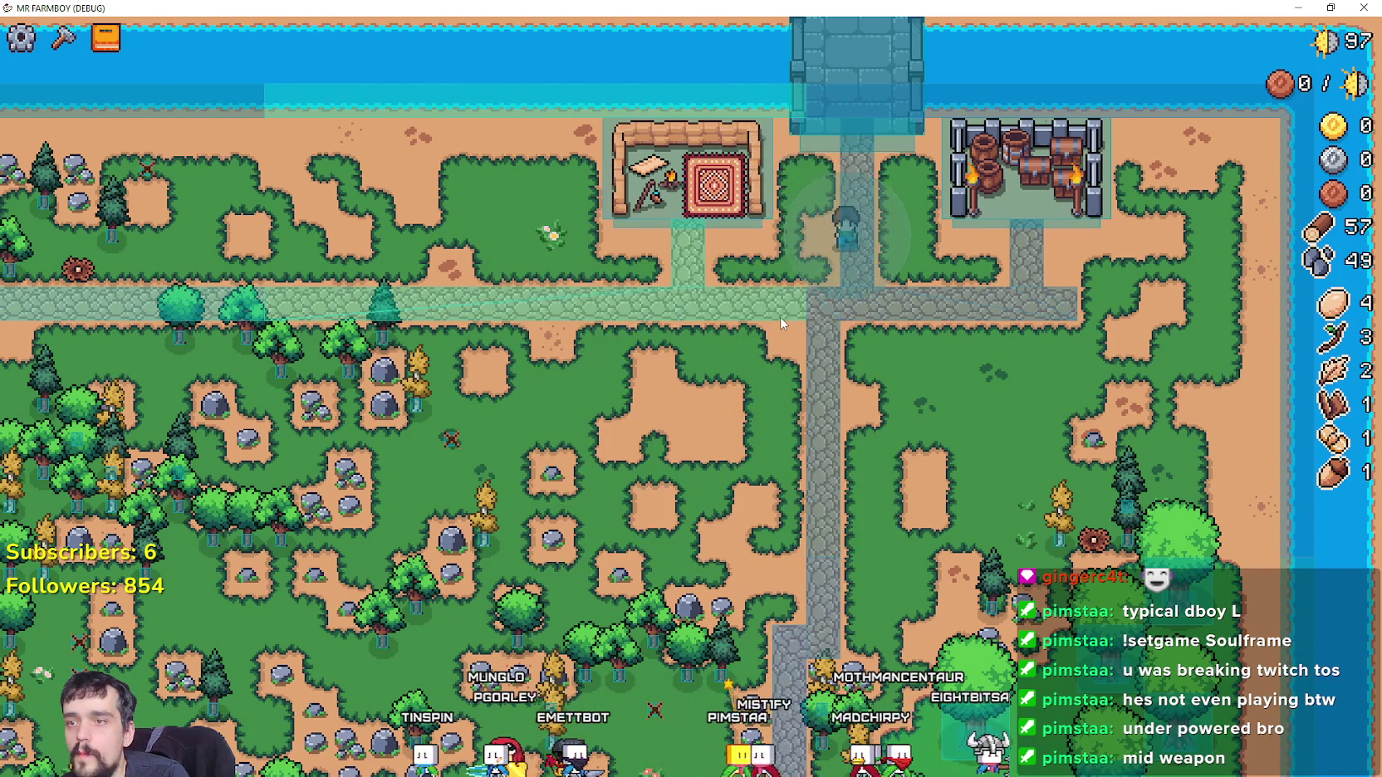
left_click_drag(712, 8, 645, 98)
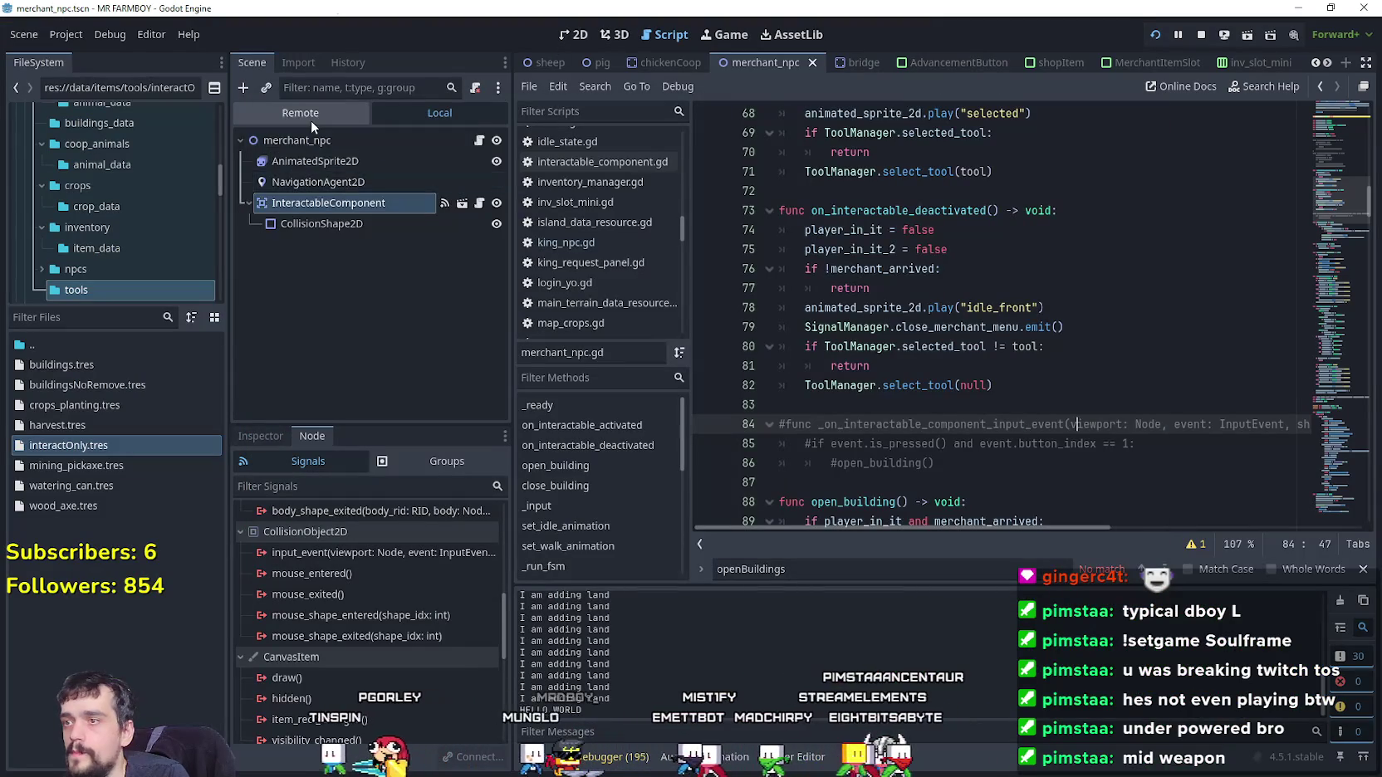
Set the remote DayAndNightCycleManager's Game Speed from 36.0 to 500
left_click(311, 118)
left_click(361, 203)
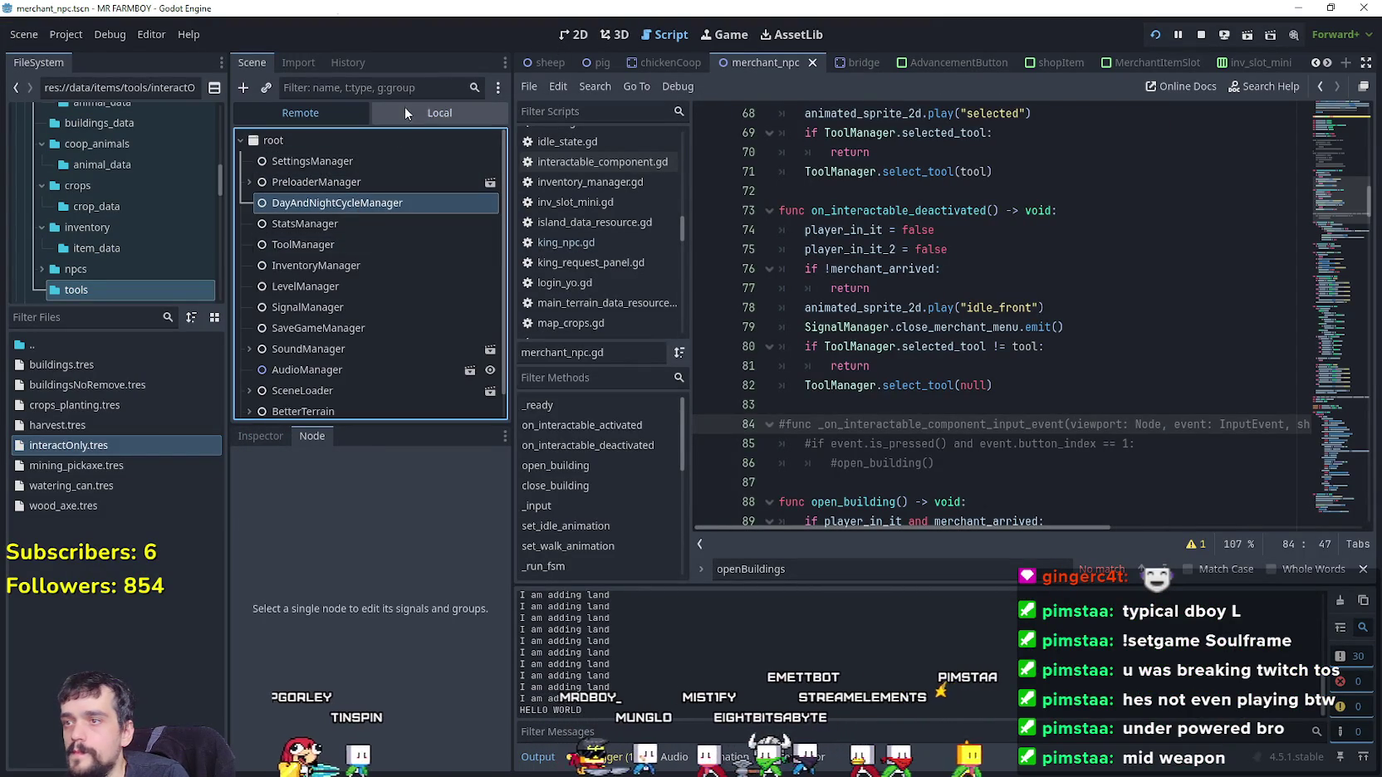
left_click(436, 113)
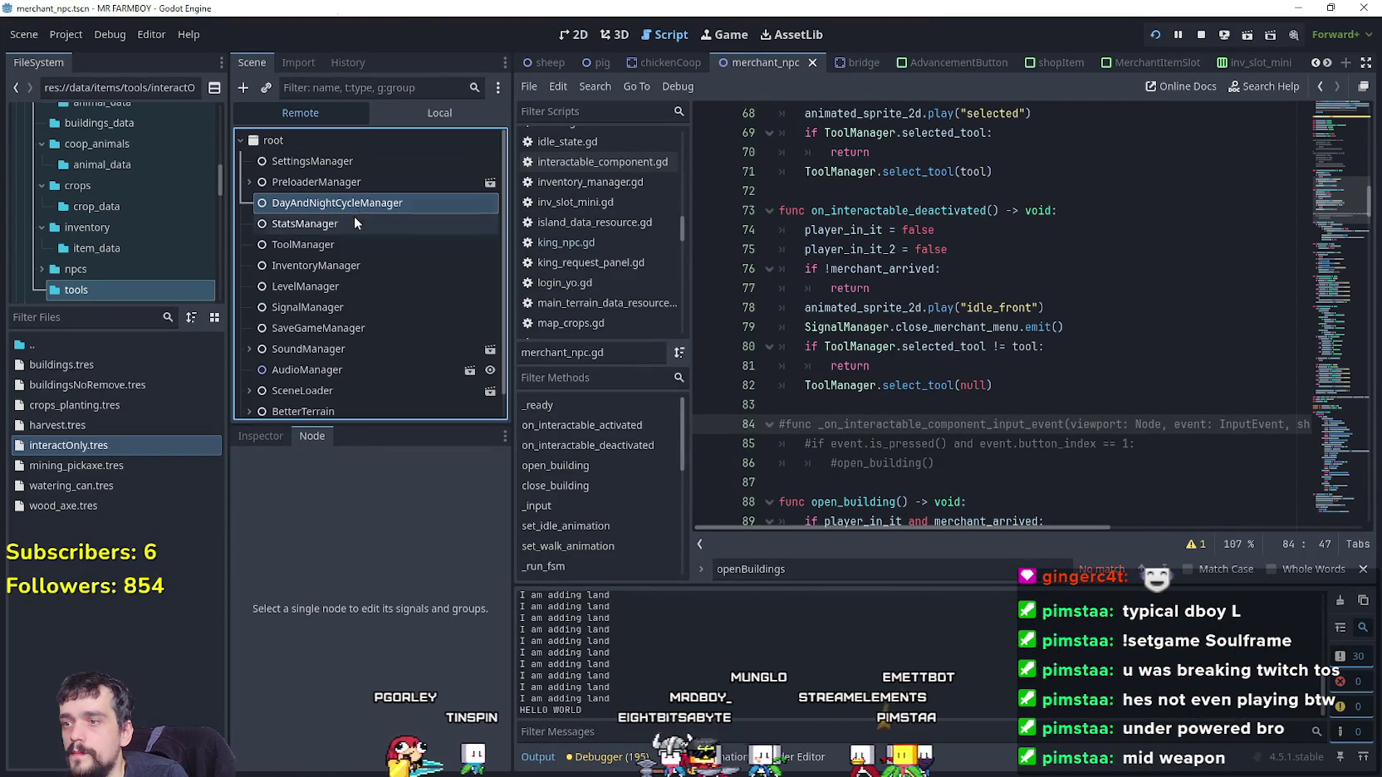
left_click(347, 188)
left_click(347, 191)
left_click(301, 267)
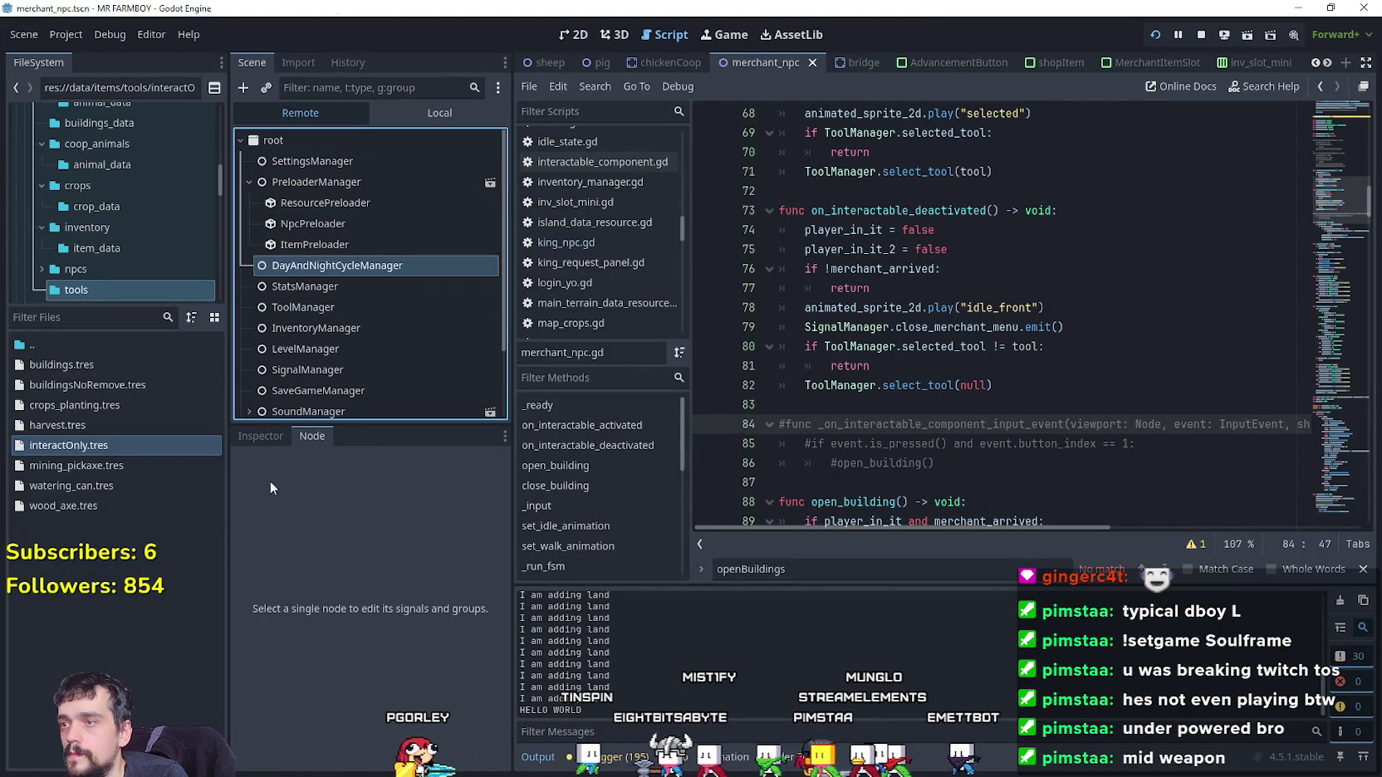
left_click(263, 440)
left_click(413, 554)
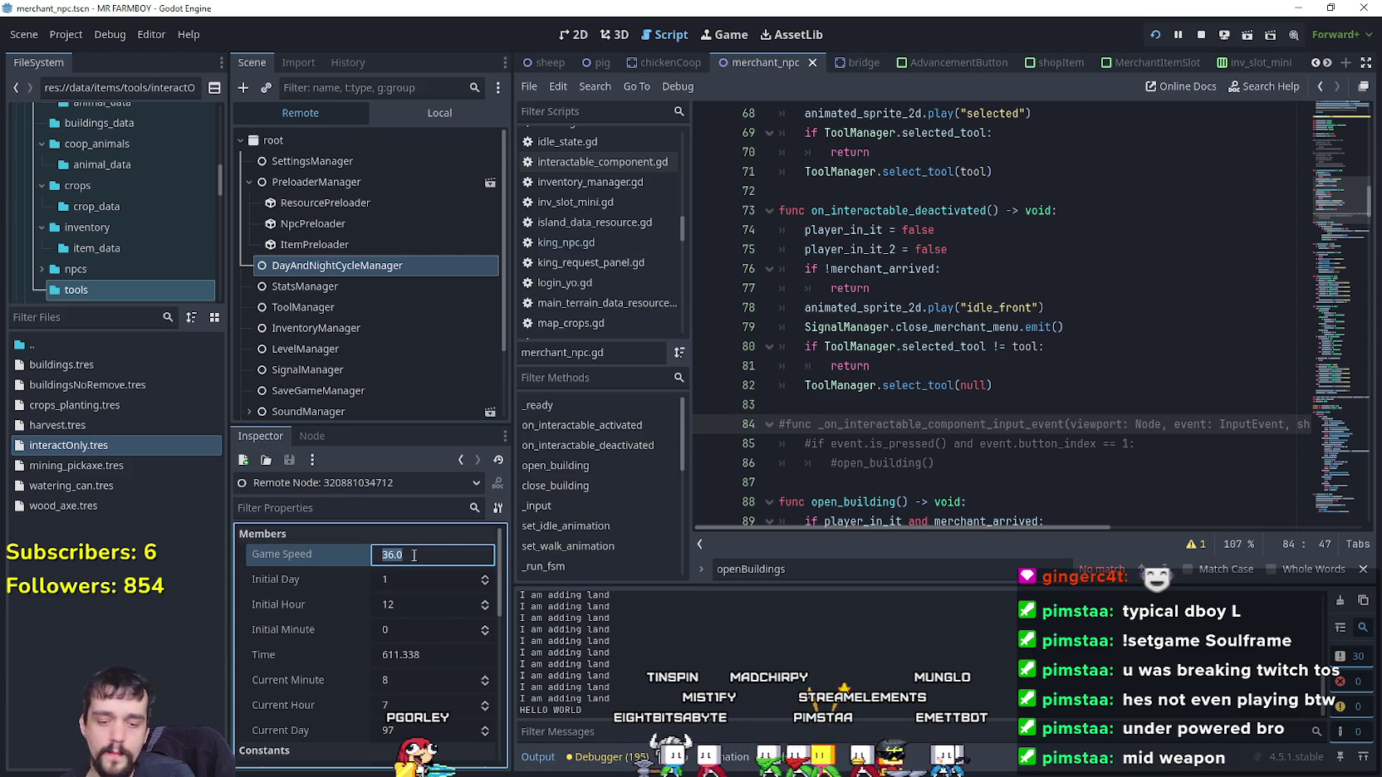
type("500")
key("Return")
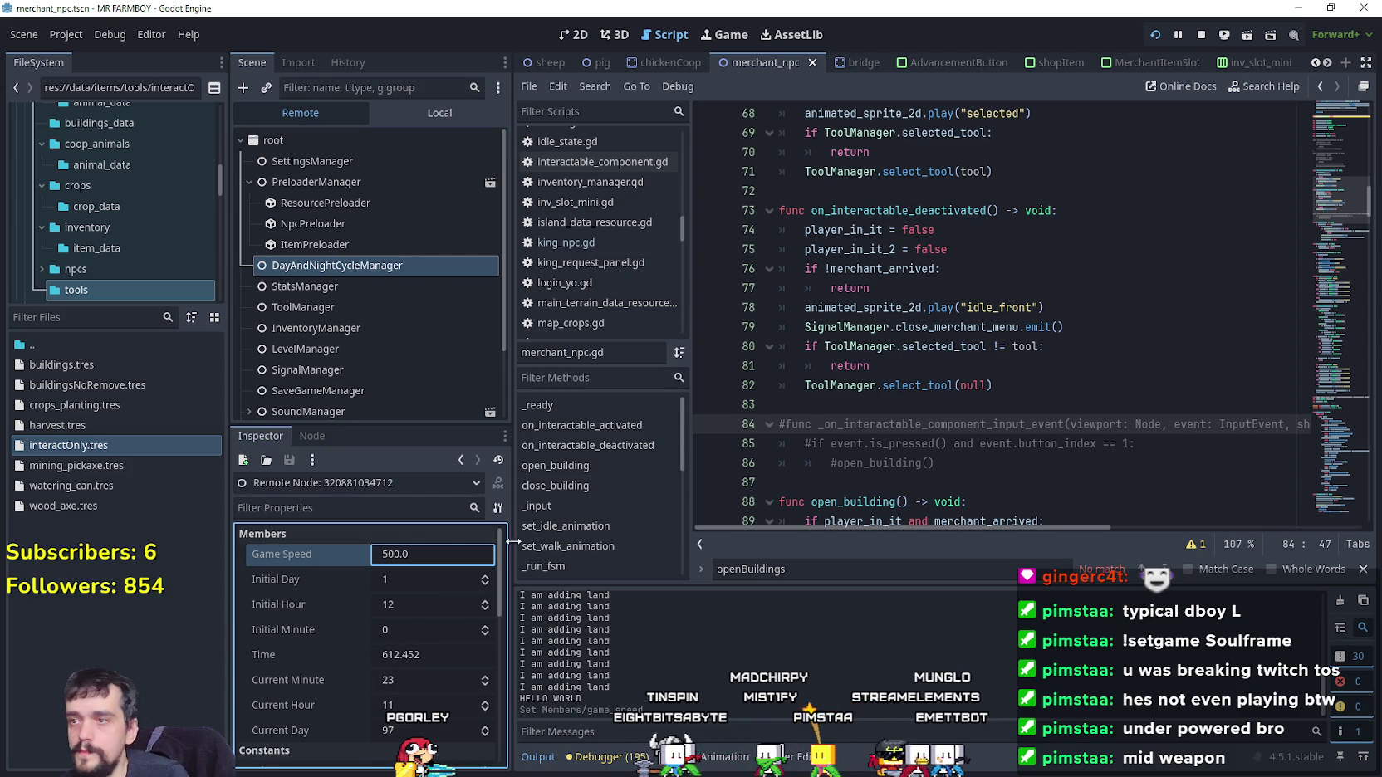
Bring the running game back to full screen
left_click(395, 109)
left_click(362, 206)
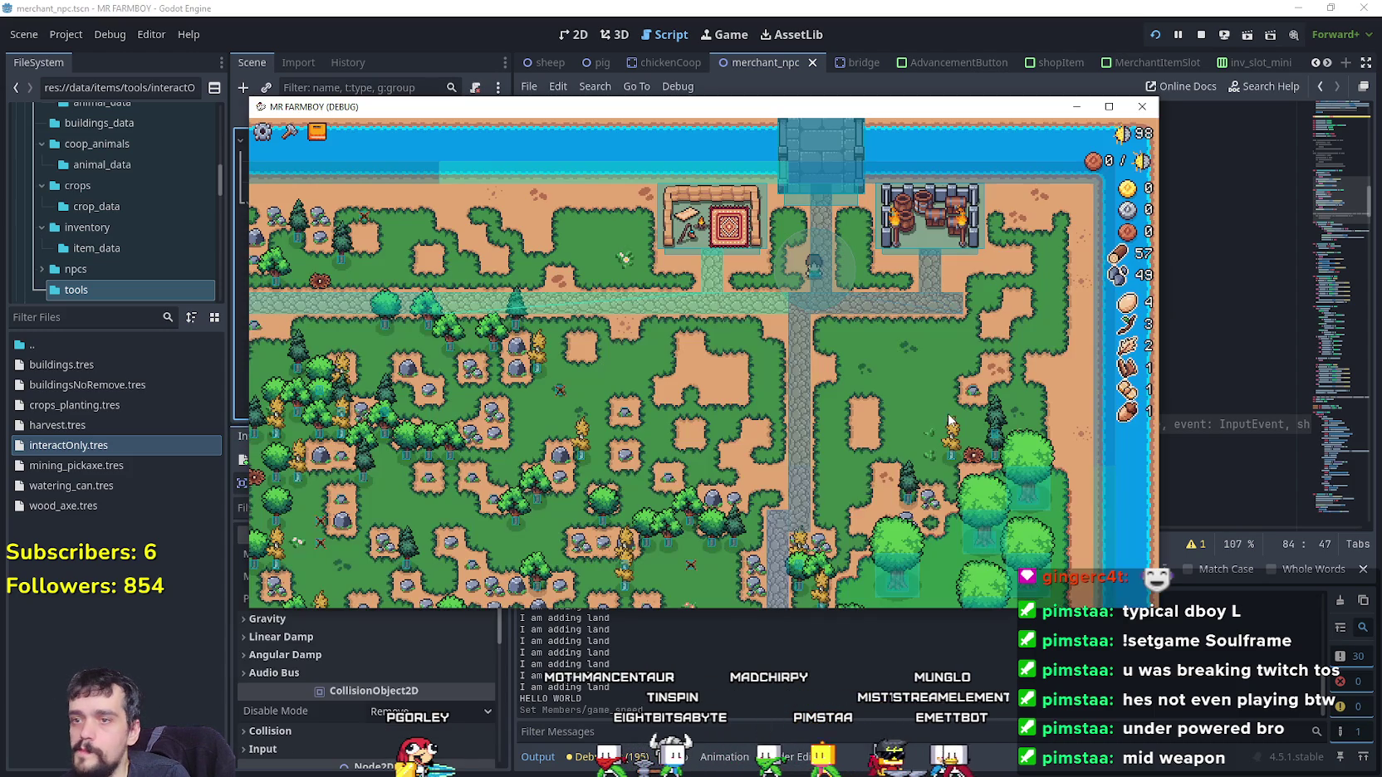
scroll(1073, 237, "down", 5)
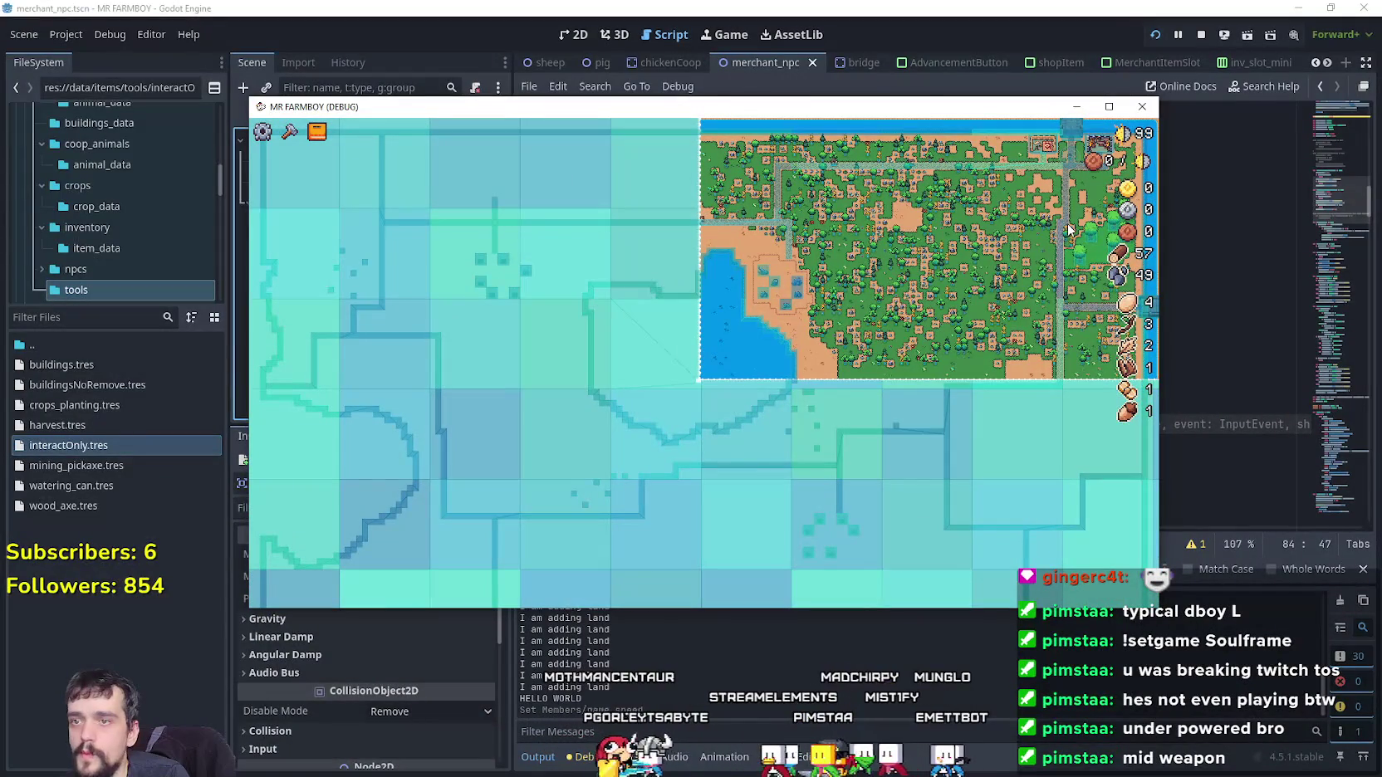
left_click(1108, 107)
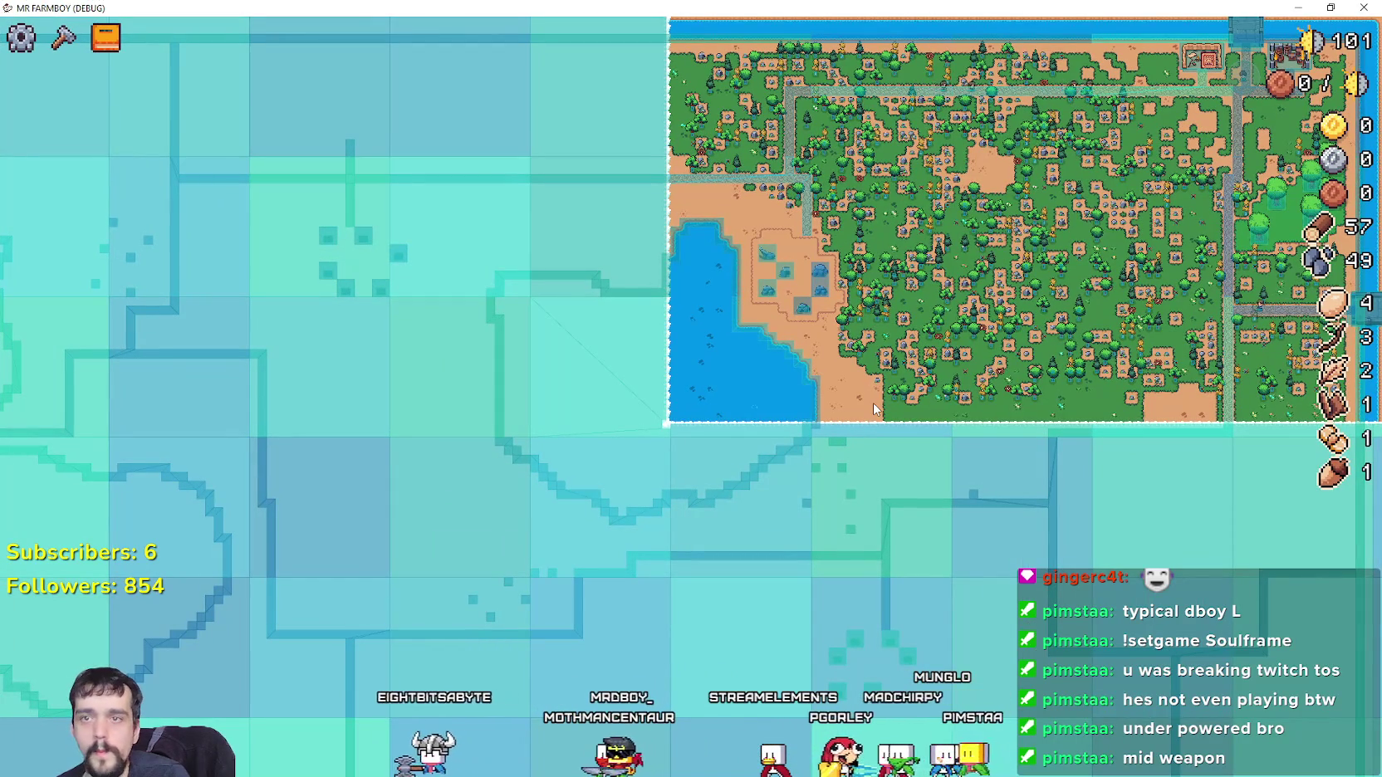
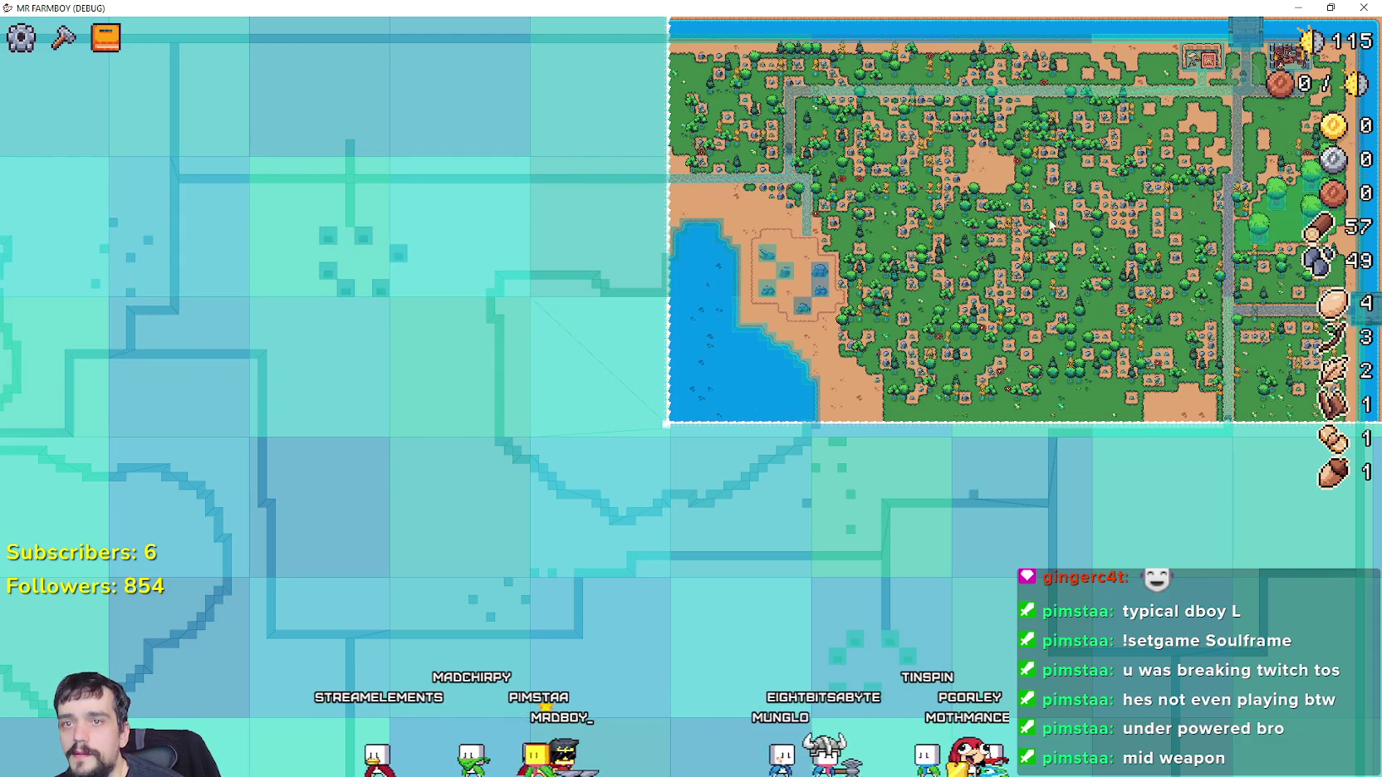
Lower the live DayAndNightCycleManager's Game Speed from 500 to 34 via the Remote scene tree
key("m")
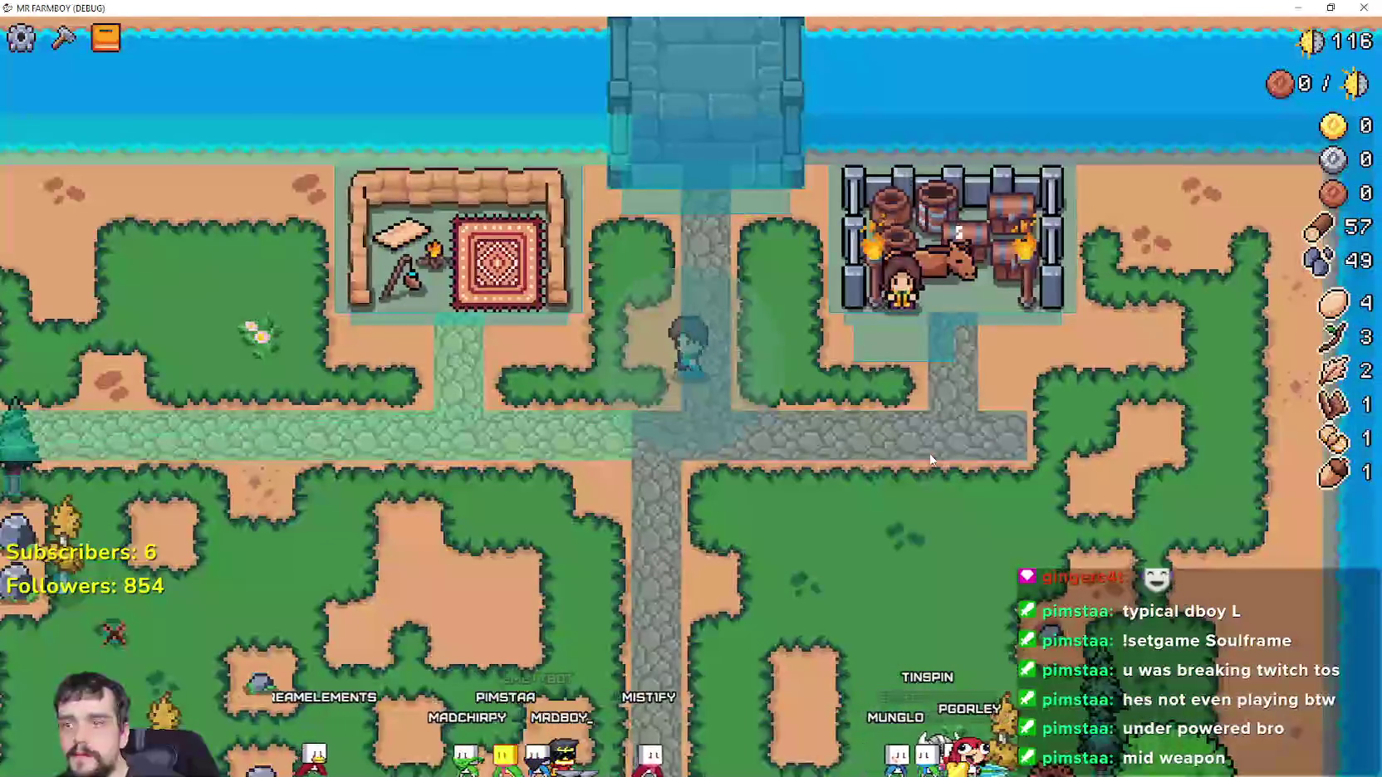
key("F8")
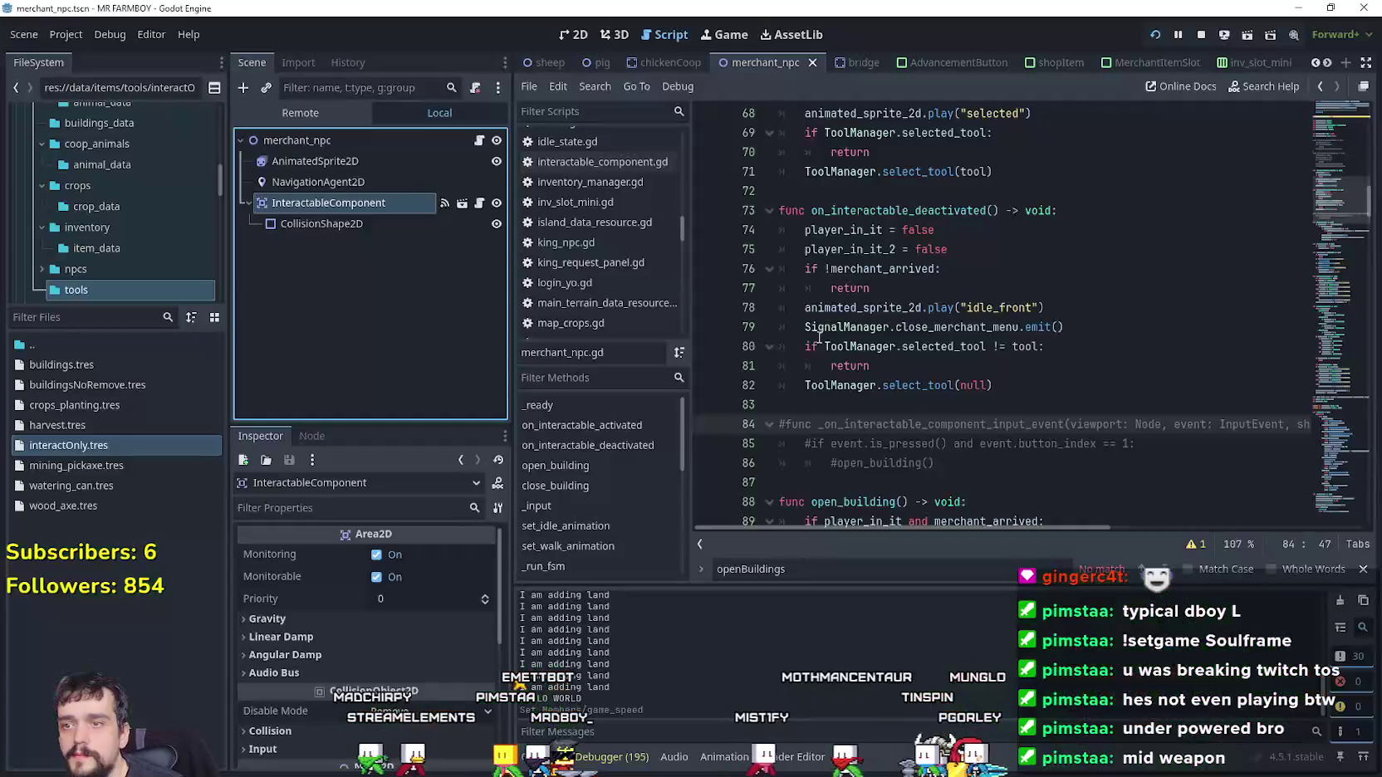
left_click(308, 110)
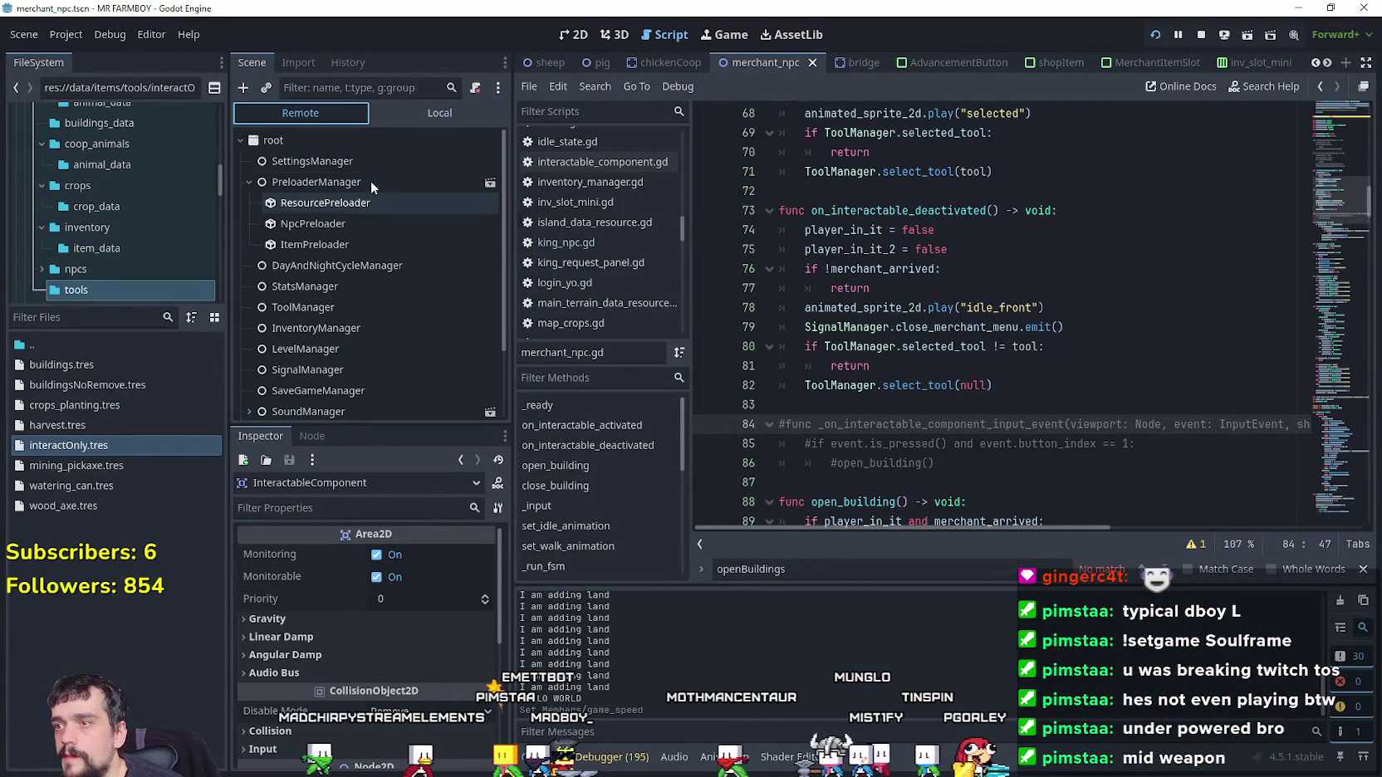
left_click(363, 267)
left_click(439, 557)
type("34")
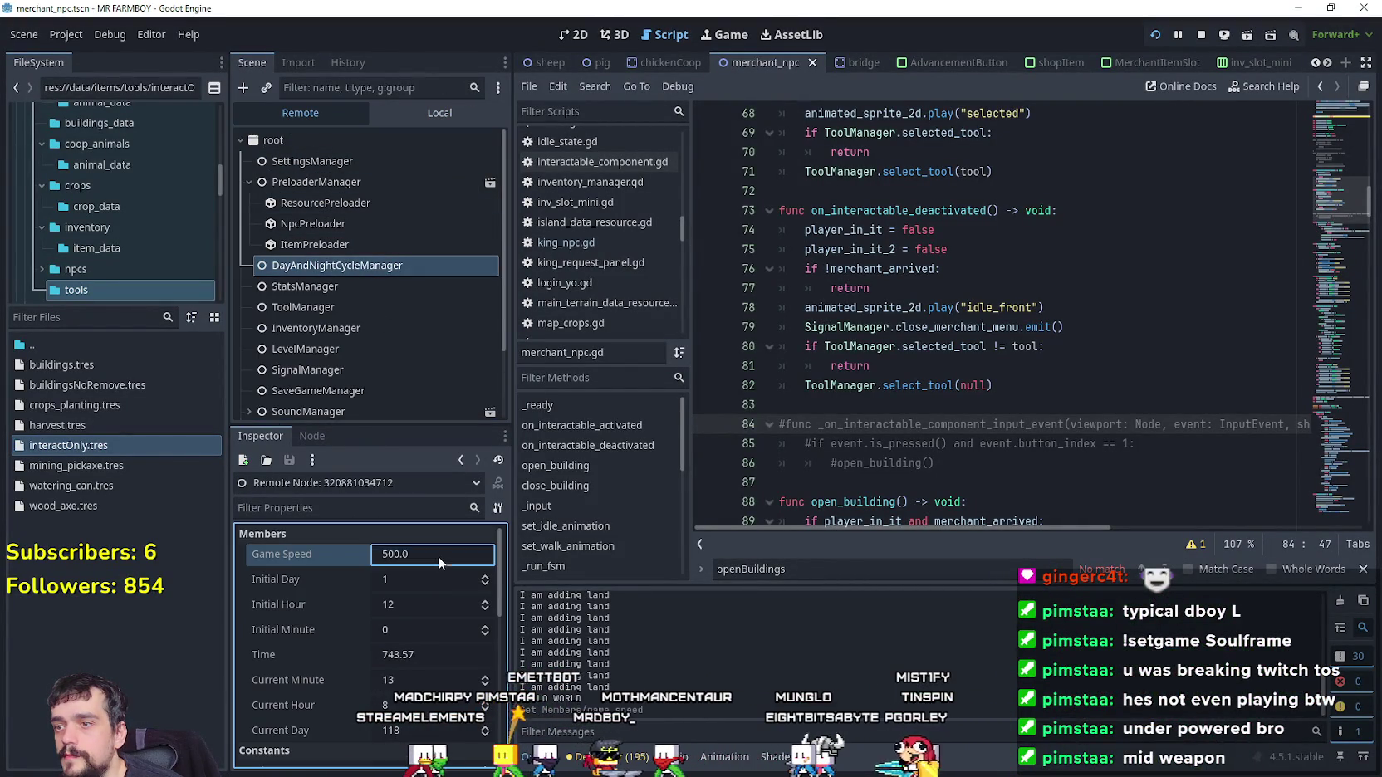
left_click(447, 112)
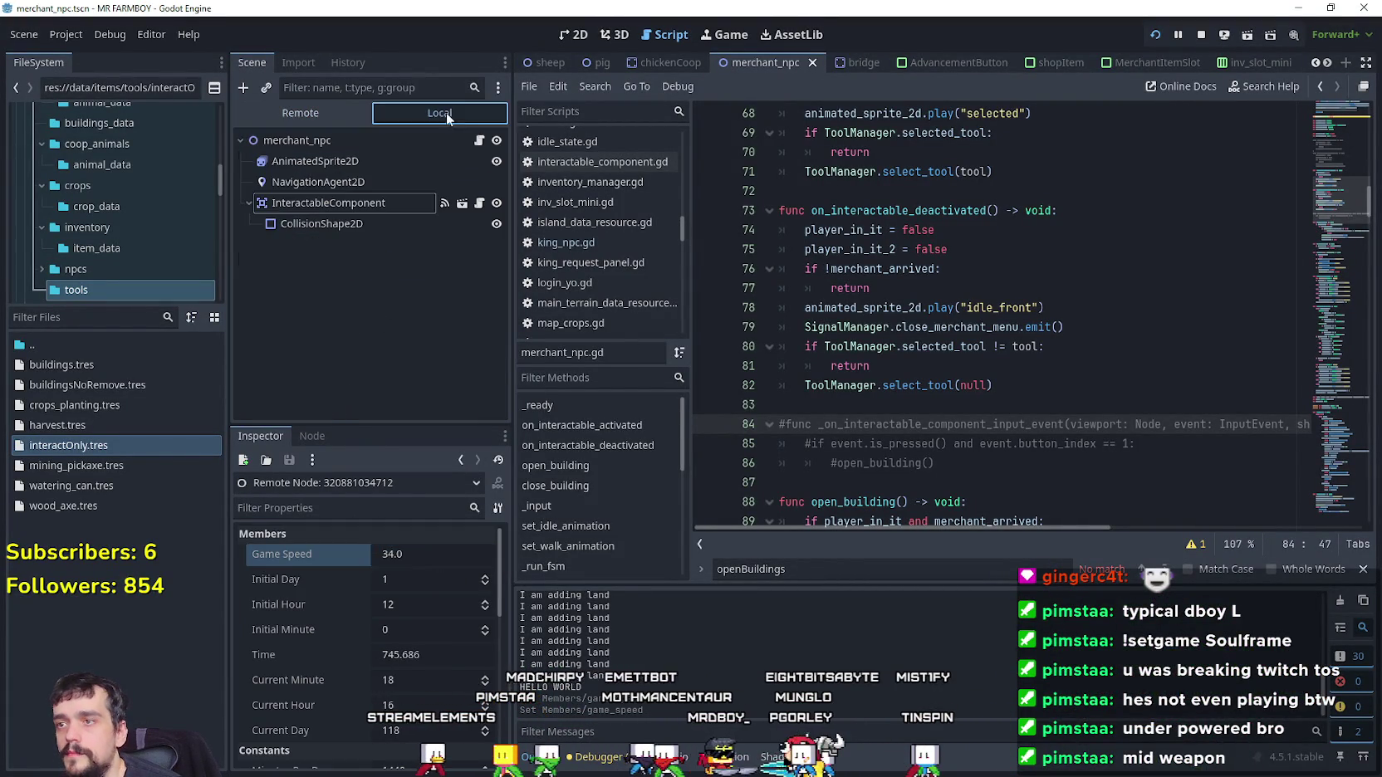
left_click(406, 214)
key("alt+Tab")
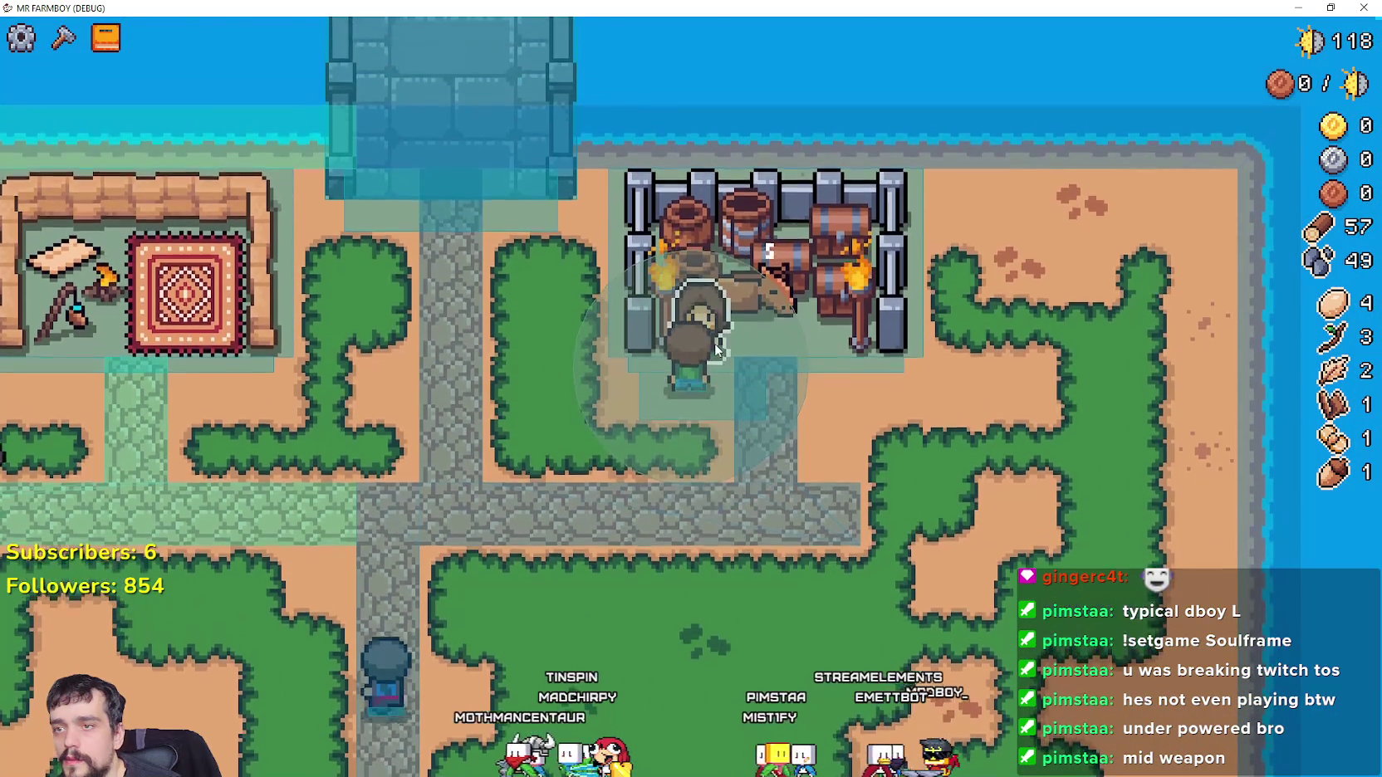
Open and close the Royal's Envoy trade panel, then walk the farmer in and out of the cart
left_click(715, 343)
key("Escape")
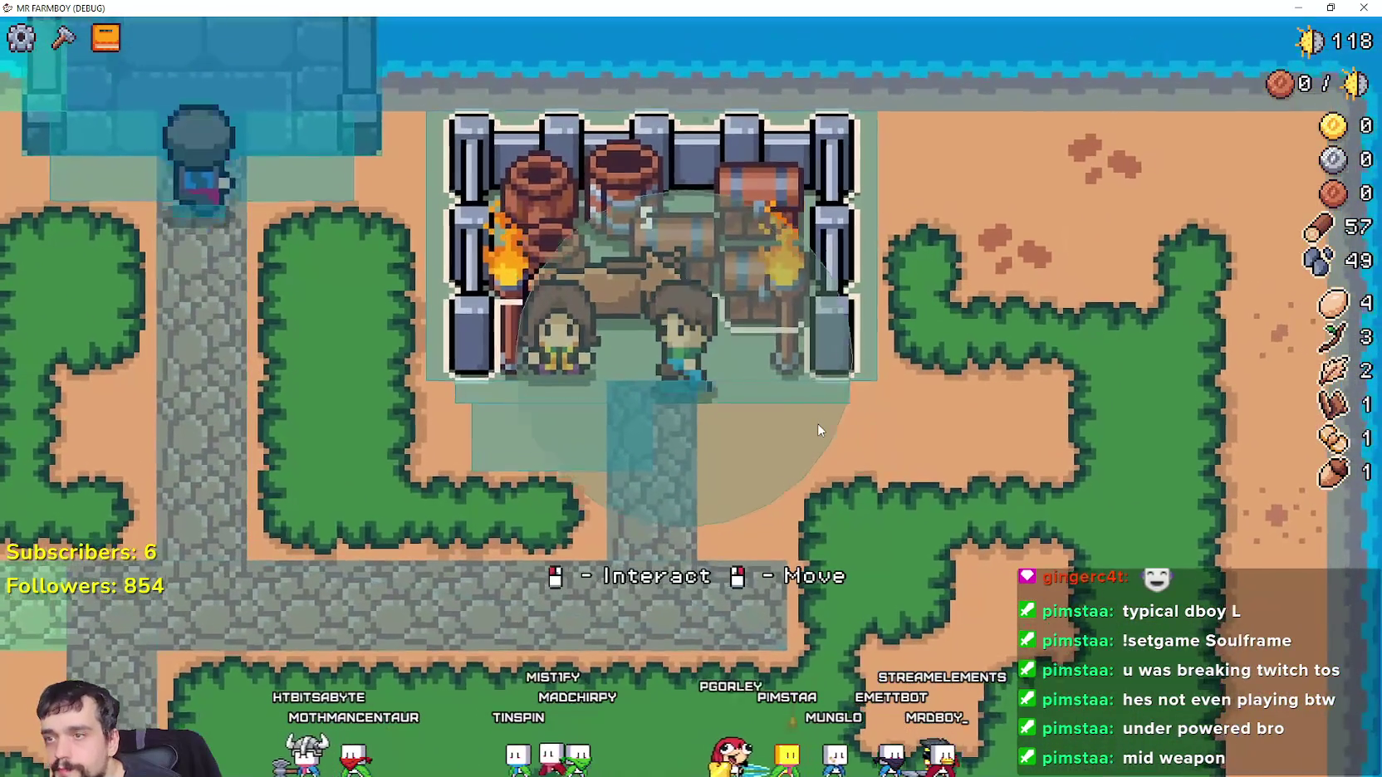
key("s")
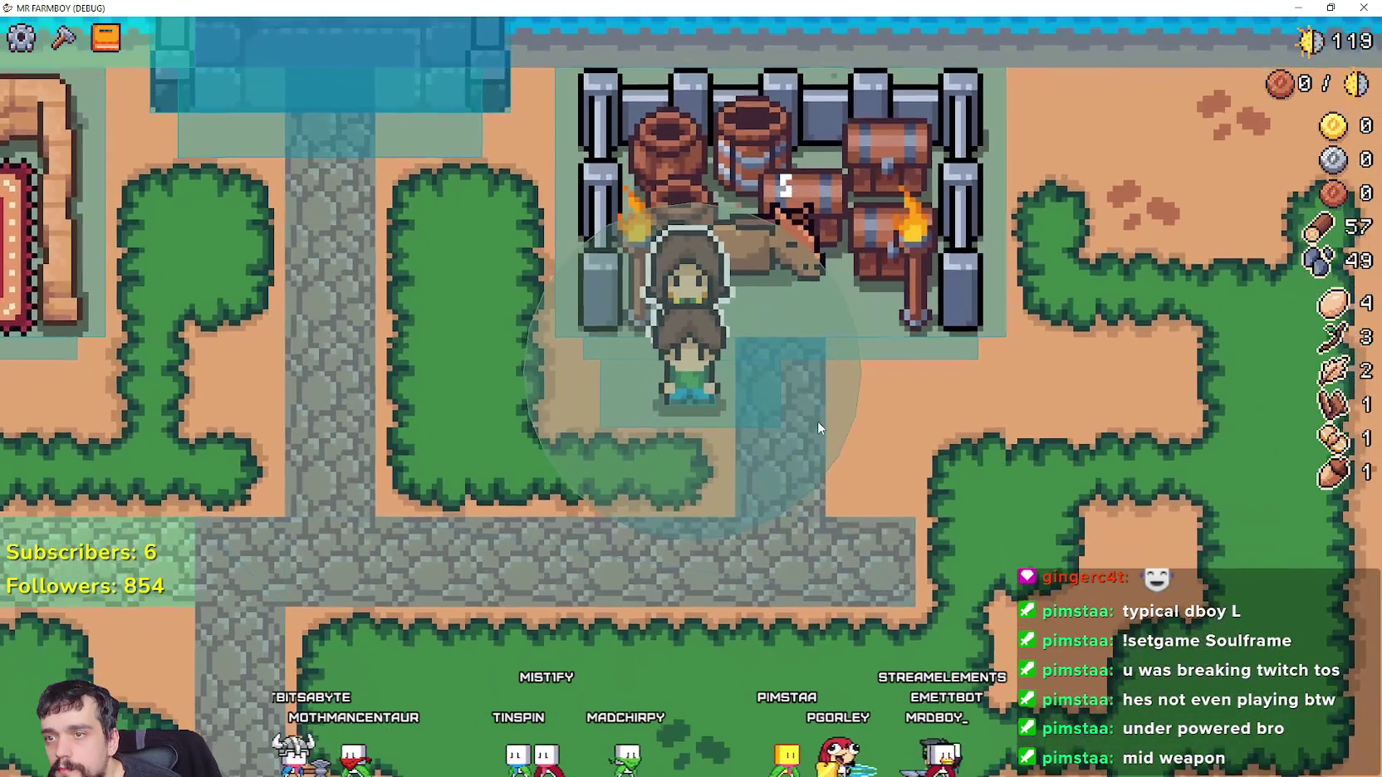
key("w")
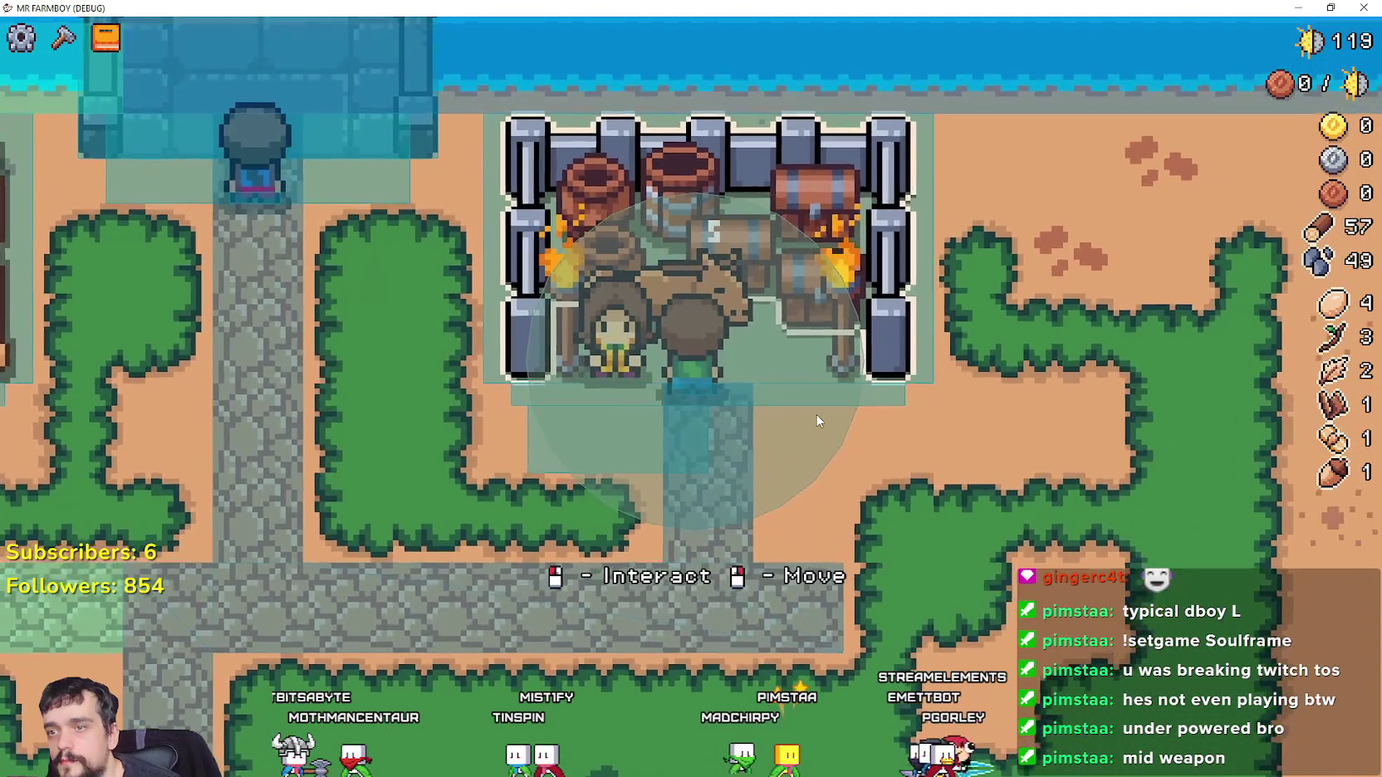
key("s")
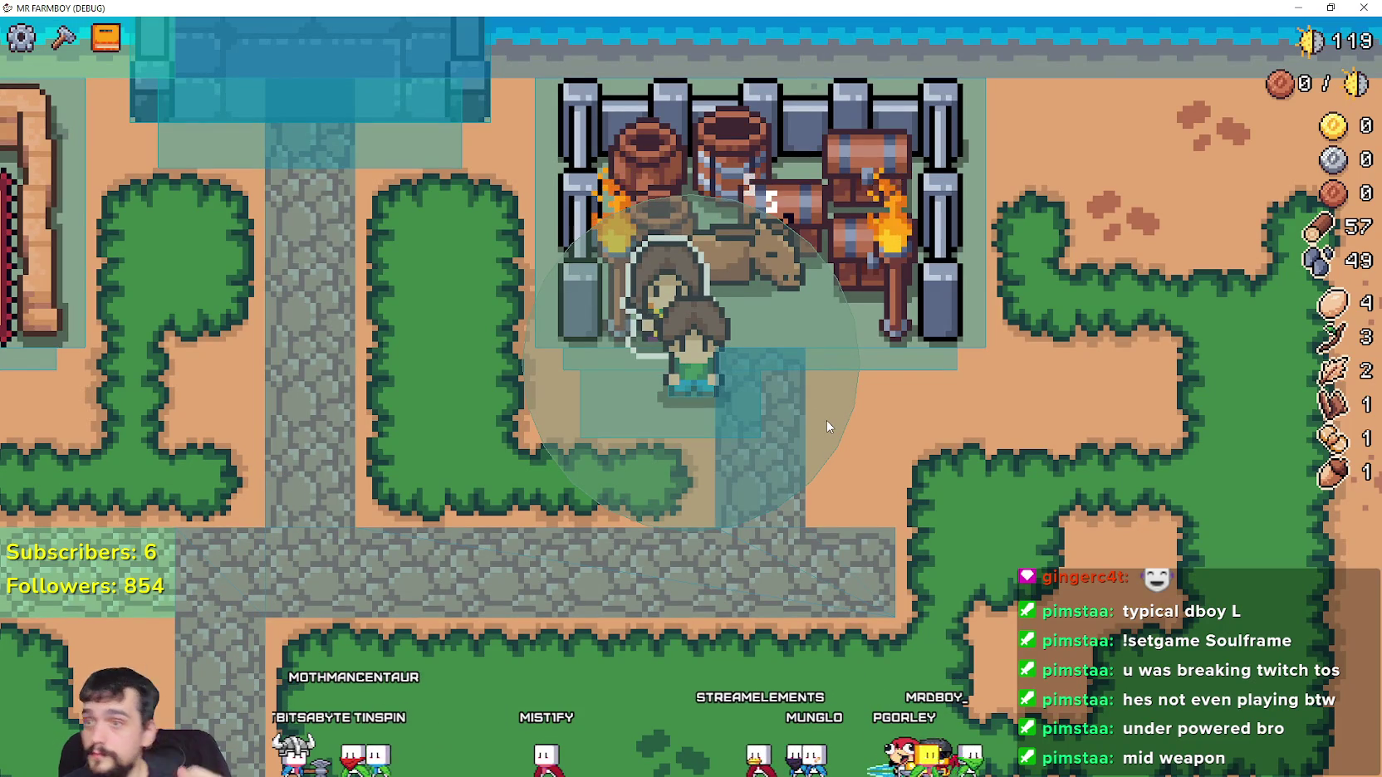
key("w")
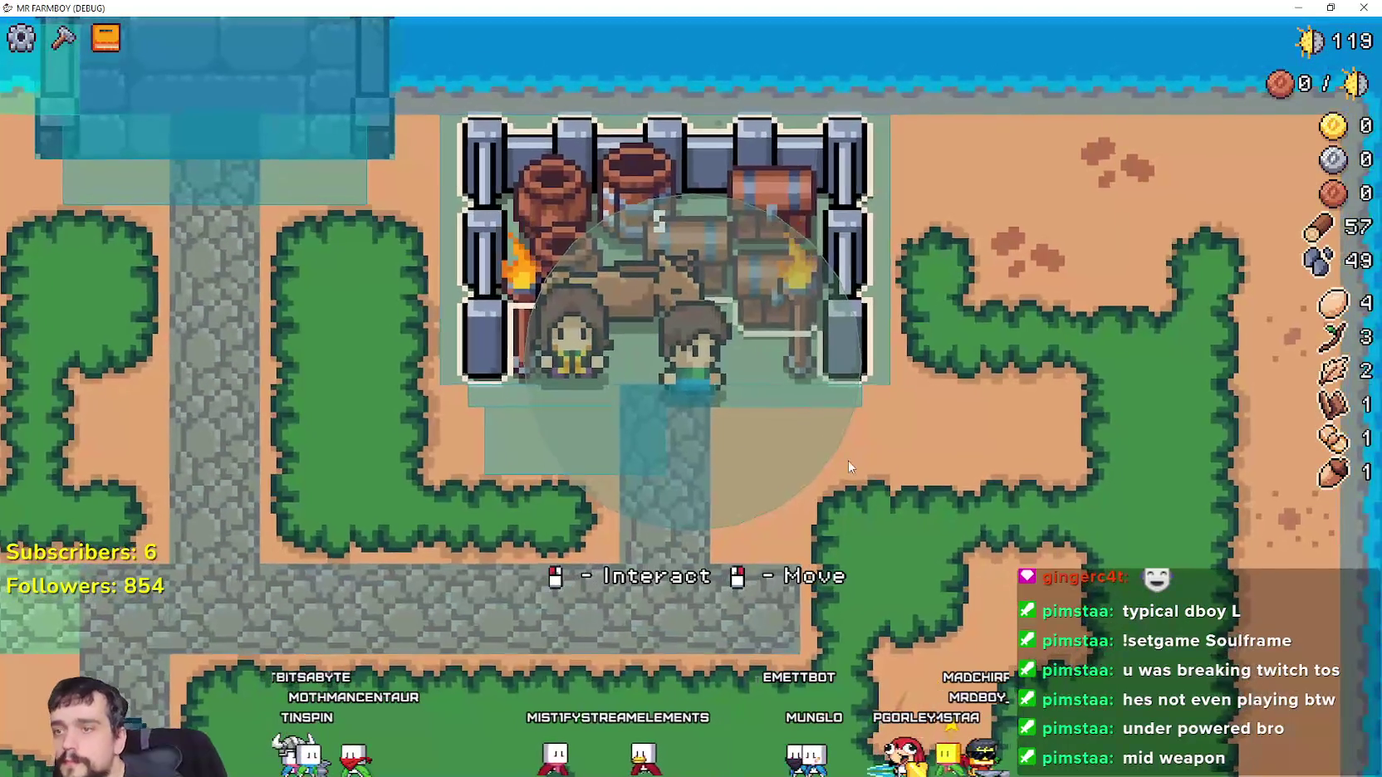
key("s")
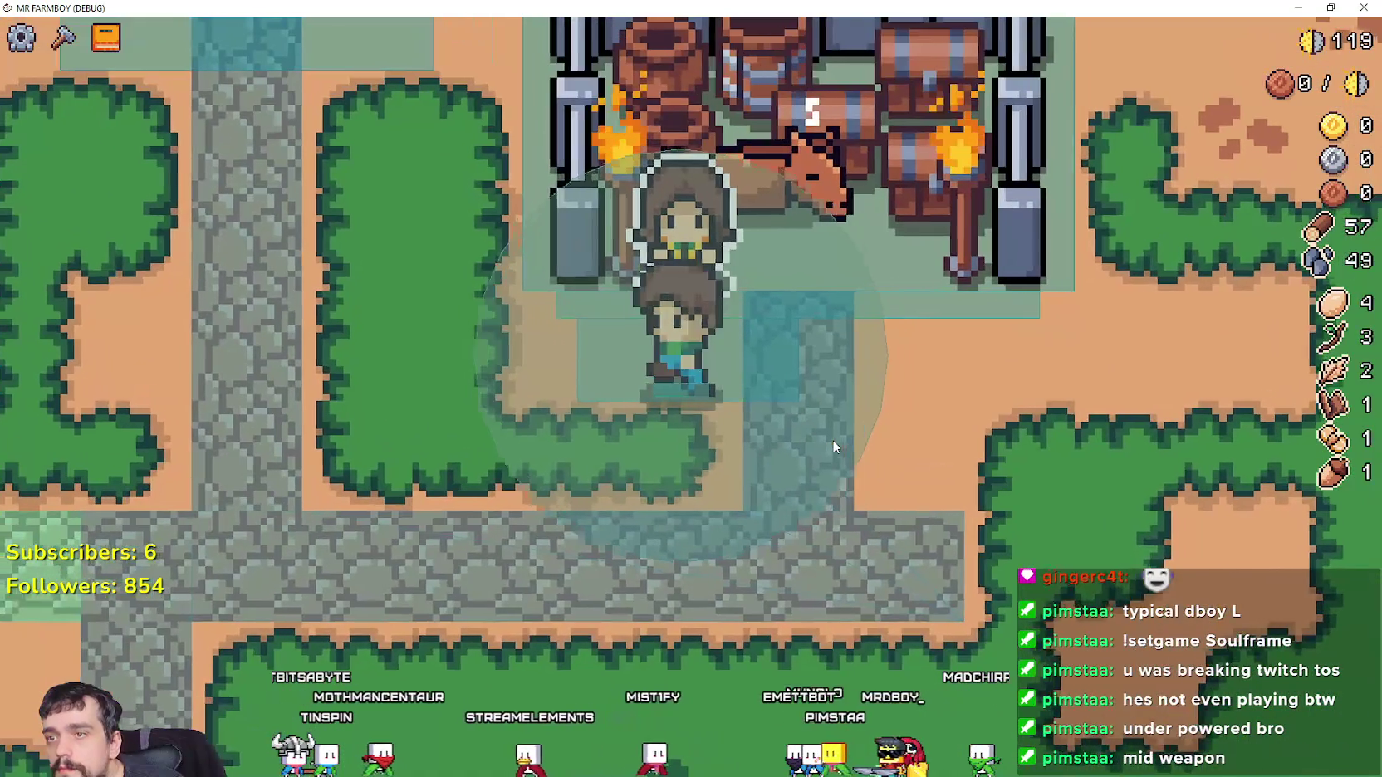
Walk the farmer left from the merchant onto the path beside the other NPC
key("a")
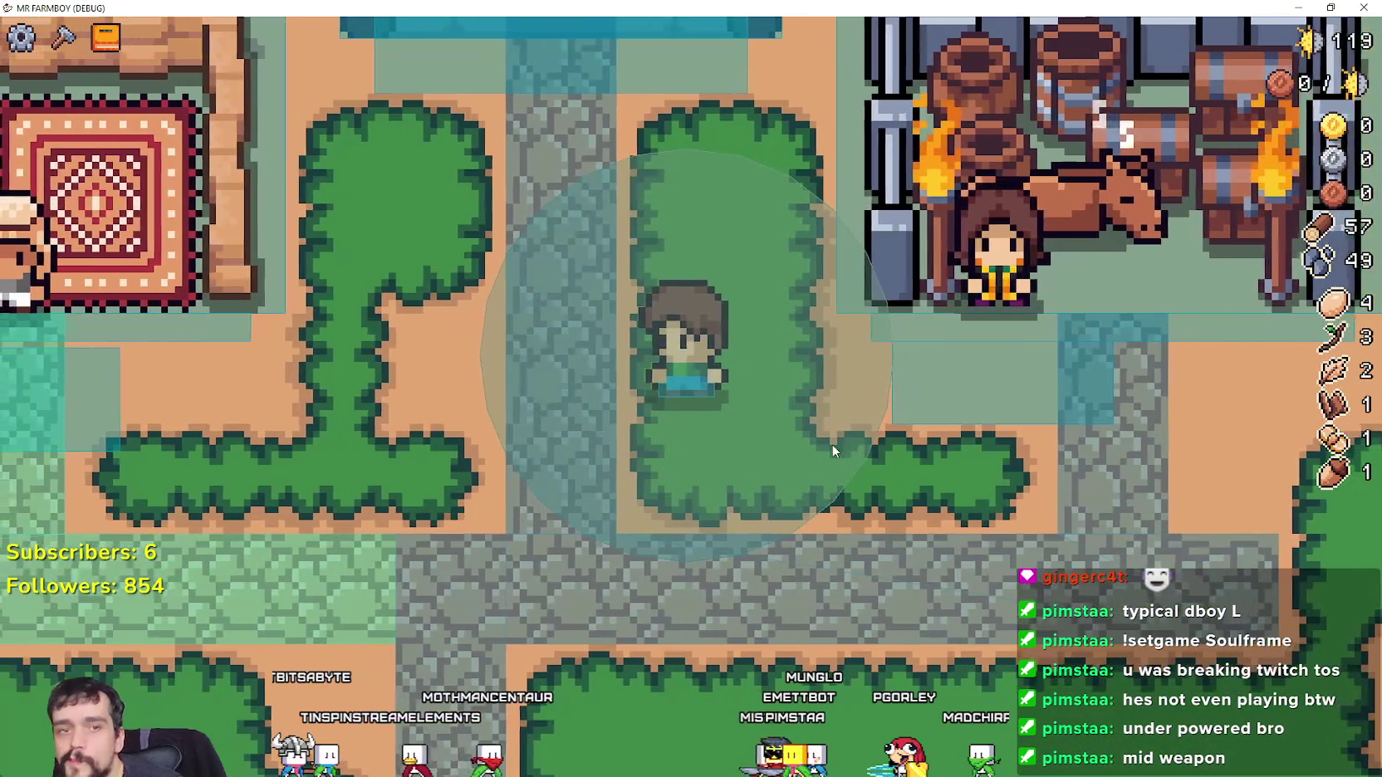
key("d")
key("w")
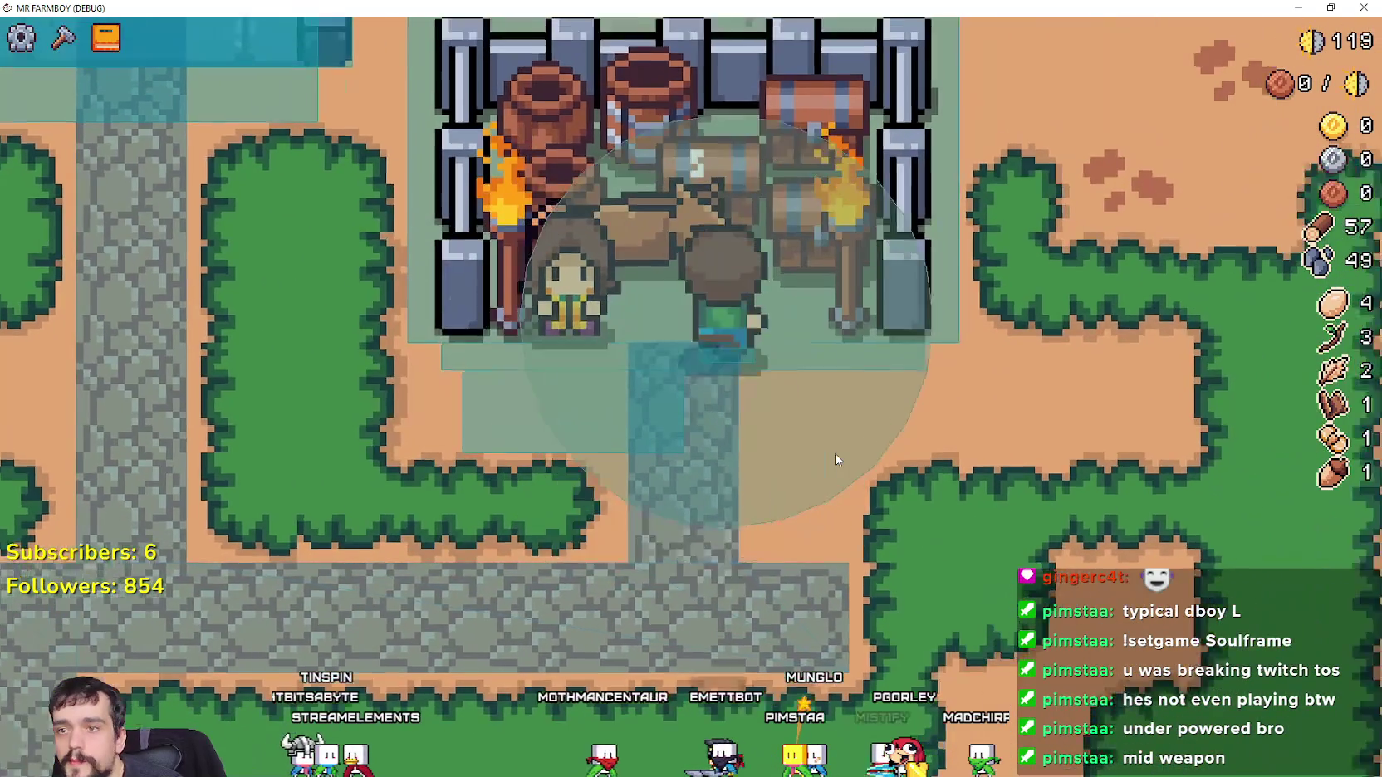
key("s")
key("a")
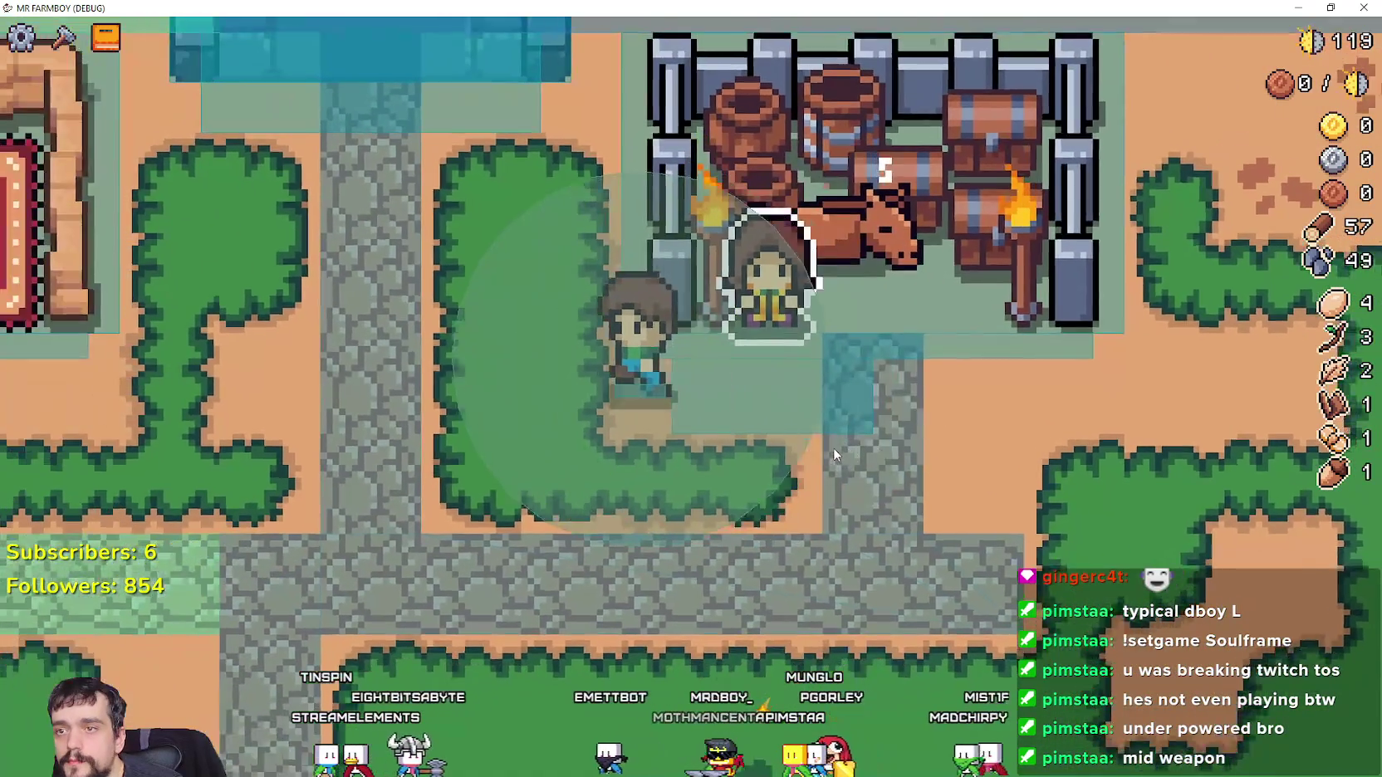
key("a")
key("s")
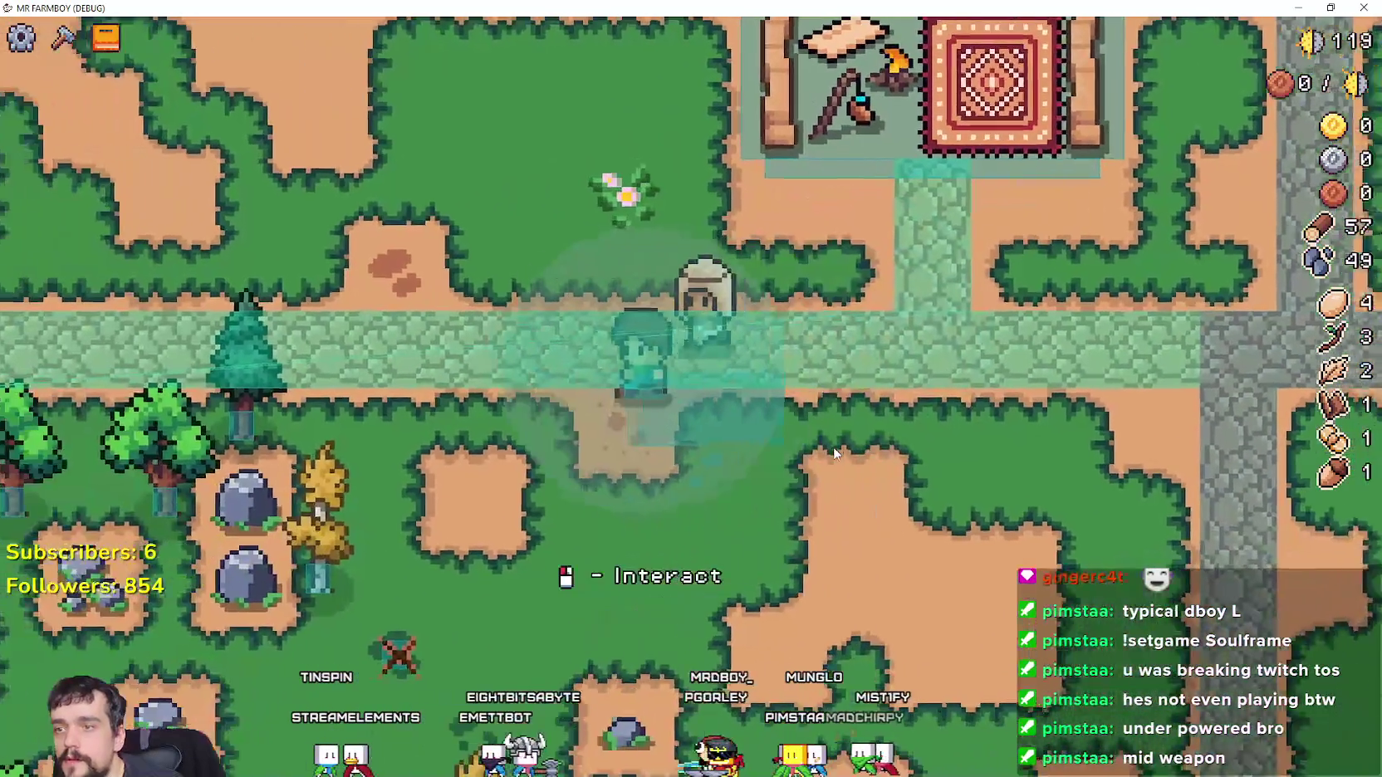
key("w")
key("a")
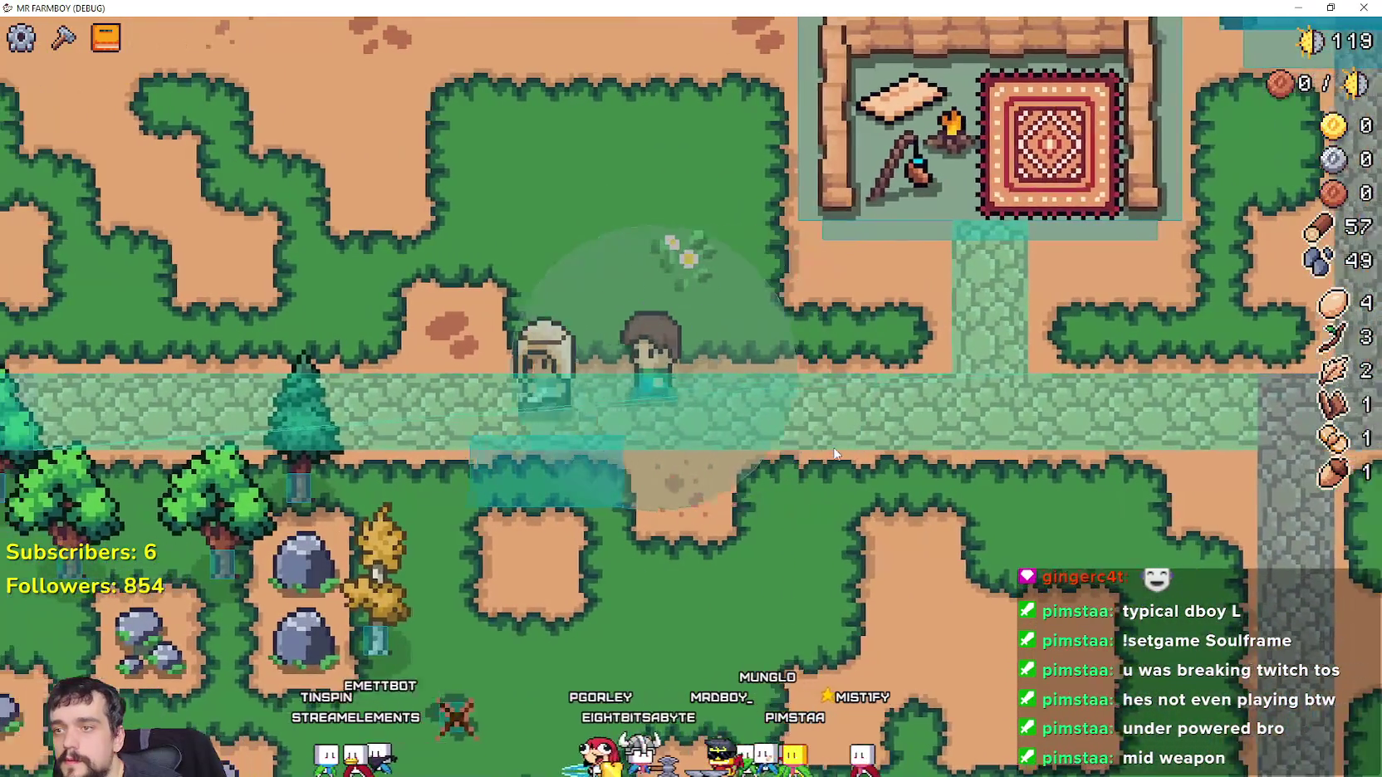
key("s")
key("w")
key("a")
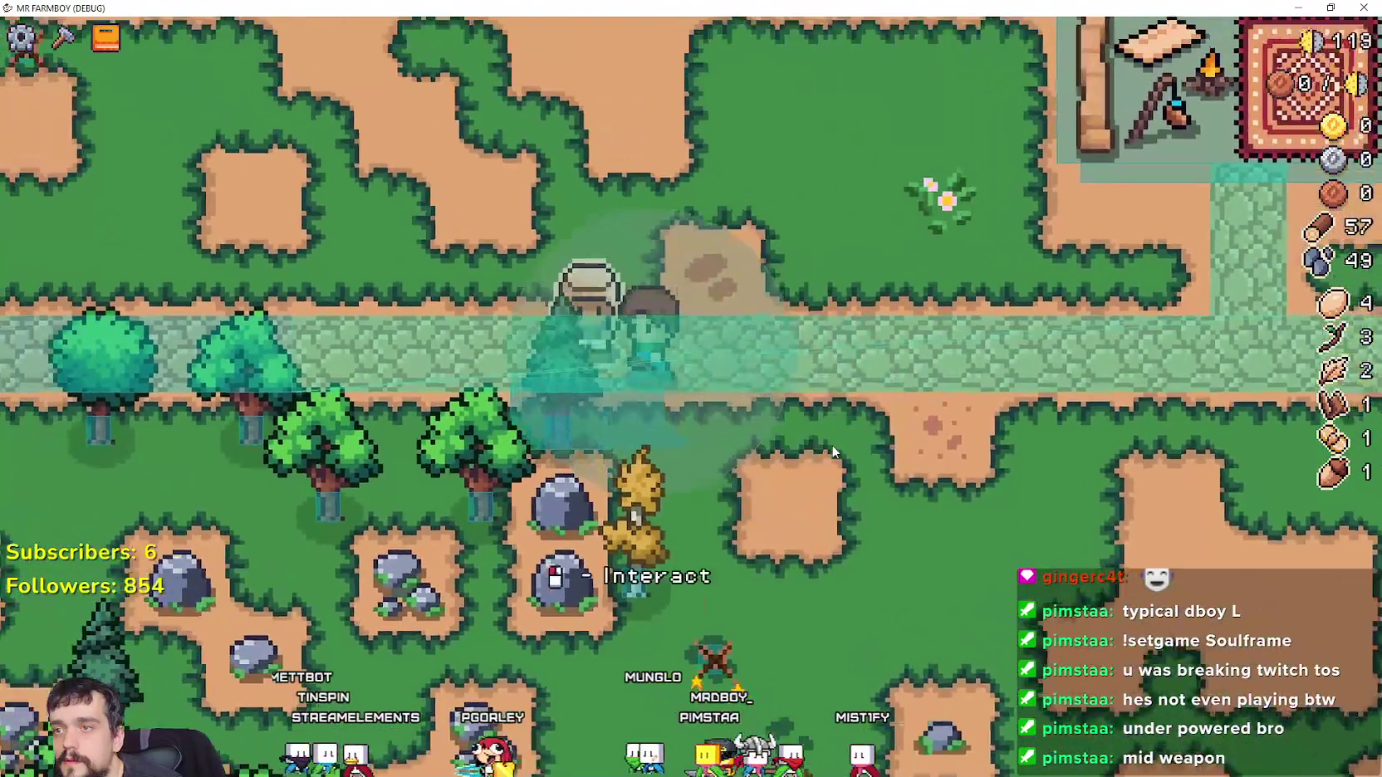
Move the farmer around the path and back up right, zoom the map, then return to the editor
key("a")
key("w")
key("s")
key("d")
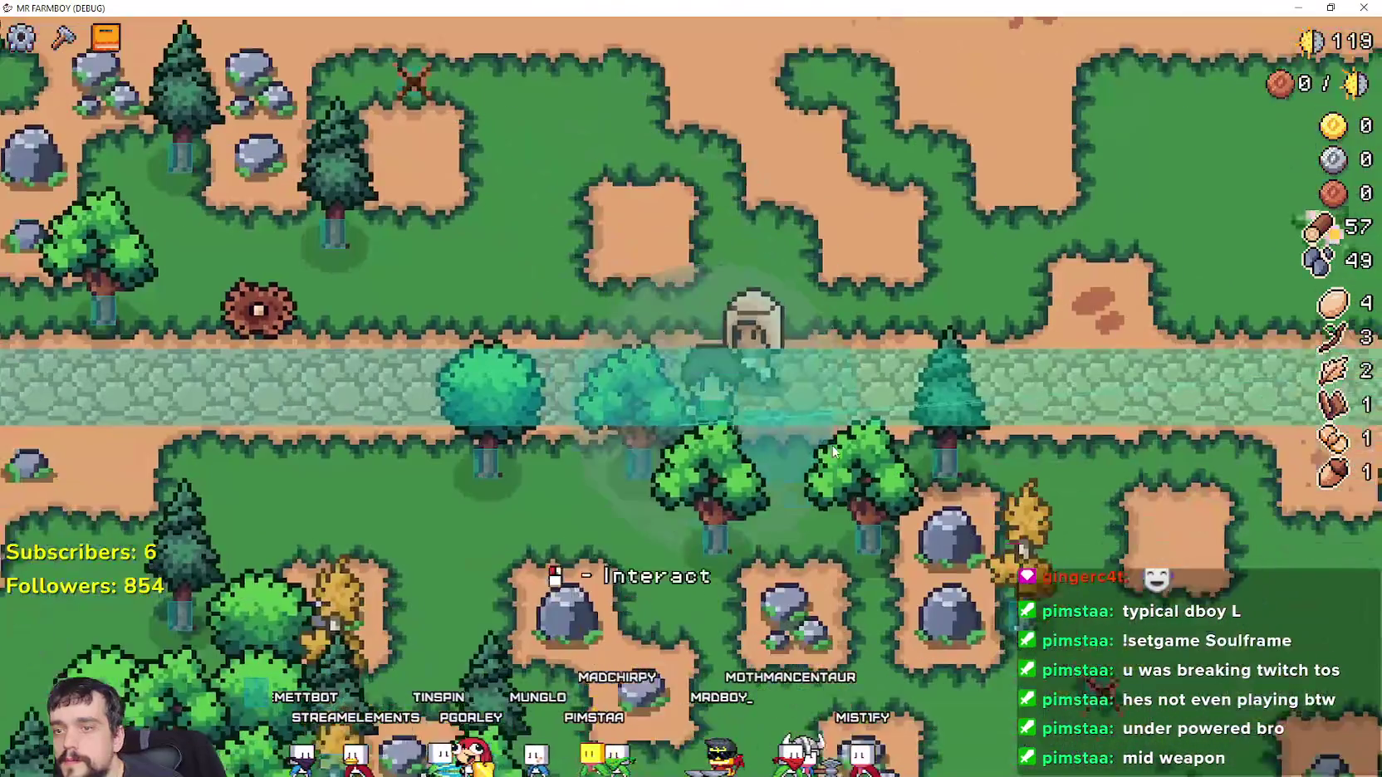
key("a")
key("s")
key("w")
key("d")
key("w")
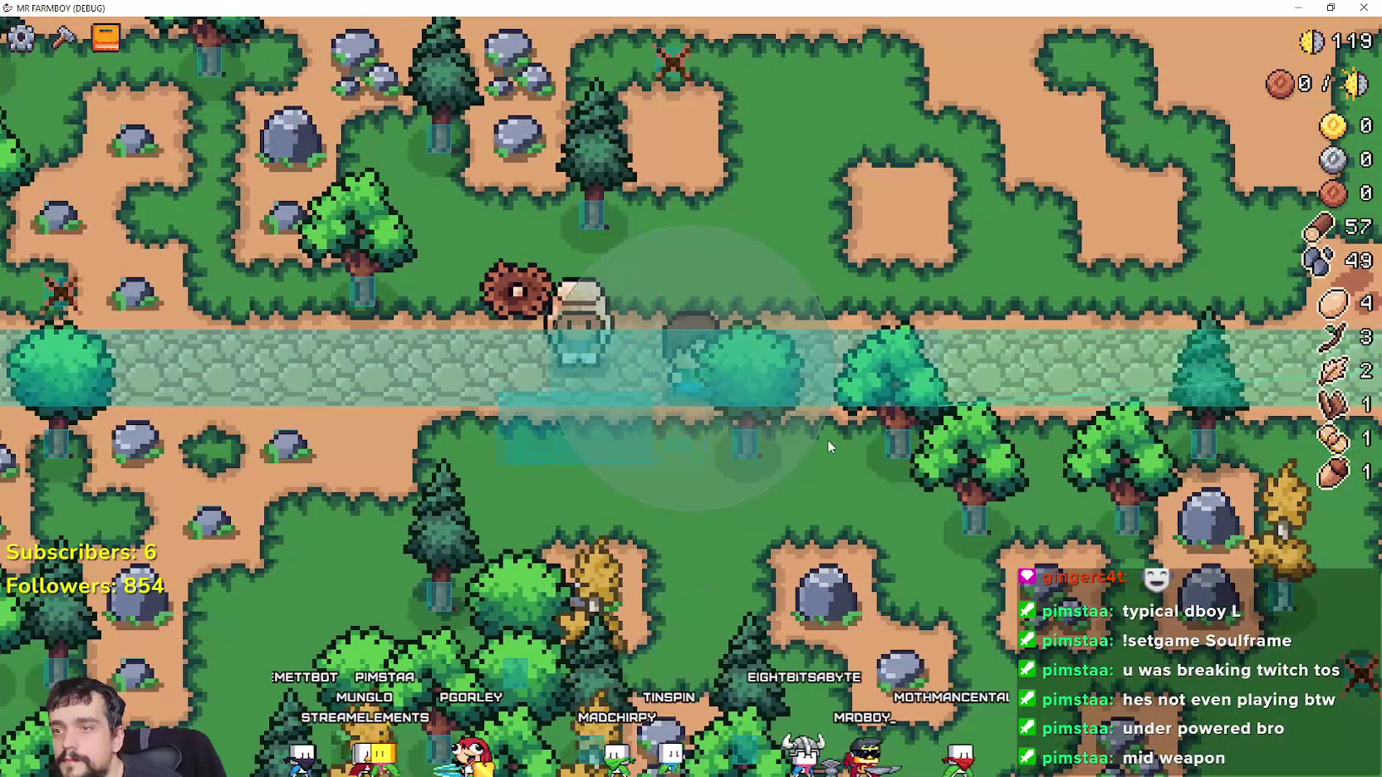
scroll(828, 446, "down", 3)
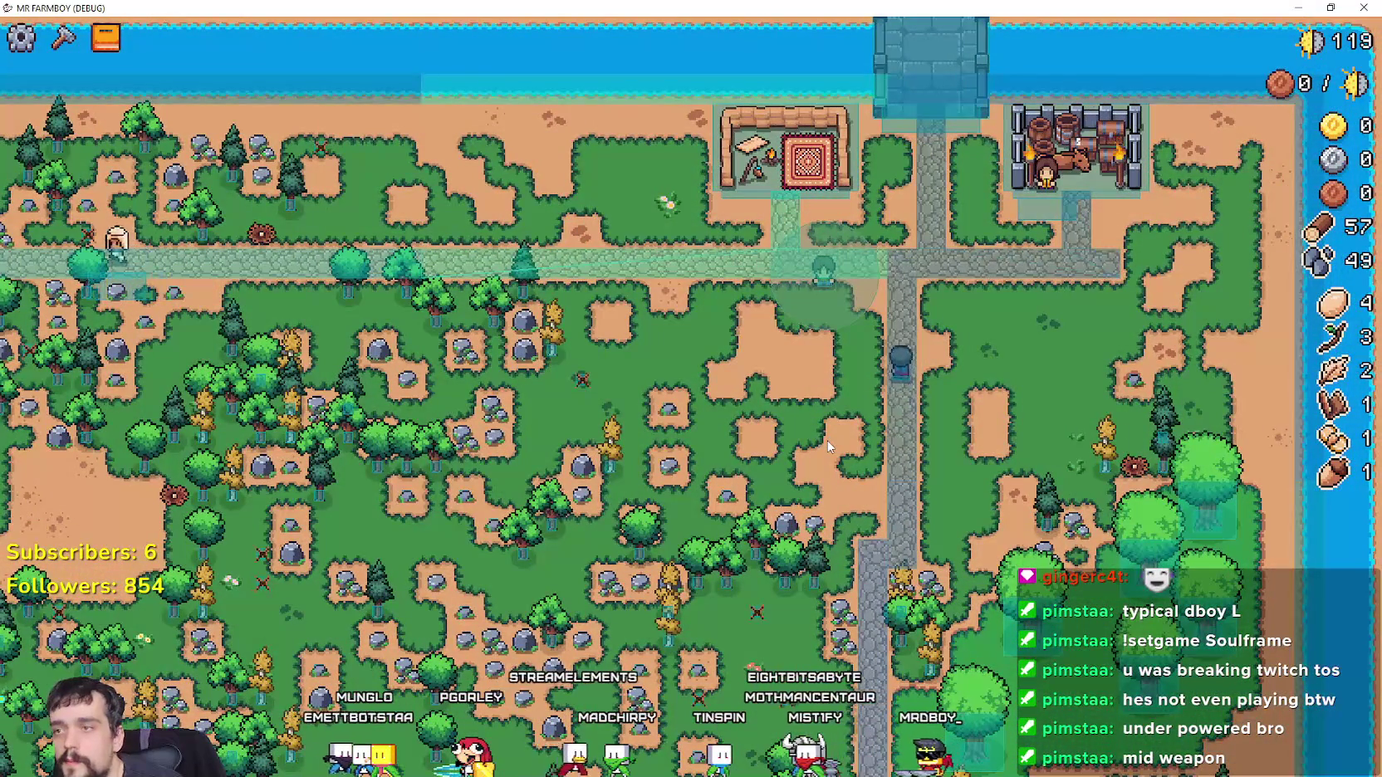
scroll(827, 444, "down", 3)
scroll(825, 440, "up", 3)
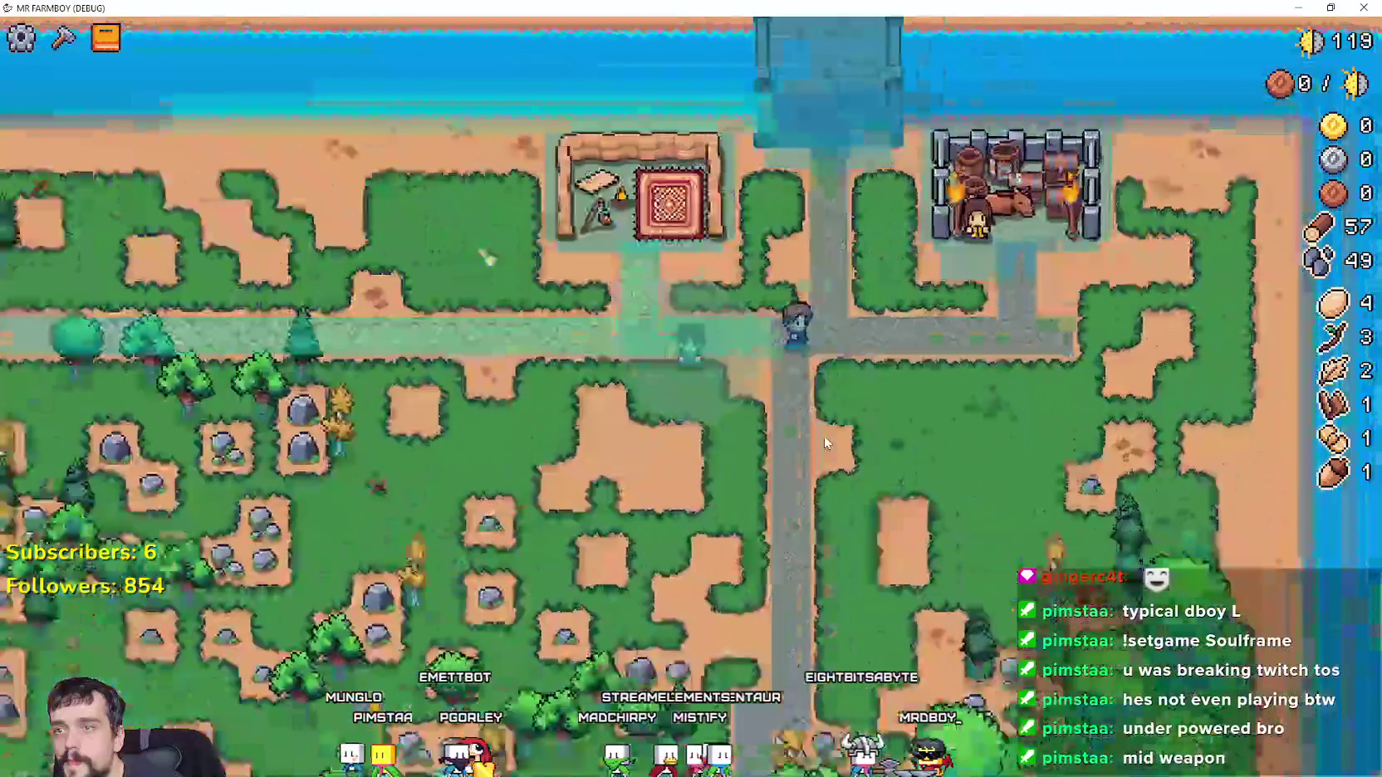
key("alt+Tab")
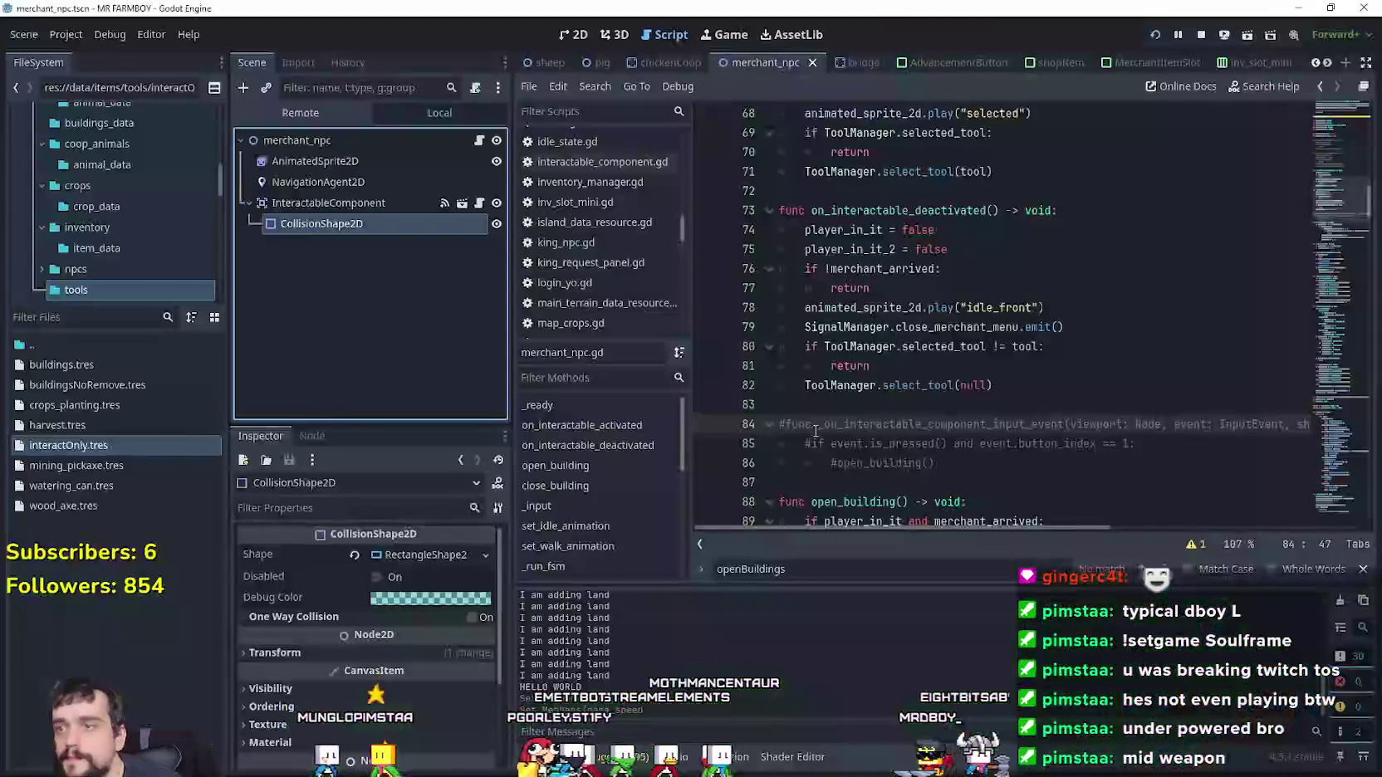
Expand SceneLoader in the Remote scene tree to inspect the running game's nodes
left_click(294, 114)
scroll(321, 291, "down", 3)
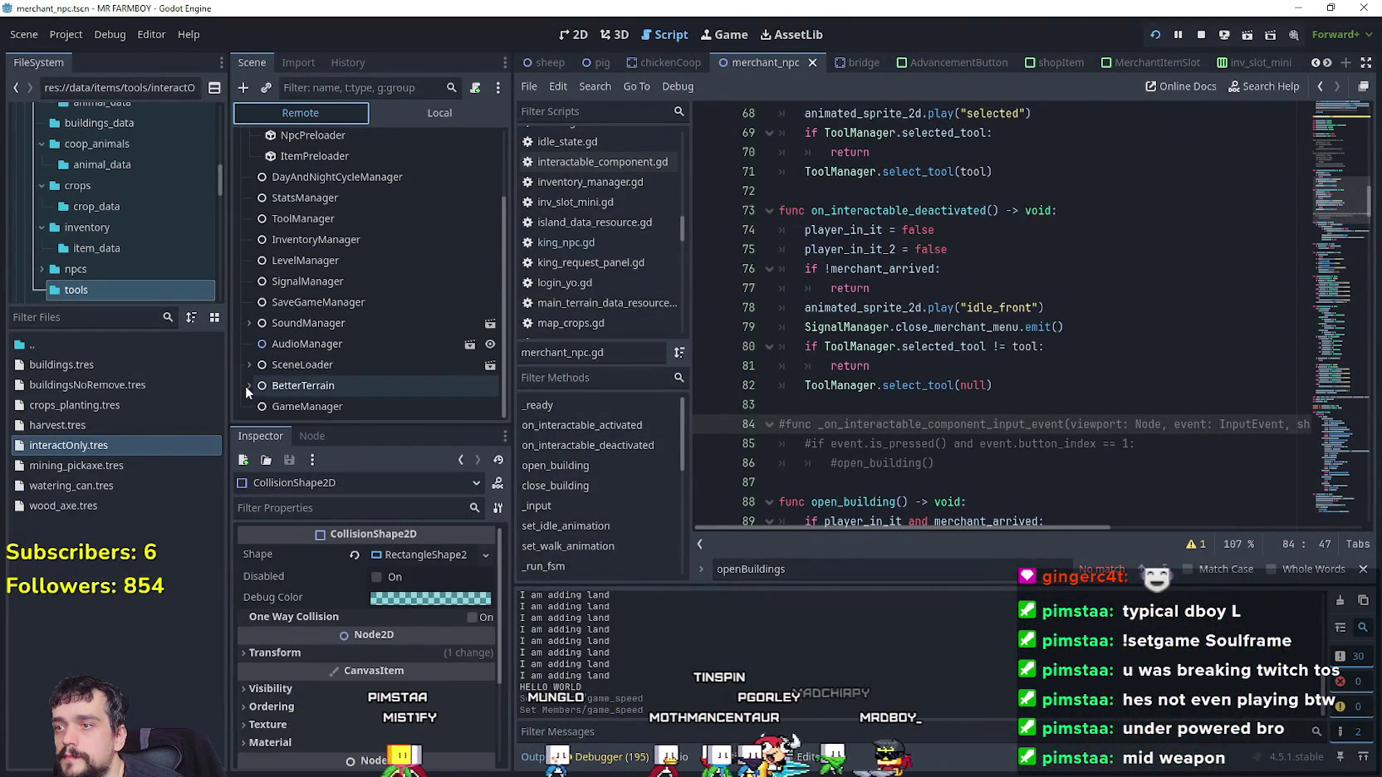
left_click(249, 364)
scroll(242, 363, "down", 5)
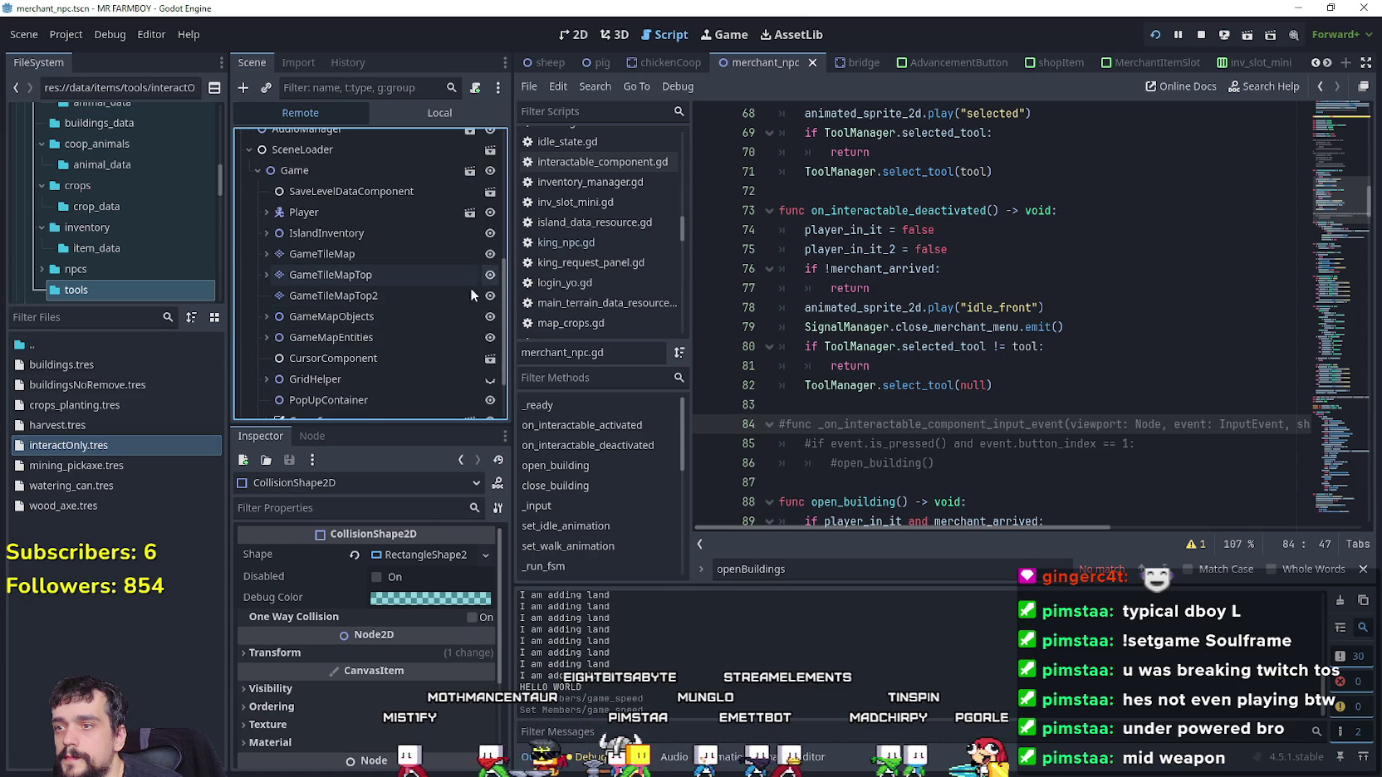
Bring the game window forward, zoom the map in and out, and shrink the window
key("alt+Tab")
scroll(605, 326, "down", 5)
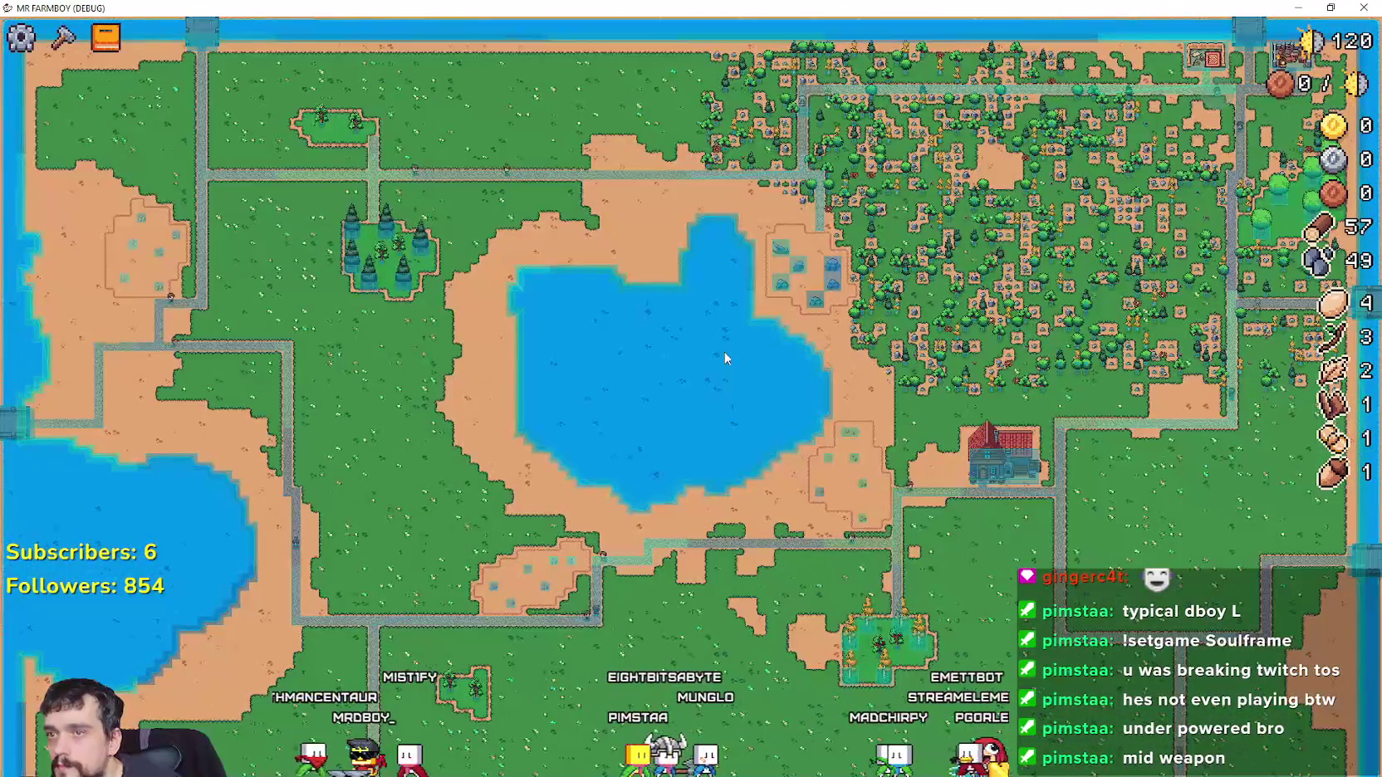
scroll(725, 359, "up", 5)
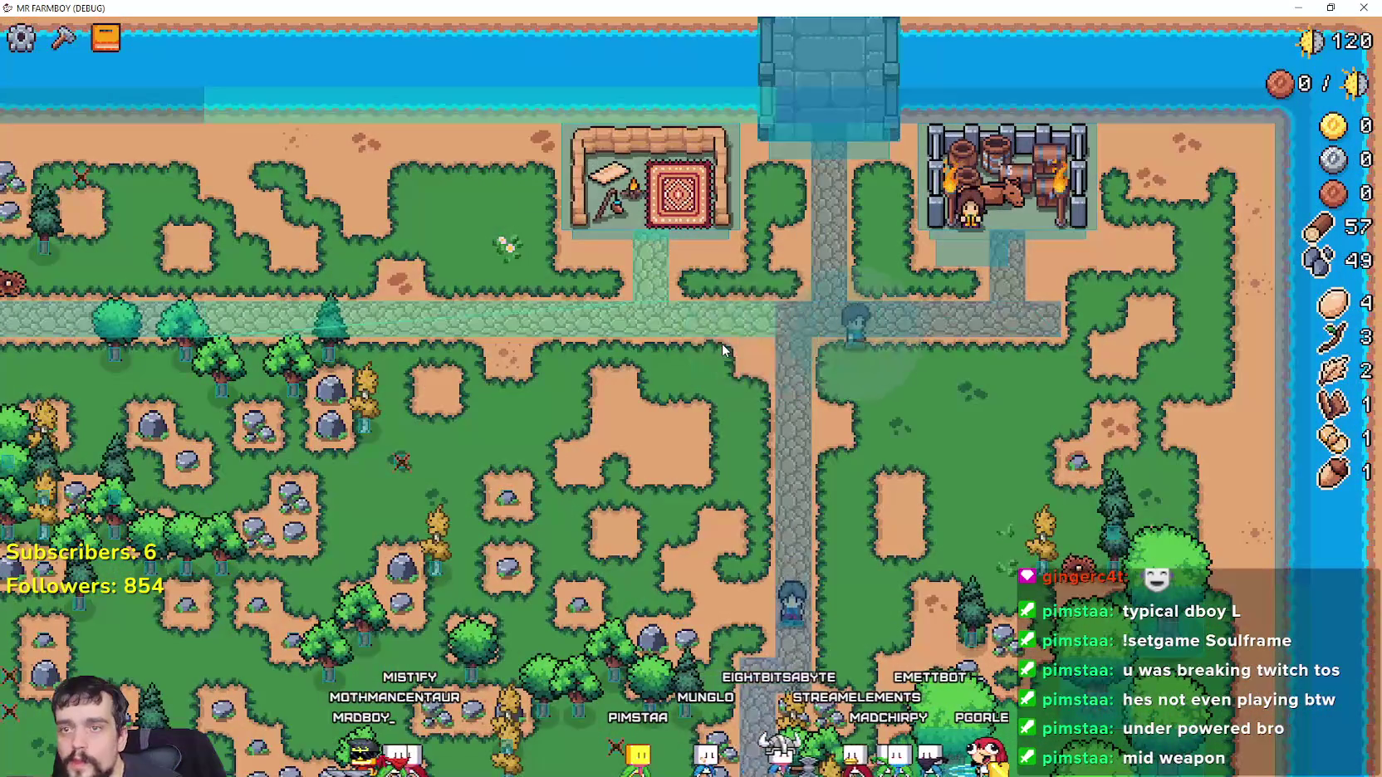
scroll(723, 346, "up", 5)
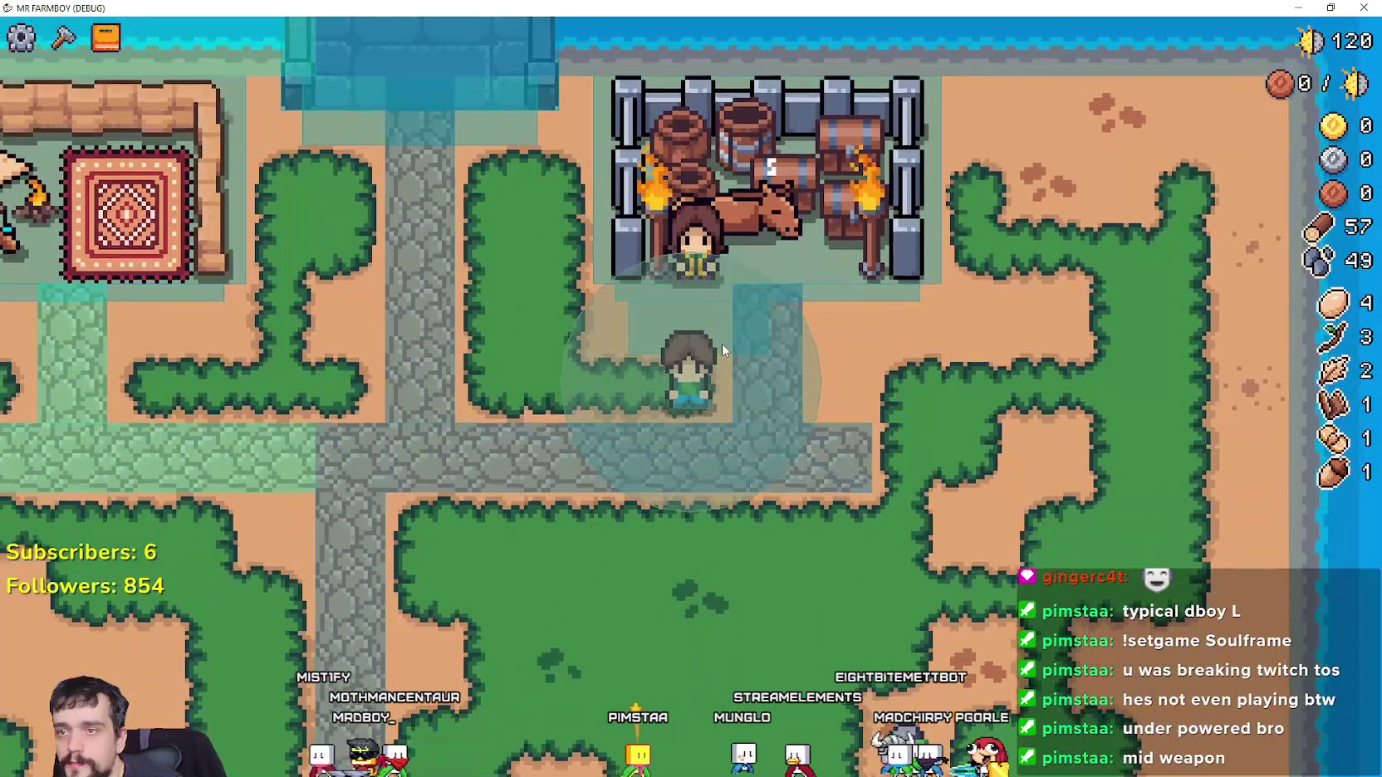
scroll(721, 343, "down", 4)
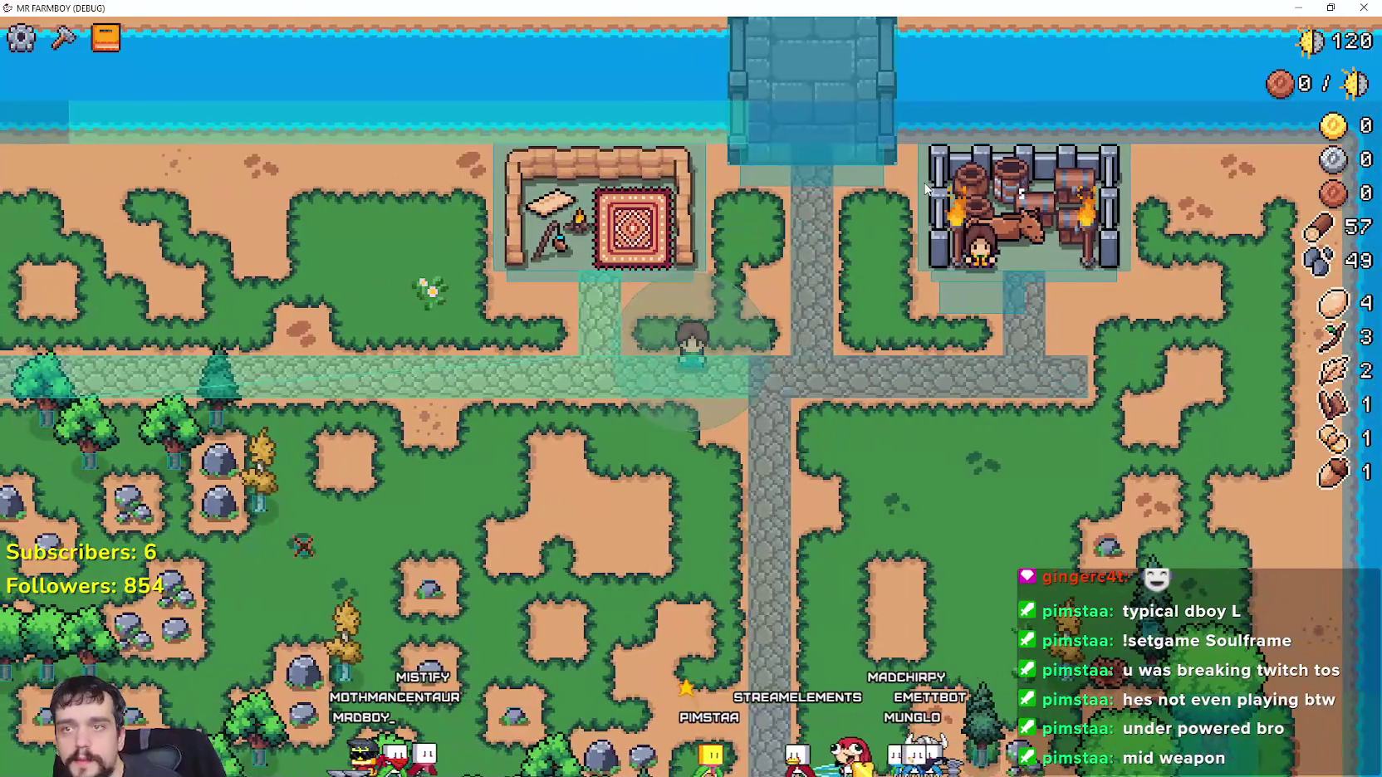
left_click(1331, 8)
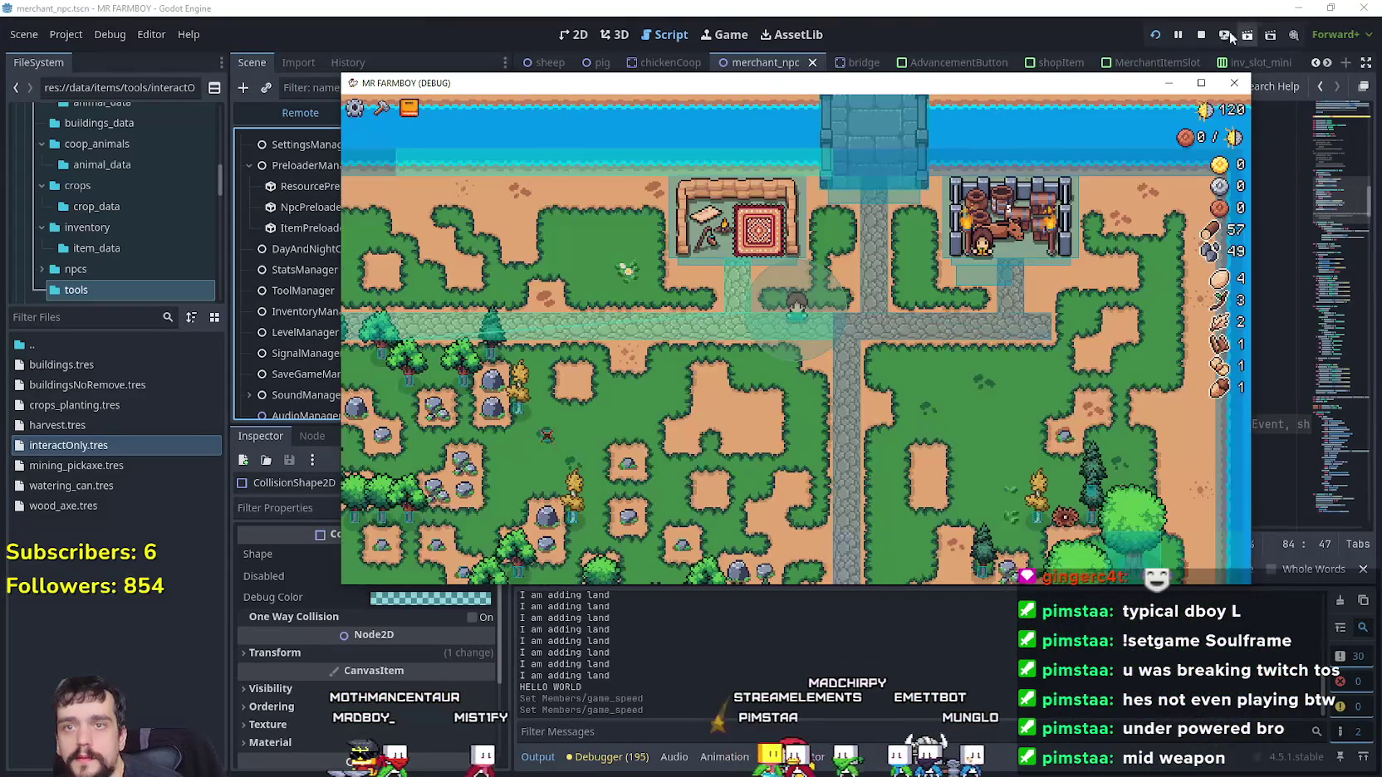
Stop the debug run and review the interactable-deactivated handler in merchant_npc.gd
left_click(1201, 34)
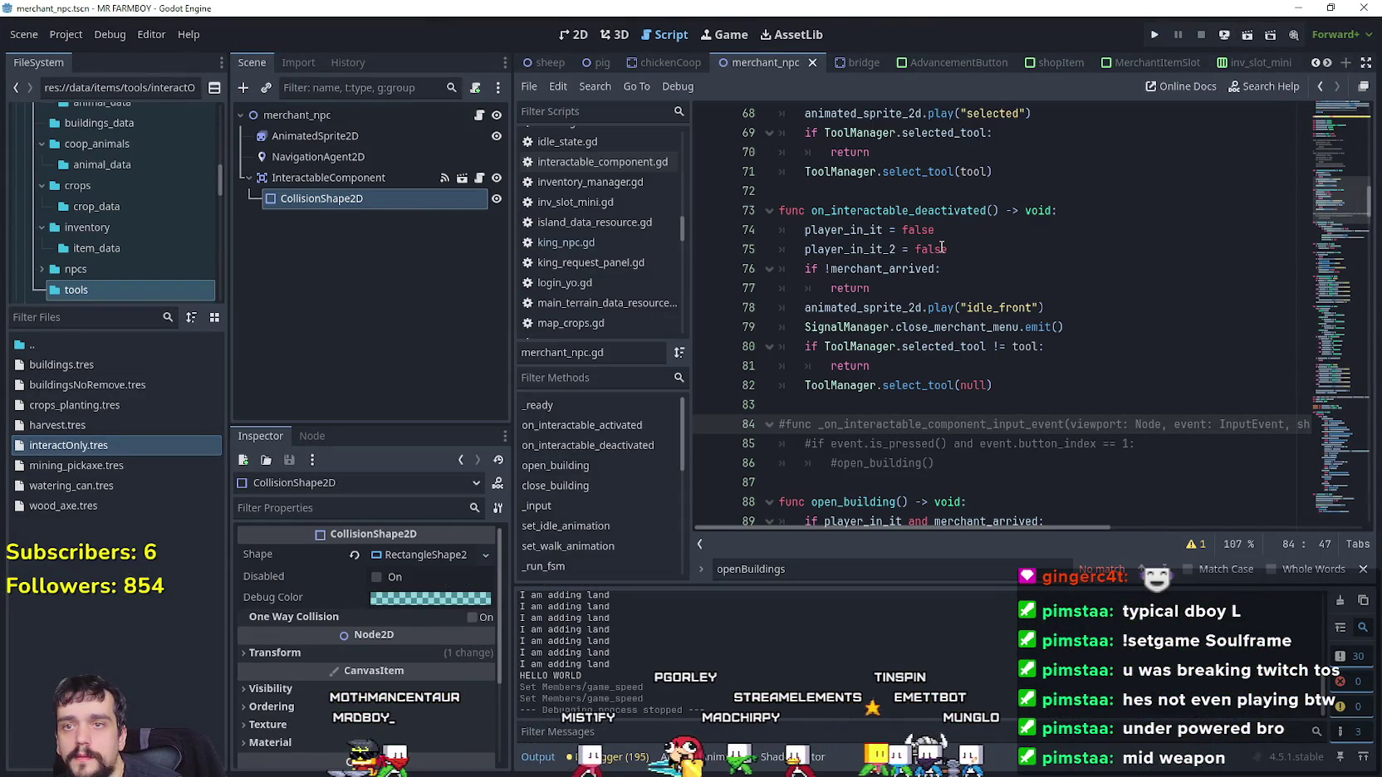
left_click(938, 248)
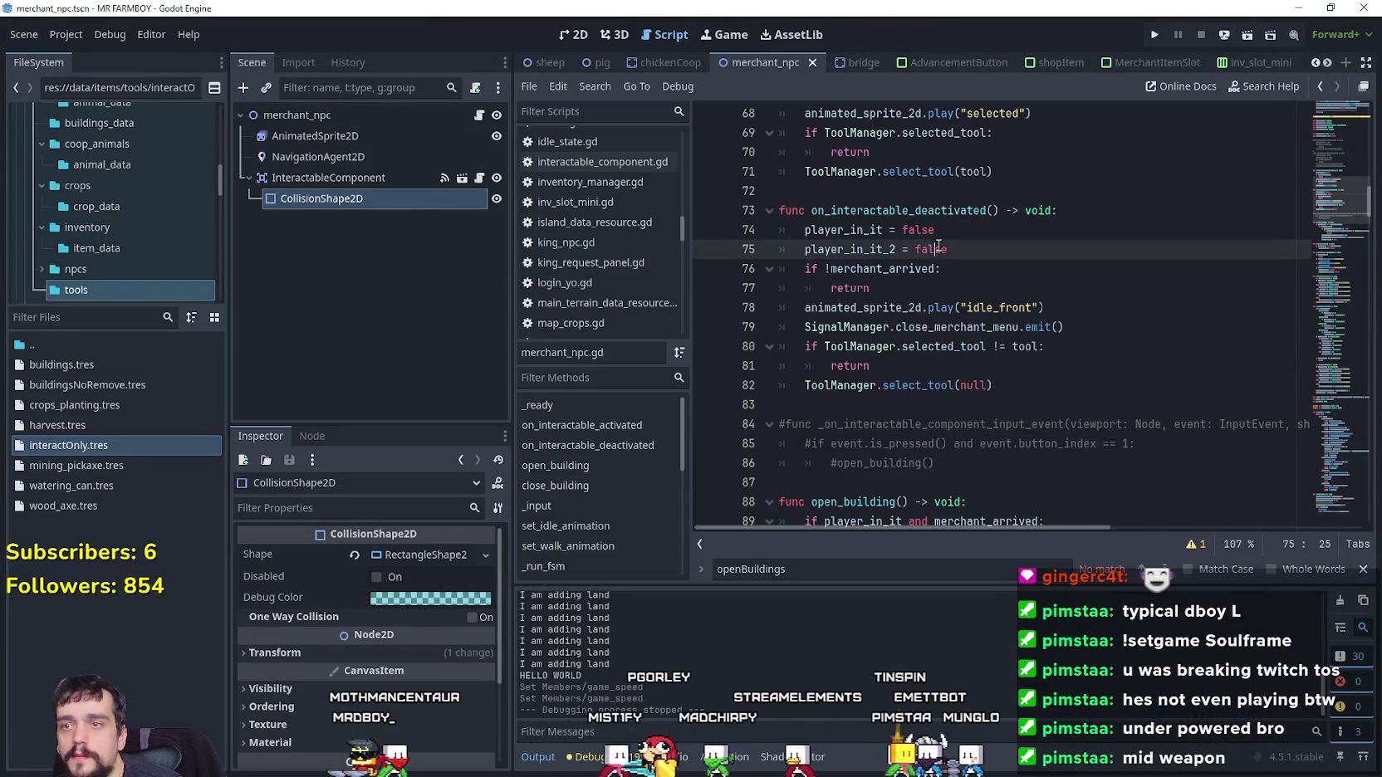
left_click(1020, 392)
left_click_drag(930, 290, 780, 270)
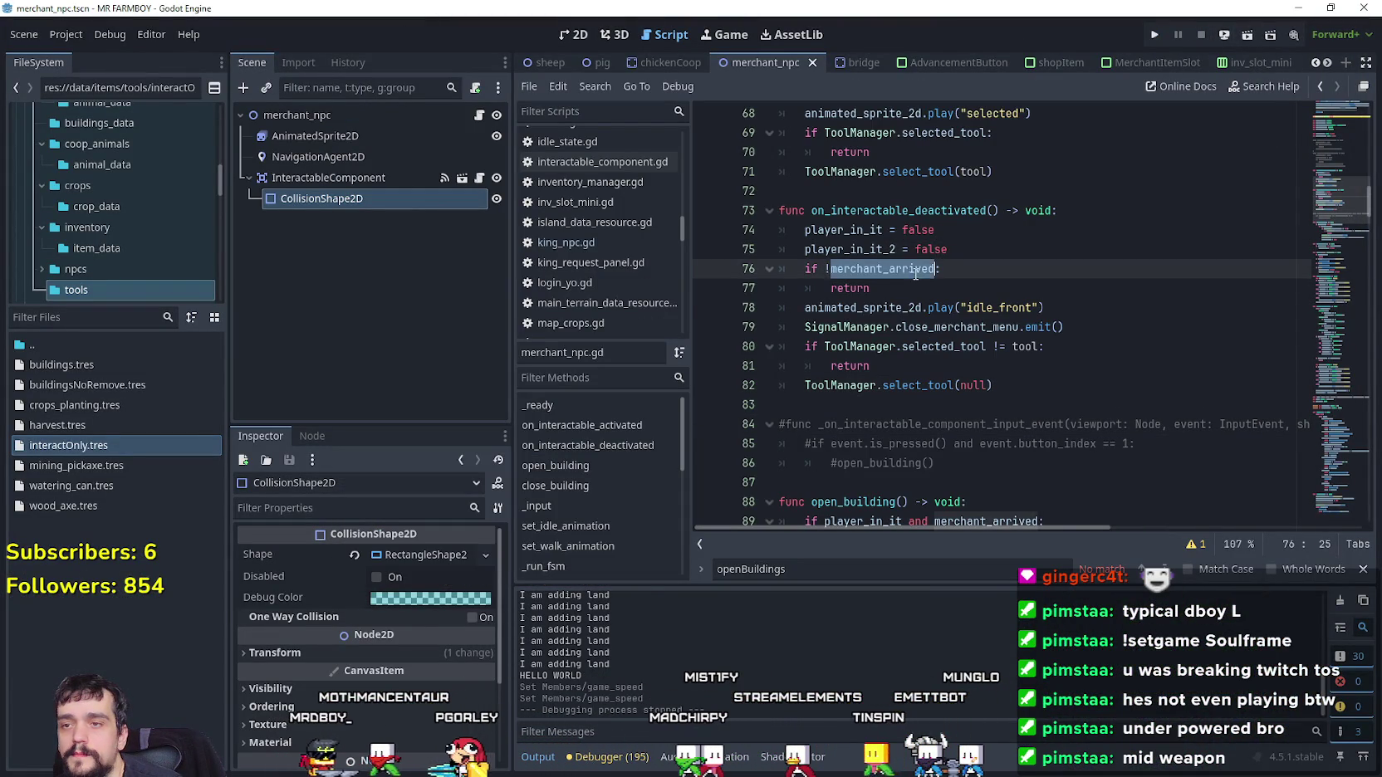
scroll(897, 328, "up", 1)
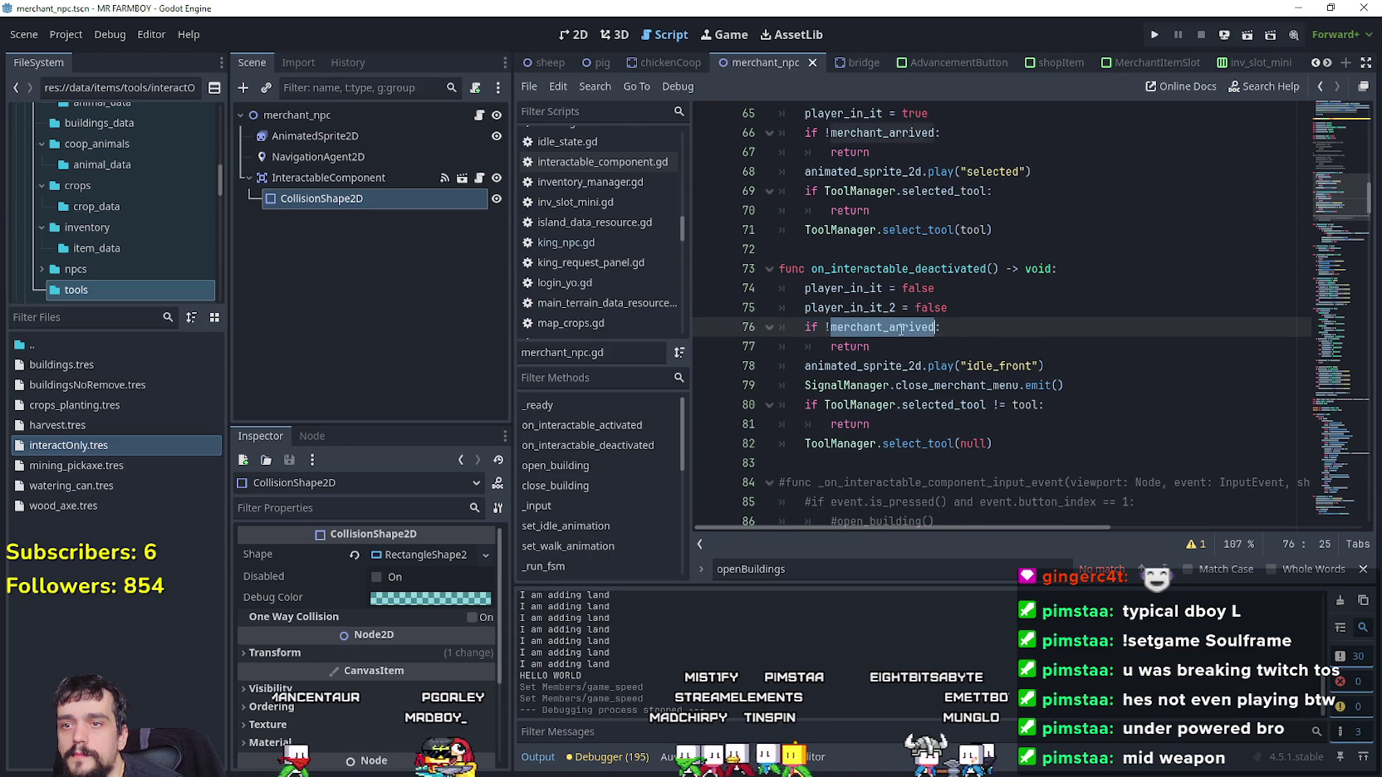
scroll(896, 327, "up", 2)
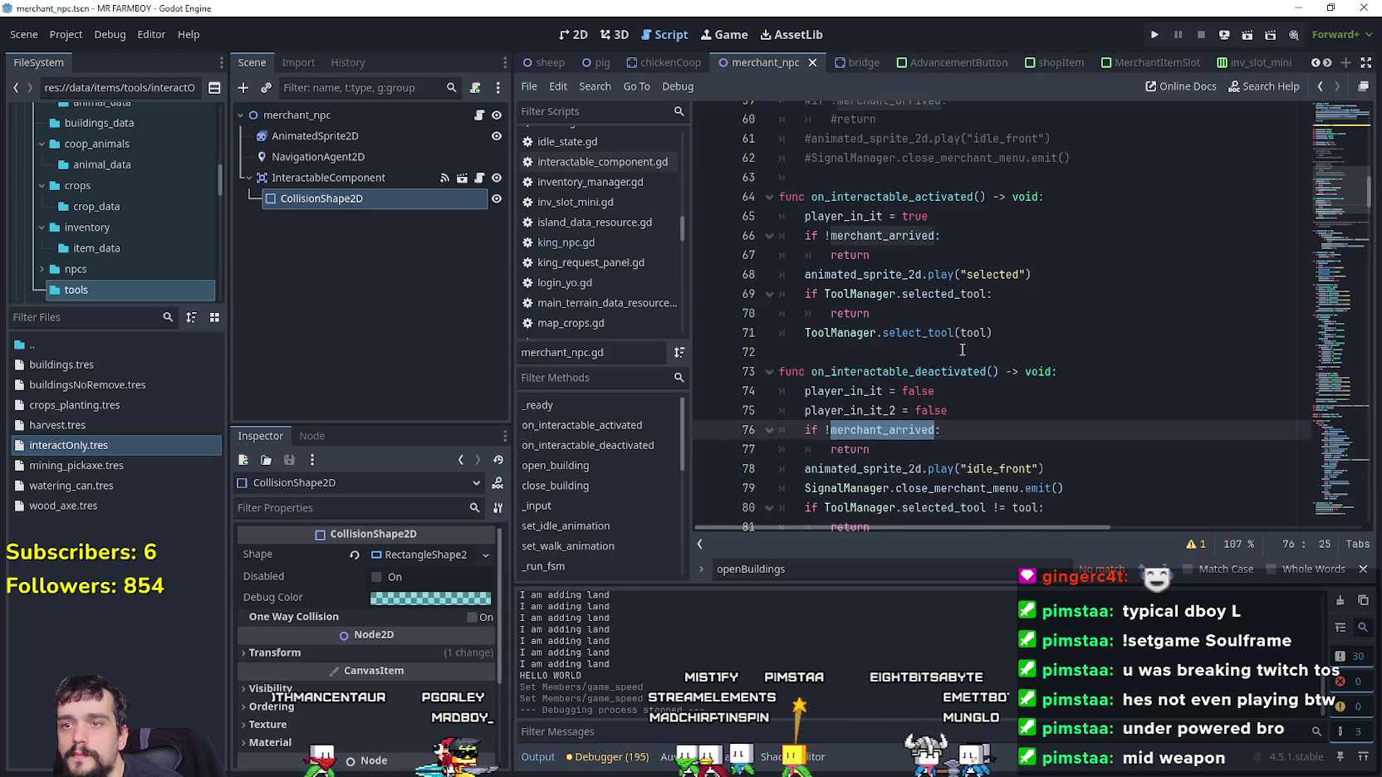
Check merchant_arrived in the activated handler, then scroll down to go_home and send_home
double_click(884, 249)
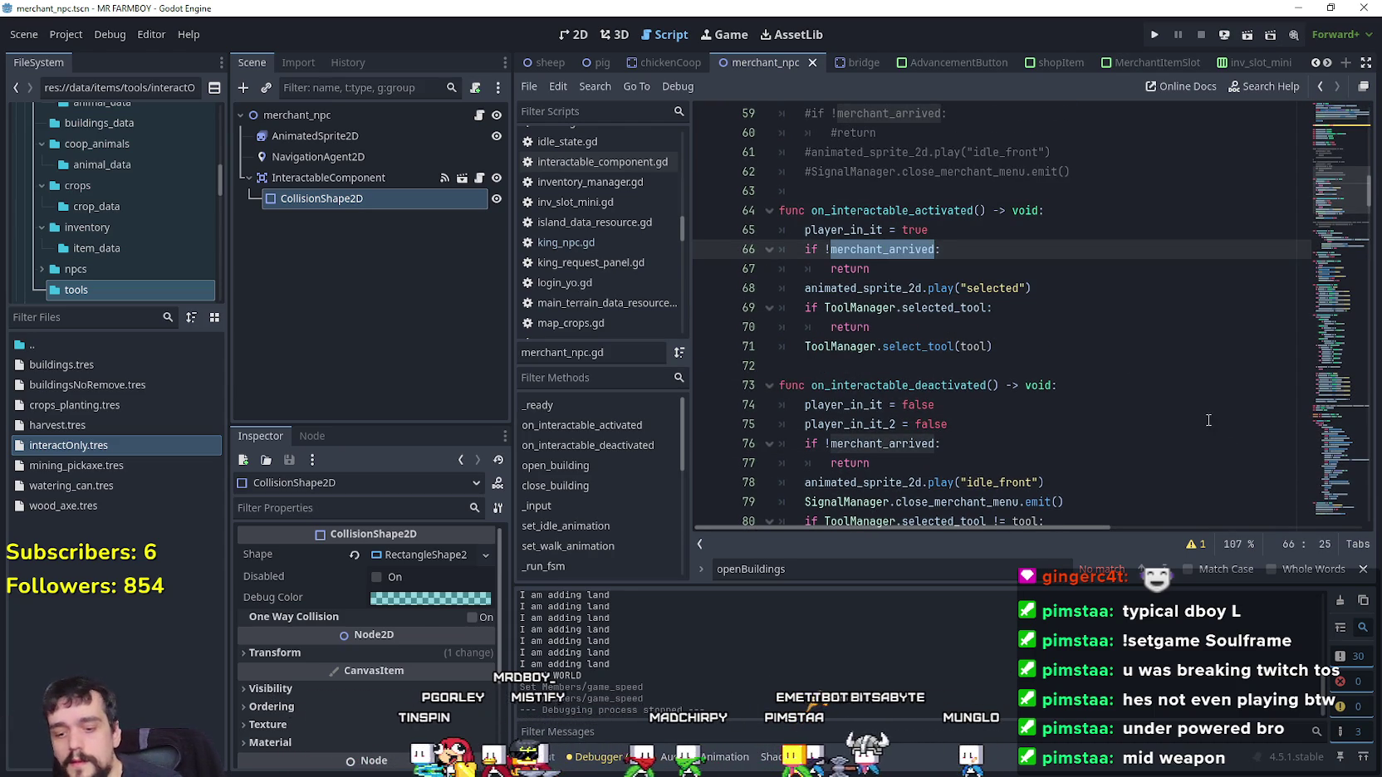
left_click(964, 309)
mouse_move(1322, 193)
left_mouse_down()
mouse_move(1298, 249)
mouse_move(1311, 513)
mouse_move(1293, 419)
mouse_move(1243, 300)
mouse_move(1235, 311)
mouse_move(1237, 171)
mouse_move(1226, 468)
mouse_move(1251, 546)
mouse_move(1193, 521)
left_mouse_up()
left_click(939, 473)
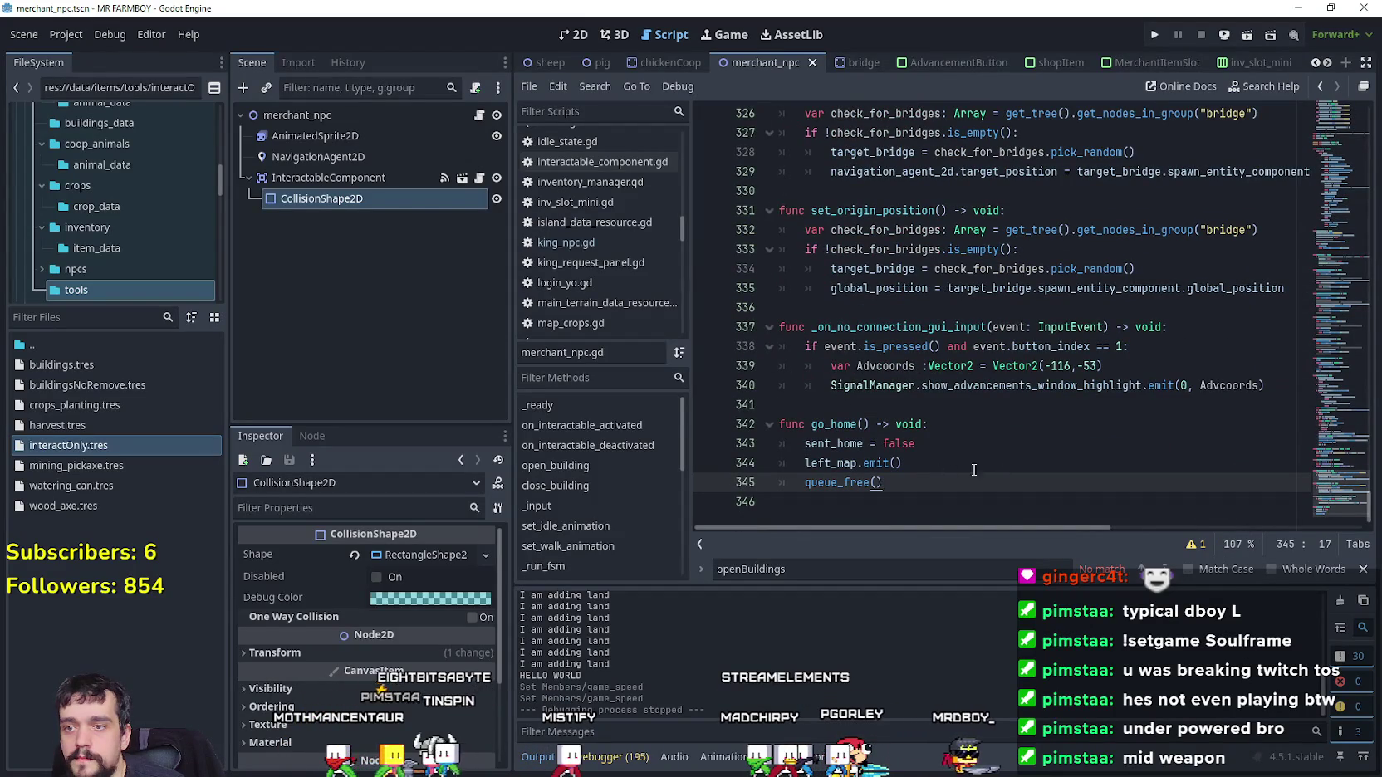
mouse_move(1329, 486)
left_mouse_down()
mouse_move(1325, 350)
mouse_move(1323, 371)
left_mouse_up()
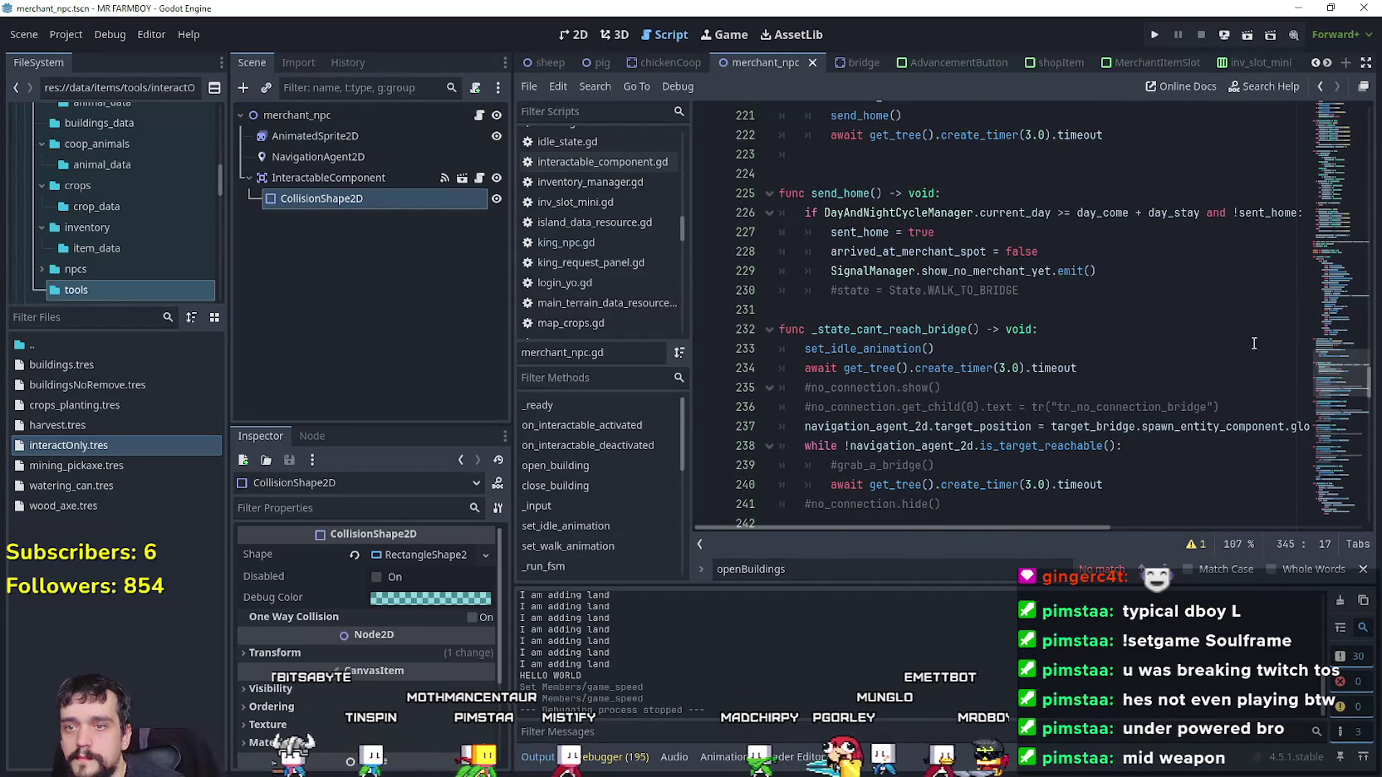
In send_home, comment out the show_no_merchant_yet emit and add 'merchant_arrived = false' below line 228
left_click(1154, 278)
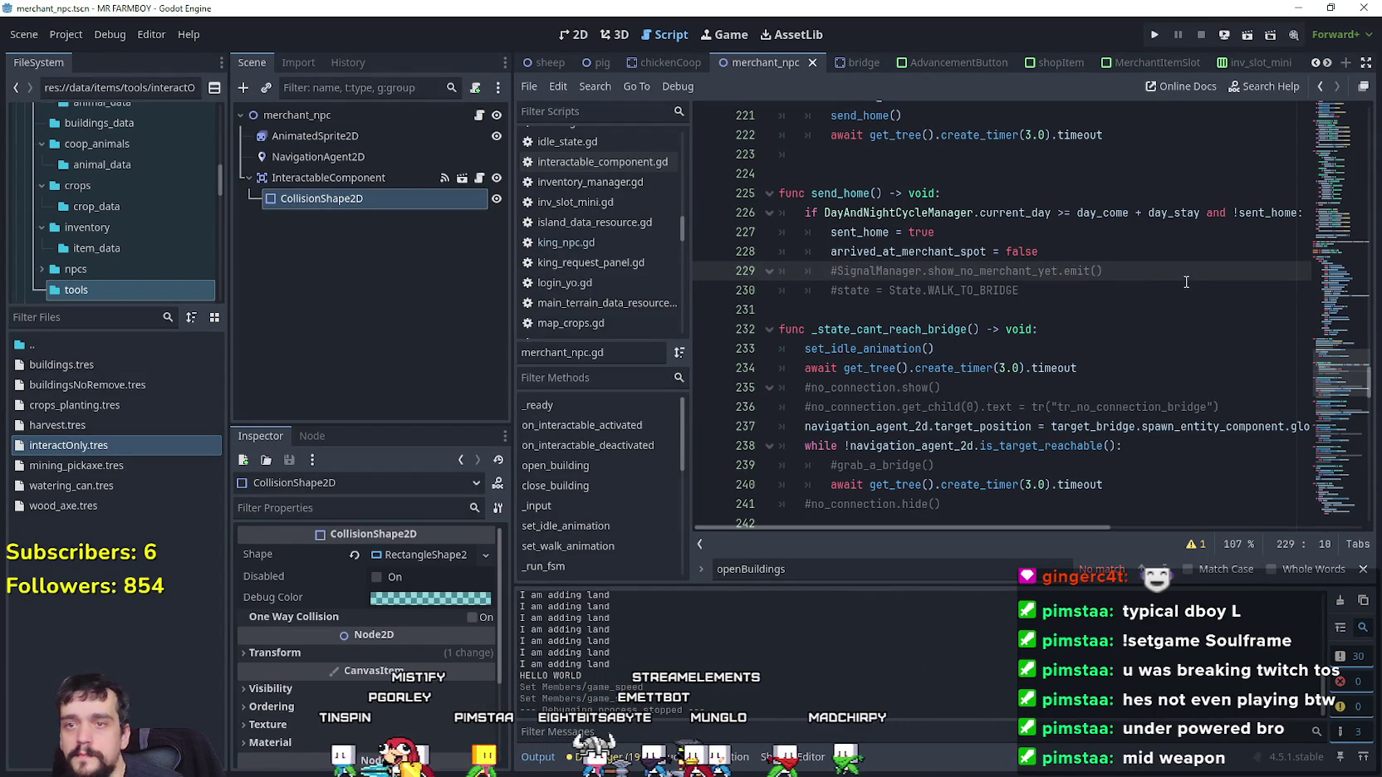
left_click(1103, 261)
key("Return")
type("merchant_arrived")
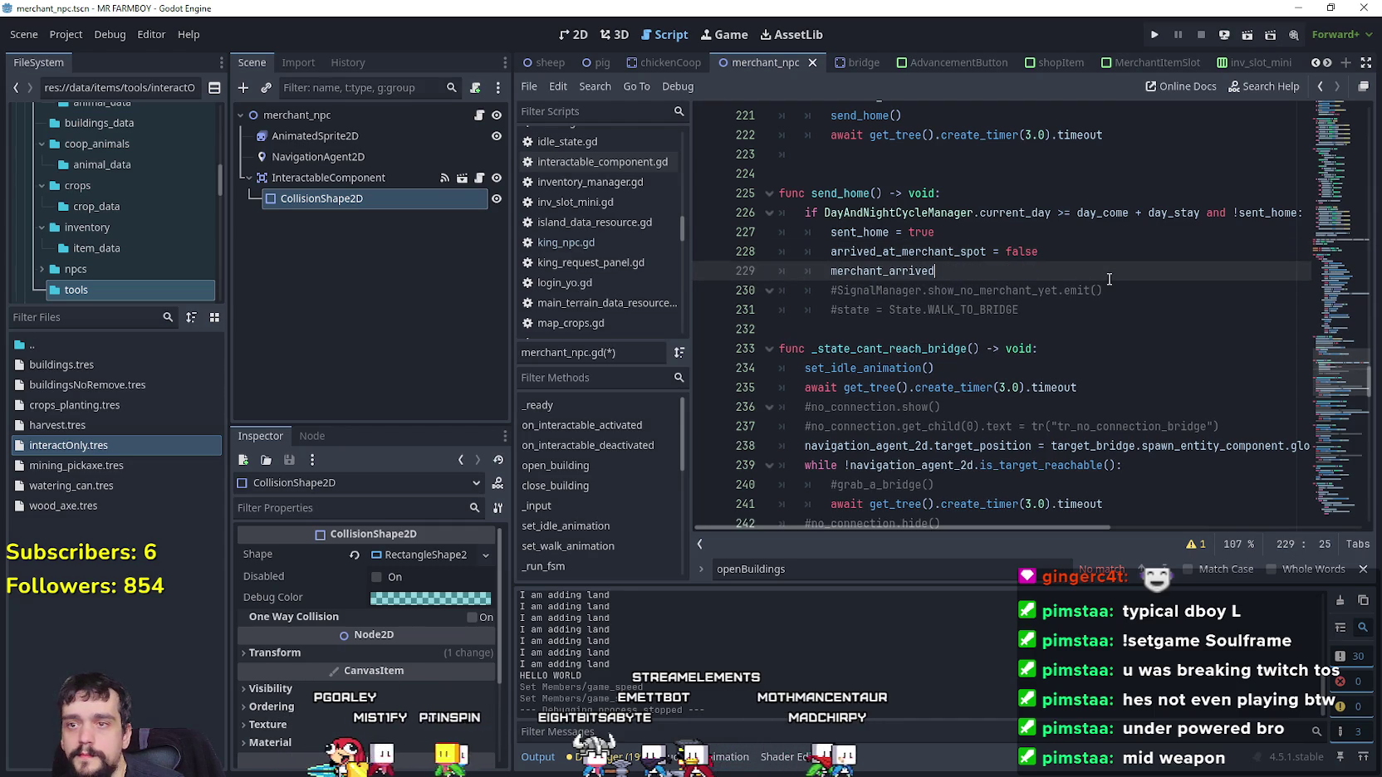
type(" = false")
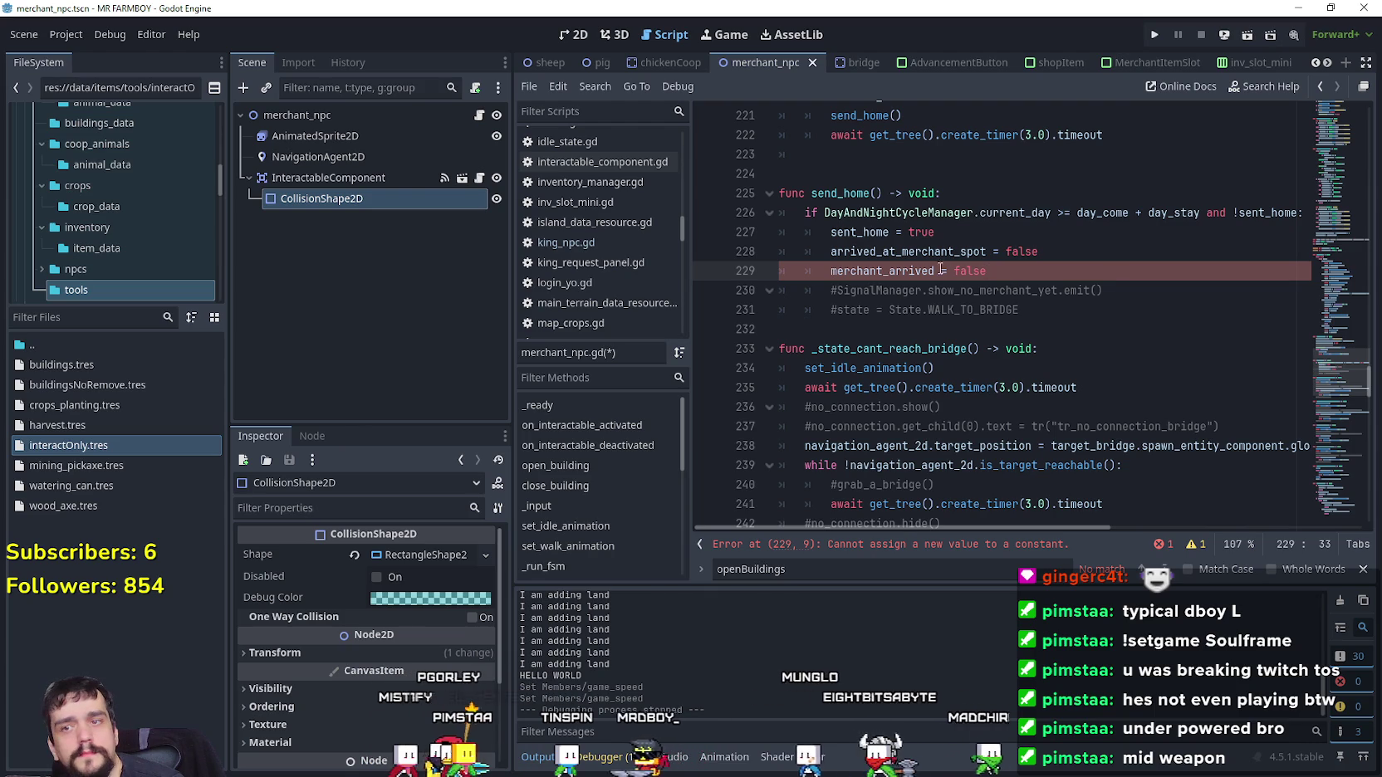
key("Home")
key("ctrl+shift+Right")
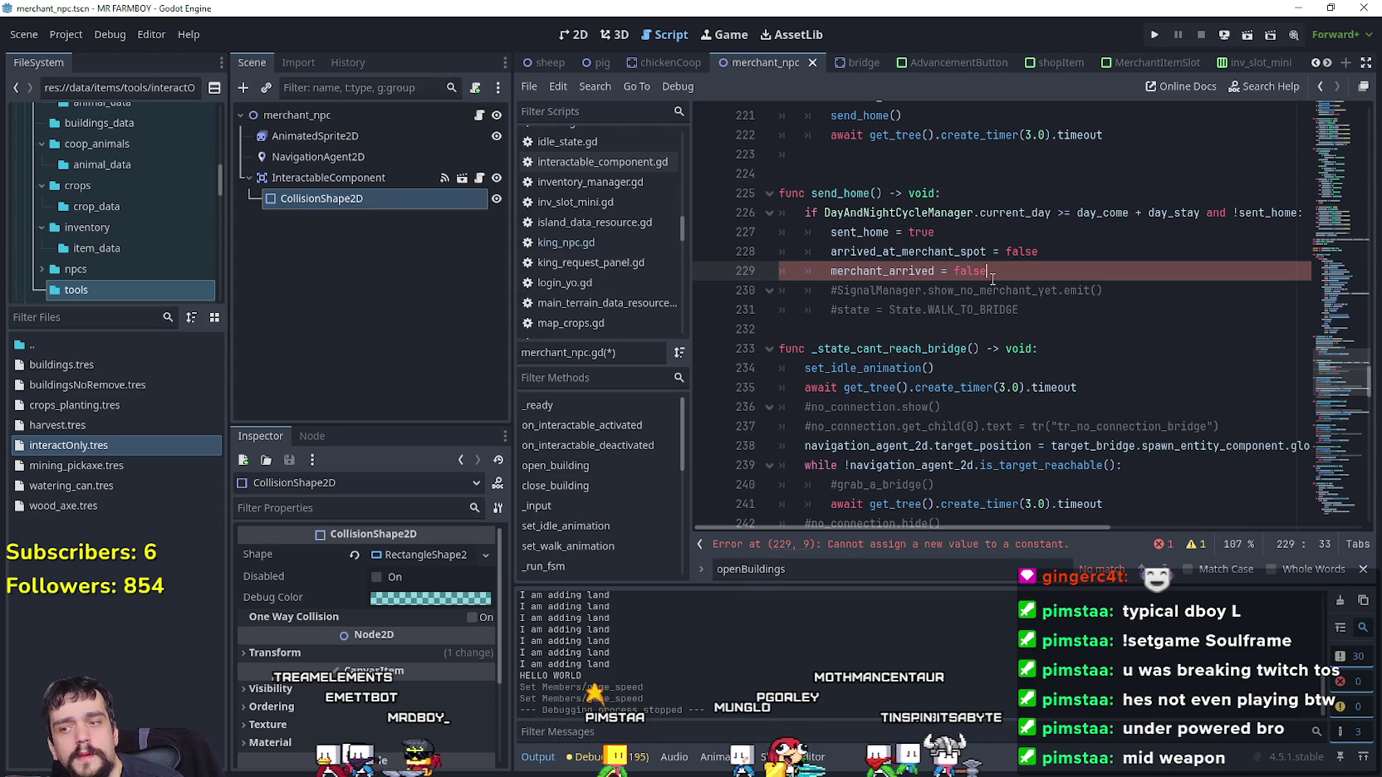
left_click_drag(1329, 369, 1320, 196)
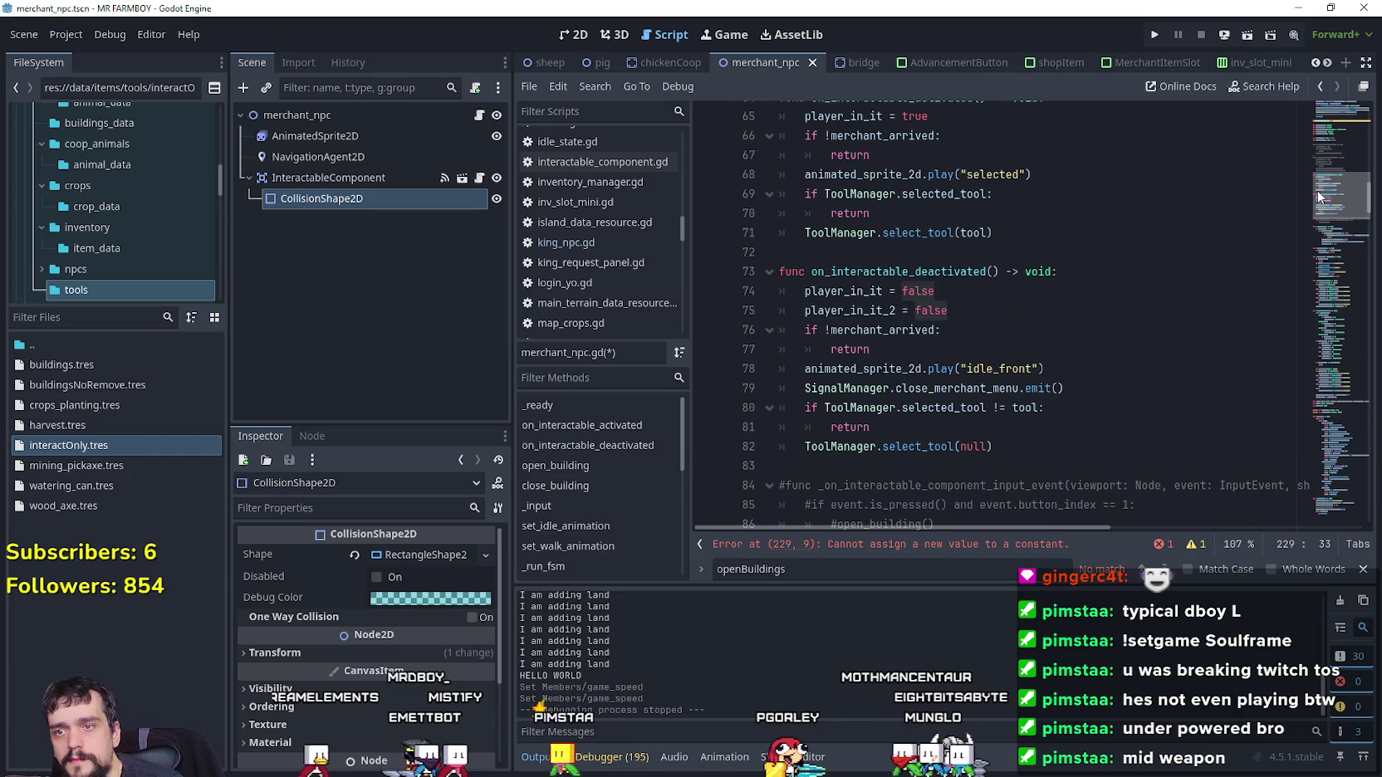
Search the script for merchant_arrived and step back through matches to its signal declaration
double_click(898, 332)
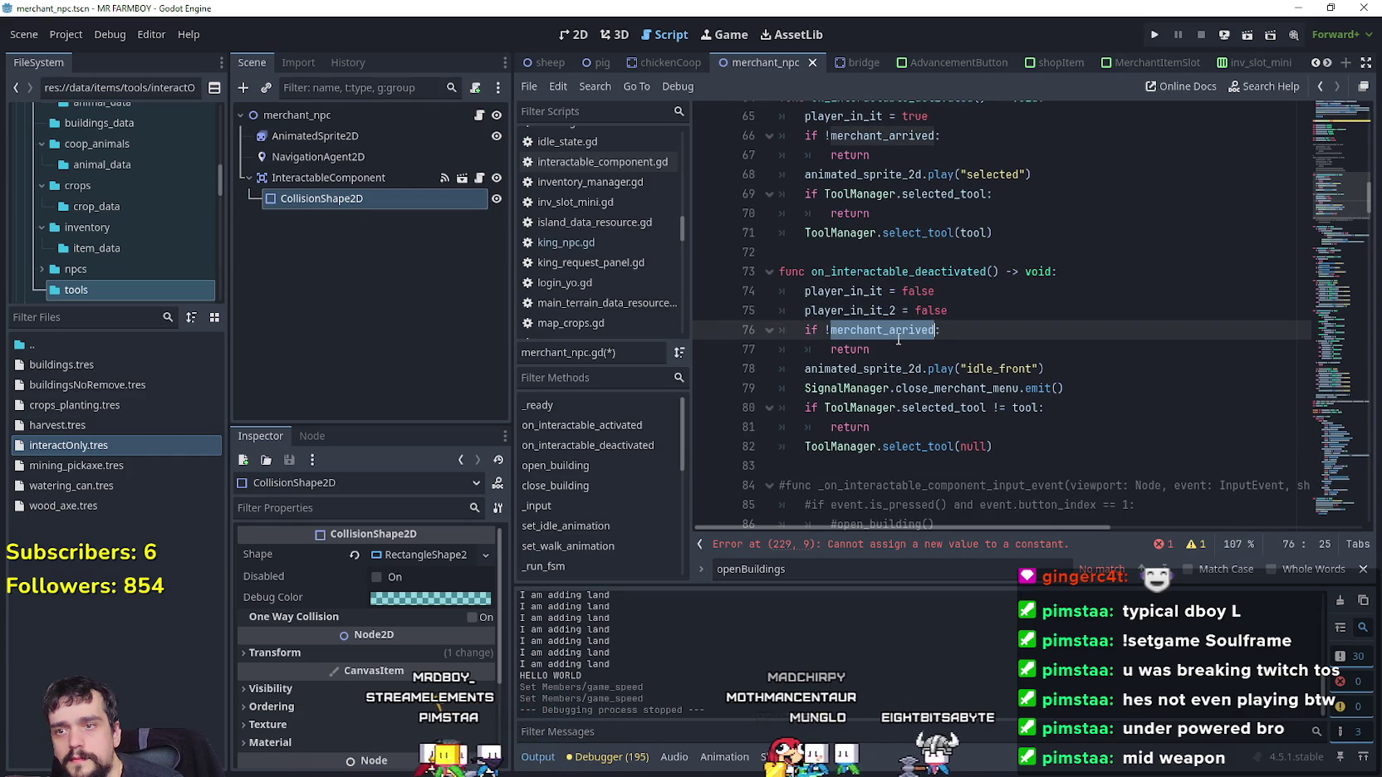
key("ctrl+f")
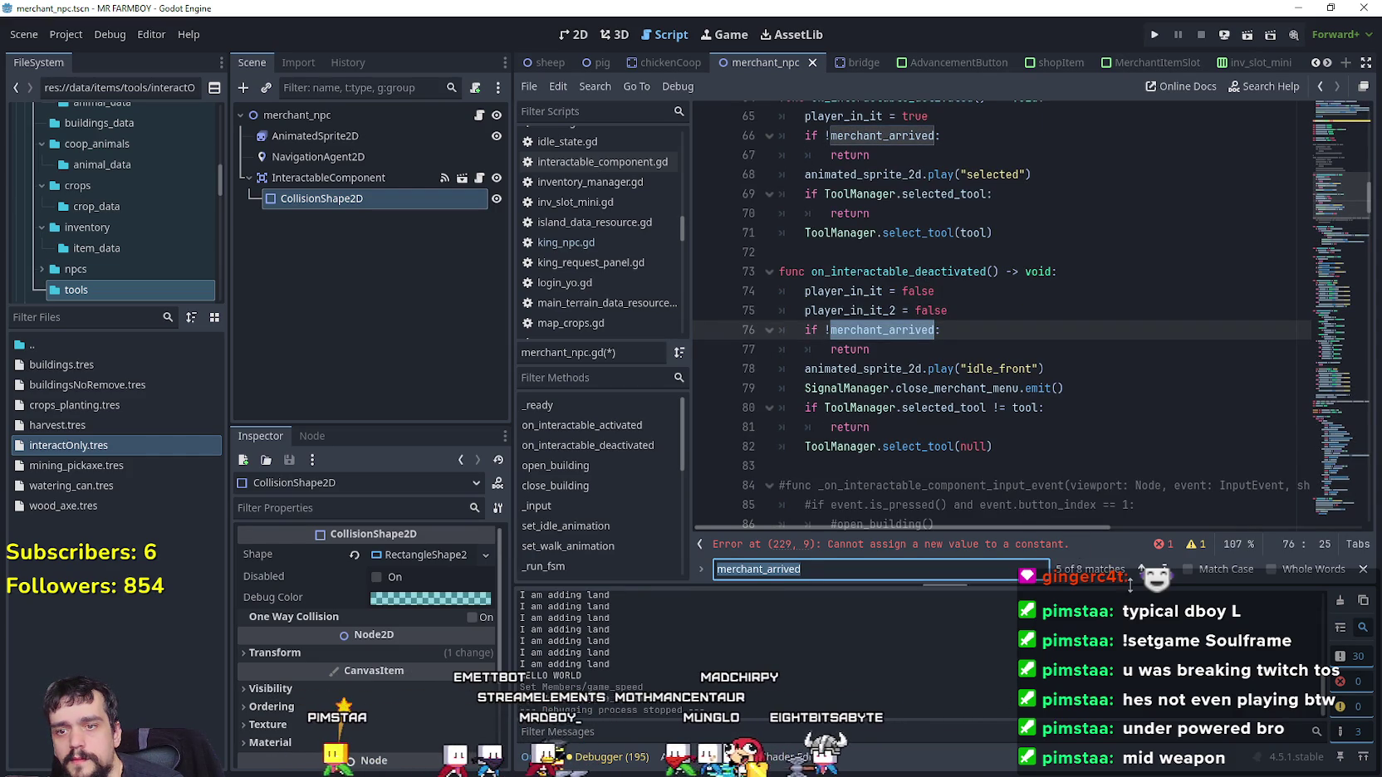
left_click(1142, 569)
left_click(1142, 570)
left_click(1142, 570)
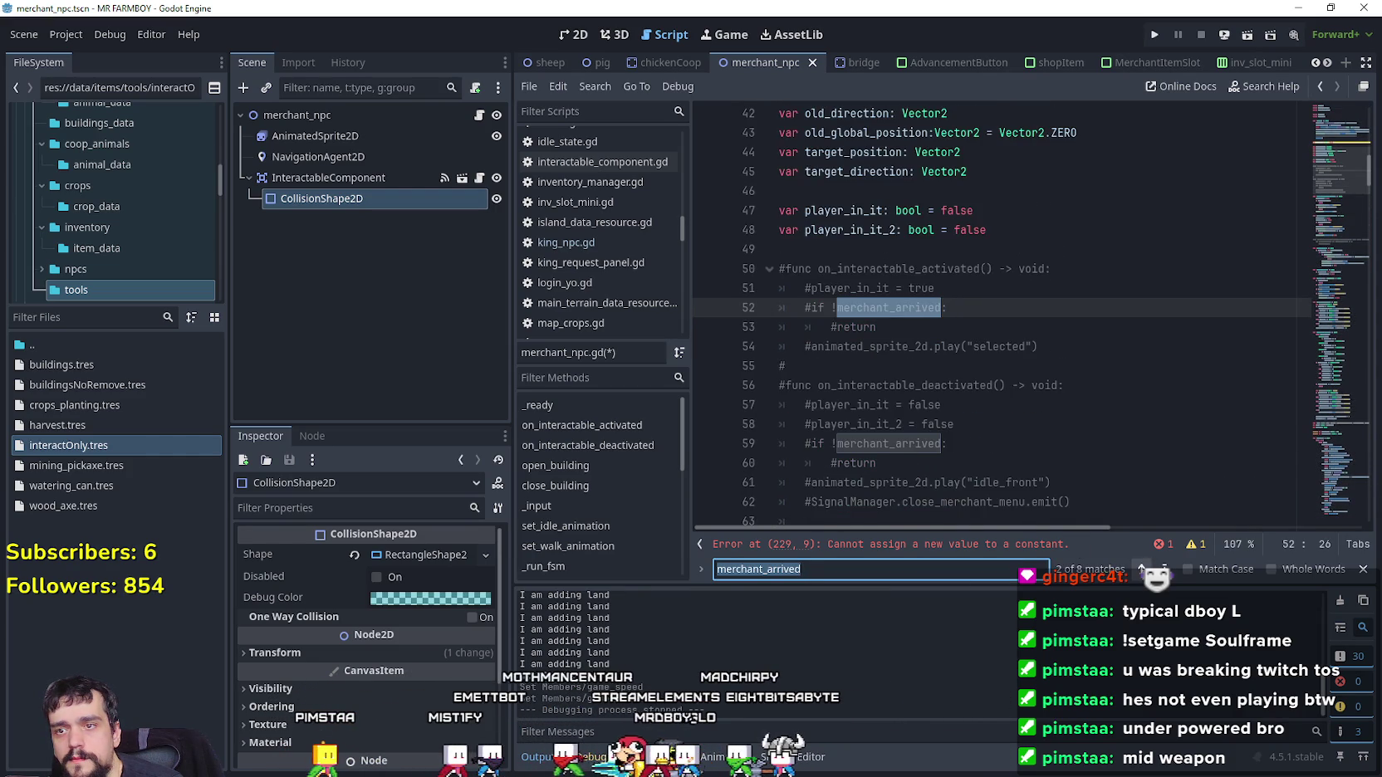
left_click(1142, 570)
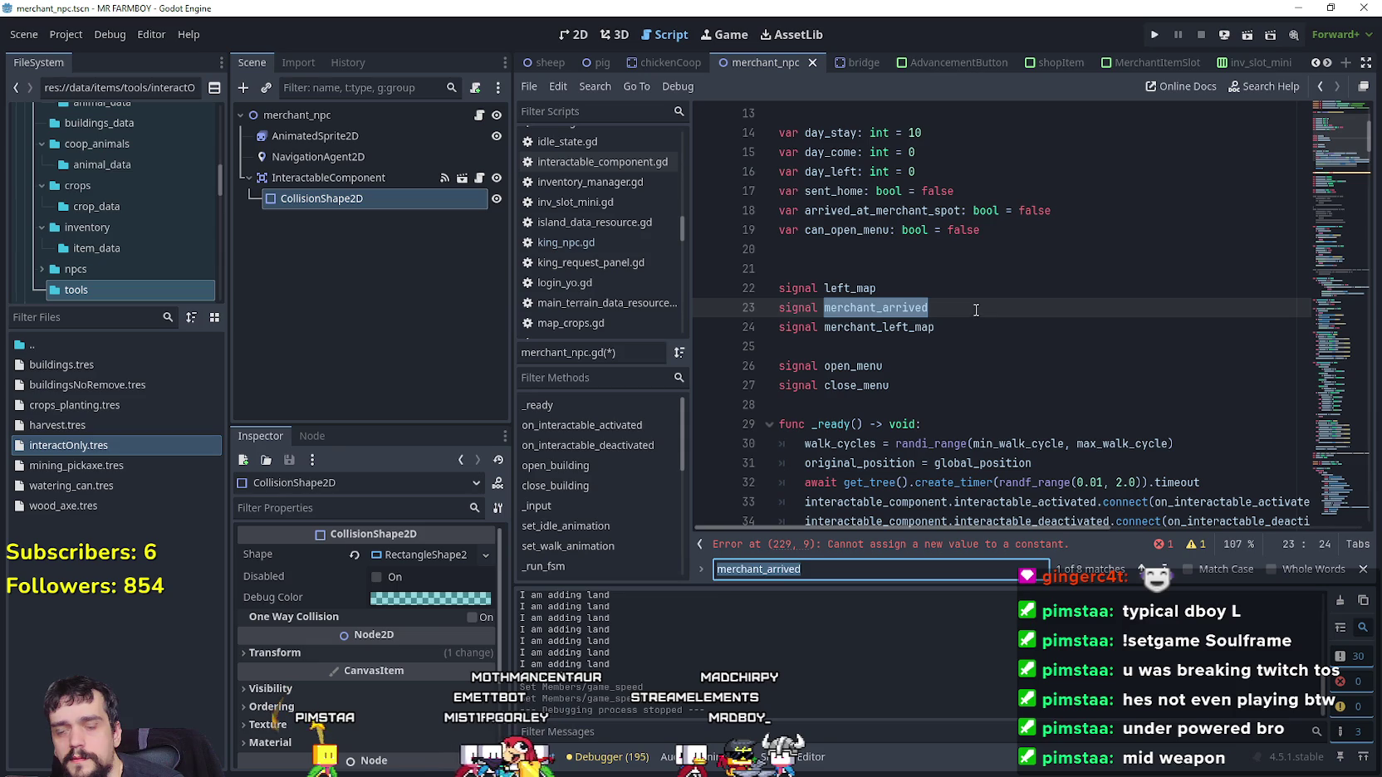
left_click(1142, 570)
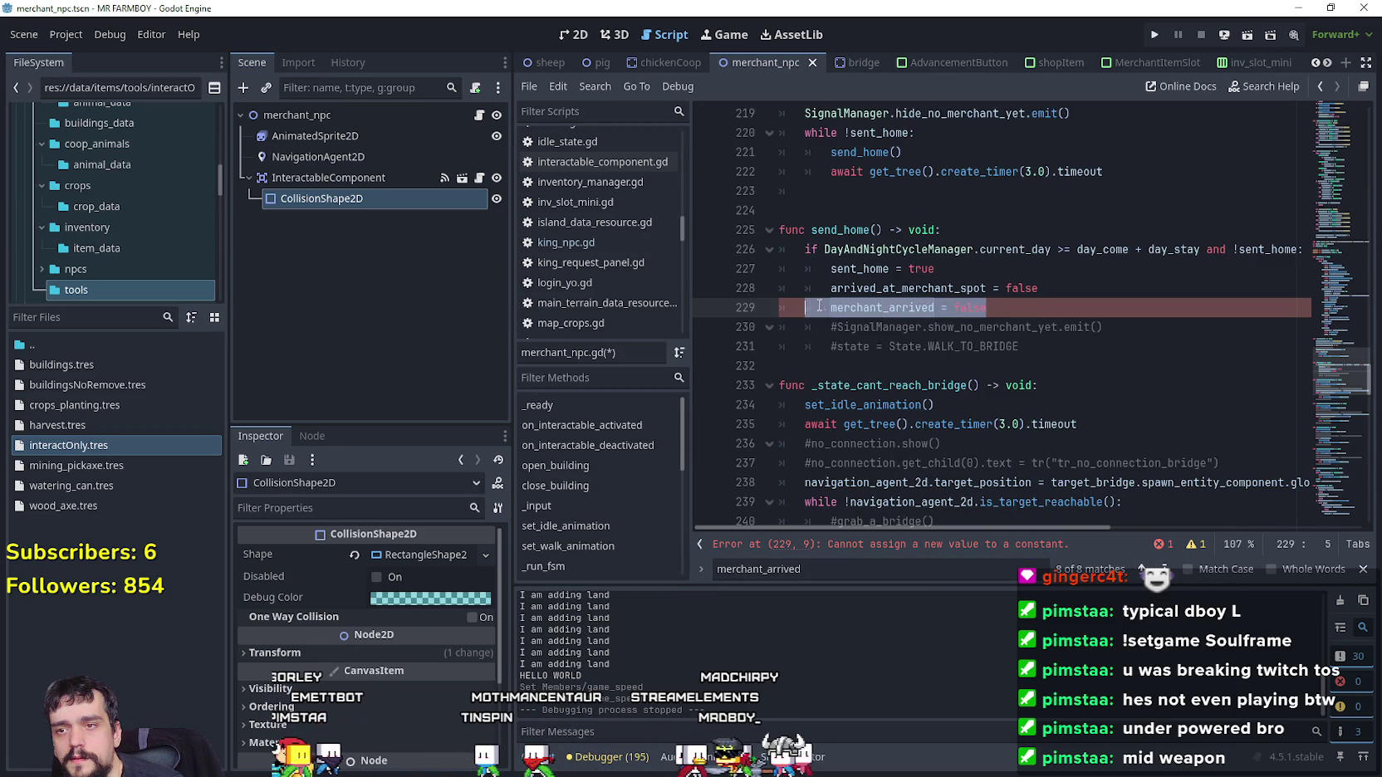
left_click_drag(1332, 369, 1310, 109)
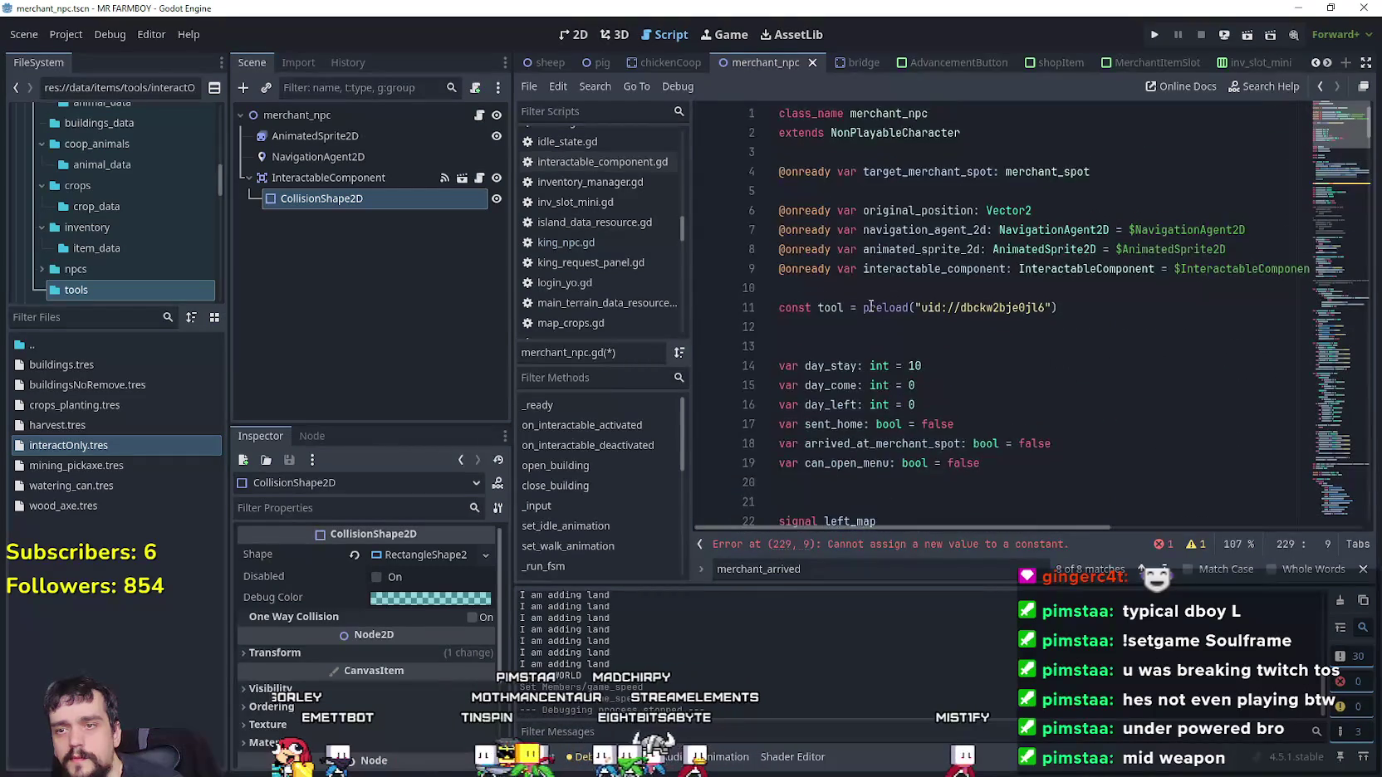
scroll(1004, 332, "down", 2)
Step forward through all 8 merchant_arrived matches (lines 76, 89, 218, 229, 23), then search project files
double_click(876, 365)
scroll(1004, 411, "down", 2)
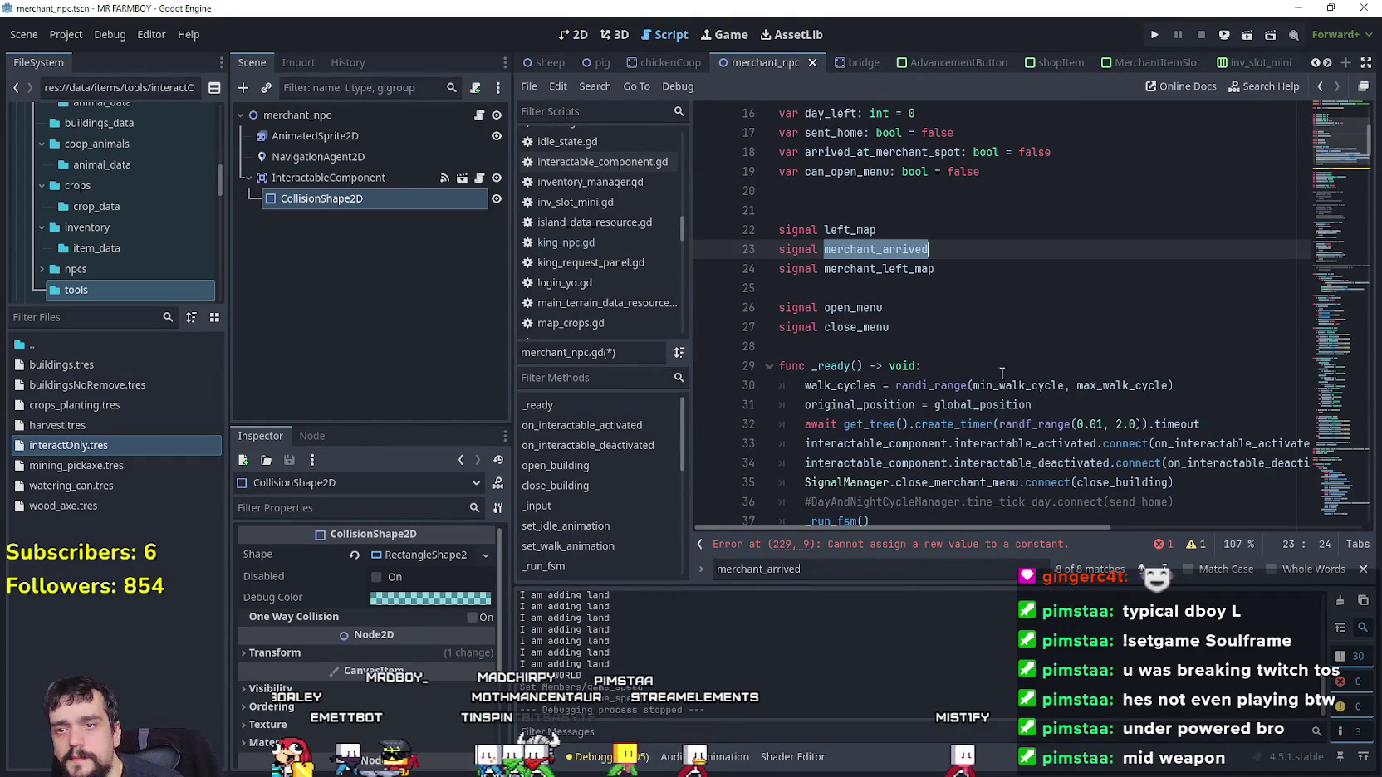
key("ctrl+f")
left_click(1165, 571)
left_click(1166, 571)
left_click(1166, 571)
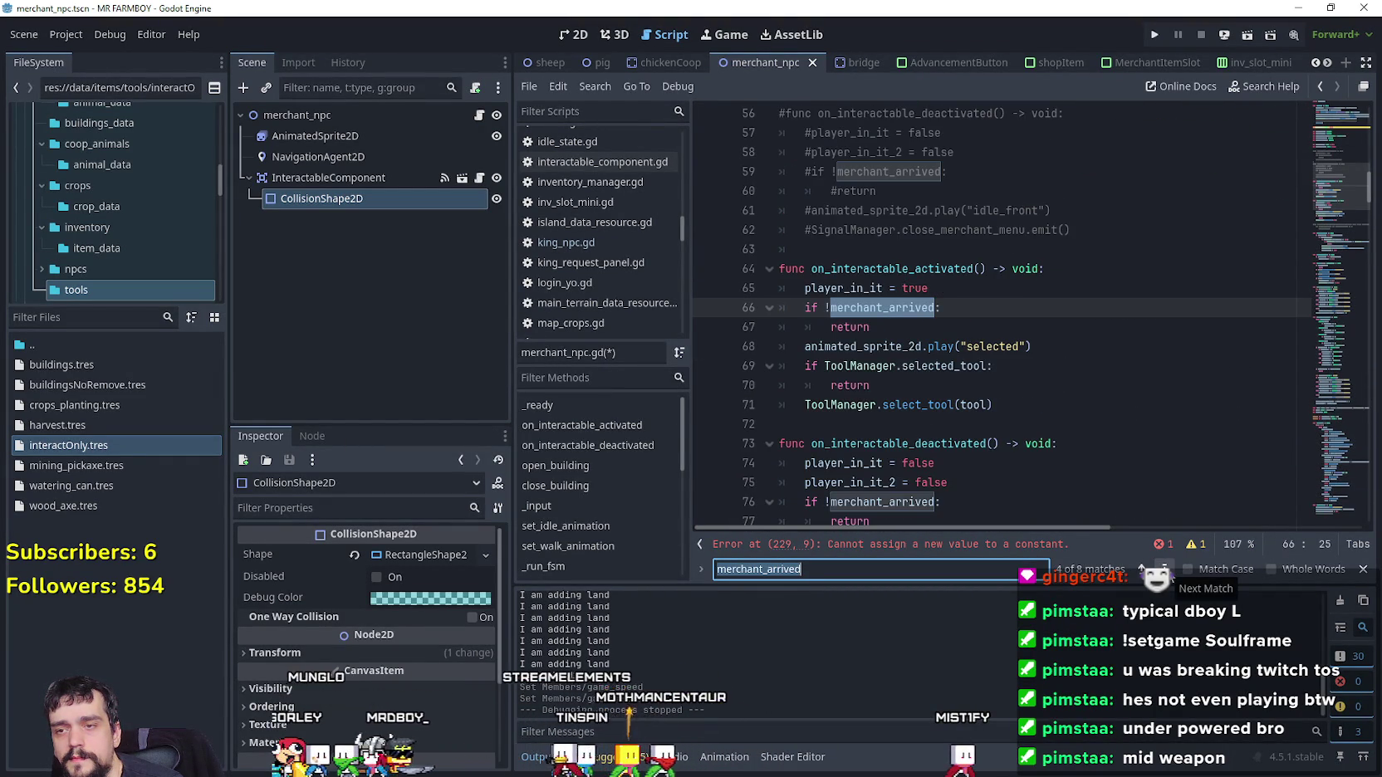
left_click(1165, 570)
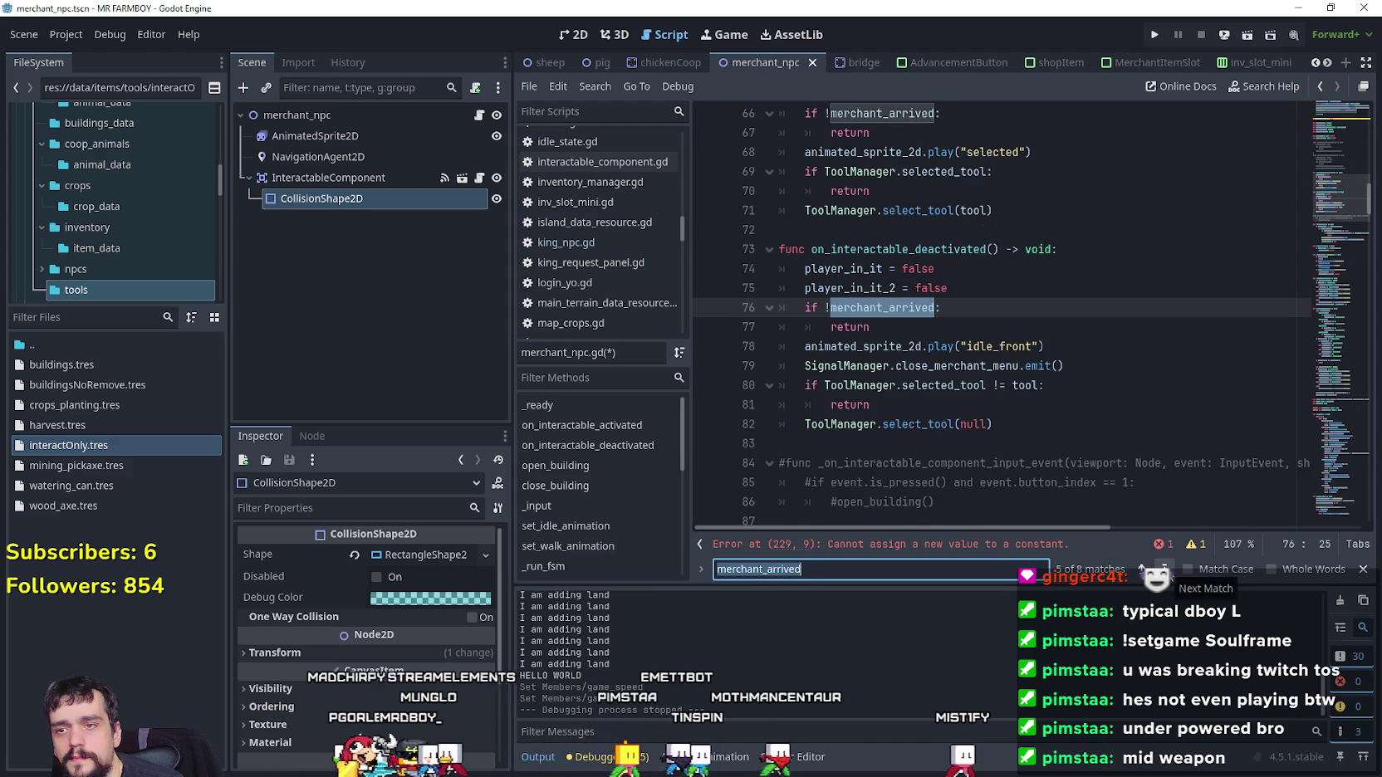
left_click(1165, 571)
left_click(1165, 571)
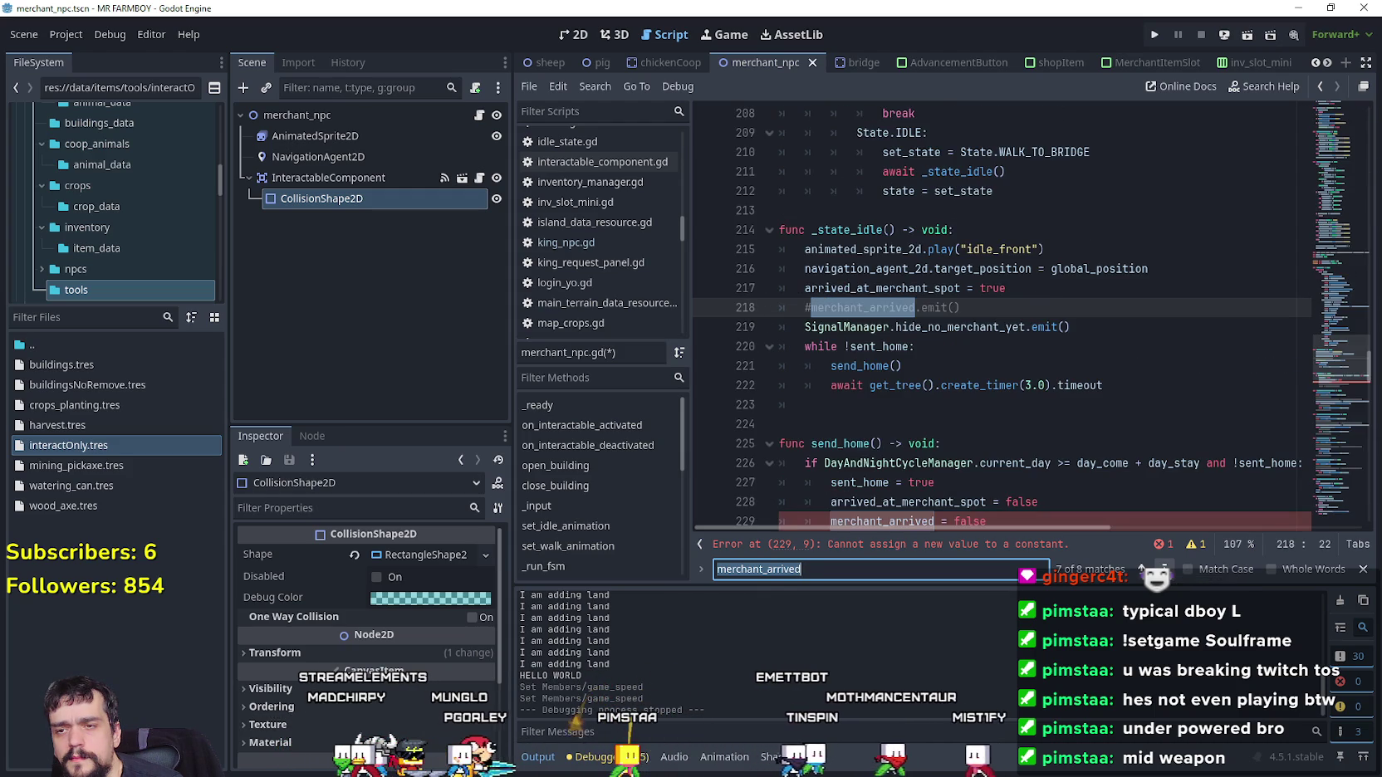
left_click(1166, 570)
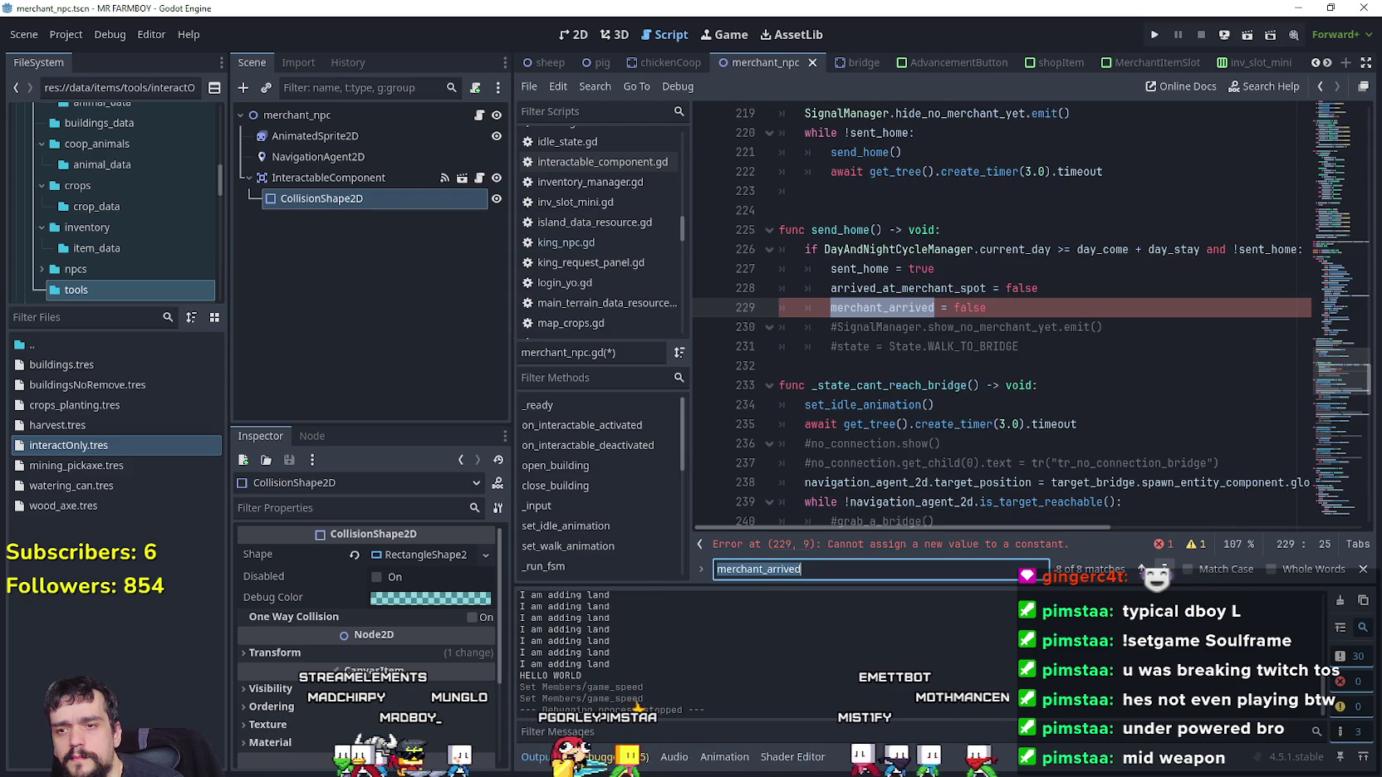
left_click(1166, 570)
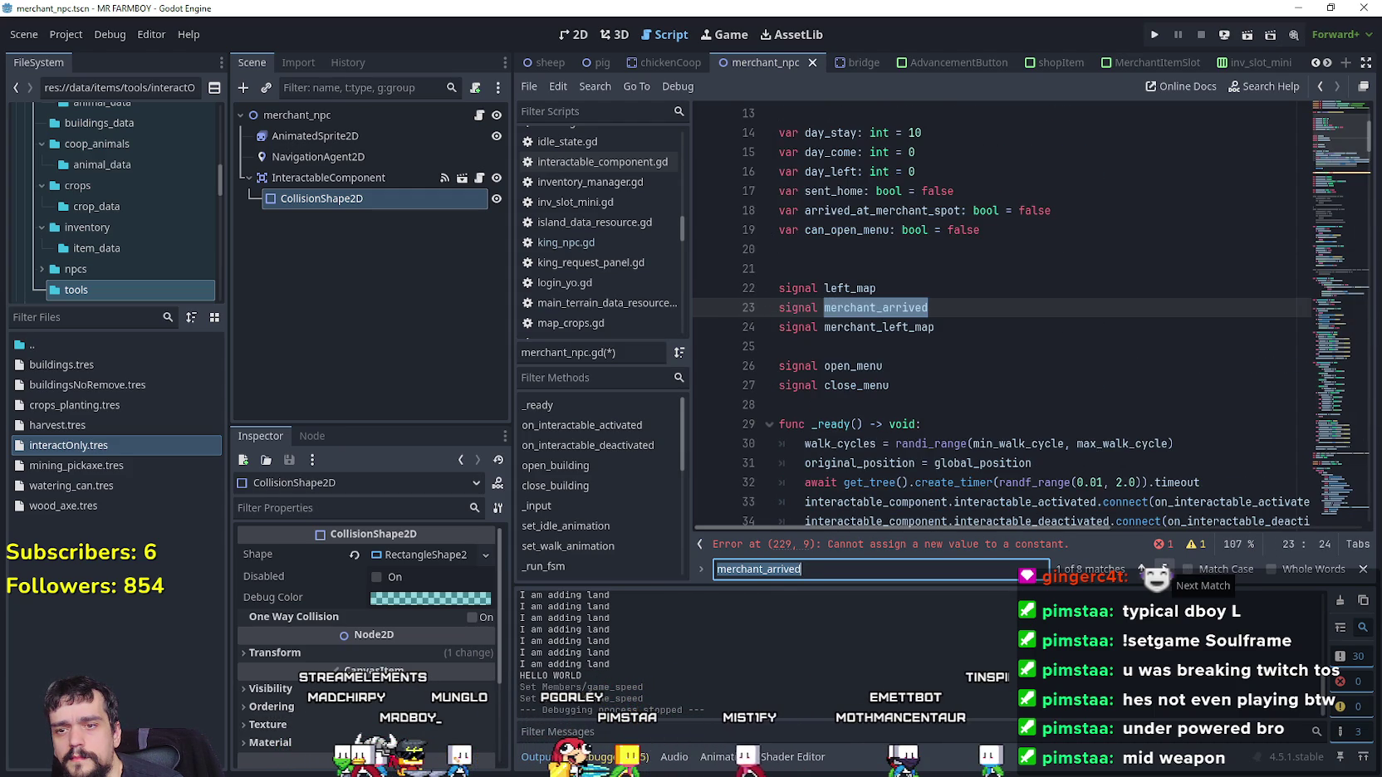
left_click(911, 307)
scroll(911, 349, "up", 2)
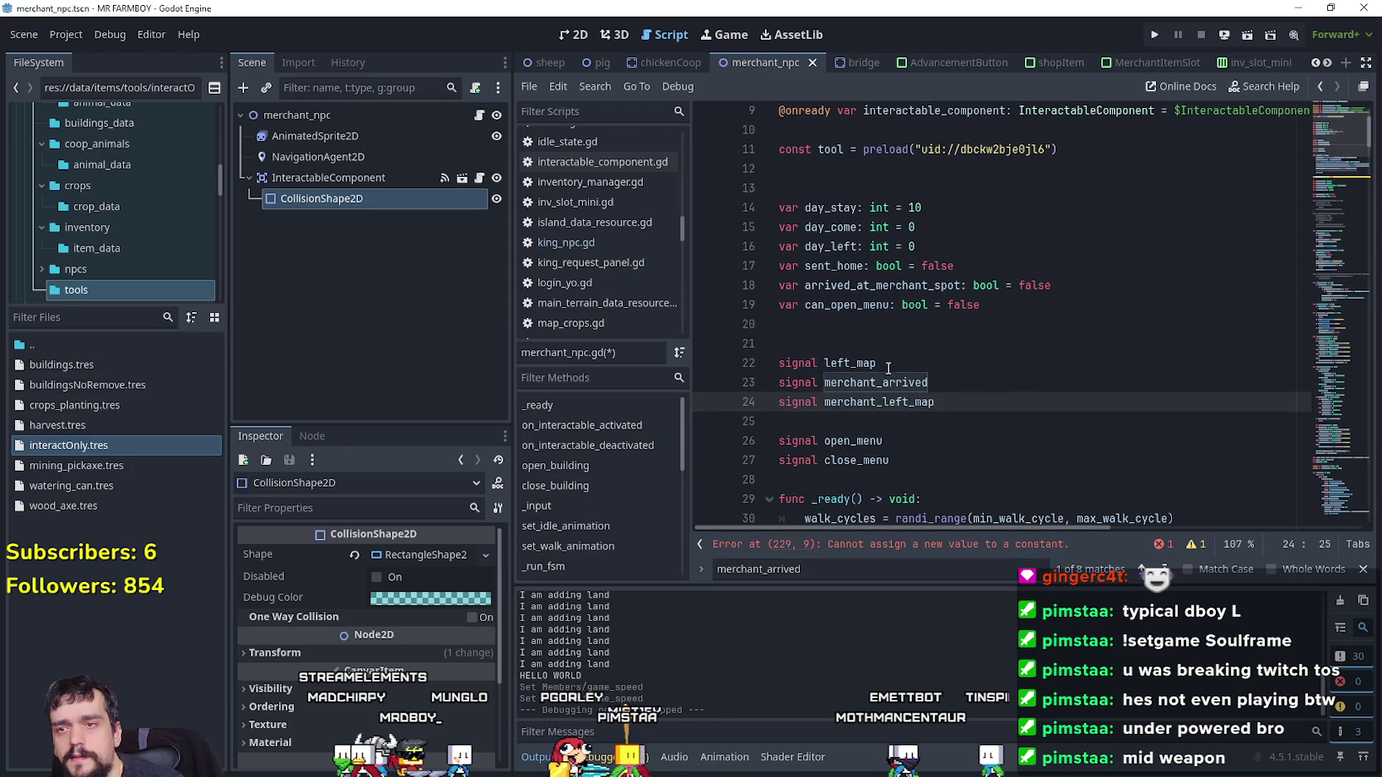
key("ctrl+shift+f")
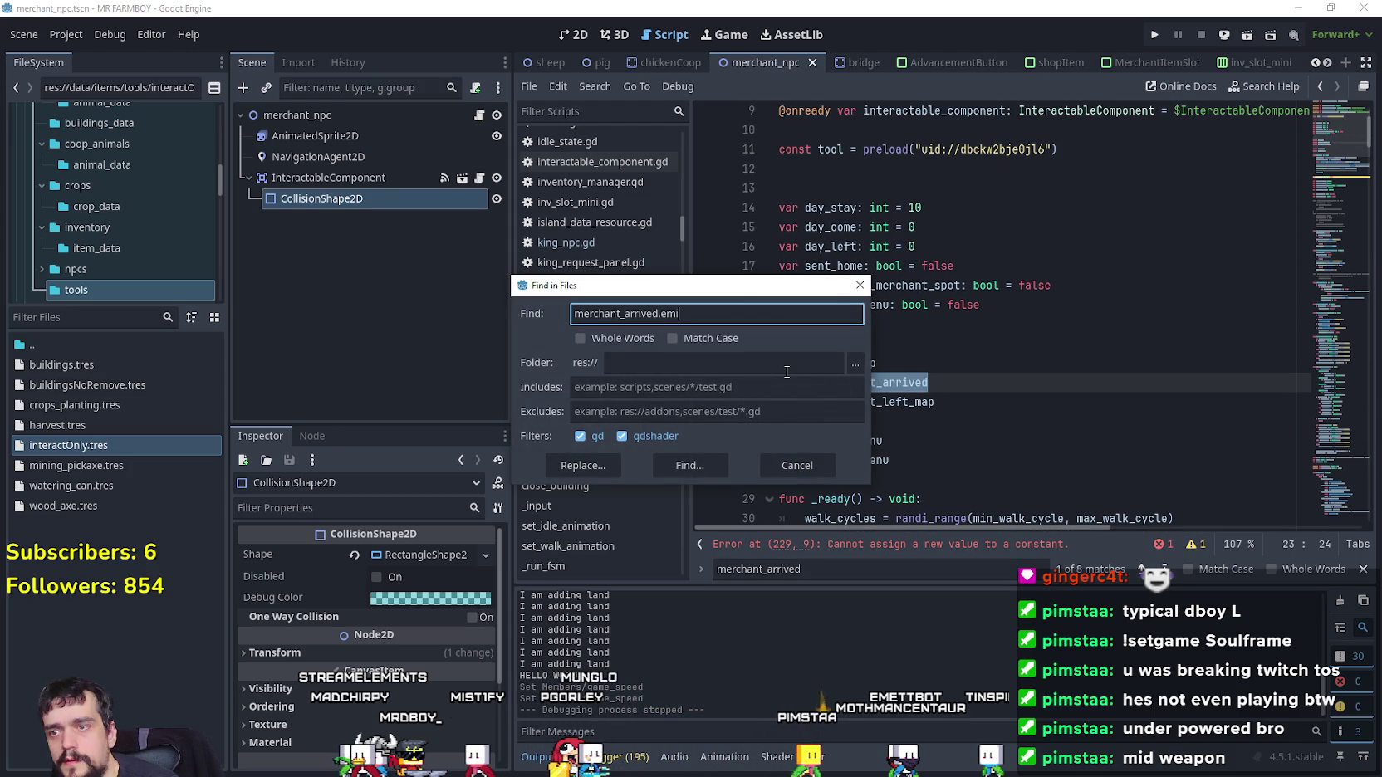
Search the project for merchant_arrived.emit and delete the var merchant_arrived declaration
type("t")
key("Return")
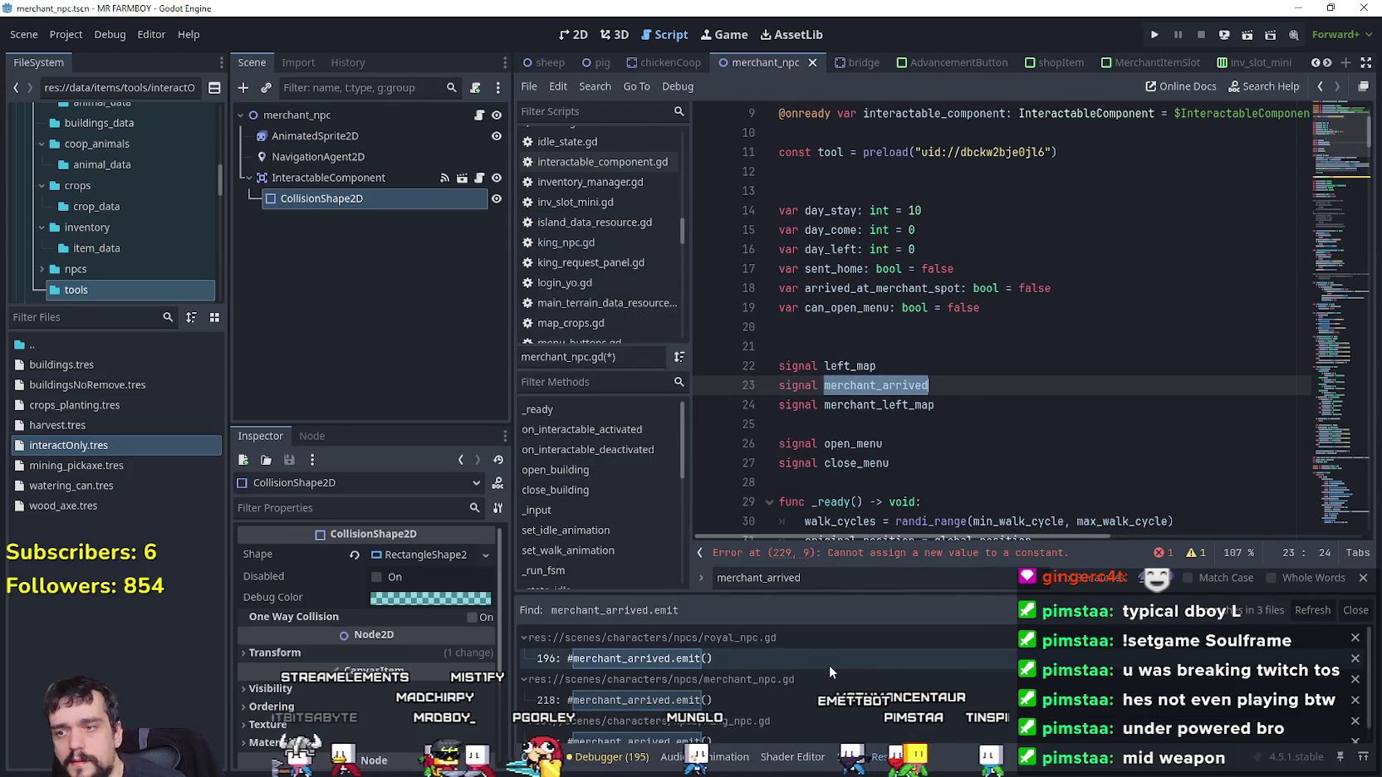
scroll(829, 665, "down", 2)
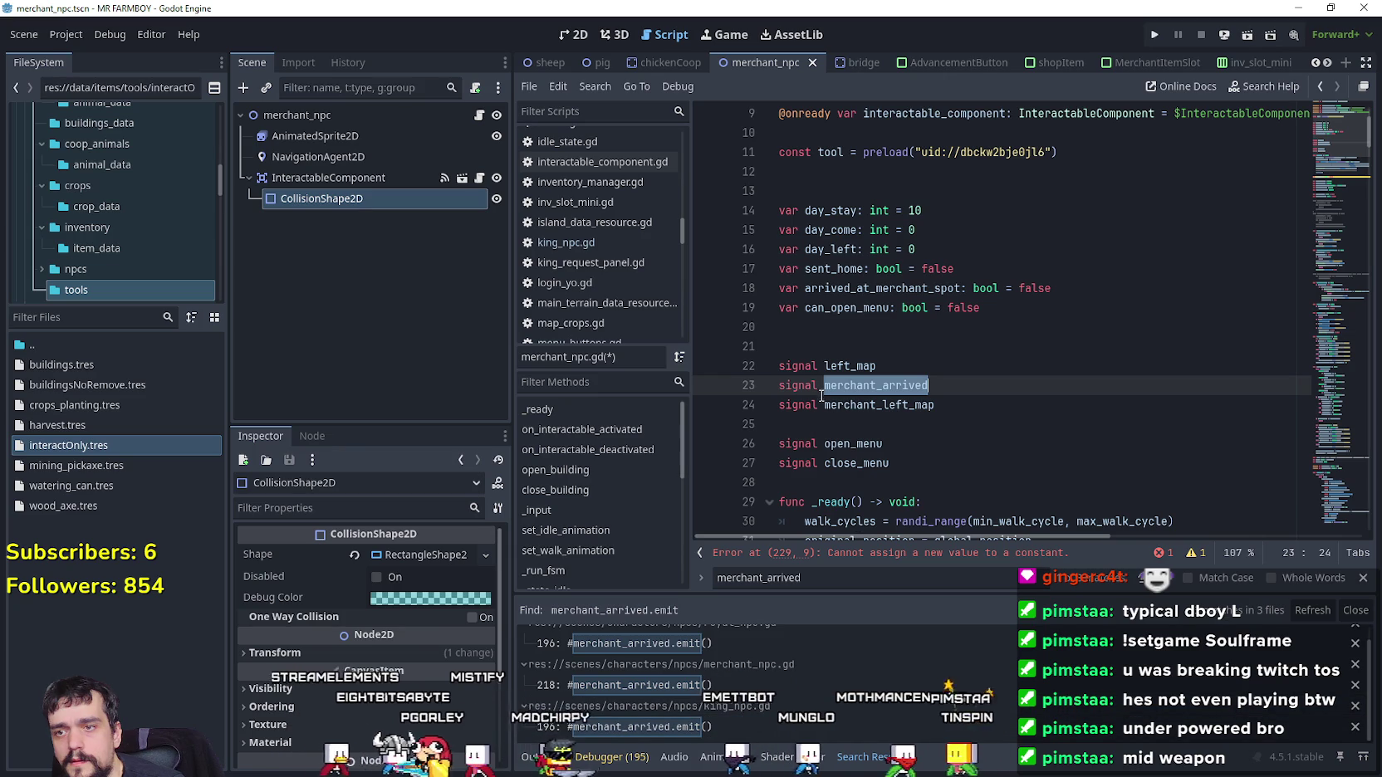
left_click_drag(825, 387, 779, 385)
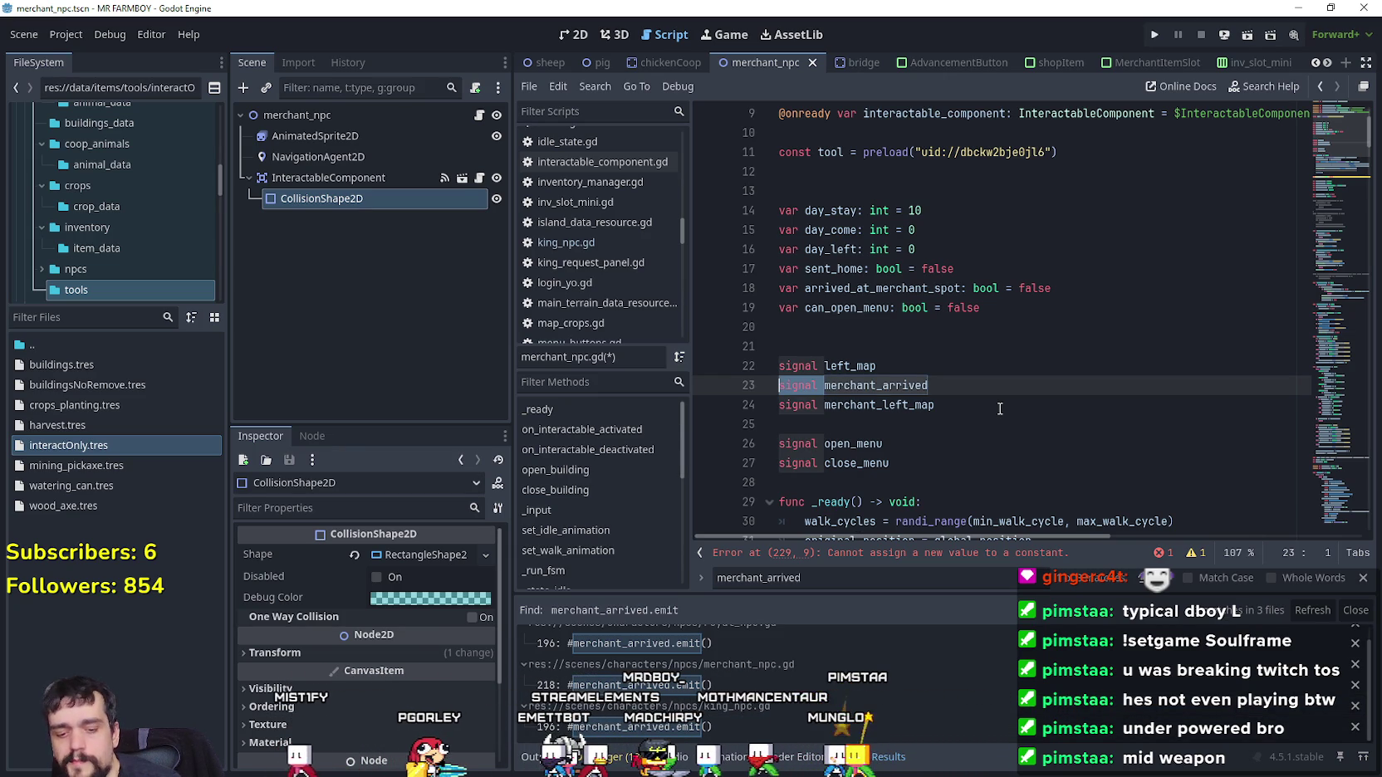
type("var")
key("Right")
key("Right")
key("Right")
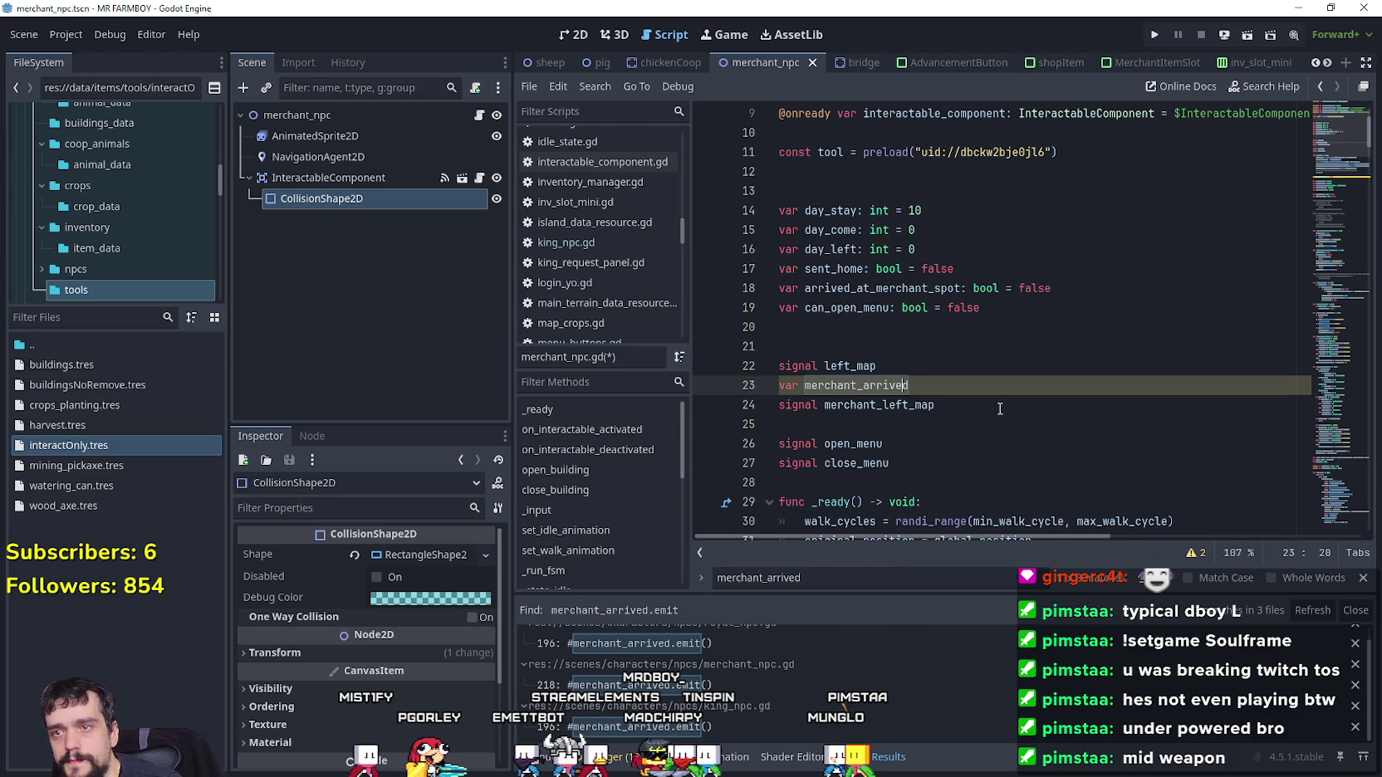
key("Right")
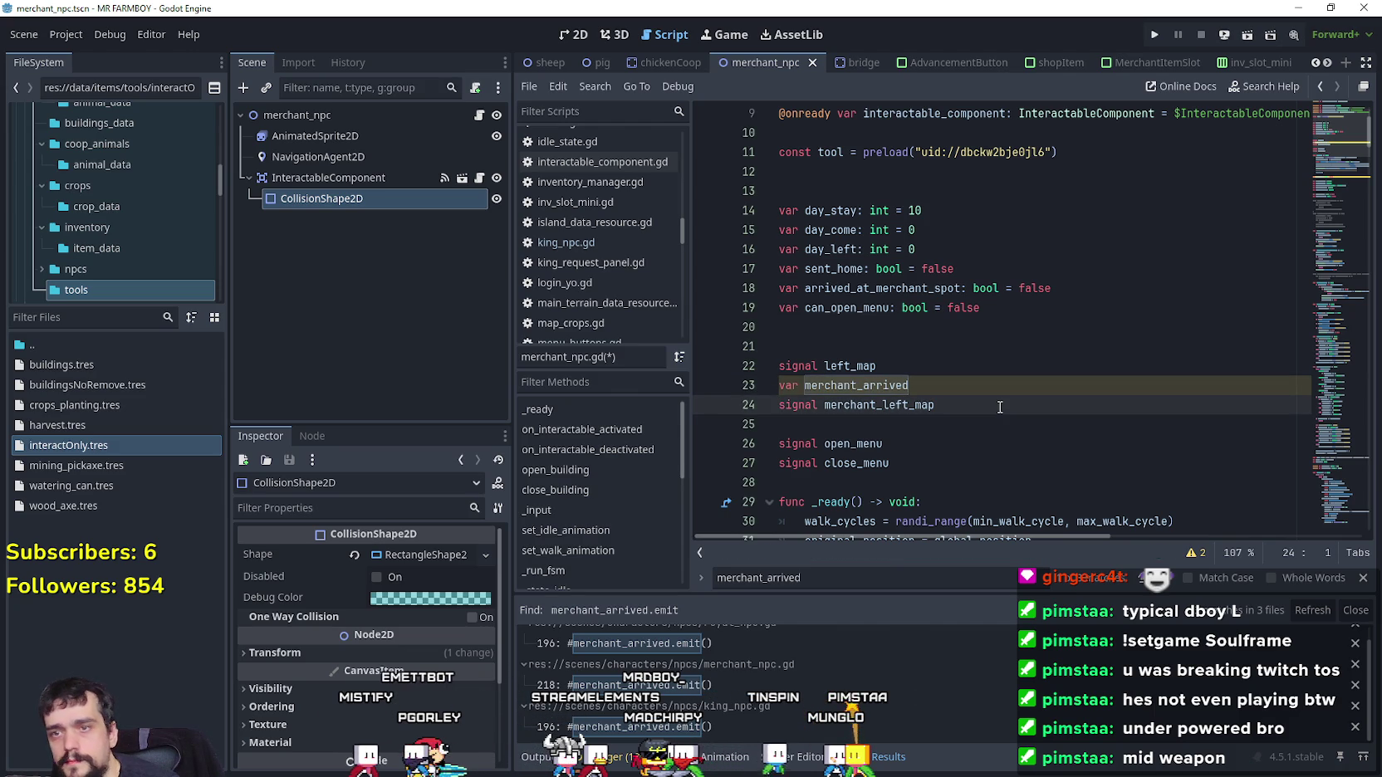
left_click_drag(954, 384, 748, 389)
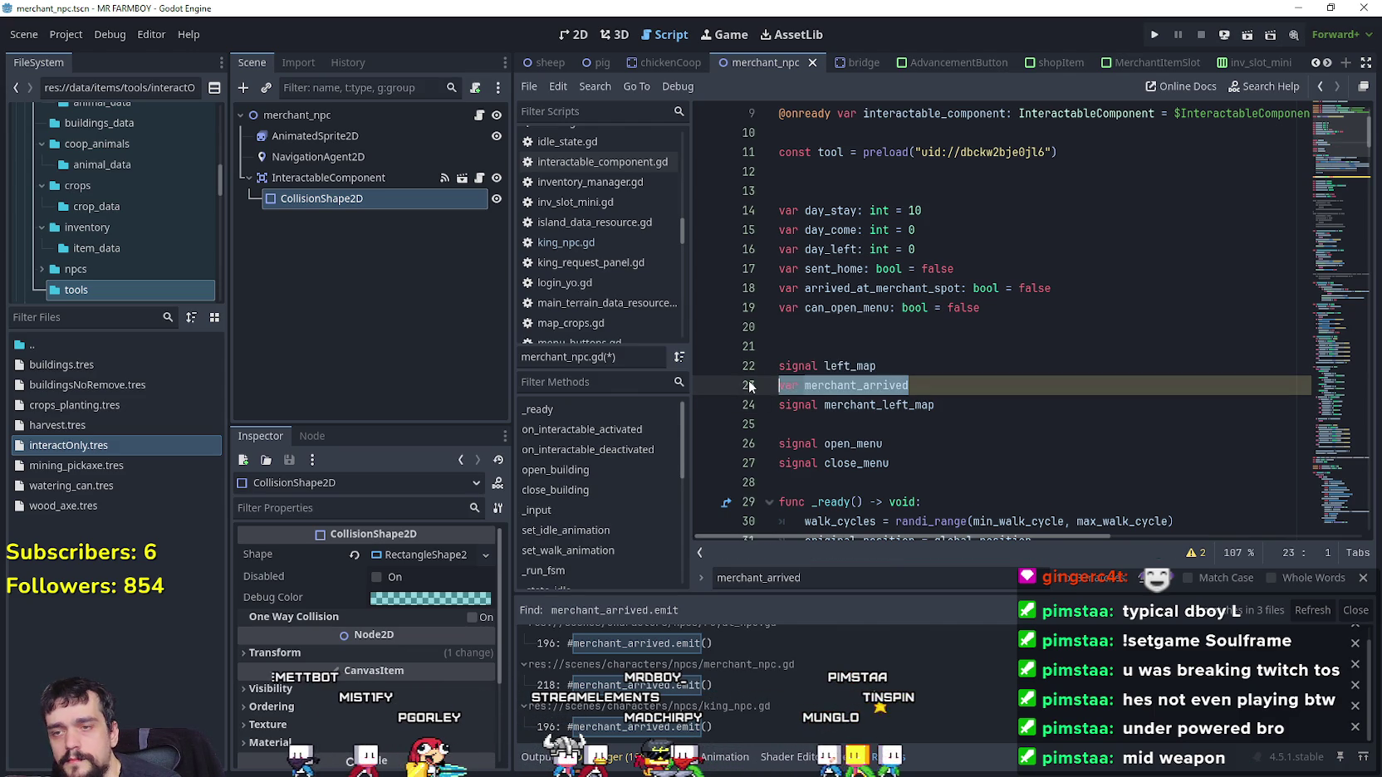
key("BackSpace")
key("BackSpace")
Replace merchant_arrived with arrived_at_merchant_spot in the activation, deactivation and open_building checks
double_click(897, 288)
key("ctrl+c")
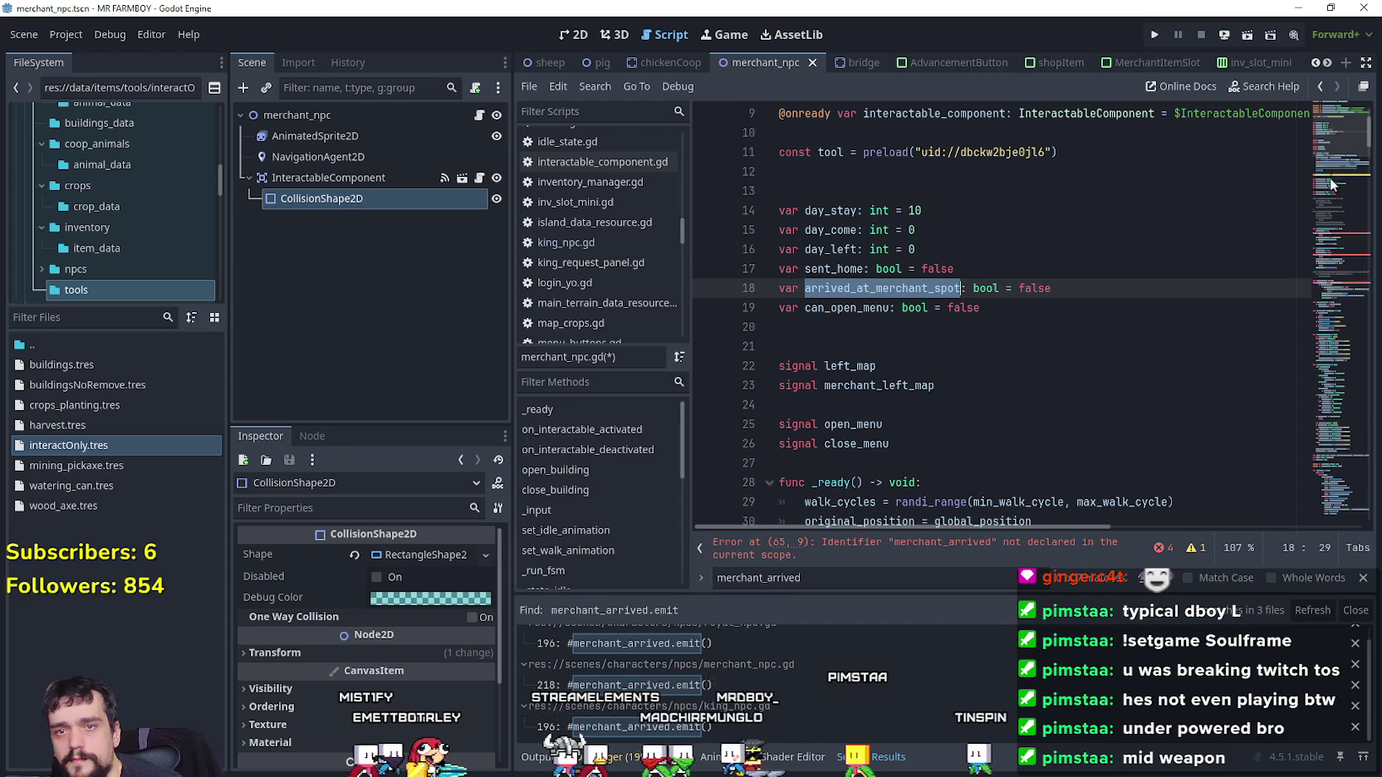
scroll(922, 306, "down", 10)
double_click(922, 307)
key("ctrl+v")
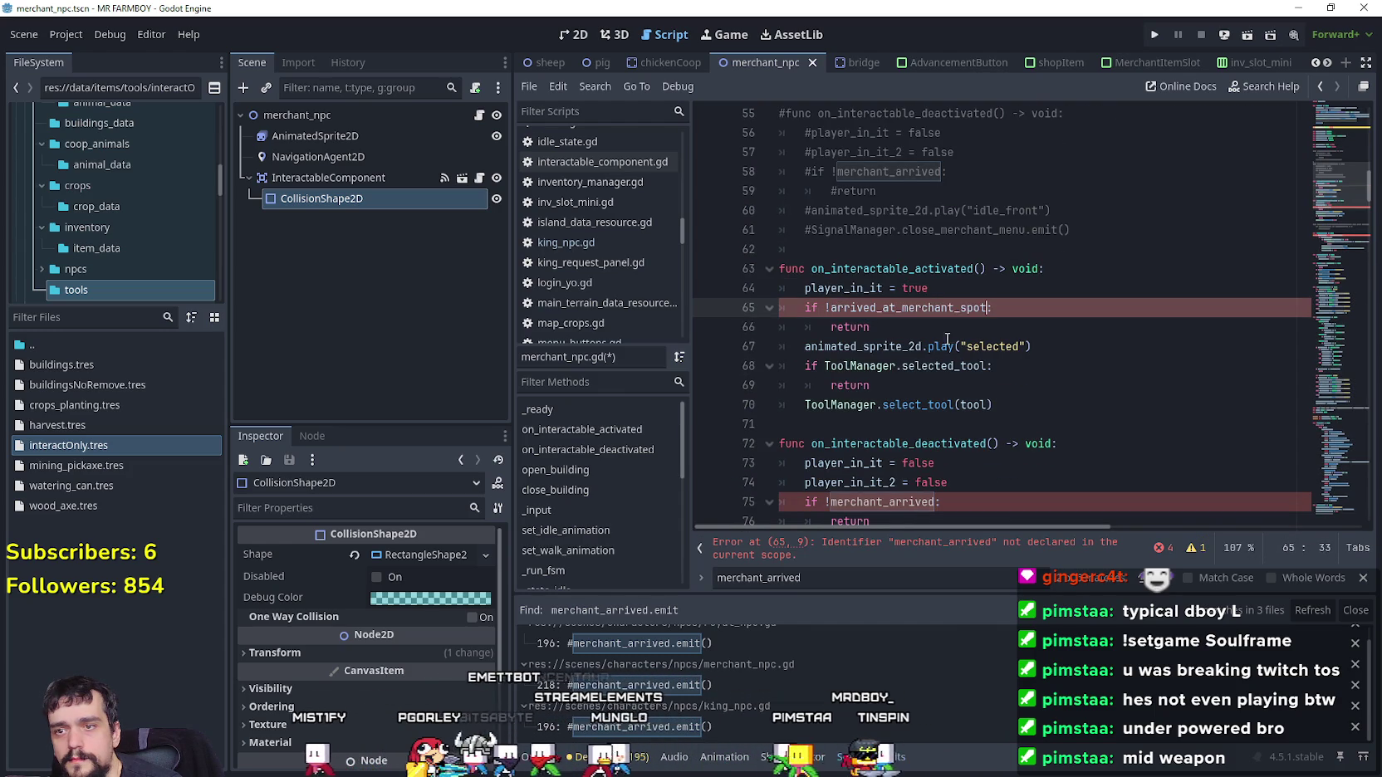
scroll(902, 361, "down", 2)
double_click(882, 385)
key("ctrl+v")
scroll(1334, 239, "down", 6)
double_click(986, 307)
key("ctrl+v")
Delete the merchant_arrived = false reset from send_home on line 228
left_click(1030, 324)
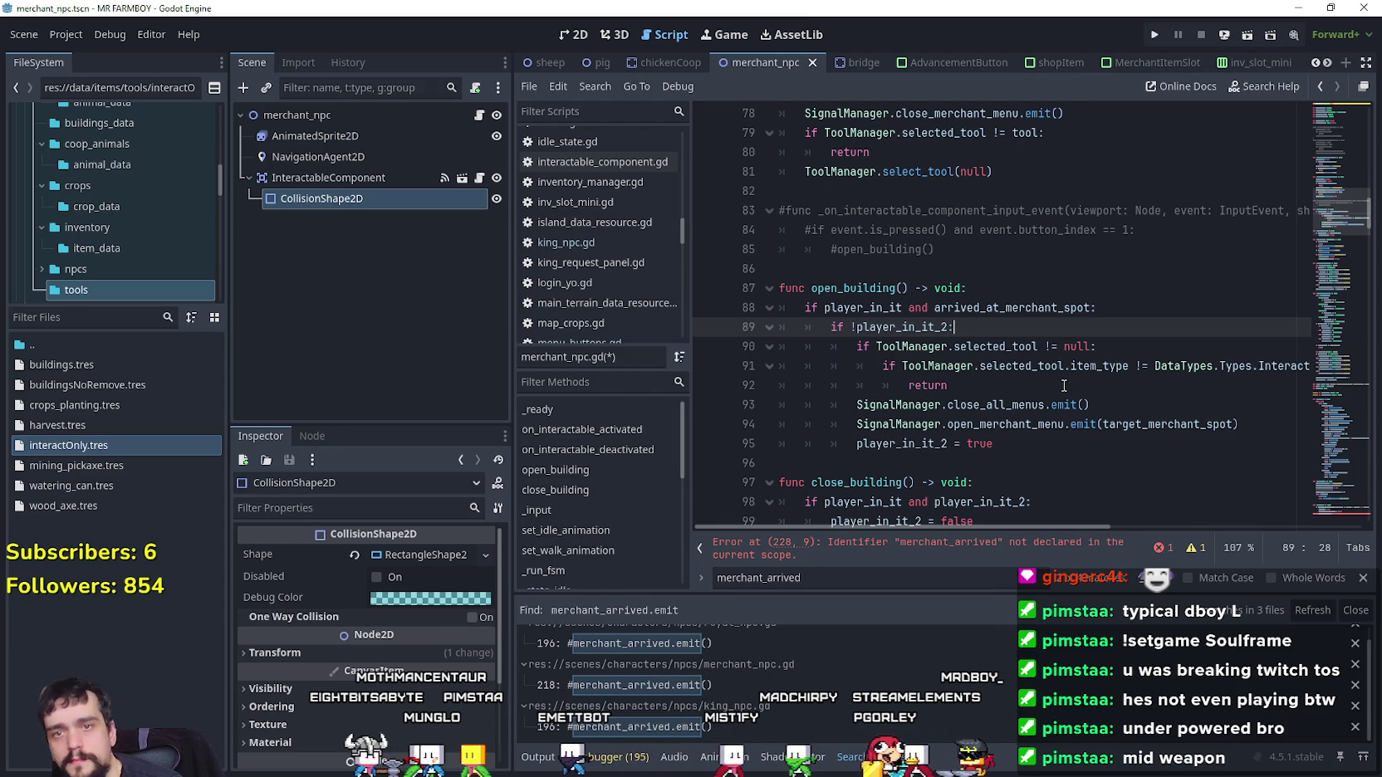
left_click_drag(1327, 267, 1314, 391)
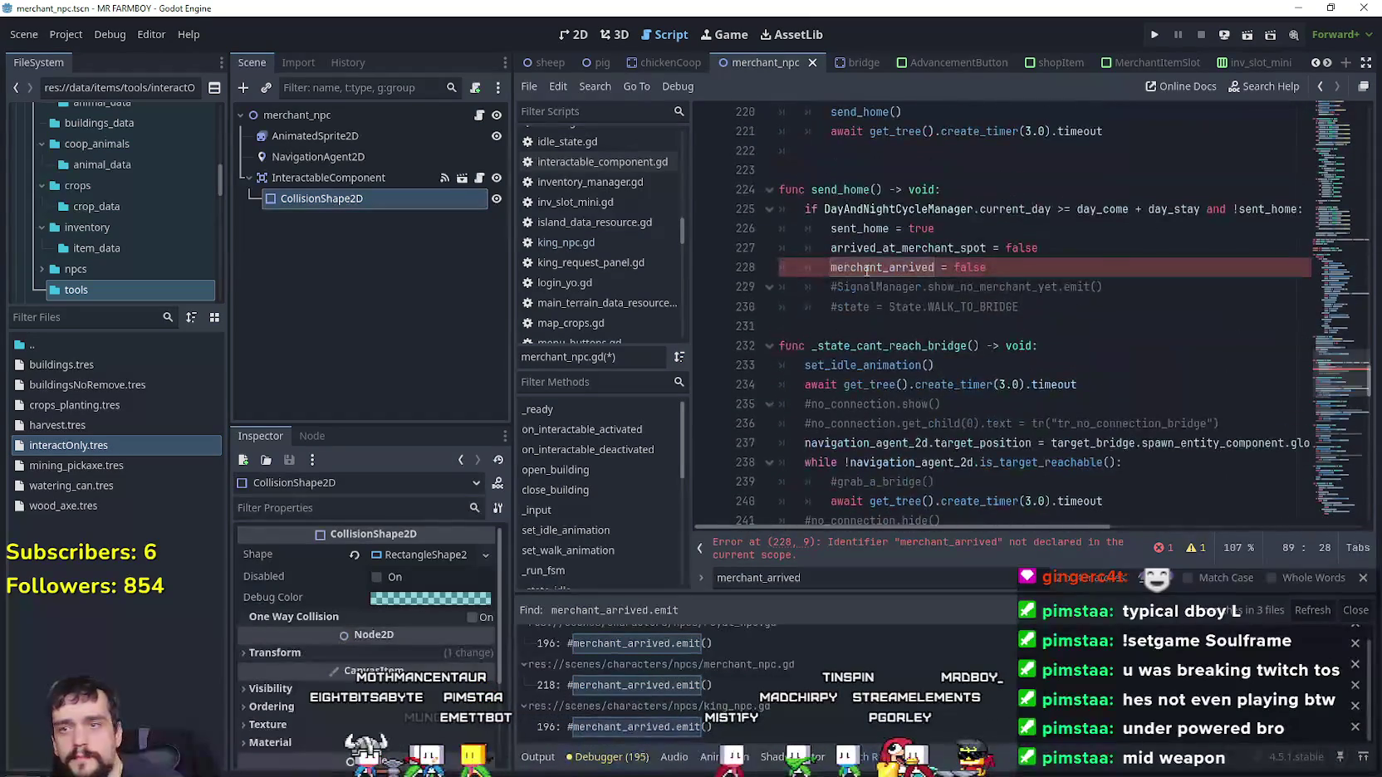
double_click(871, 268)
left_click(755, 258)
key("BackSpace")
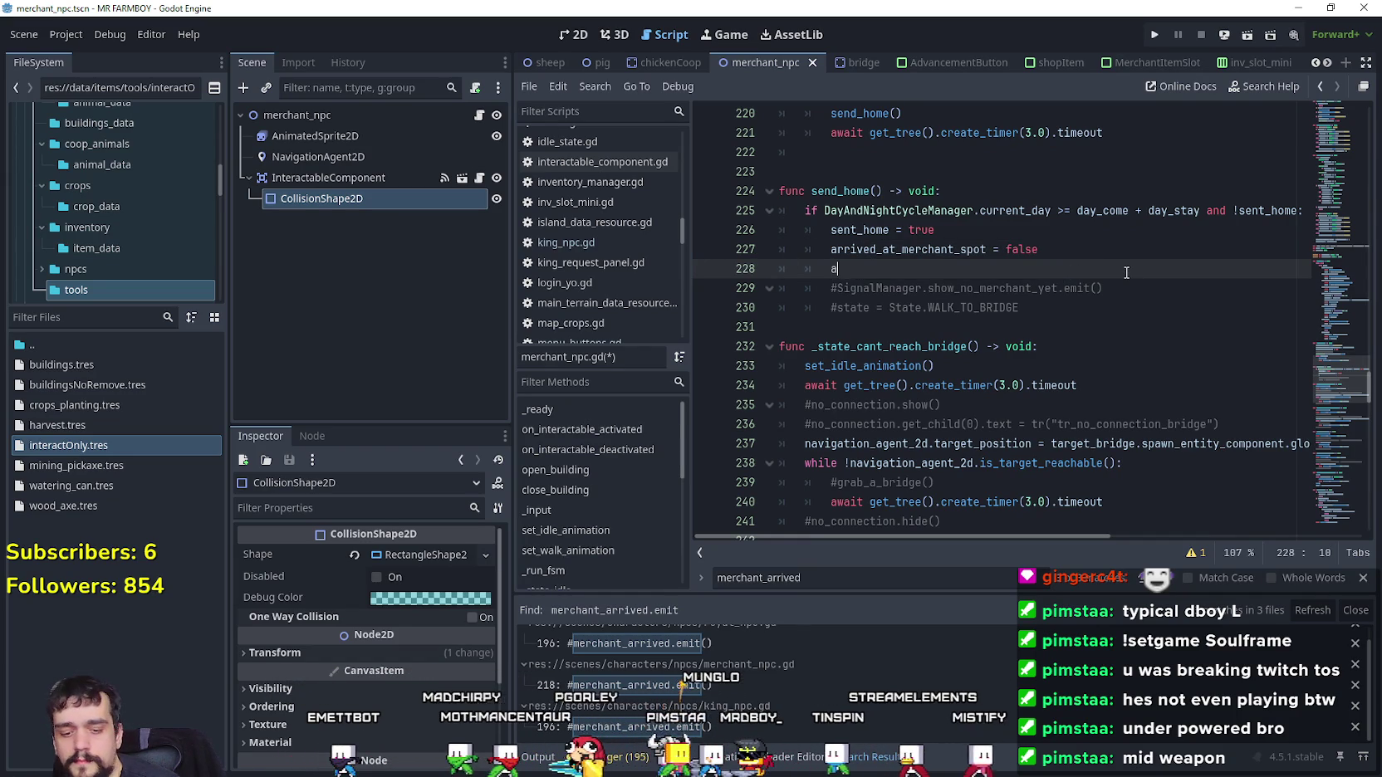
Write animated_sprite_2d.play("idle_front") on line 228 of send_home using autocomplete
type("animated_sprite_2d.play")
key("Return")
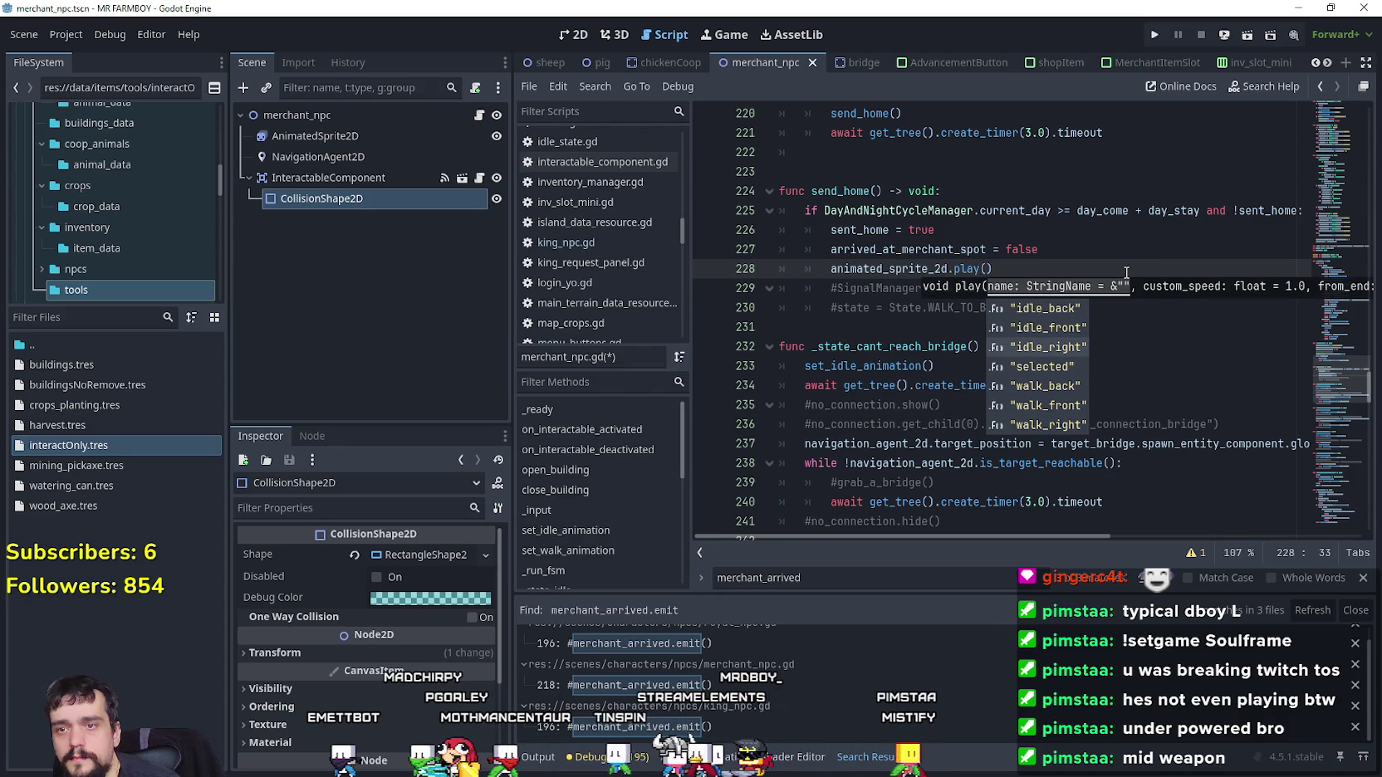
key("Down")
key("Down")
key("Return")
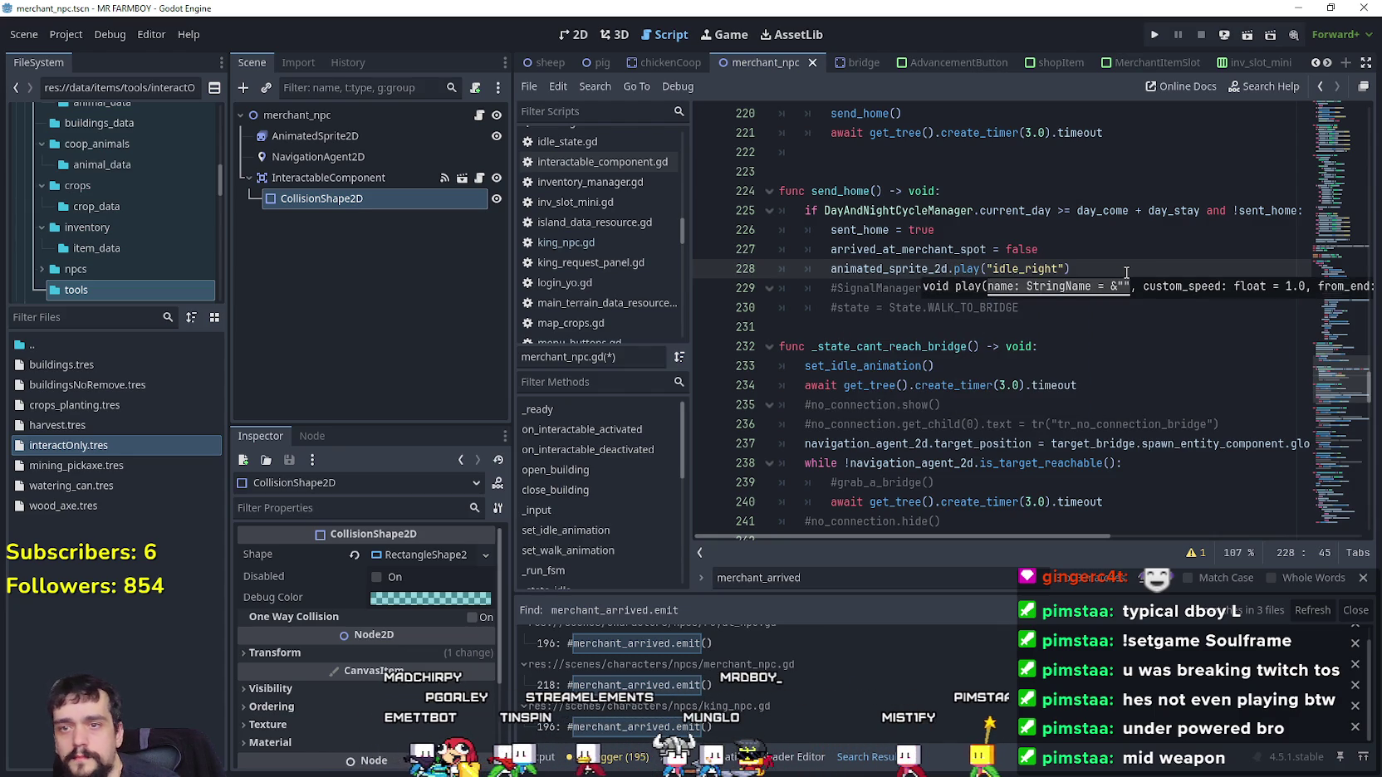
key("BackSpace")
key("BackSpace")
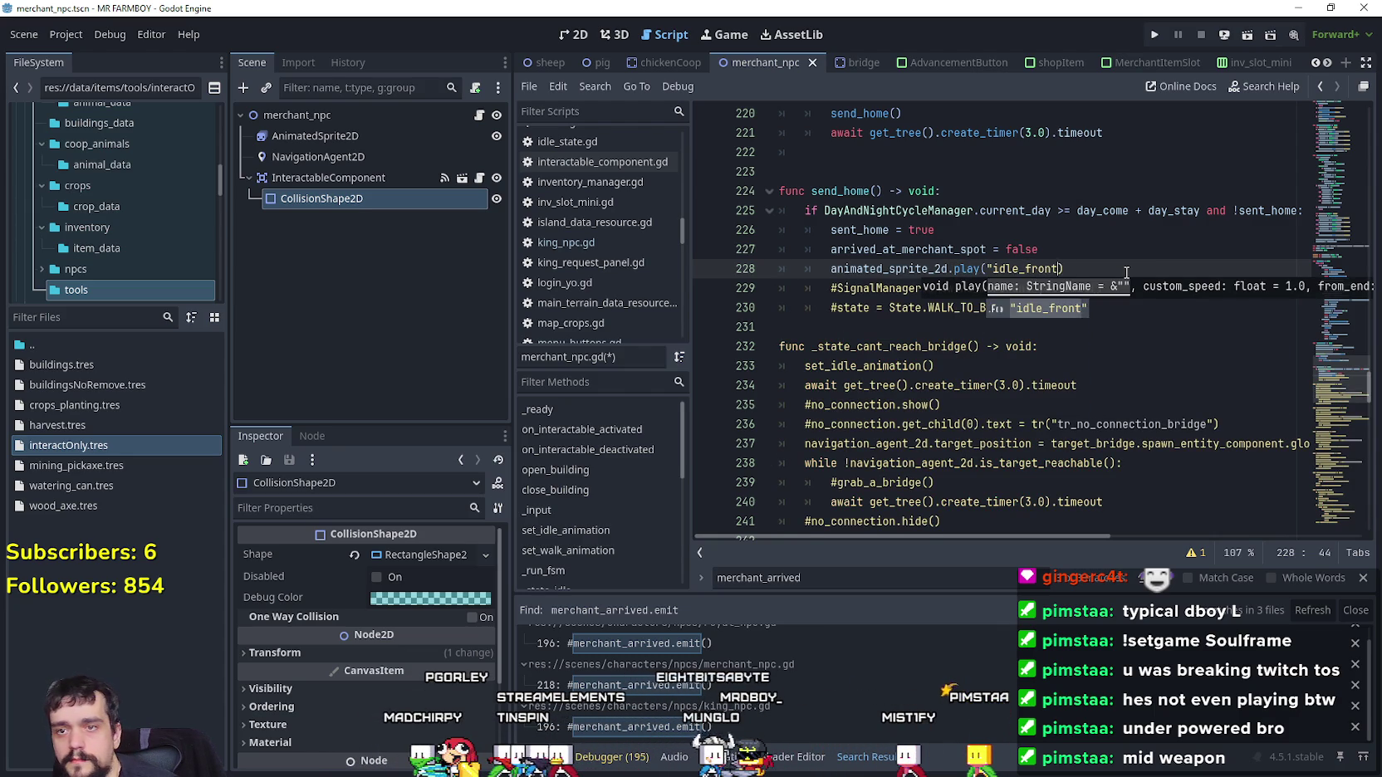
type("\"")
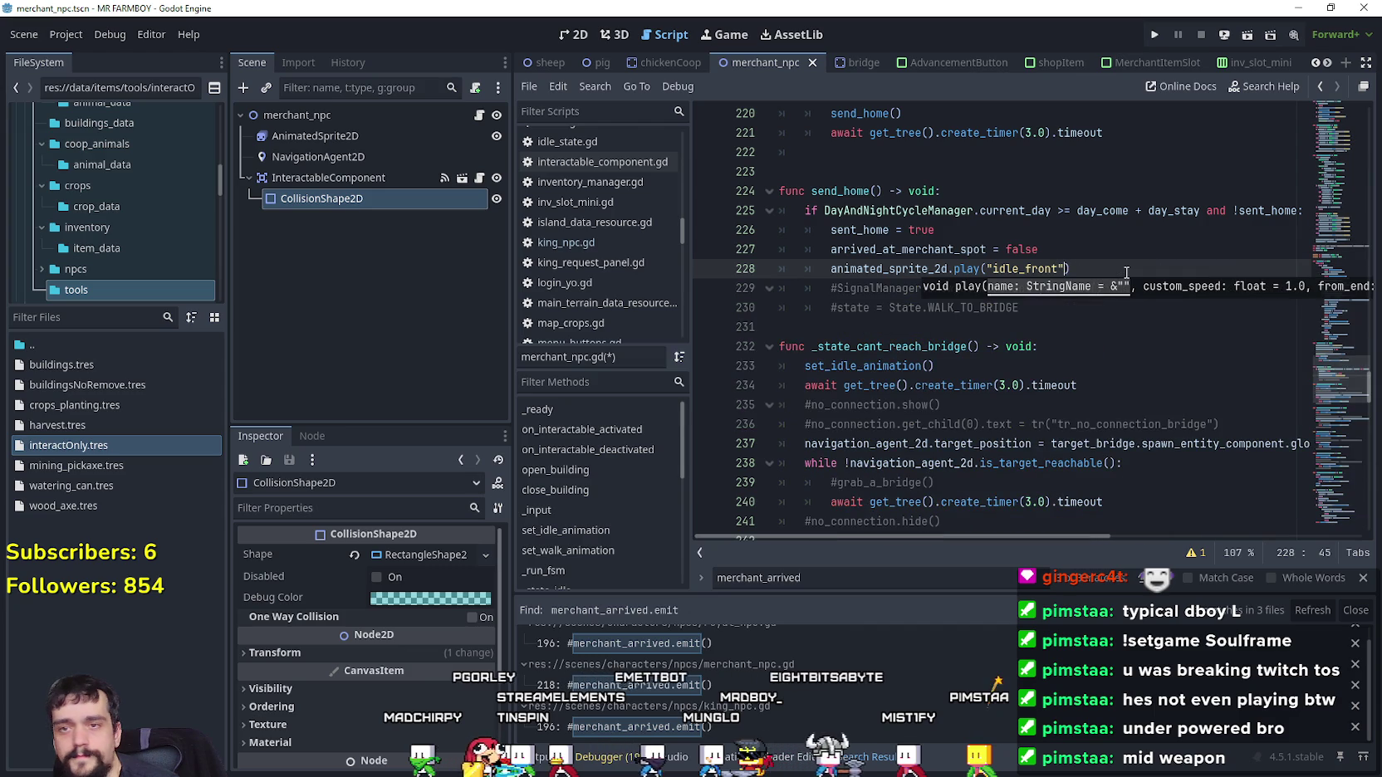
left_click(1081, 255)
key("Down")
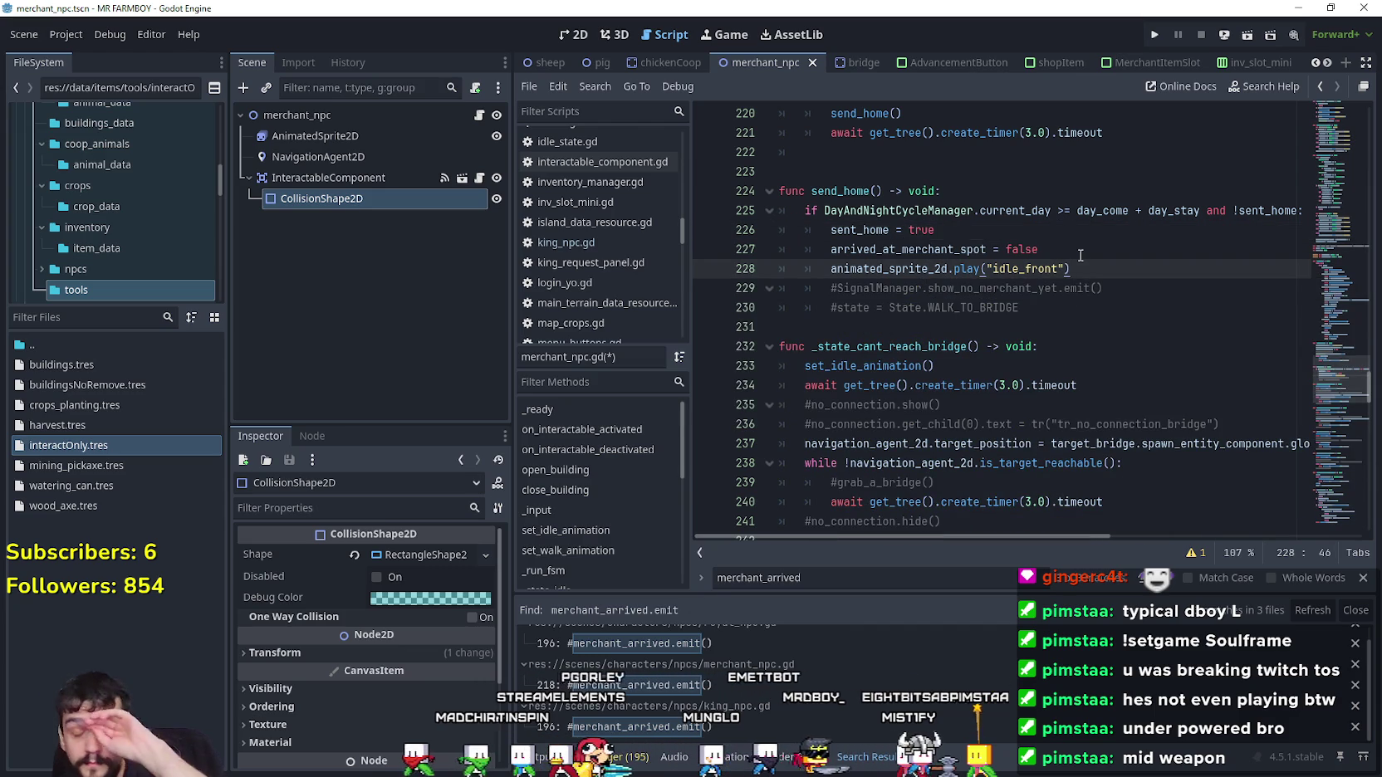
Save merchant_npc.gd and select the interactable activate and deactivate functions
key("ctrl+s")
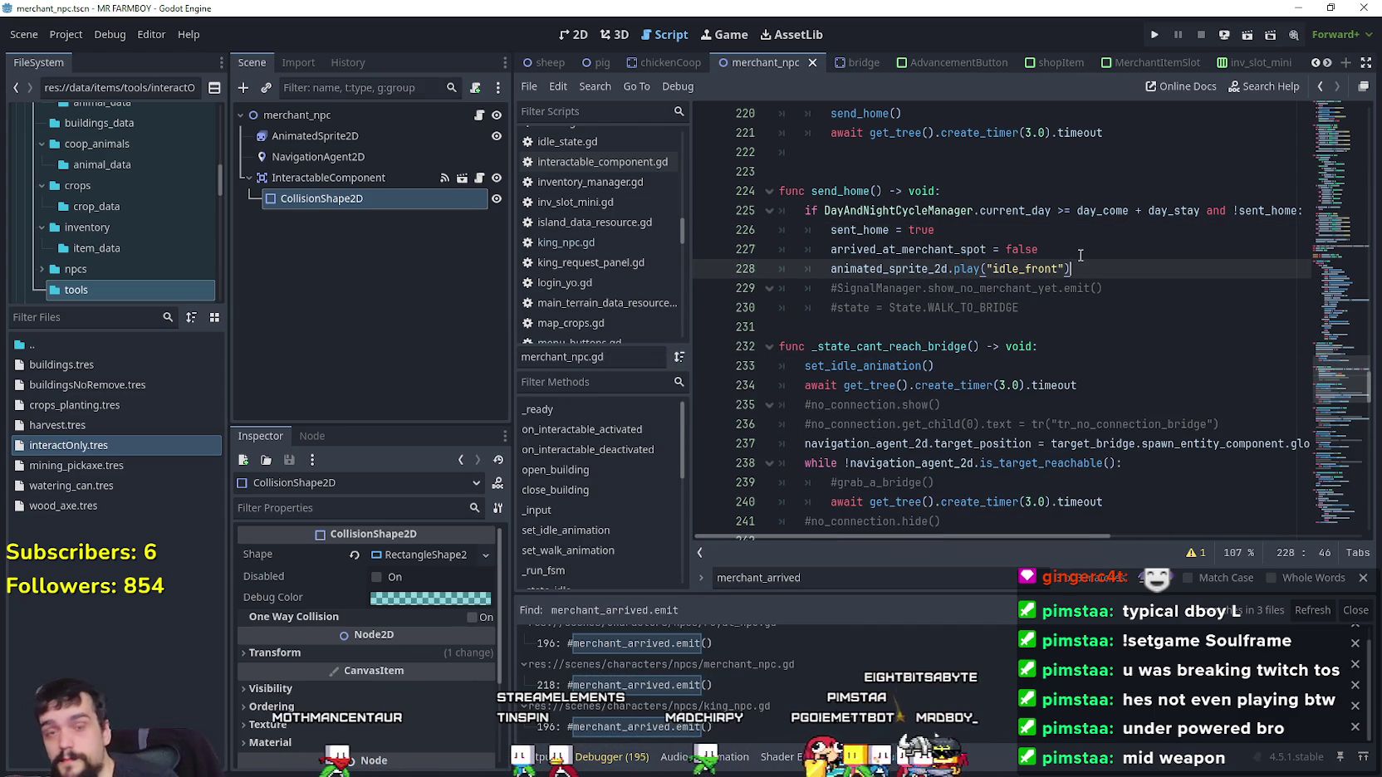
left_click_drag(1348, 387, 1334, 185)
mouse_move(1022, 460)
left_mouse_down()
mouse_move(928, 324)
mouse_move(830, 297)
mouse_move(781, 231)
left_mouse_up()
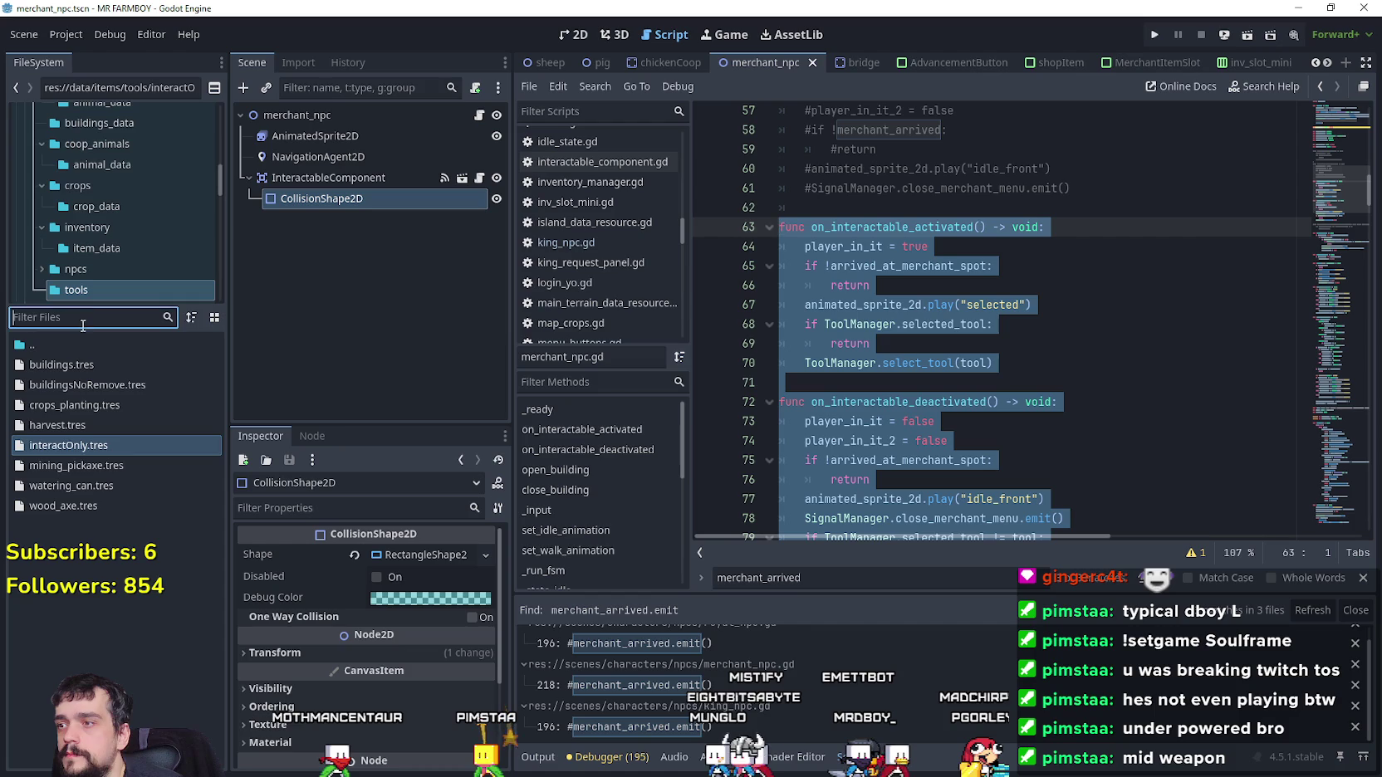
Filter the FileSystem for 'royal' and open the royal_npc.tscn scene
type("roytal")
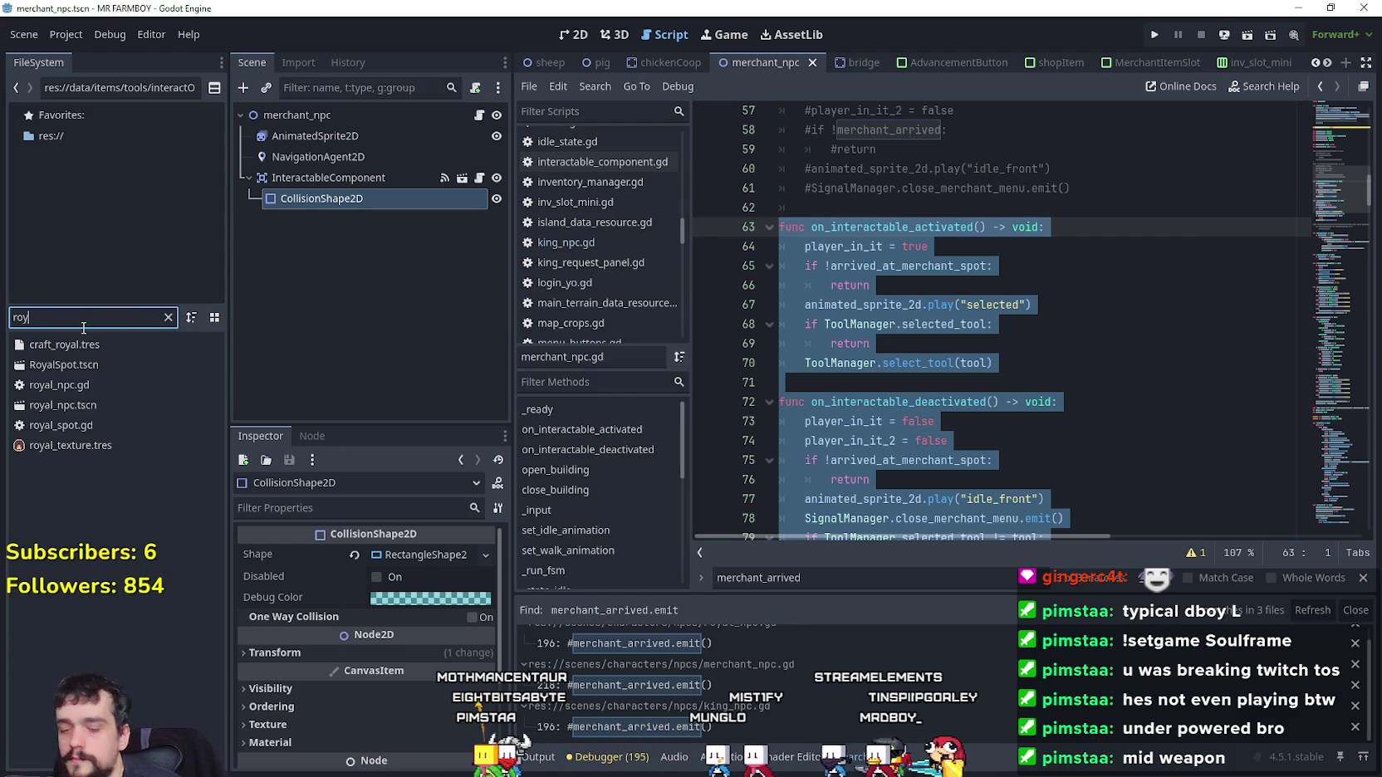
key("BackSpace")
type("yal")
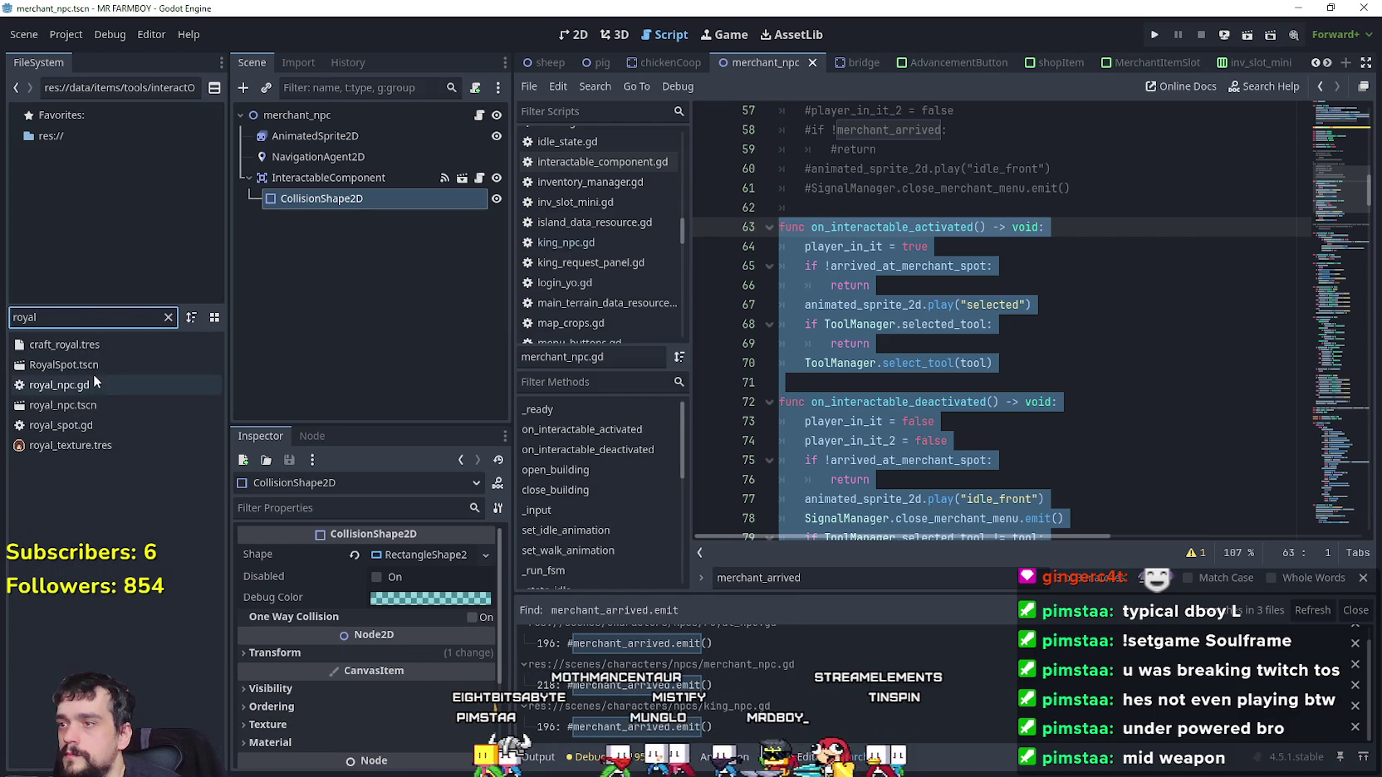
double_click(62, 406)
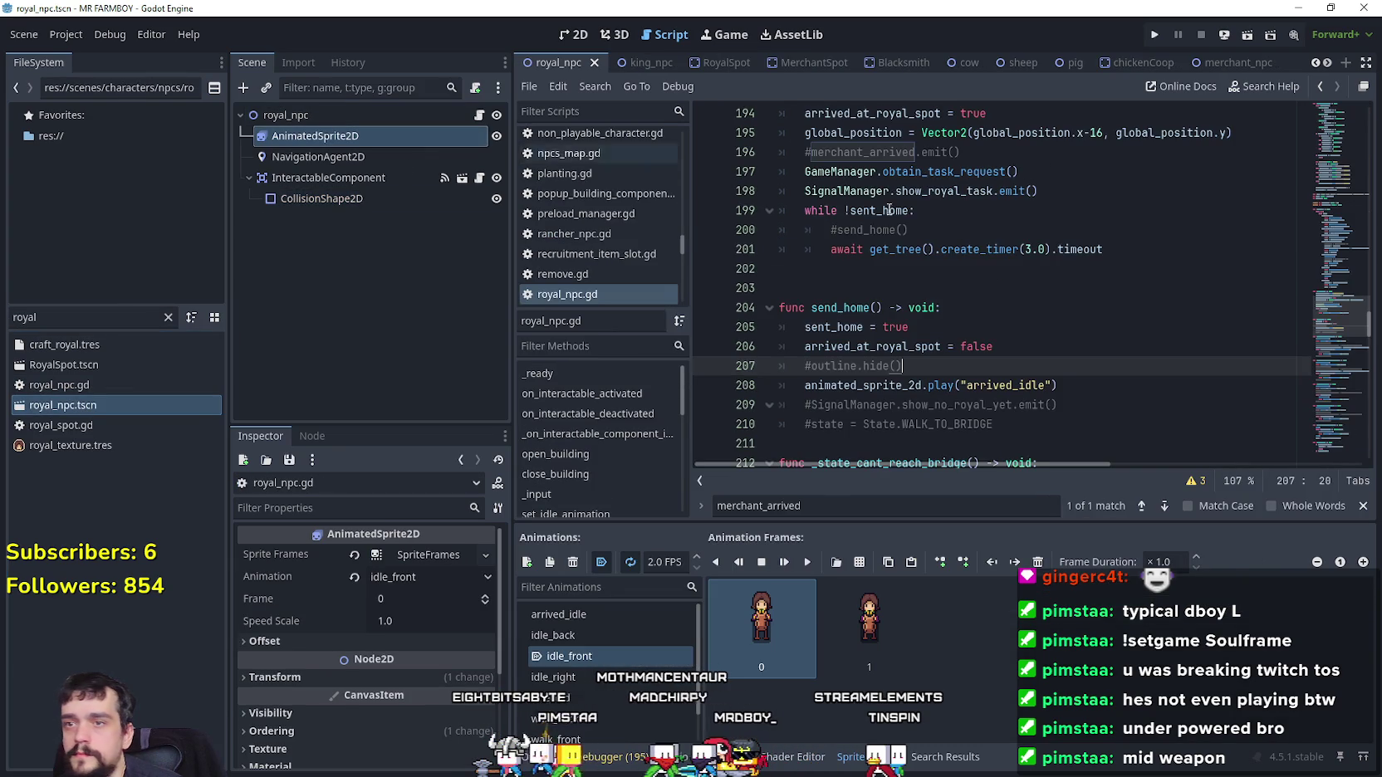
Comment out the input-event handler on lines 64–66 and paste the merchant's activate/deactivate functions at line 63
mouse_move(1356, 326)
left_mouse_down()
mouse_move(1339, 302)
mouse_move(1335, 329)
mouse_move(1338, 159)
left_mouse_up()
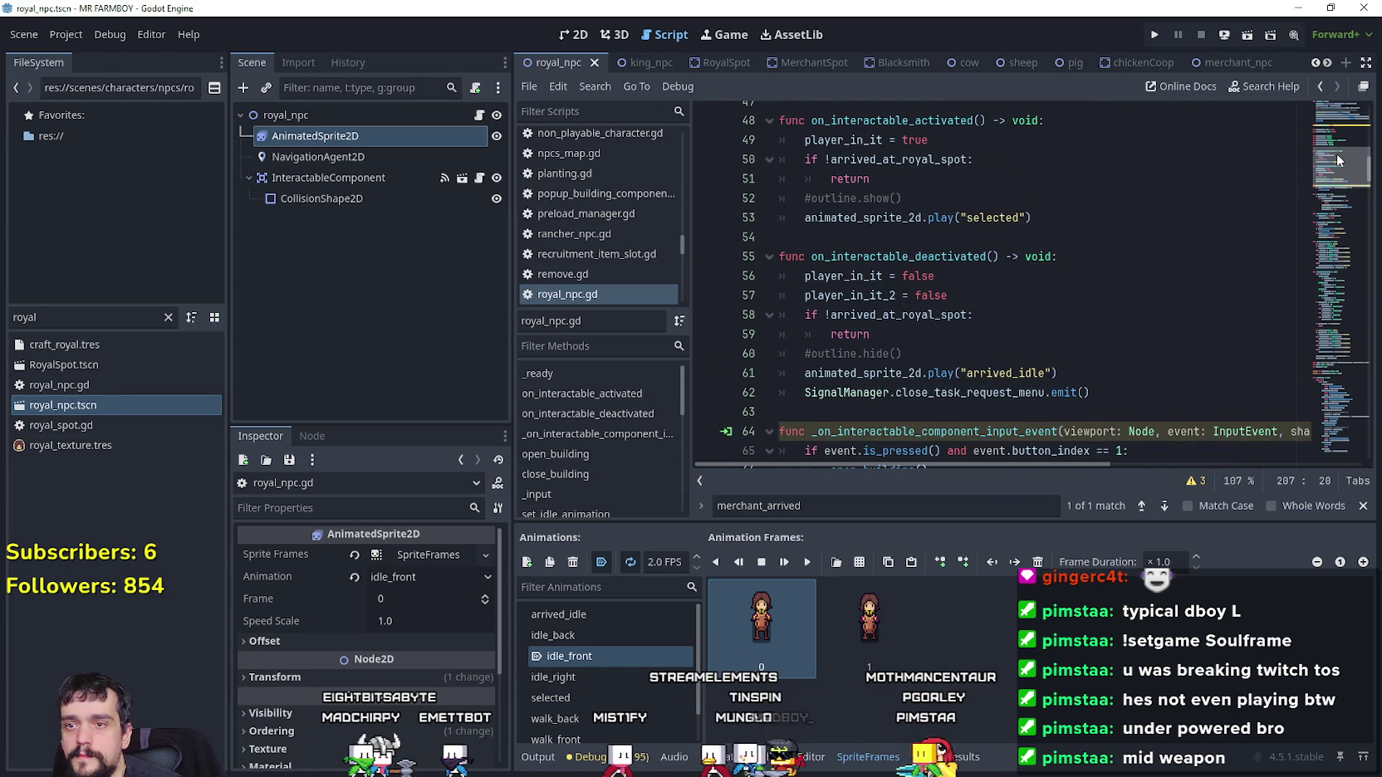
left_click_drag(1338, 159, 1338, 156)
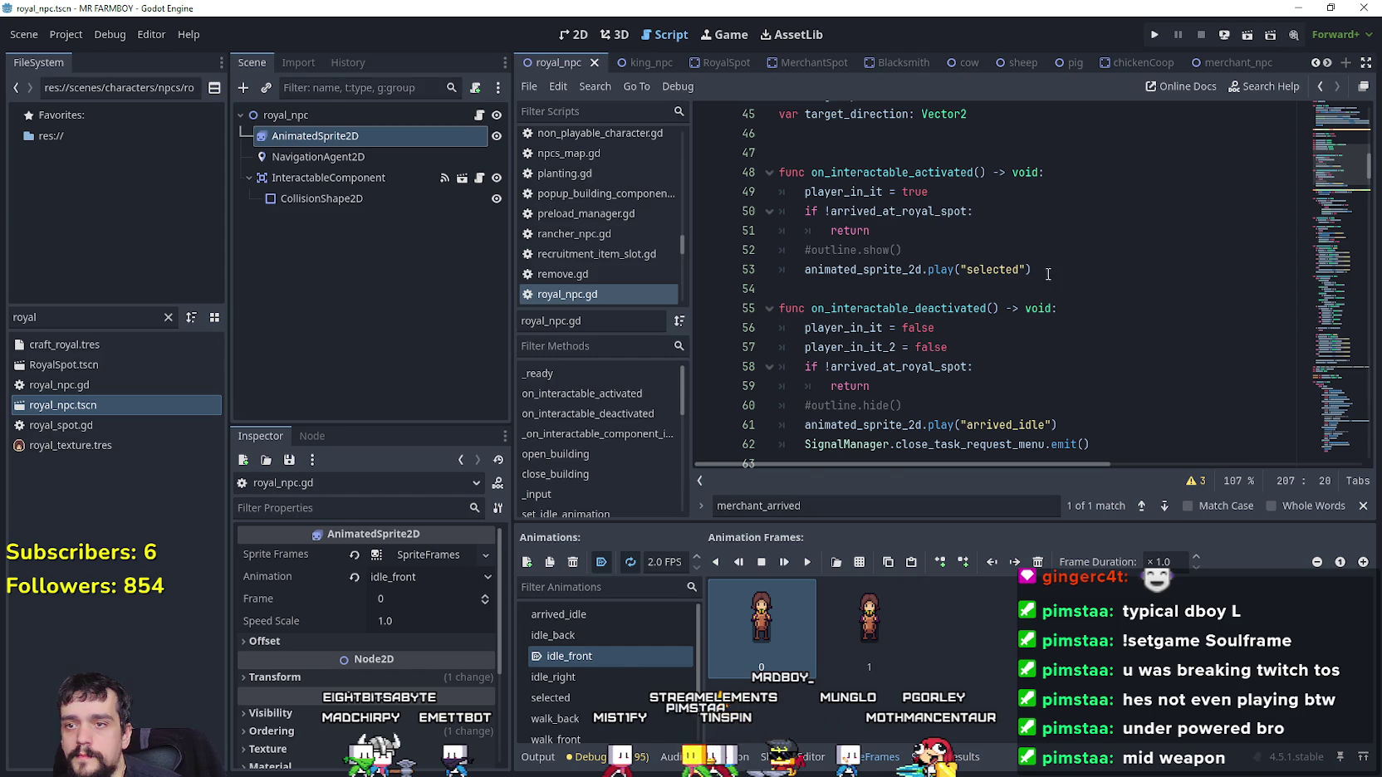
scroll(1024, 310, "down", 2)
left_click(907, 331)
left_click_drag(943, 407, 749, 371)
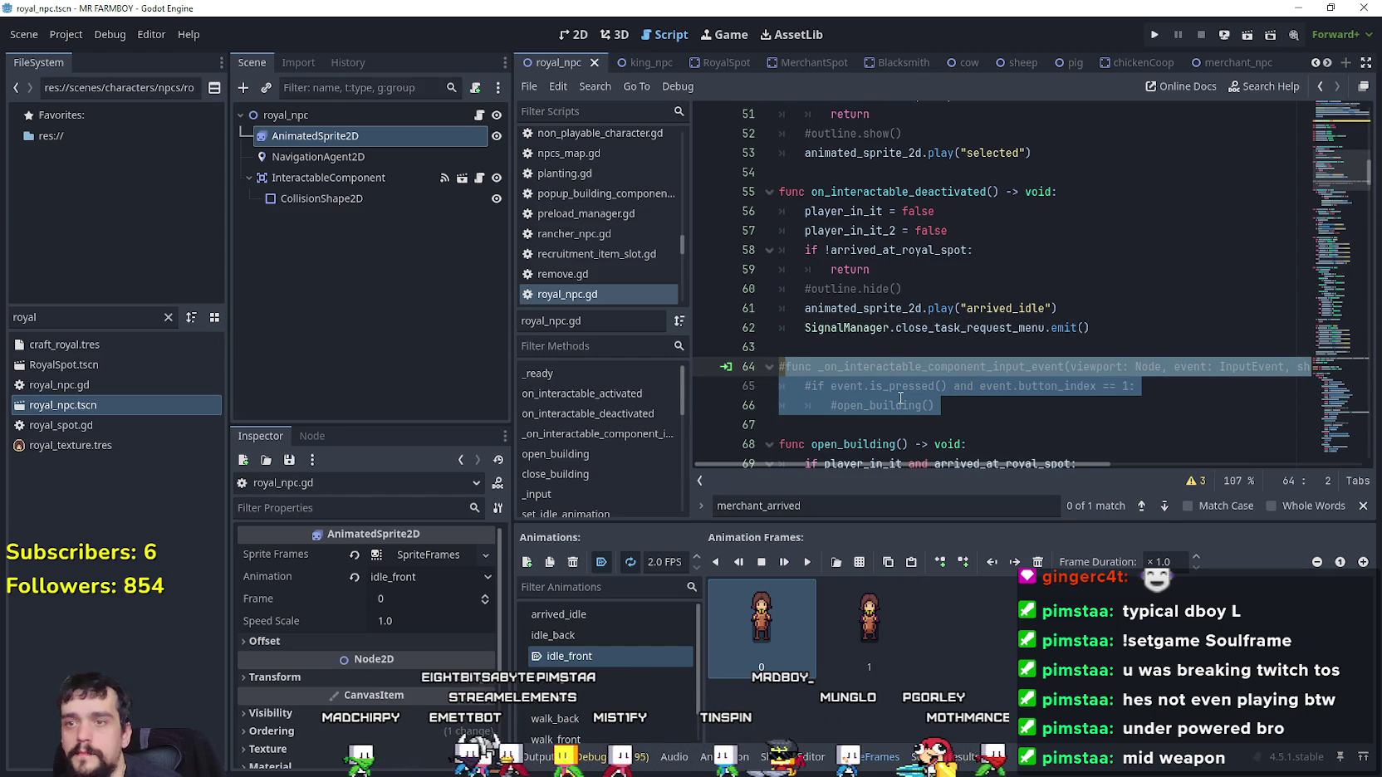
key("ctrl+k")
left_click(873, 343)
key("ctrl+v")
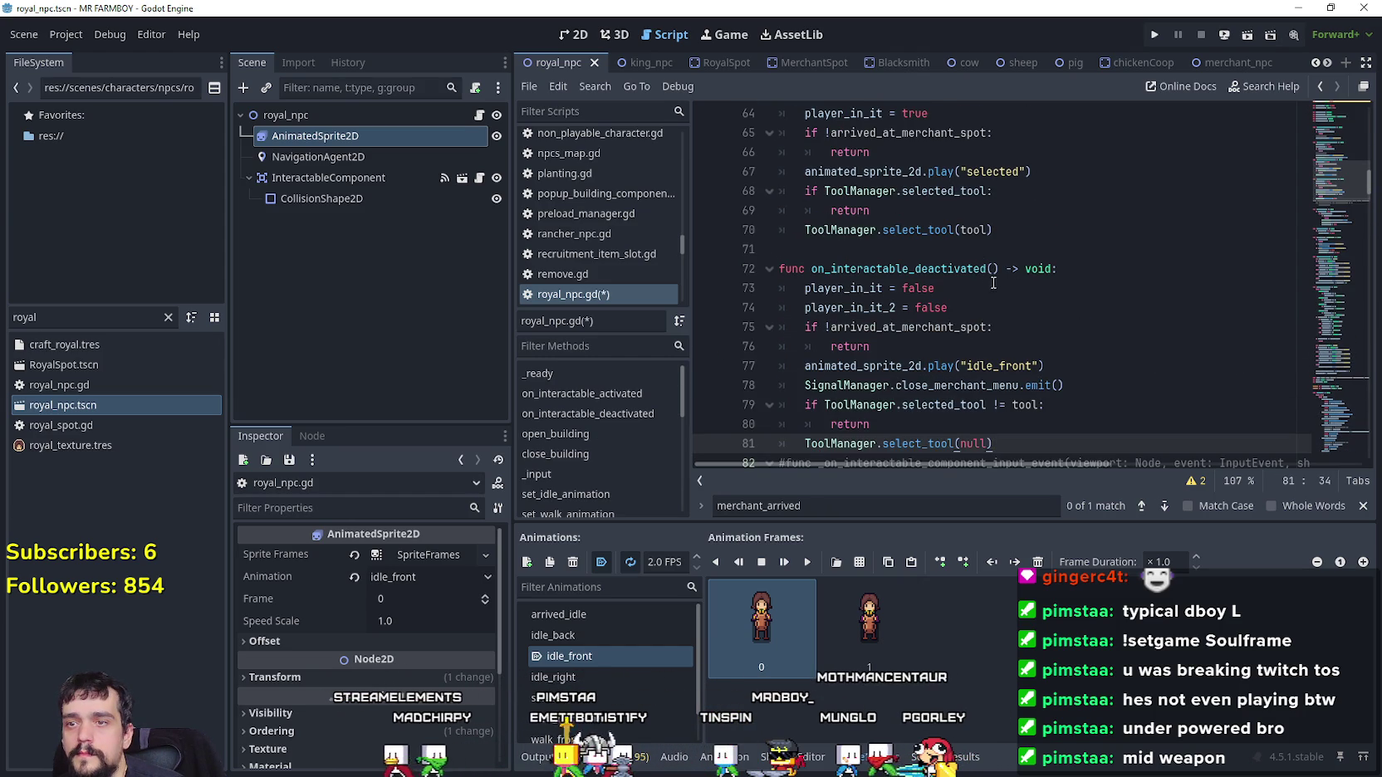
Replace arrived_at_merchant_spot with arrived_at_royal_spot on lines 66 and 76
scroll(988, 283, "up", 2)
left_click(1129, 208)
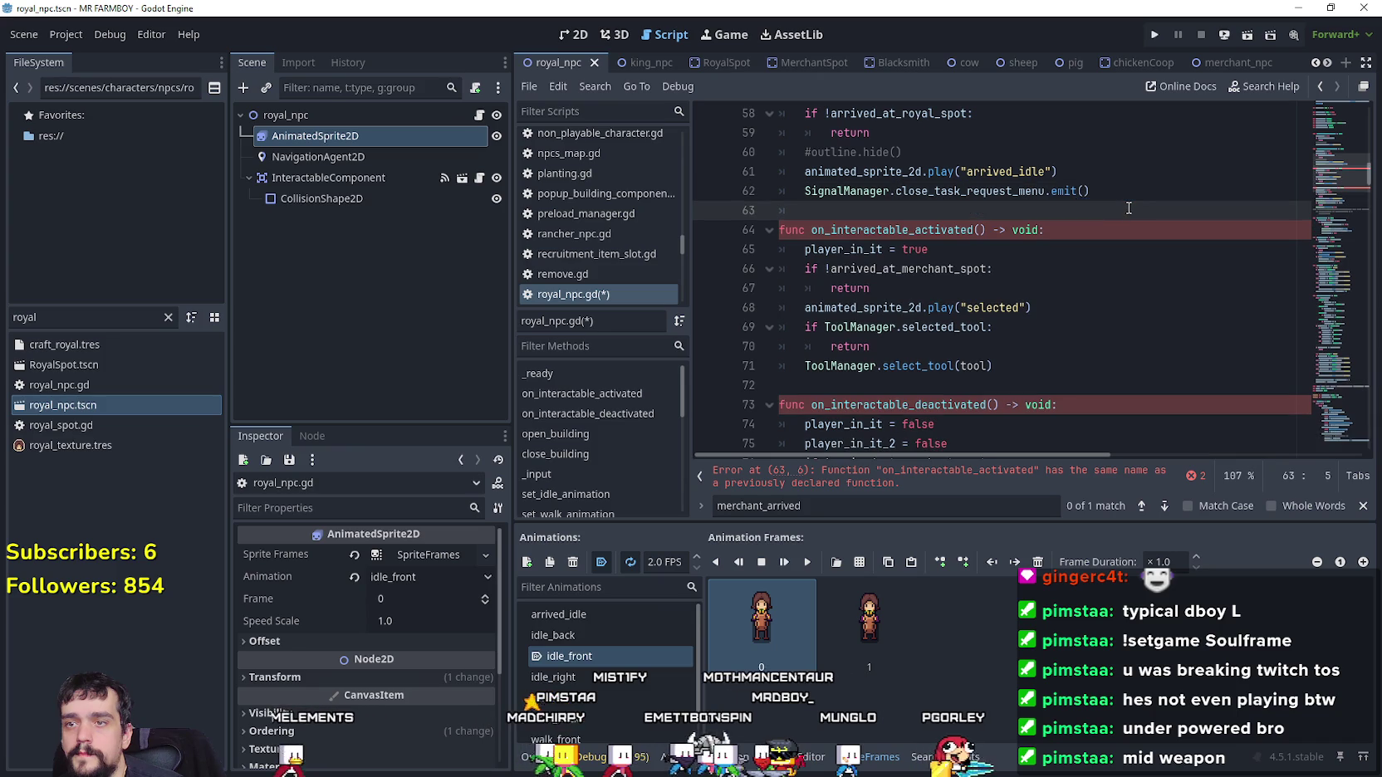
scroll(955, 225, "up", 2)
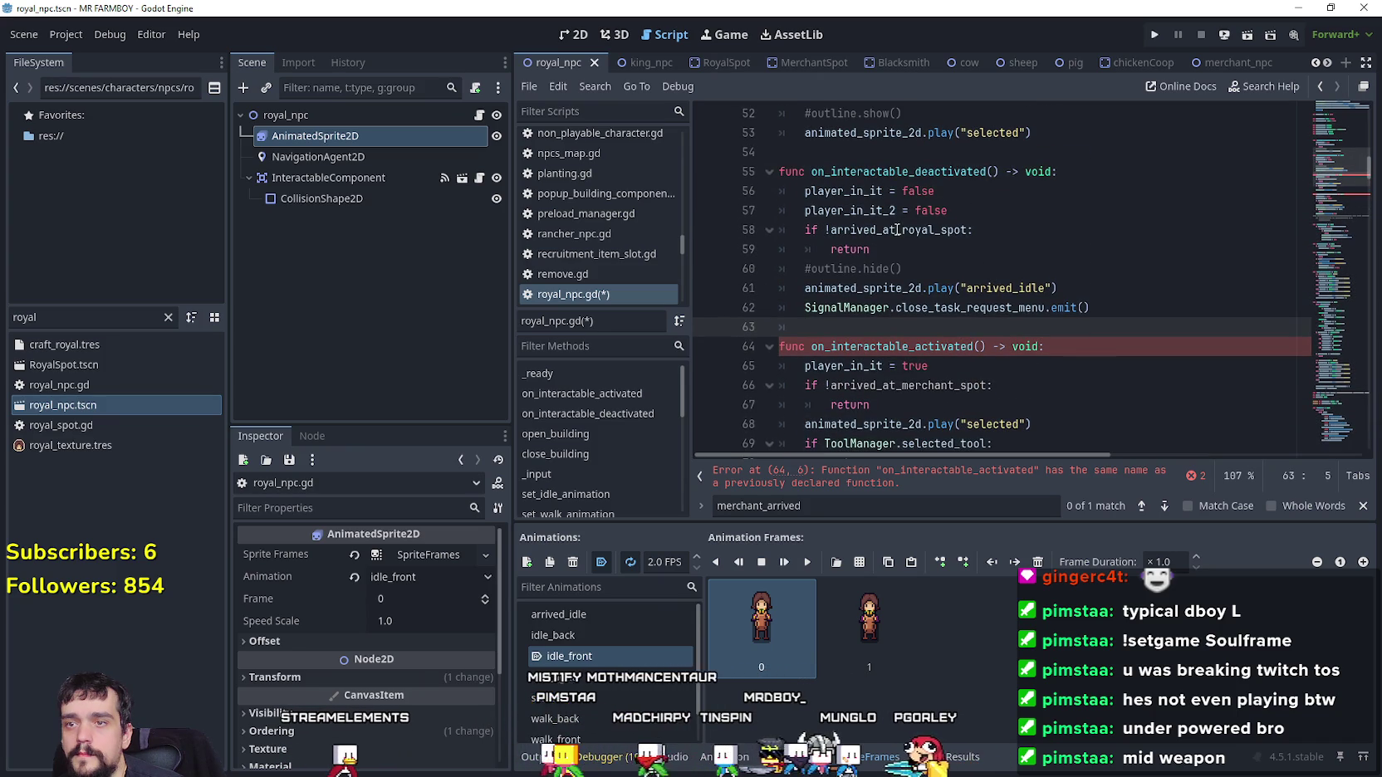
double_click(897, 230)
key("ctrl+c")
scroll(897, 229, "down", 2)
double_click(907, 268)
key("ctrl+v")
scroll(954, 305, "down", 2)
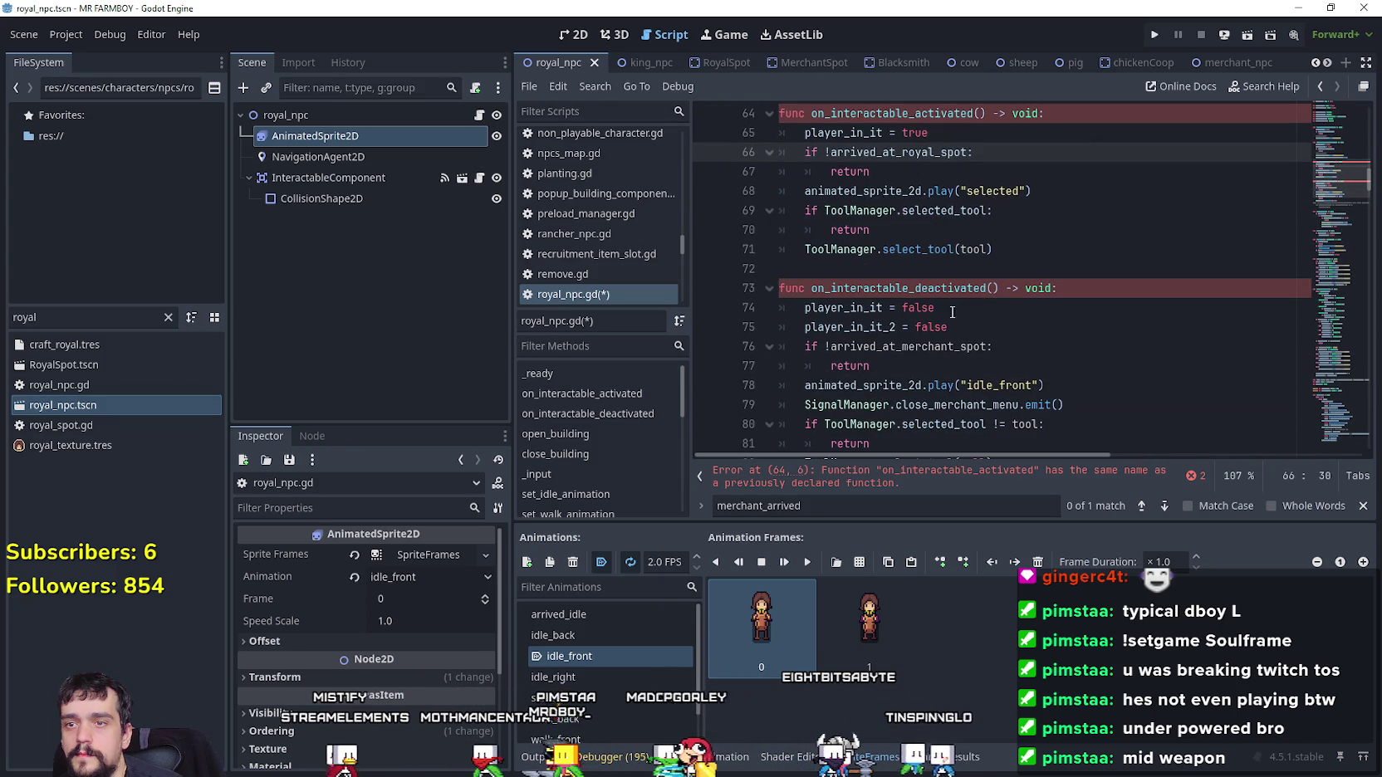
double_click(938, 347)
key("ctrl+v")
Swap line 78's idle_front animation for the copied arrived_idle name
double_click(1017, 385)
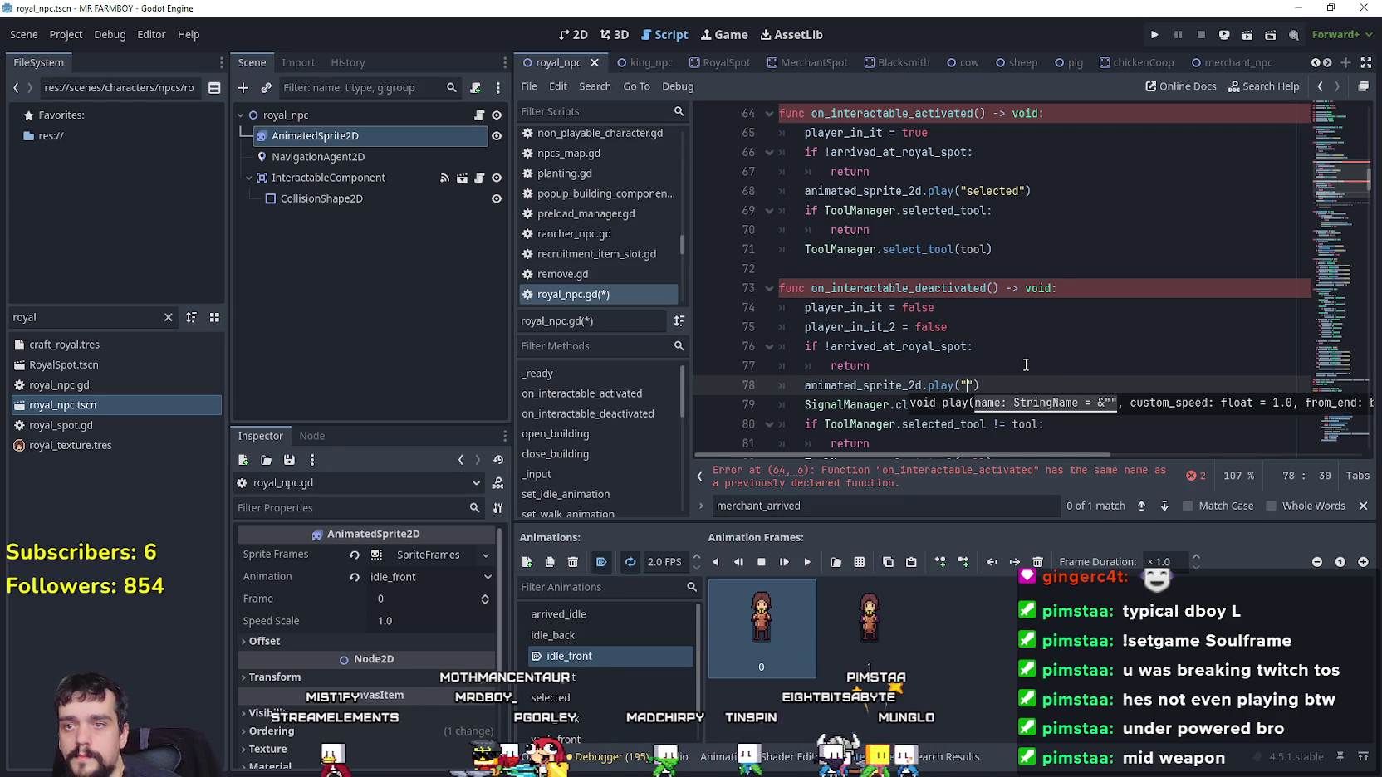
key("BackSpace")
key("BackSpace")
scroll(1038, 341, "up", 2)
scroll(1048, 318, "down", 3)
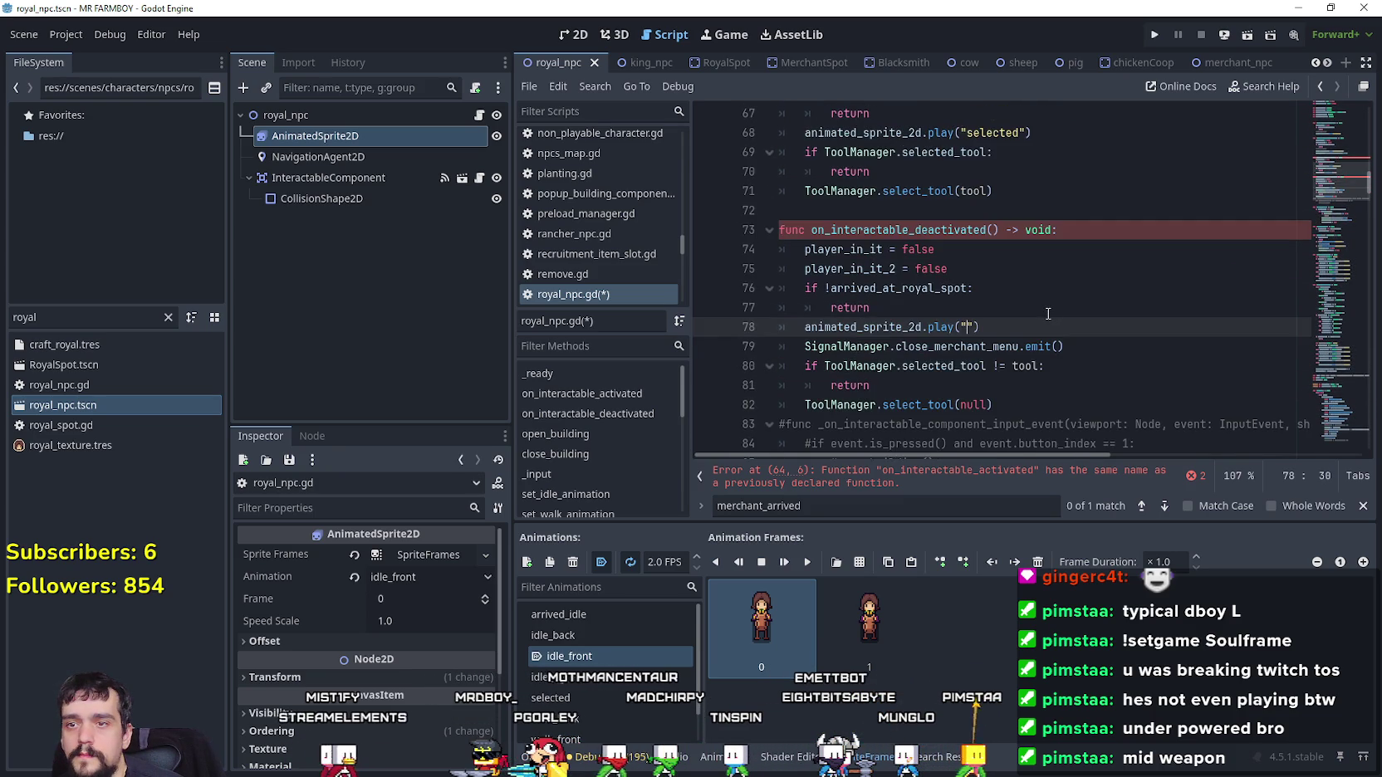
scroll(1046, 311, "up", 4)
double_click(1005, 230)
scroll(1019, 280, "down", 5)
left_click(994, 274)
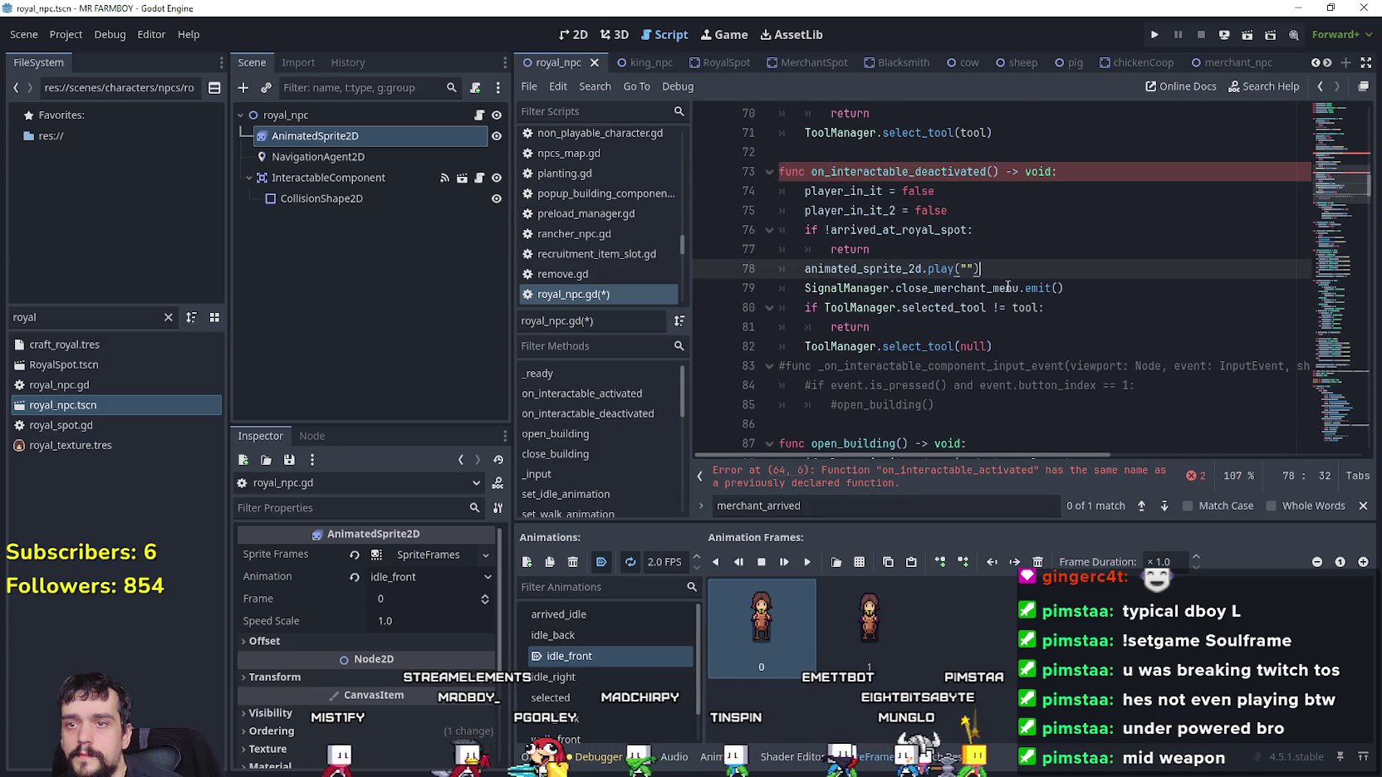
scroll(984, 333, "up", 2)
key("Up")
key("Up")
key("Up")
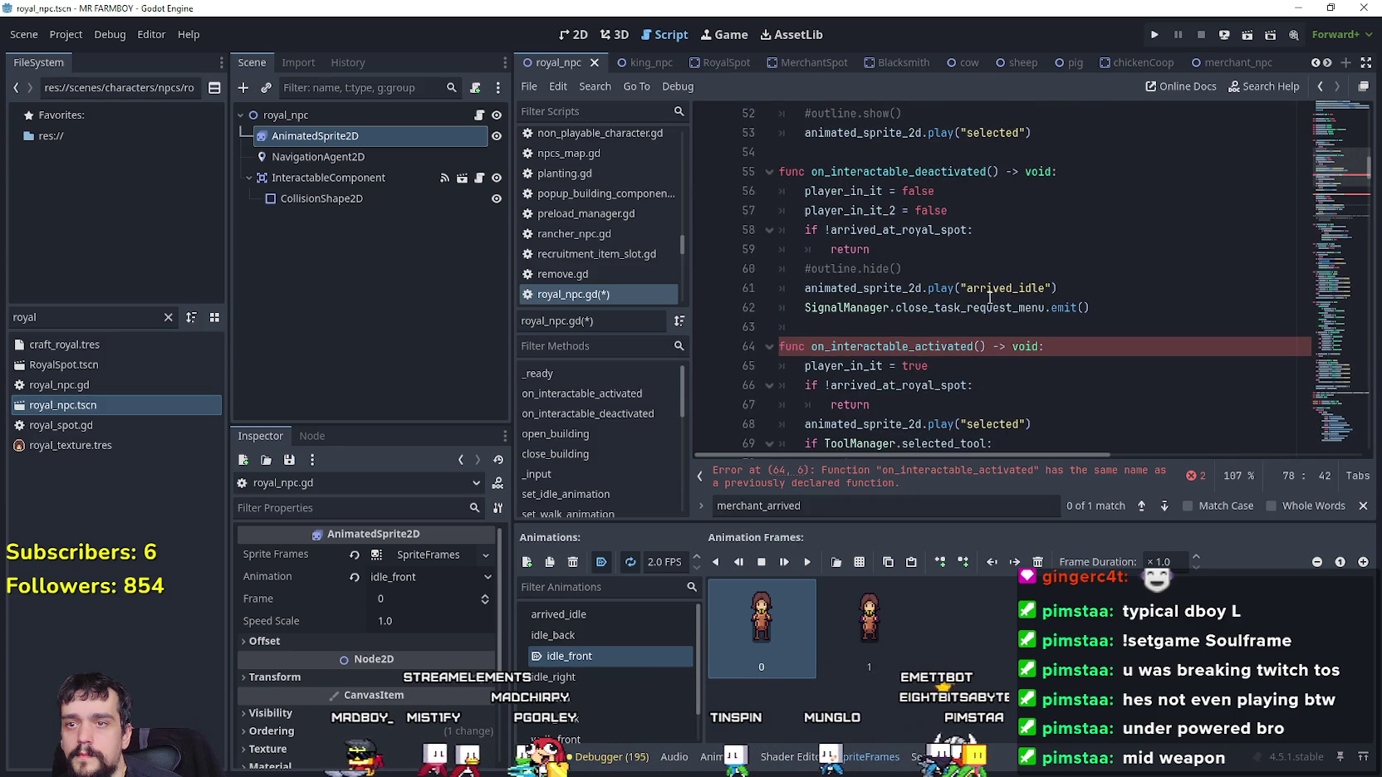
scroll(988, 304, "down", 3)
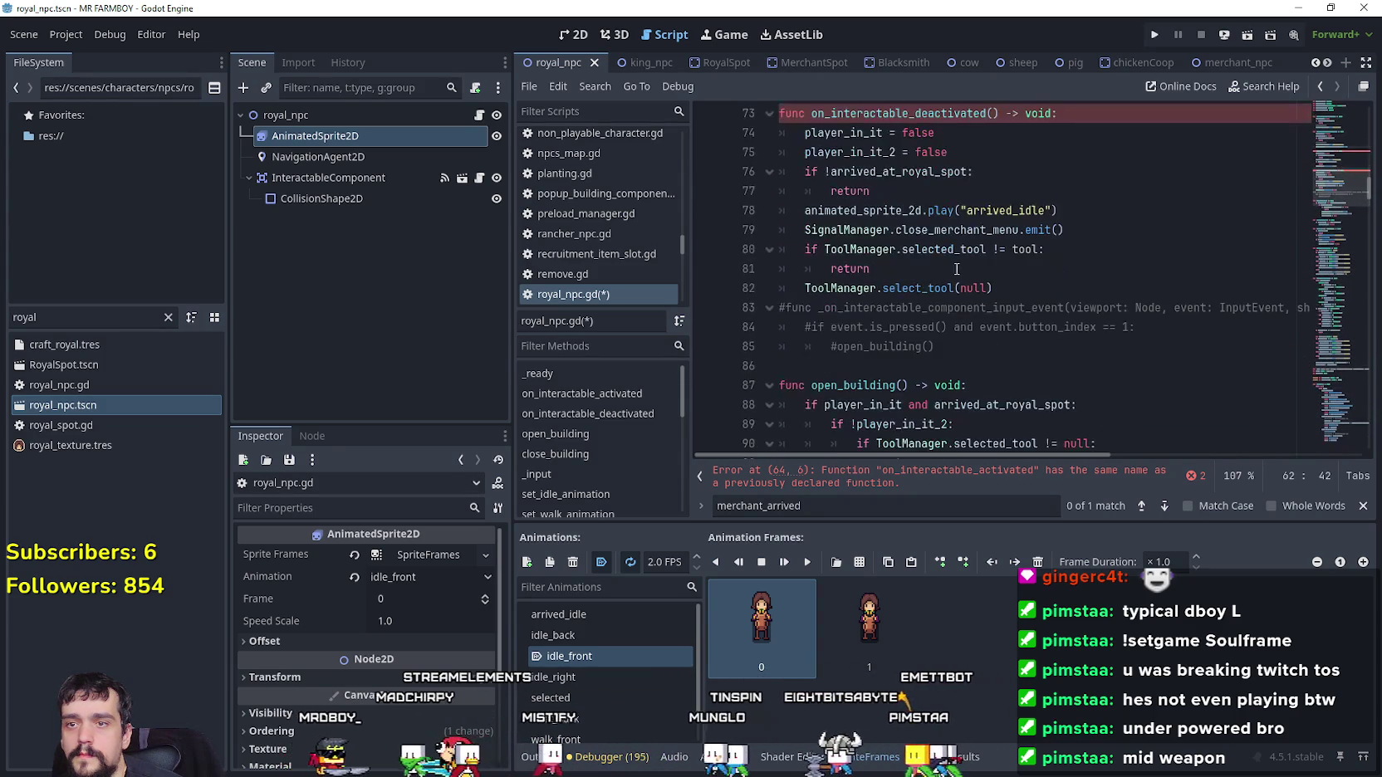
Select the old on_interactable_activated/deactivated block on lines 48–62
left_click(1076, 230)
scroll(954, 275, "up", 5)
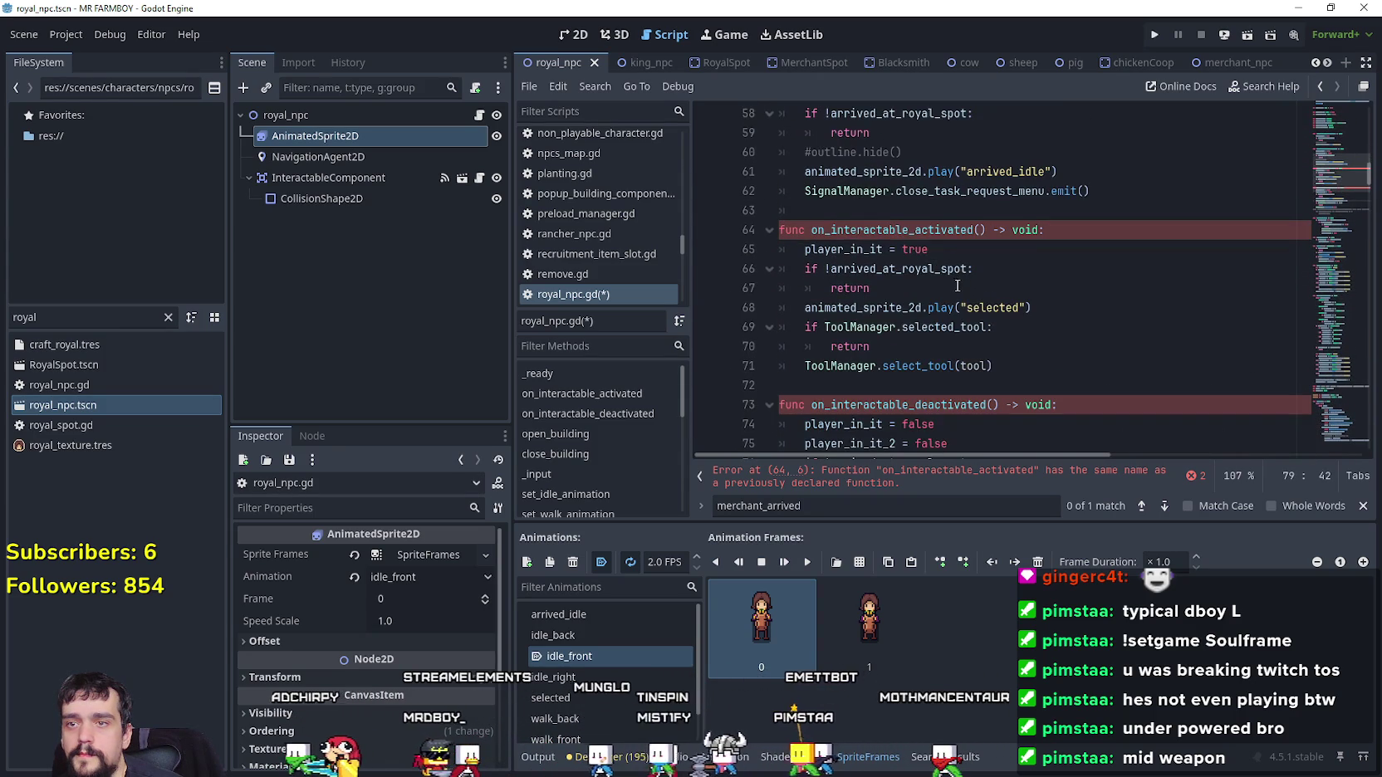
scroll(980, 274, "up", 2)
left_click_drag(1063, 288, 1000, 272)
mouse_move(1099, 313)
left_mouse_down()
mouse_move(997, 291)
mouse_move(1030, 279)
mouse_move(774, 192)
left_mouse_up()
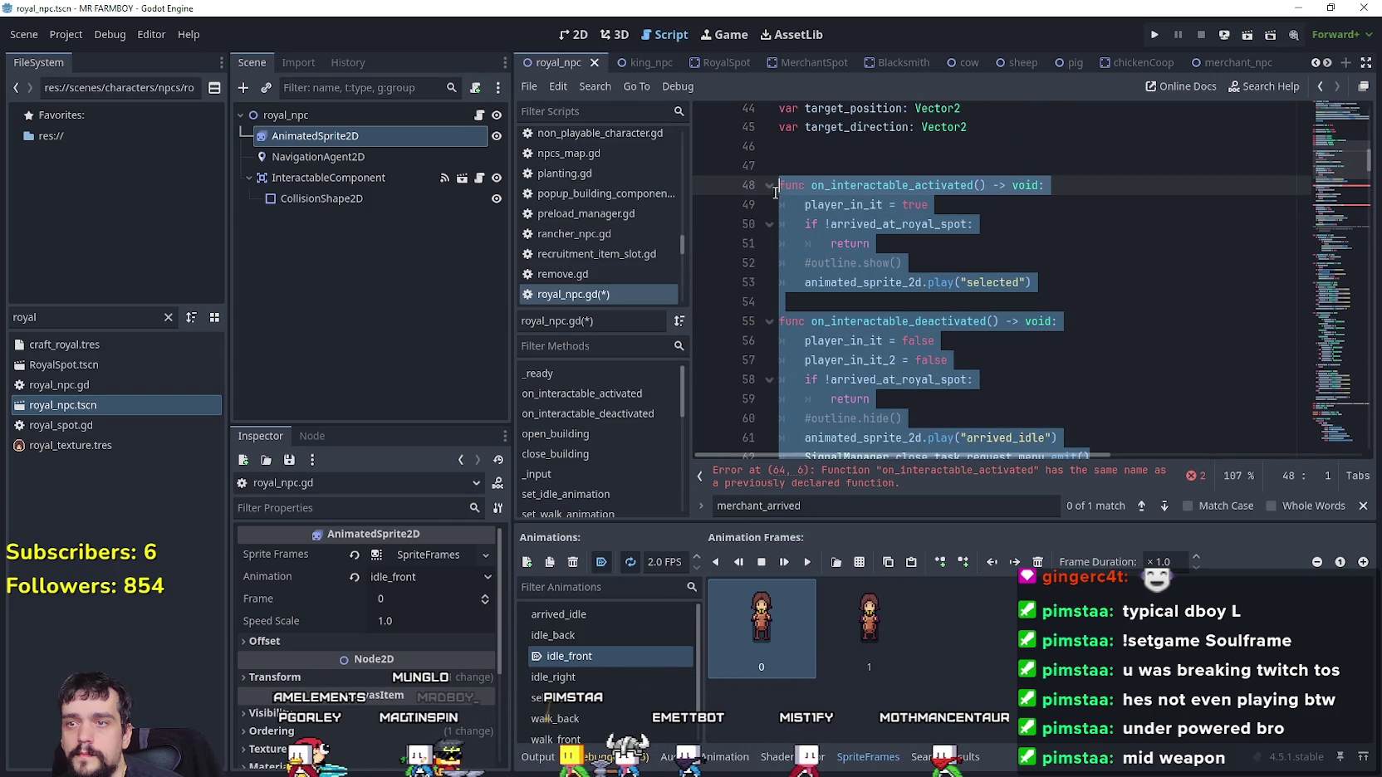
Comment out the old duplicate interactable handlers and return to the top of the script
key("ctrl+k")
left_click_drag(1330, 192, 1325, 116)
left_click(816, 286)
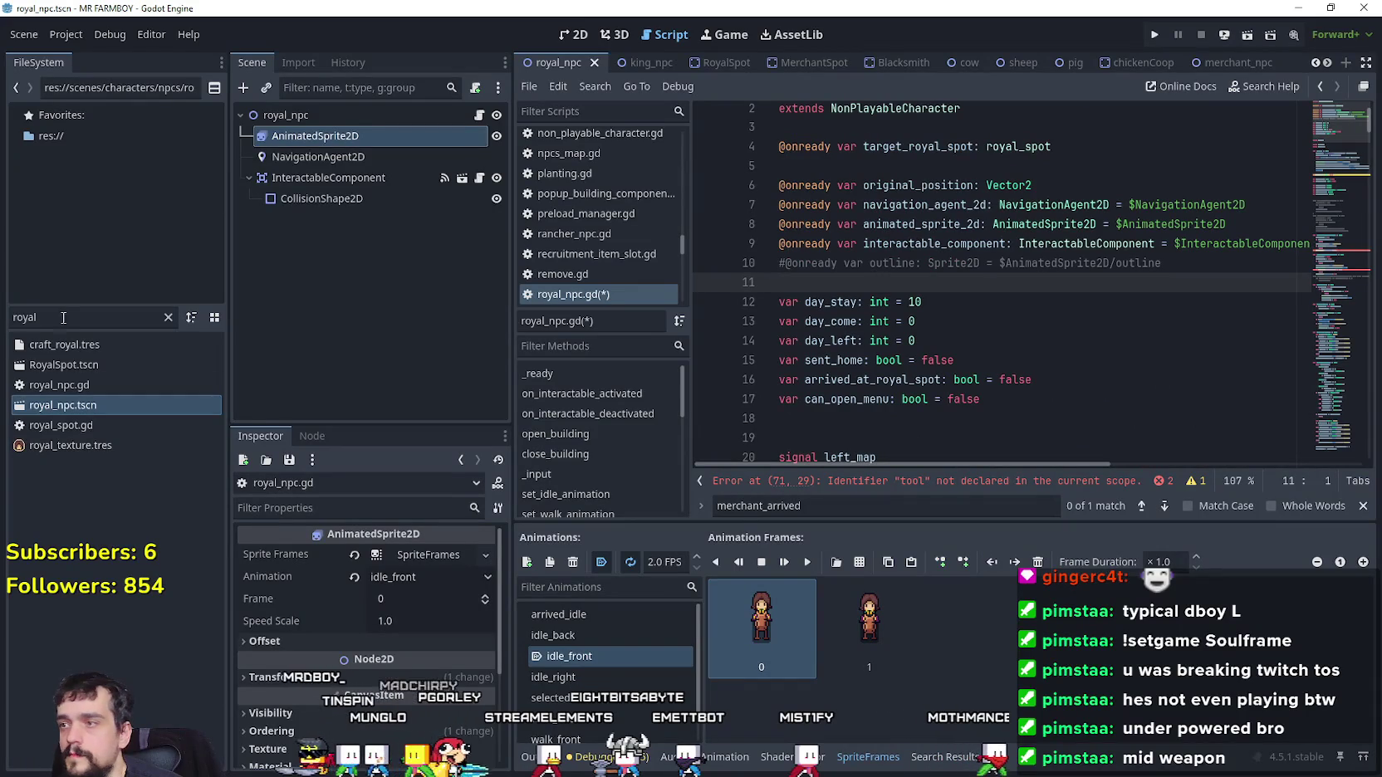
Preload interactOnly.tres from the tools folder on line 11 as const tool
type("t")
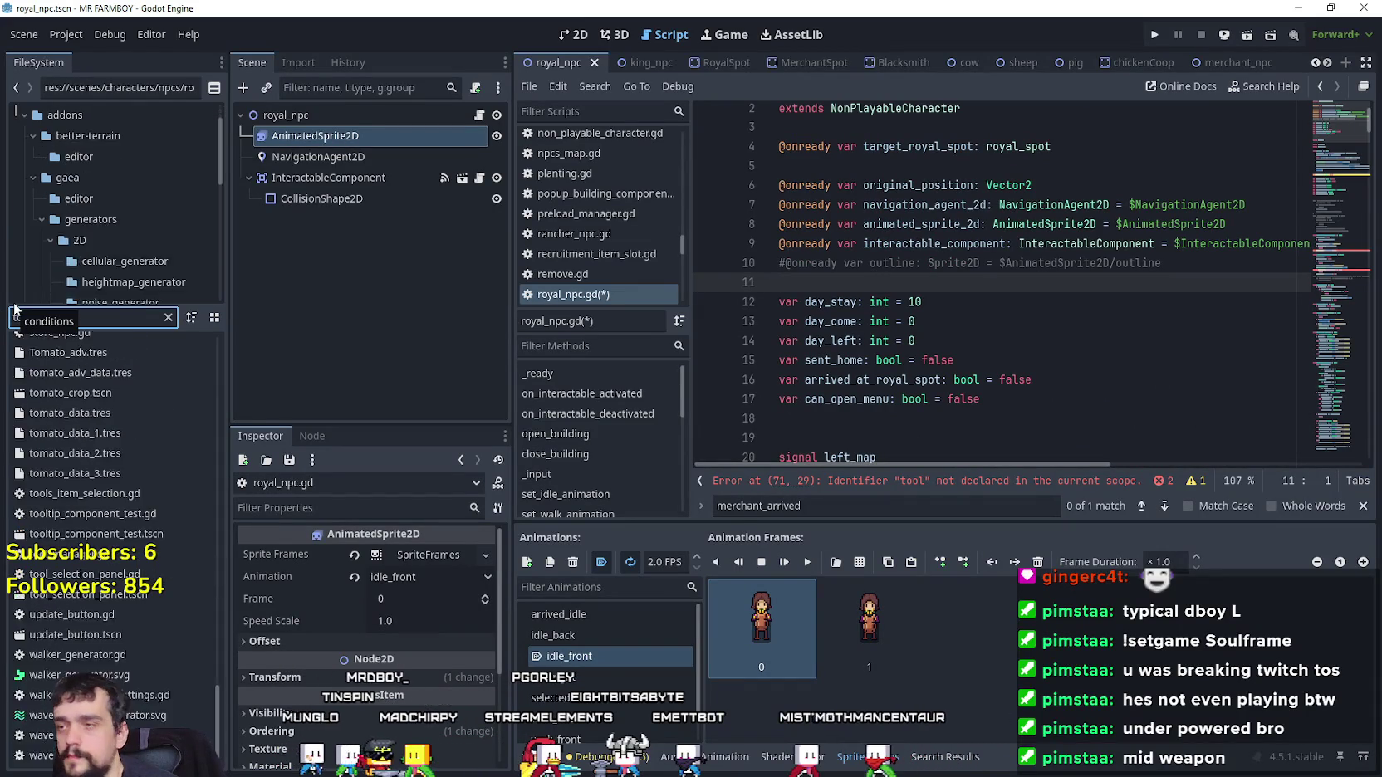
type("ool")
left_click(116, 193)
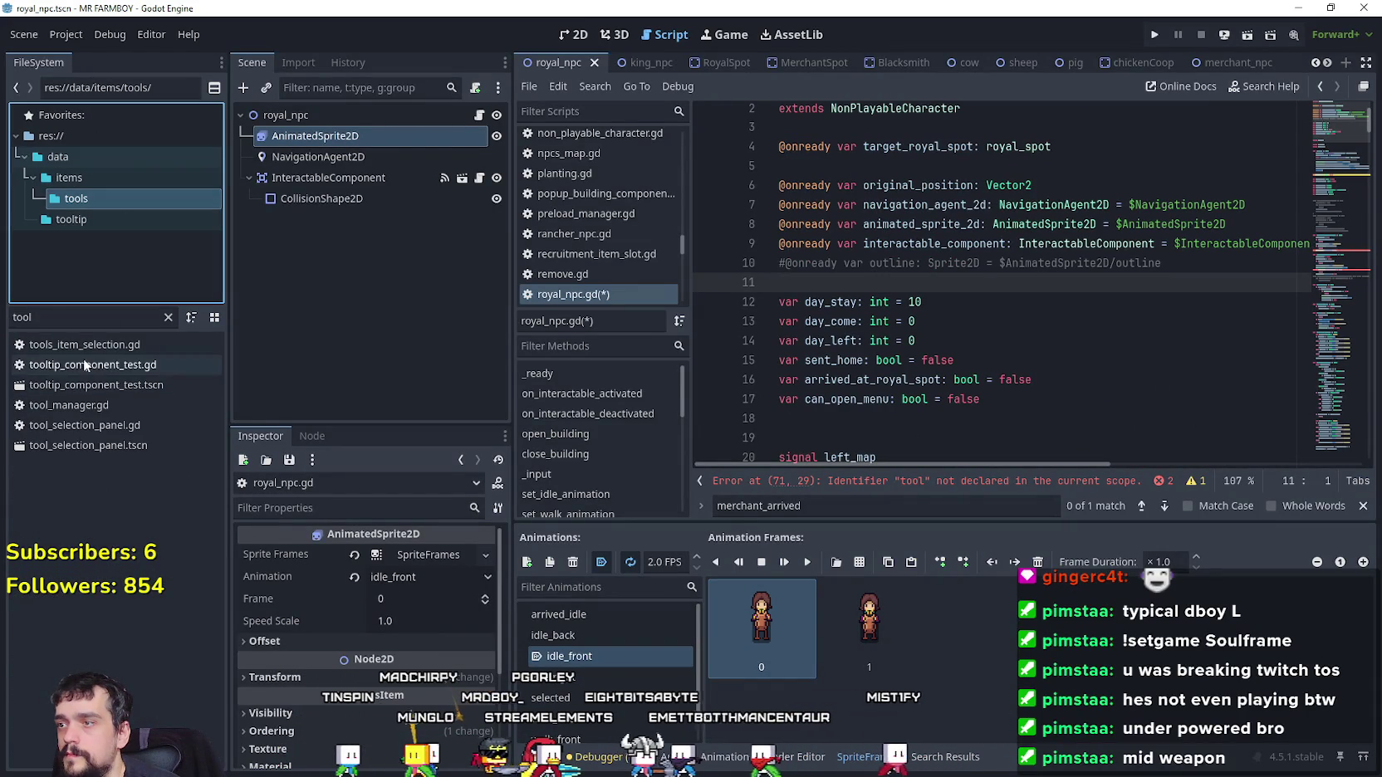
left_click(168, 316)
mouse_move(68, 445)
left_mouse_down()
mouse_move(703, 370)
mouse_move(856, 291)
left_mouse_up()
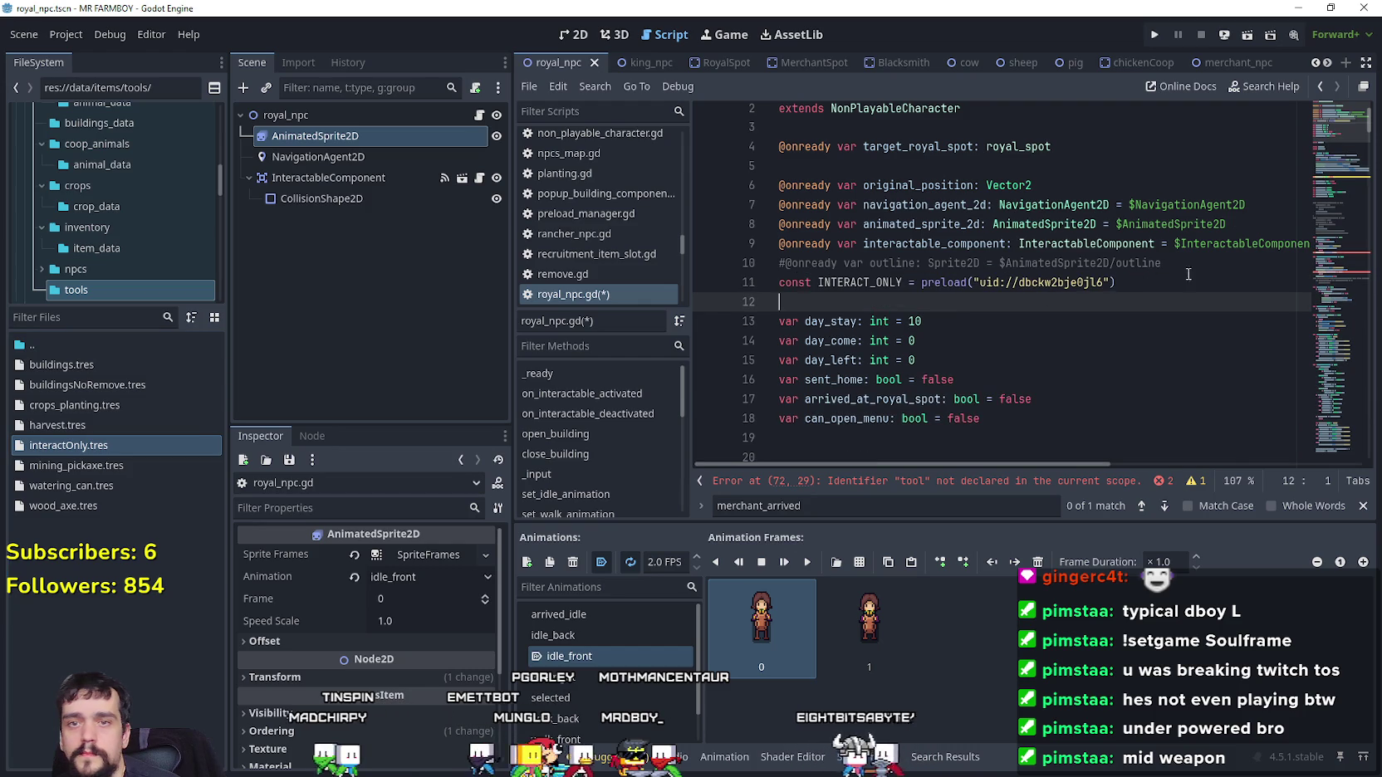
double_click(831, 282)
type("tool")
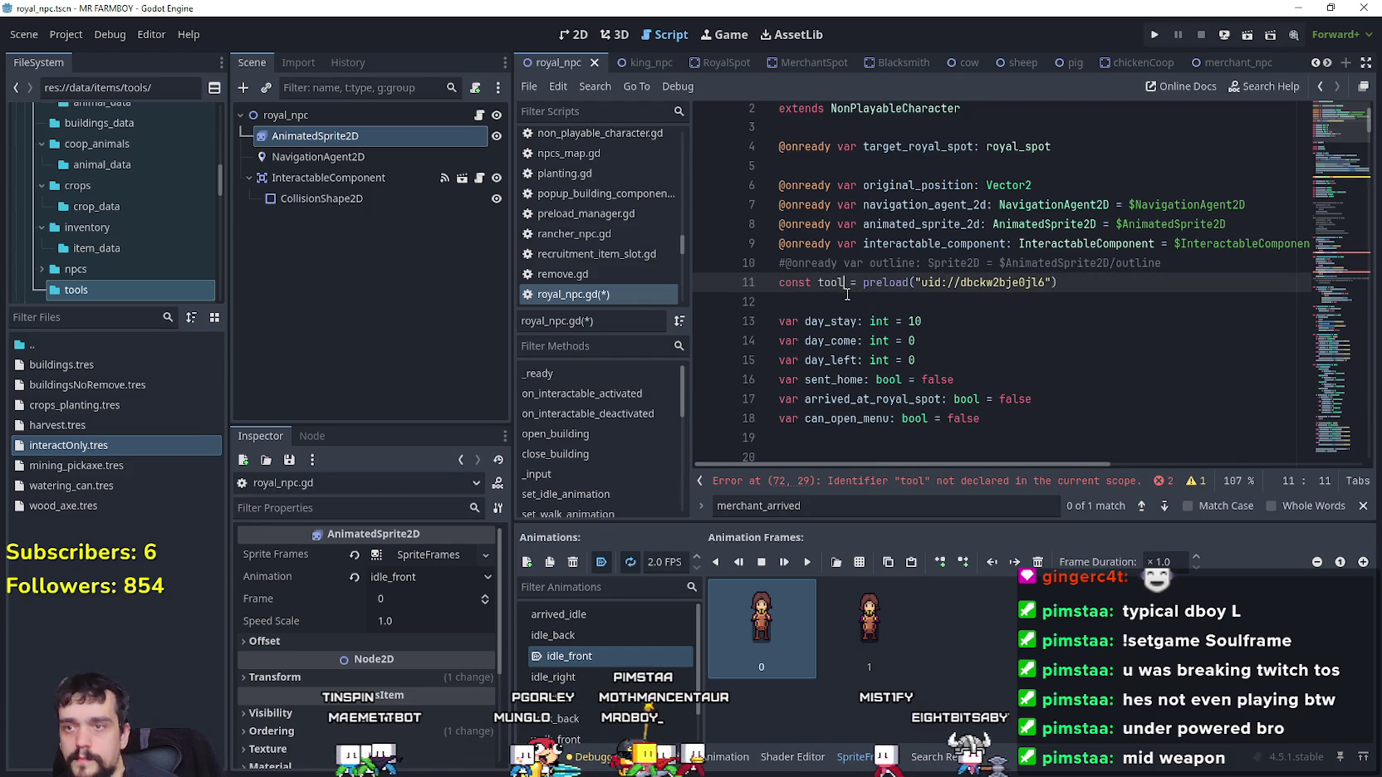
mouse_move(1335, 149)
left_mouse_down()
mouse_move(1337, 281)
mouse_move(1342, 209)
left_mouse_up()
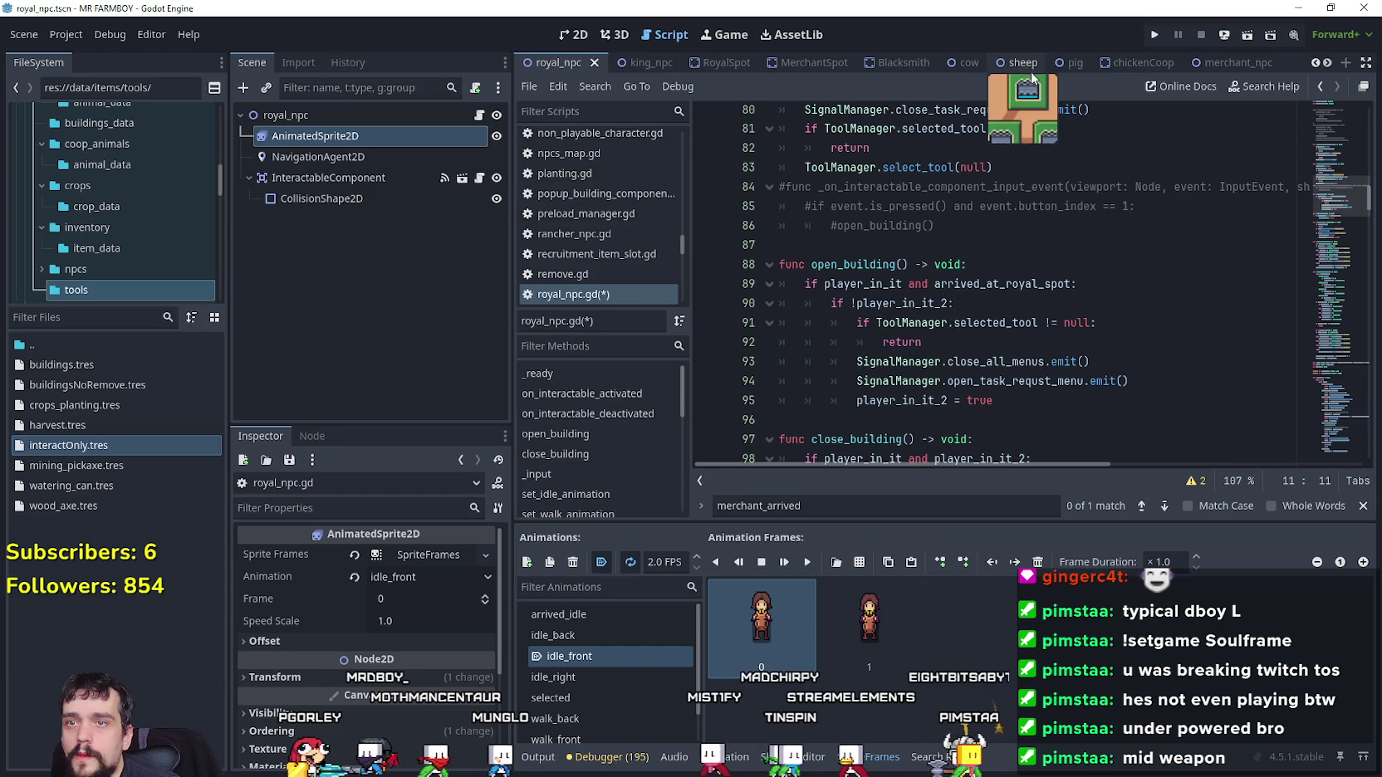
Copy merchant_npc.gd's open_building item_type check over royal_npc.gd's old tool check
left_click(1205, 63)
left_click(479, 115)
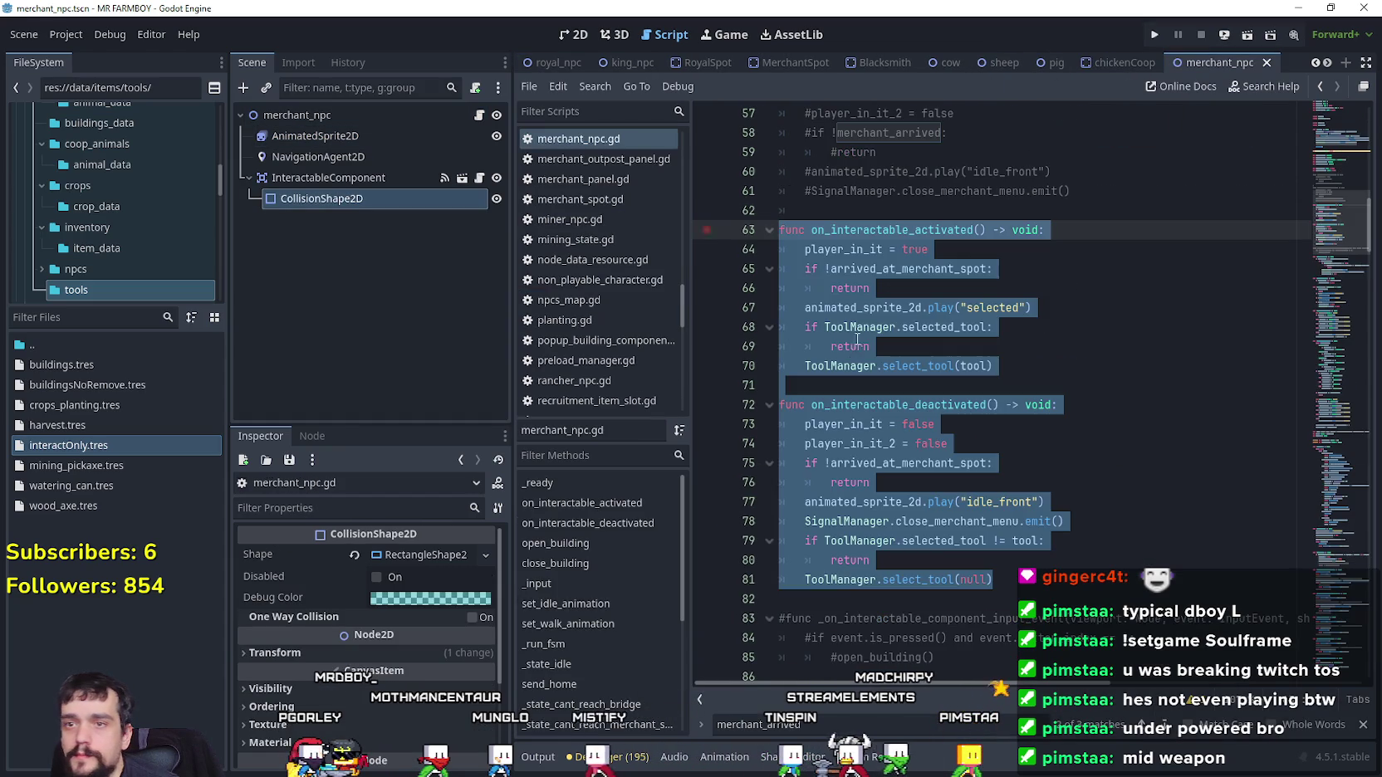
left_click(1339, 274)
mouse_move(1044, 291)
left_mouse_down()
mouse_move(747, 279)
mouse_move(749, 265)
left_mouse_up()
key("ctrl+c")
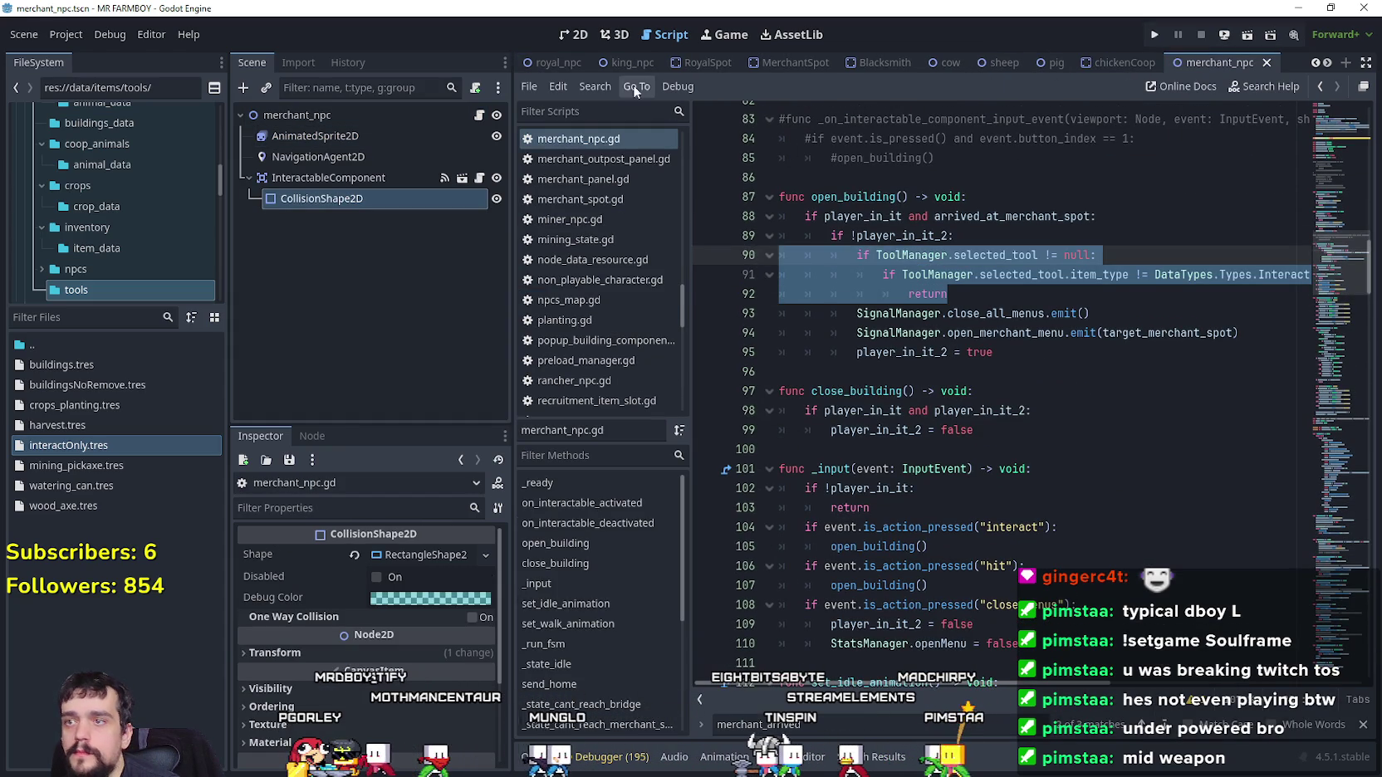
left_click(539, 63)
left_click_drag(977, 355, 830, 326)
key("ctrl+v")
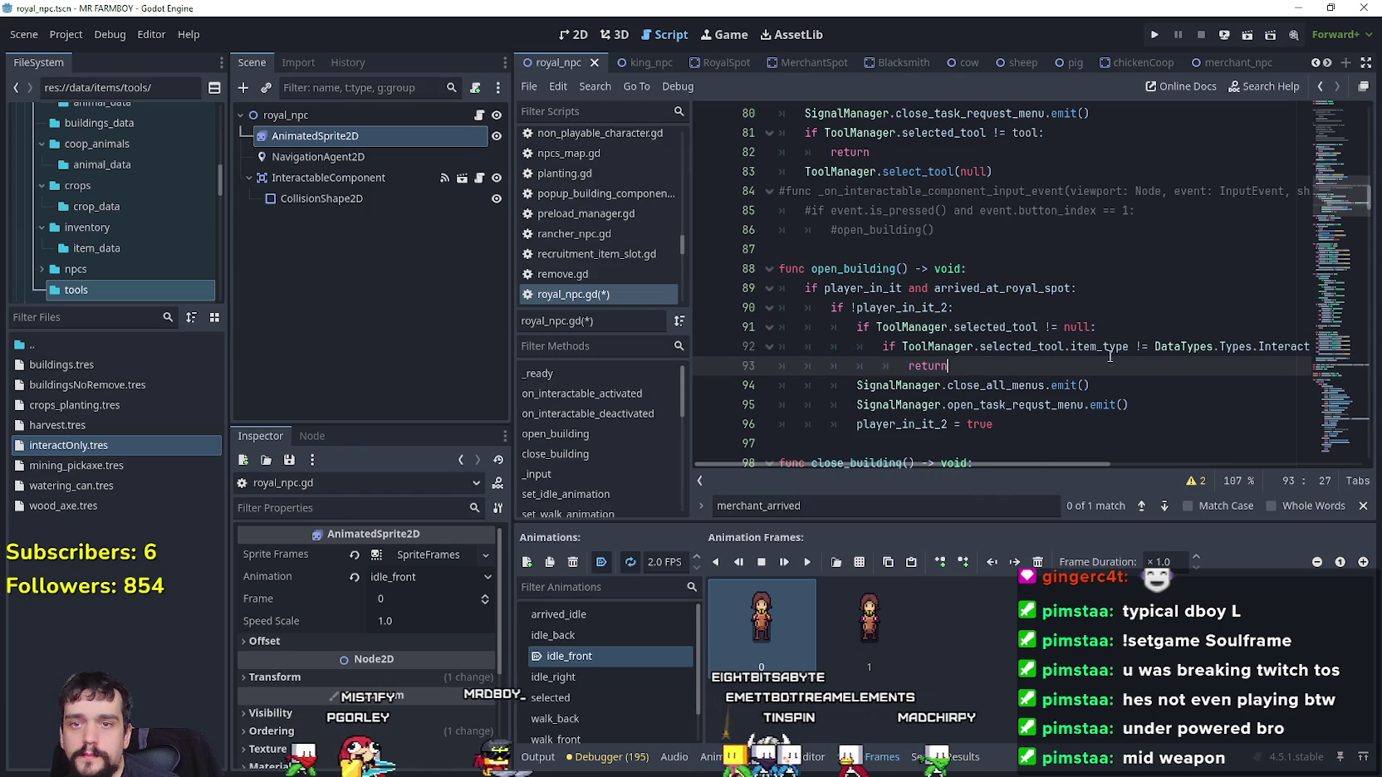
Duplicate the "interact" if-block in _input onto a new line below it
key("ctrl+s")
mouse_move(1332, 376)
left_mouse_down()
mouse_move(1338, 272)
mouse_move(1338, 323)
left_mouse_up()
scroll(1027, 318, "down", 4)
scroll(1027, 318, "down", 10)
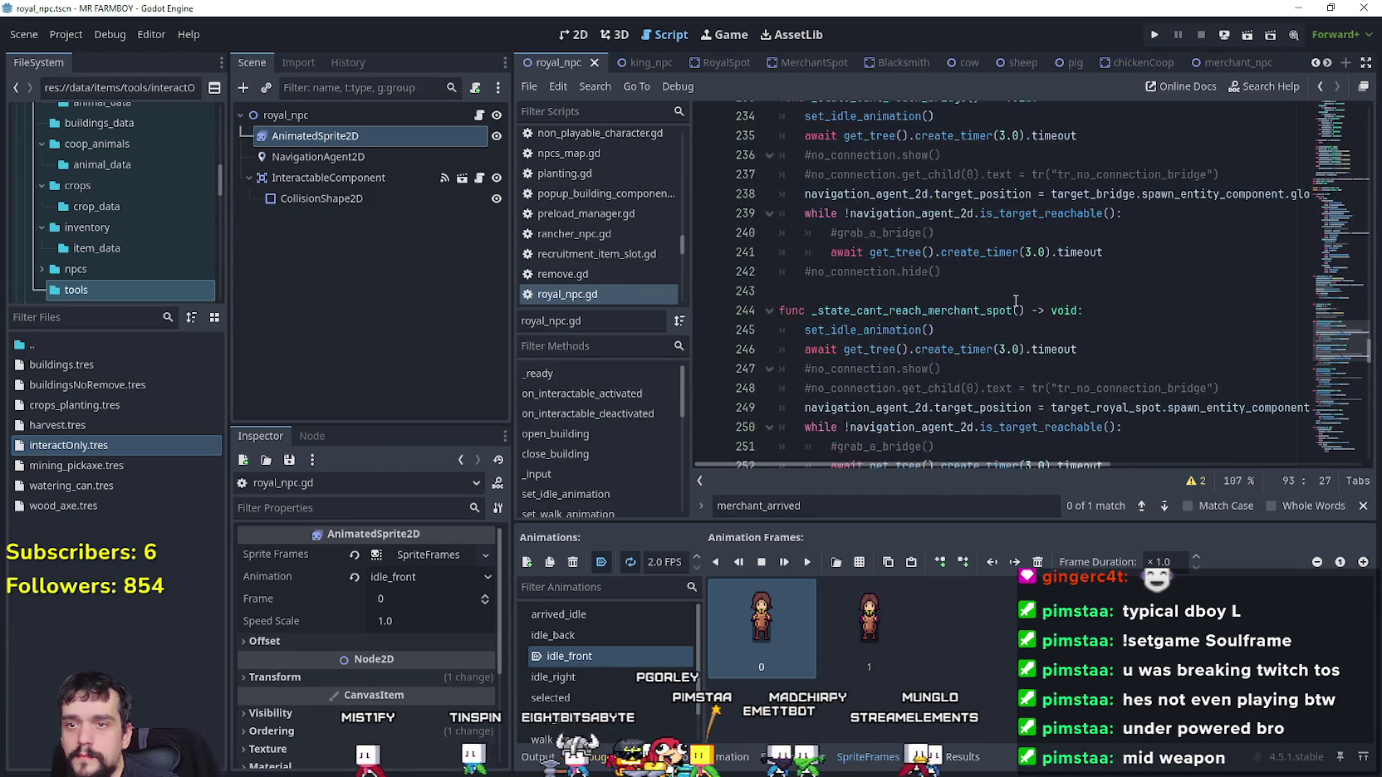
mouse_move(1329, 384)
left_mouse_down()
mouse_move(1326, 446)
mouse_move(1326, 202)
left_mouse_up()
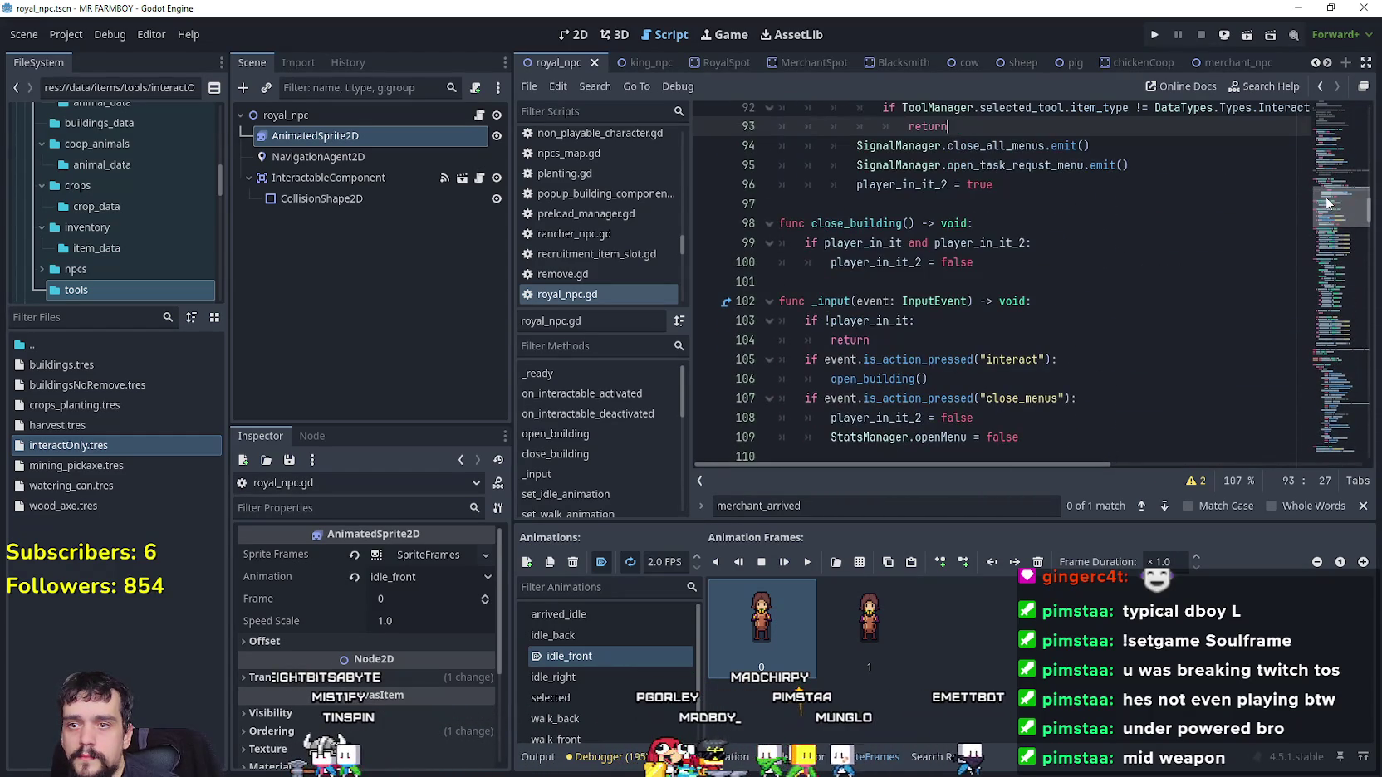
scroll(968, 396, "down", 2)
left_click(992, 264)
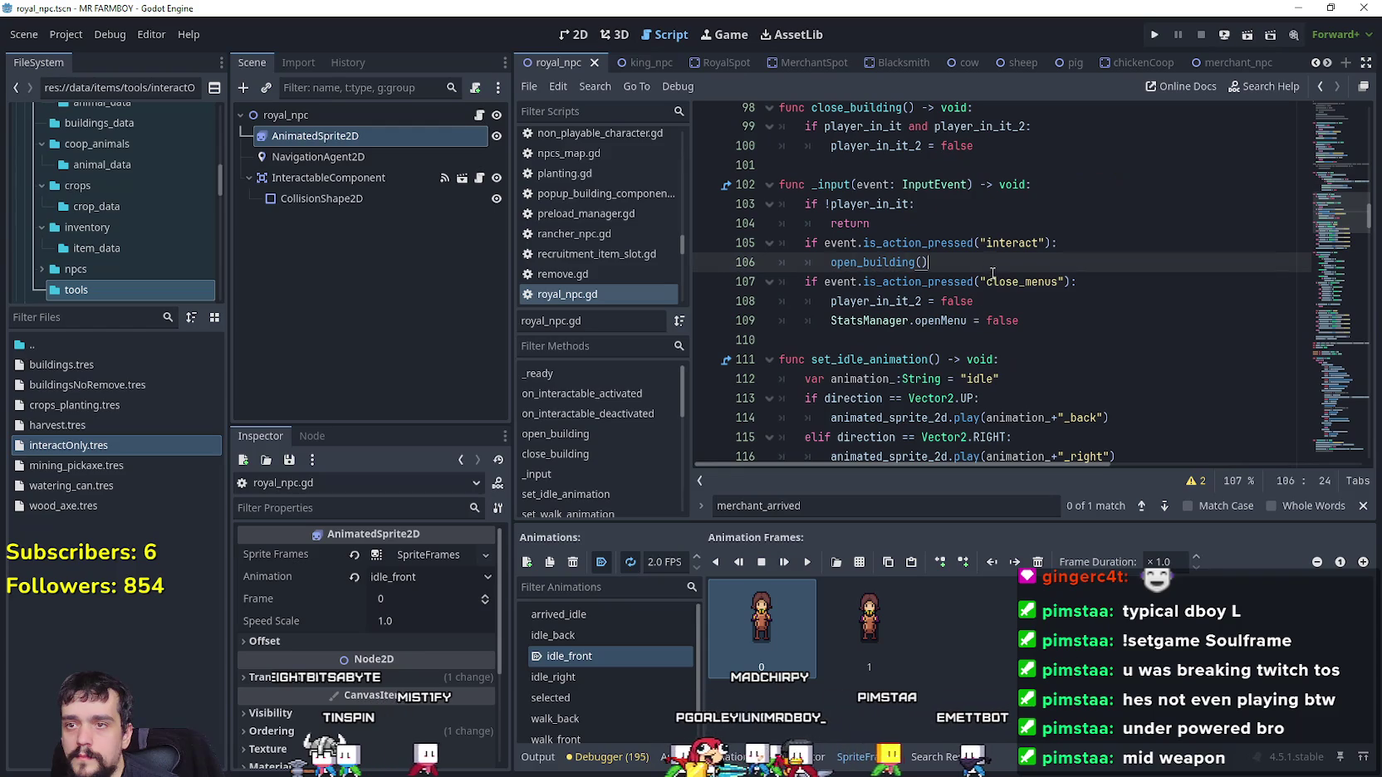
key("Return")
left_click_drag(955, 262, 754, 242)
key("ctrl+c")
left_click(830, 281)
key("ctrl+v")
Change the duplicated block's action to "hit" and save royal_npc.gd
left_click(1028, 281)
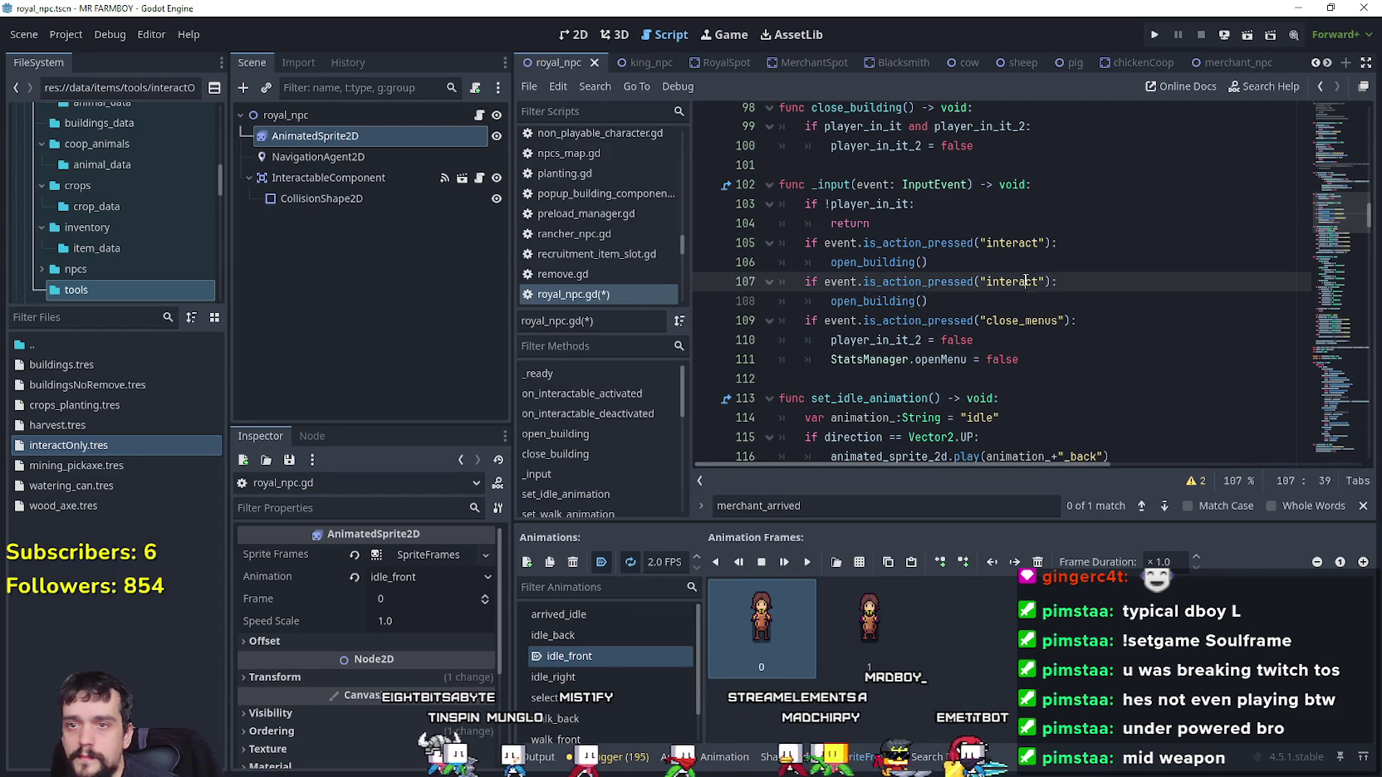
type("it")
left_click(1278, 274)
key("ctrl+s")
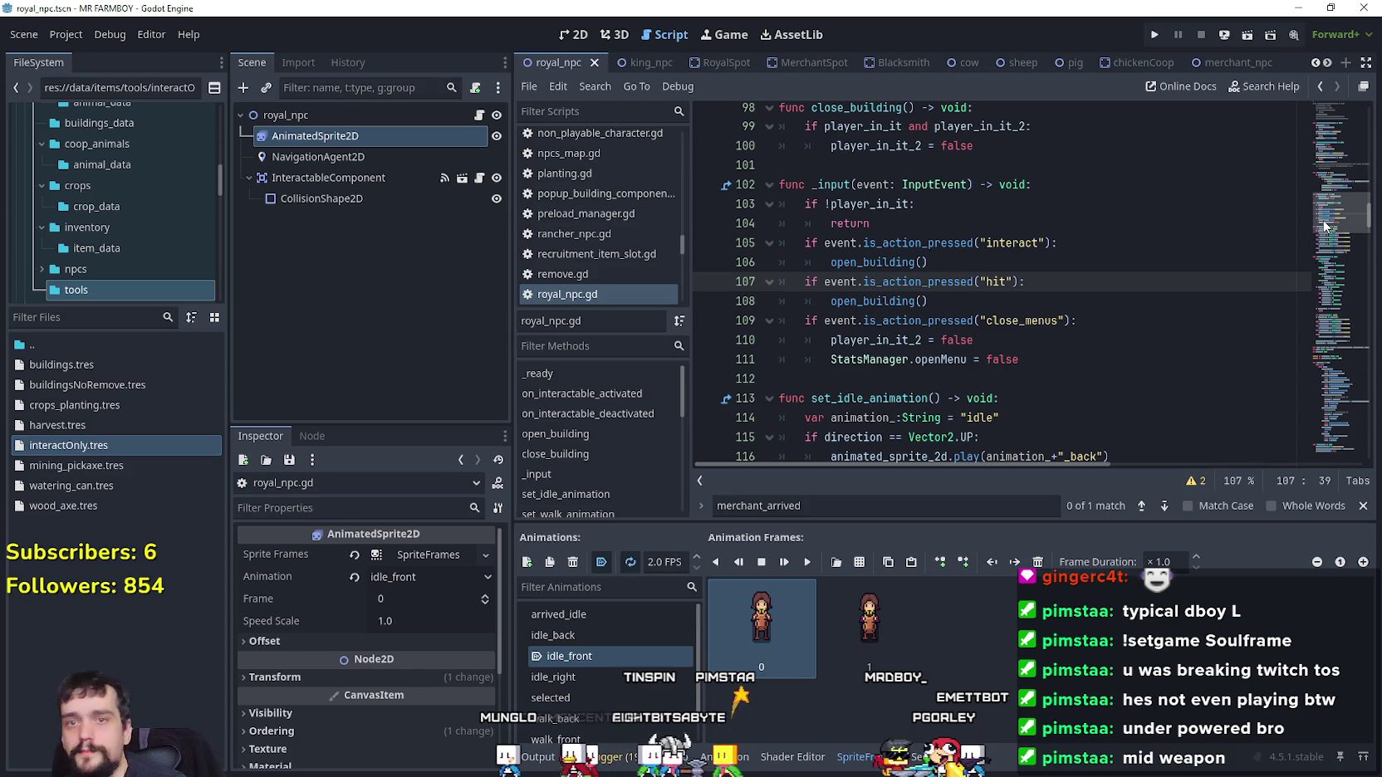
scroll(1008, 276, "up", 15)
scroll(1008, 276, "down", 4)
mouse_move(1033, 414)
left_mouse_down()
mouse_move(789, 304)
mouse_move(785, 208)
mouse_move(781, 236)
left_mouse_up()
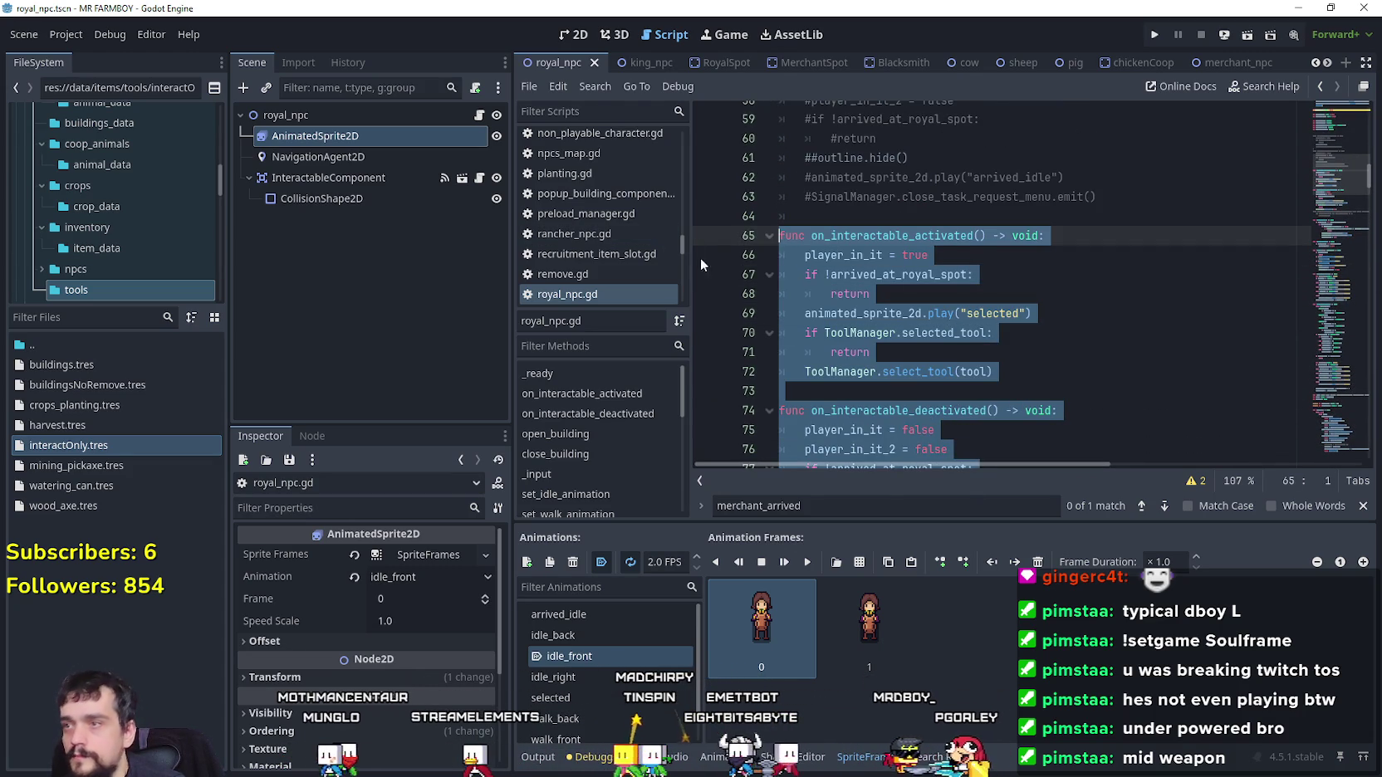
Filter the FileSystem for 'king' and open king_npc.tscn and its king_npc.gd script
left_click(48, 318)
type("king")
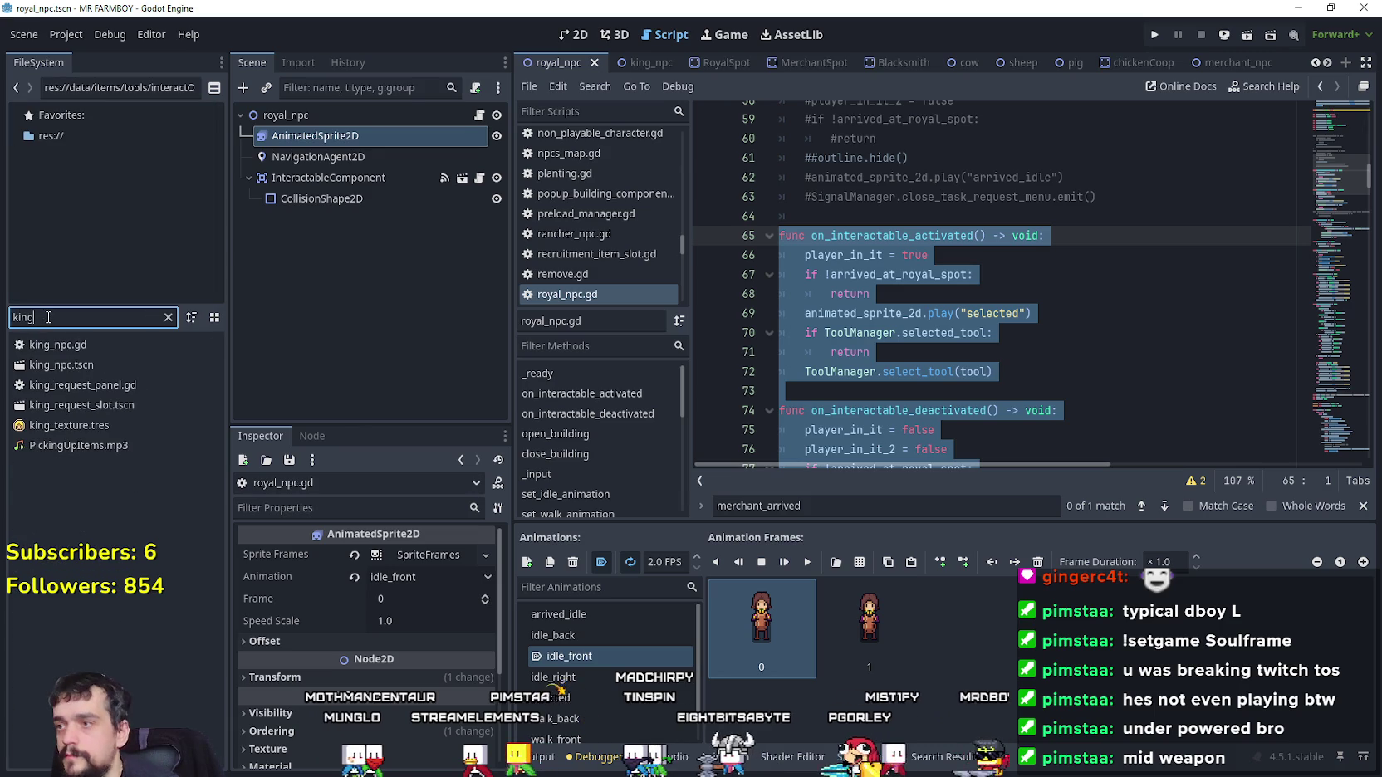
double_click(59, 364)
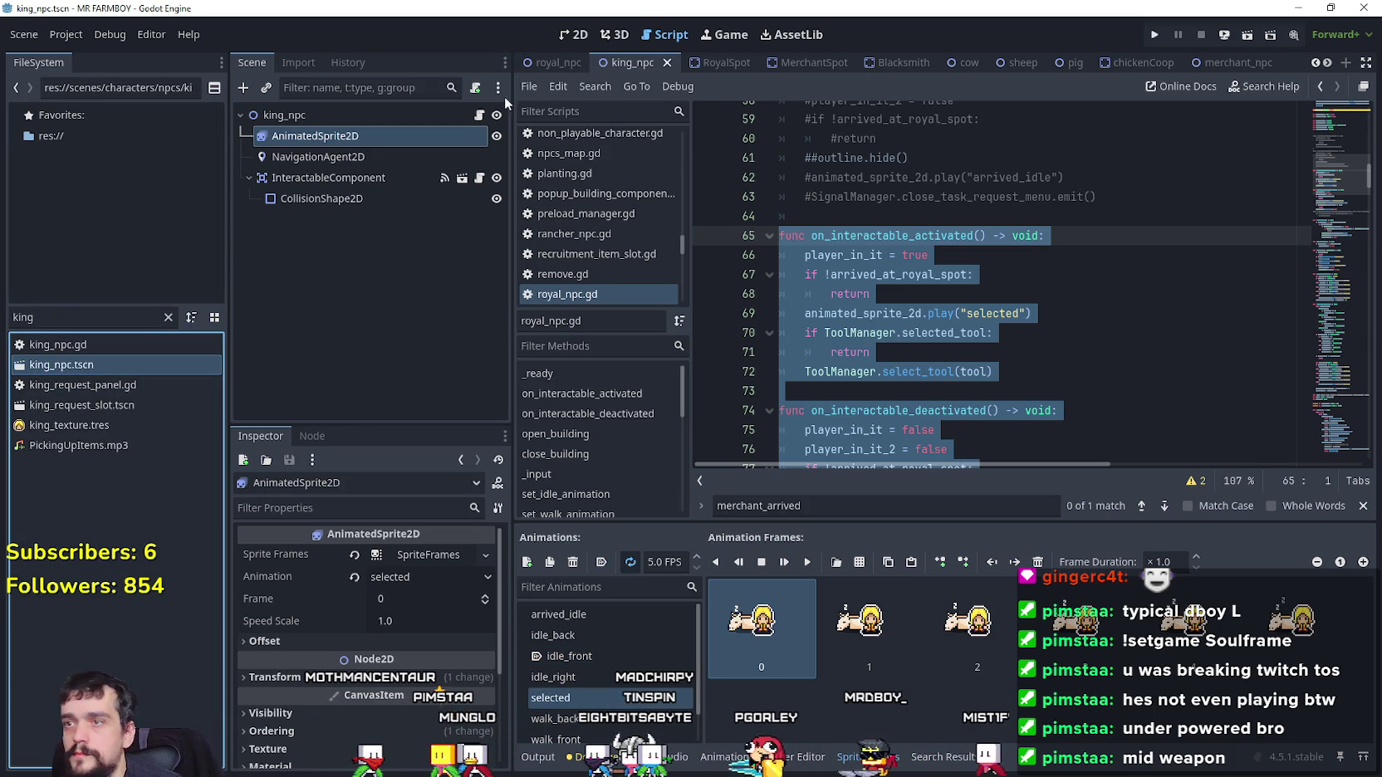
left_click(480, 116)
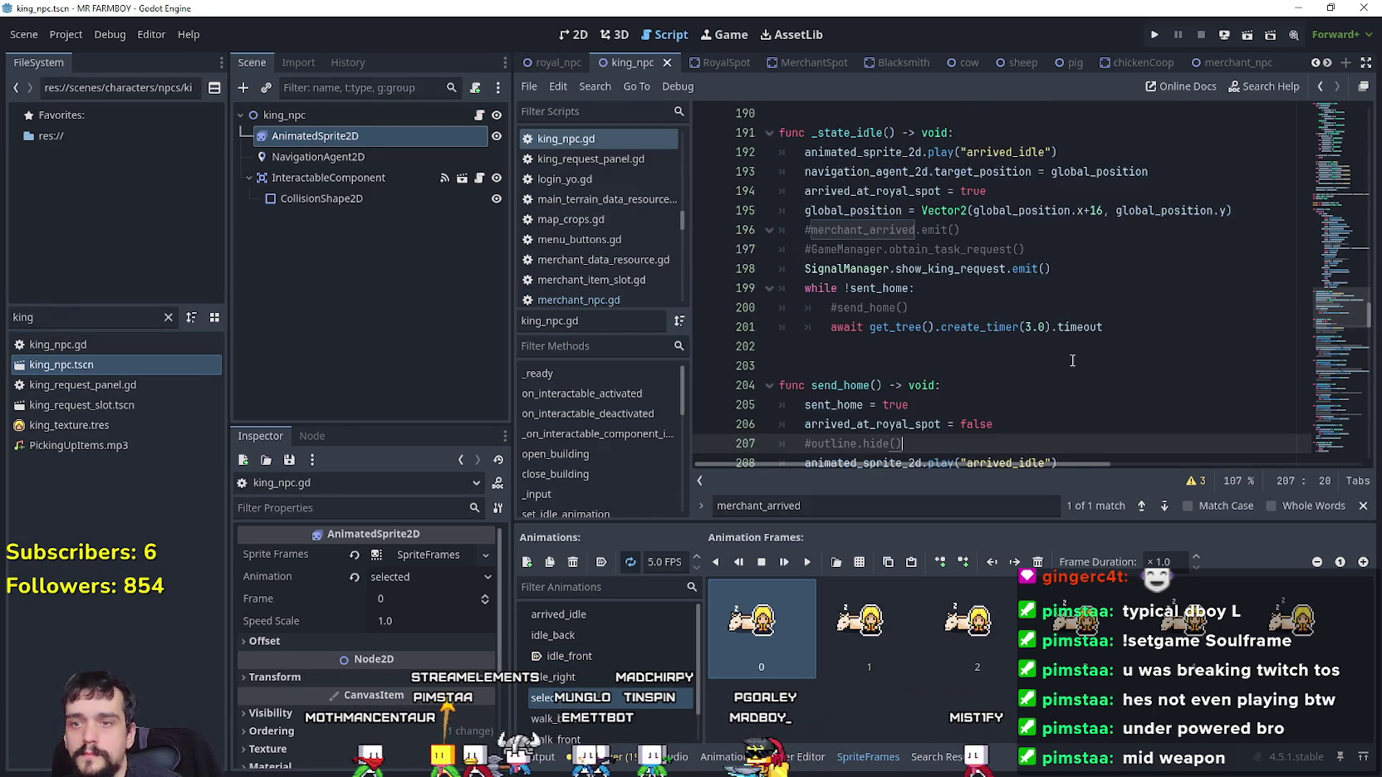
Paste royal_npc's tool-aware interactable handlers after line 62, then select the old input-event function on lines 84–86
scroll(1035, 376, "down", 1)
left_click_drag(1337, 307, 1320, 201)
scroll(1041, 291, "down", 3)
scroll(1040, 290, "up", 2)
scroll(1040, 291, "down", 2)
left_click(1041, 333)
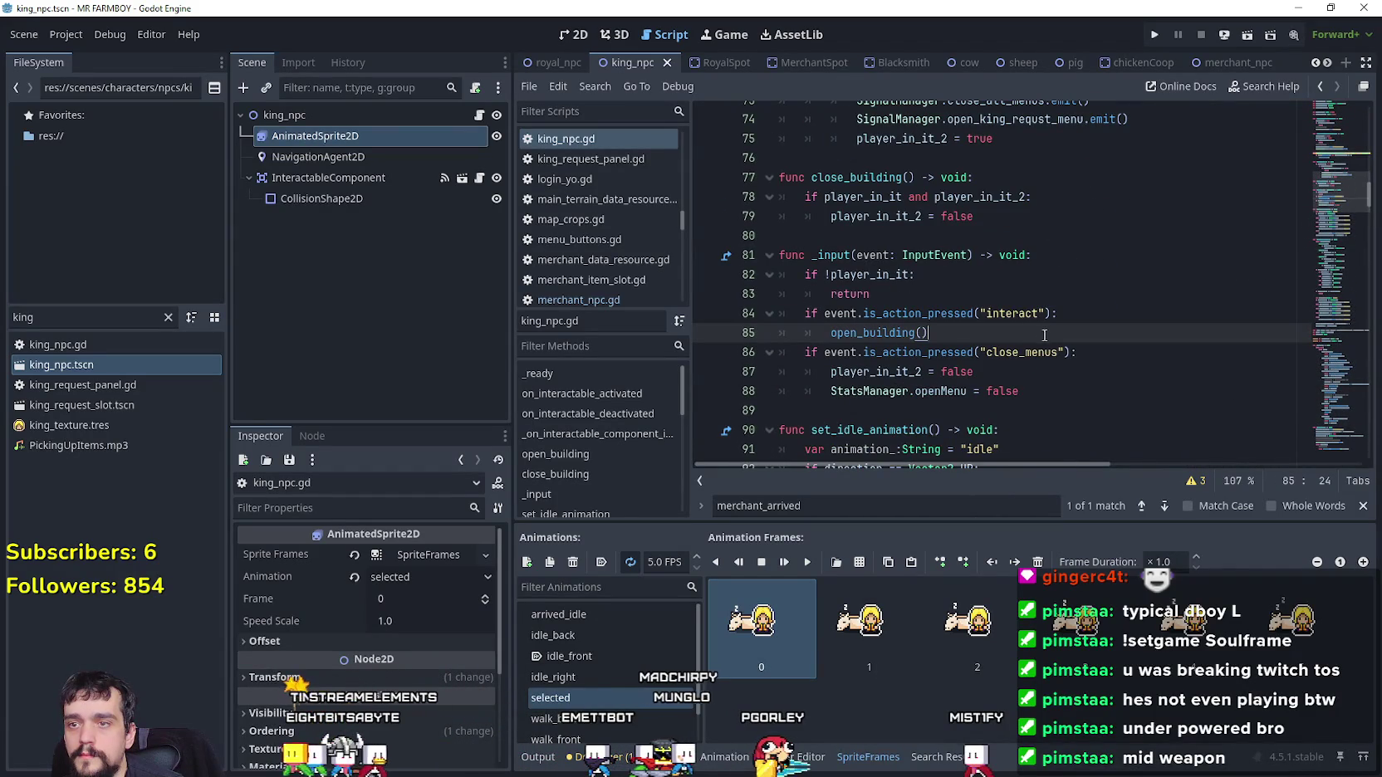
scroll(1030, 332, "up", 5)
scroll(918, 282, "up", 3)
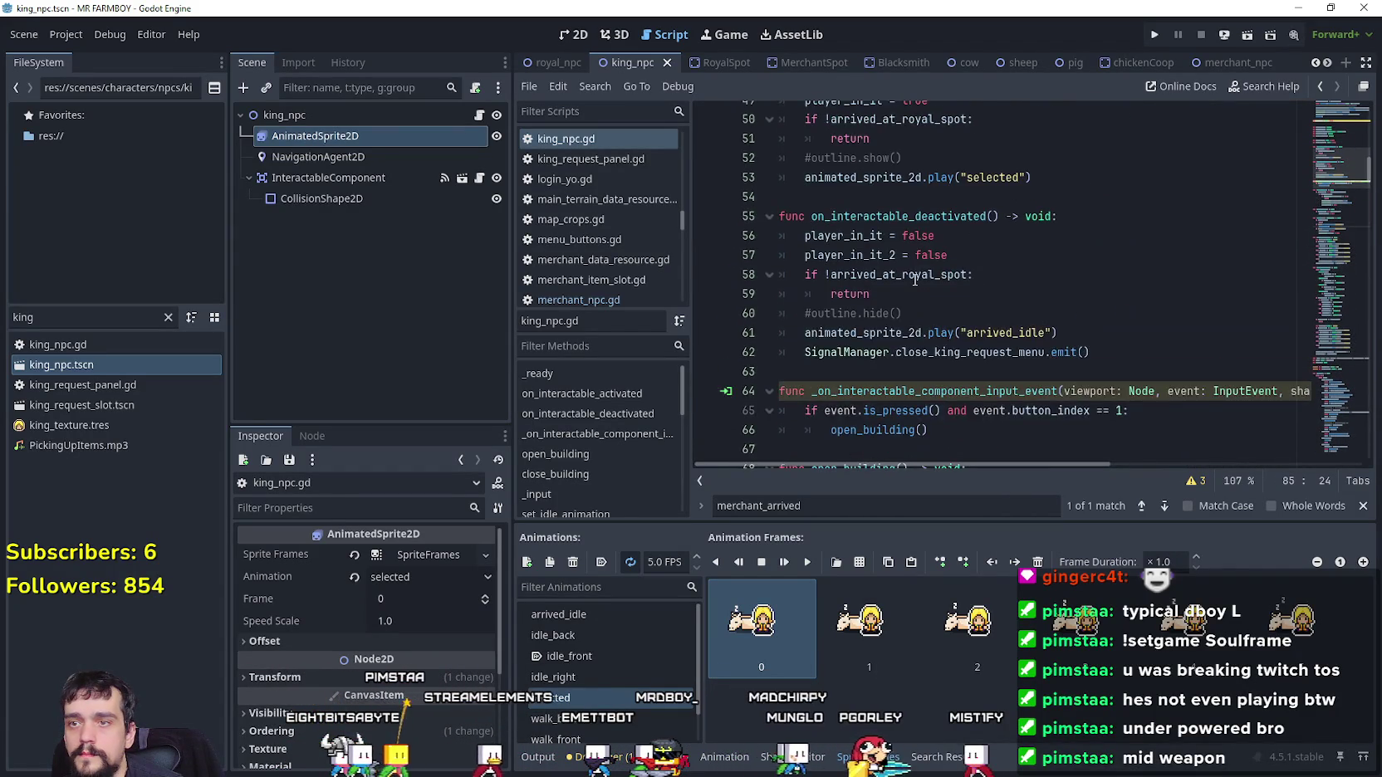
left_click(1059, 356)
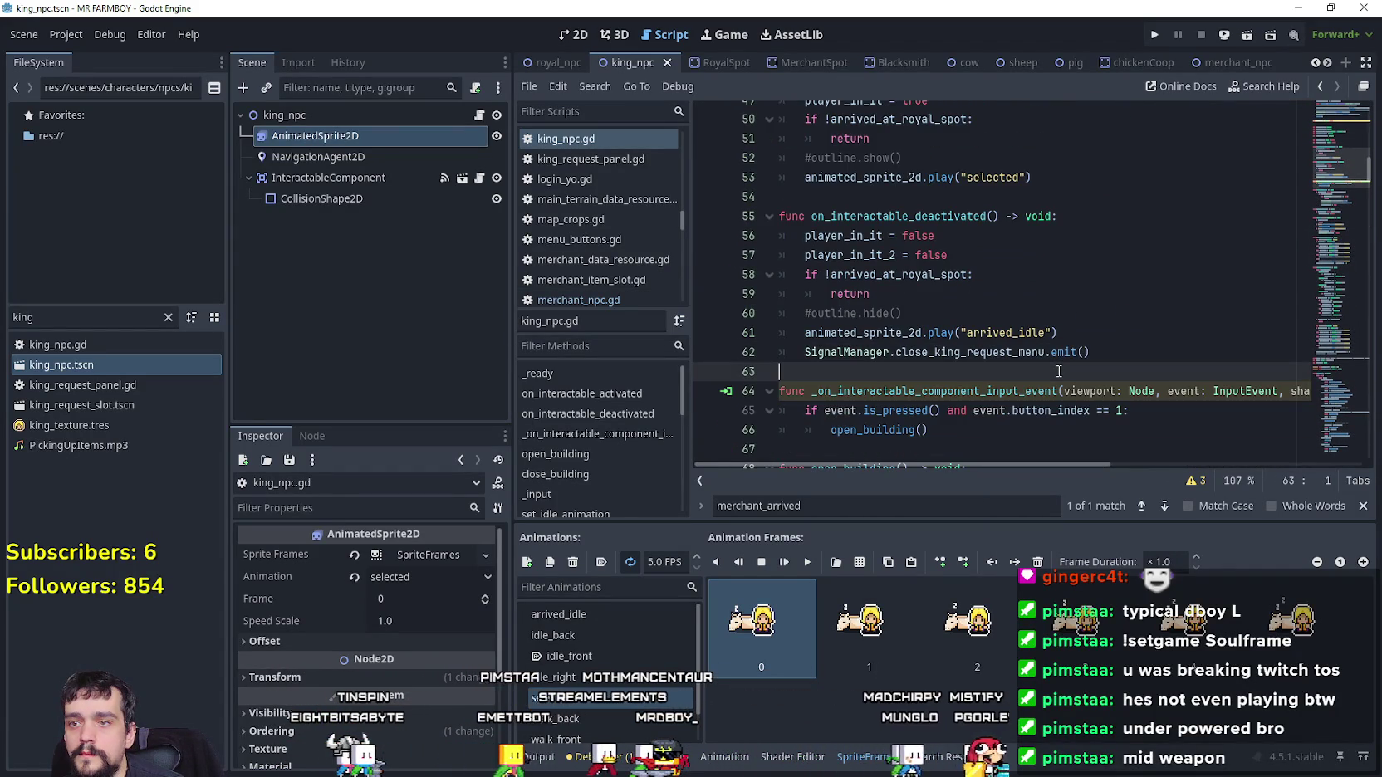
key("ctrl+v")
key("Return")
mouse_move(928, 346)
left_mouse_down()
mouse_move(785, 309)
mouse_move(785, 292)
mouse_move(783, 308)
left_mouse_up()
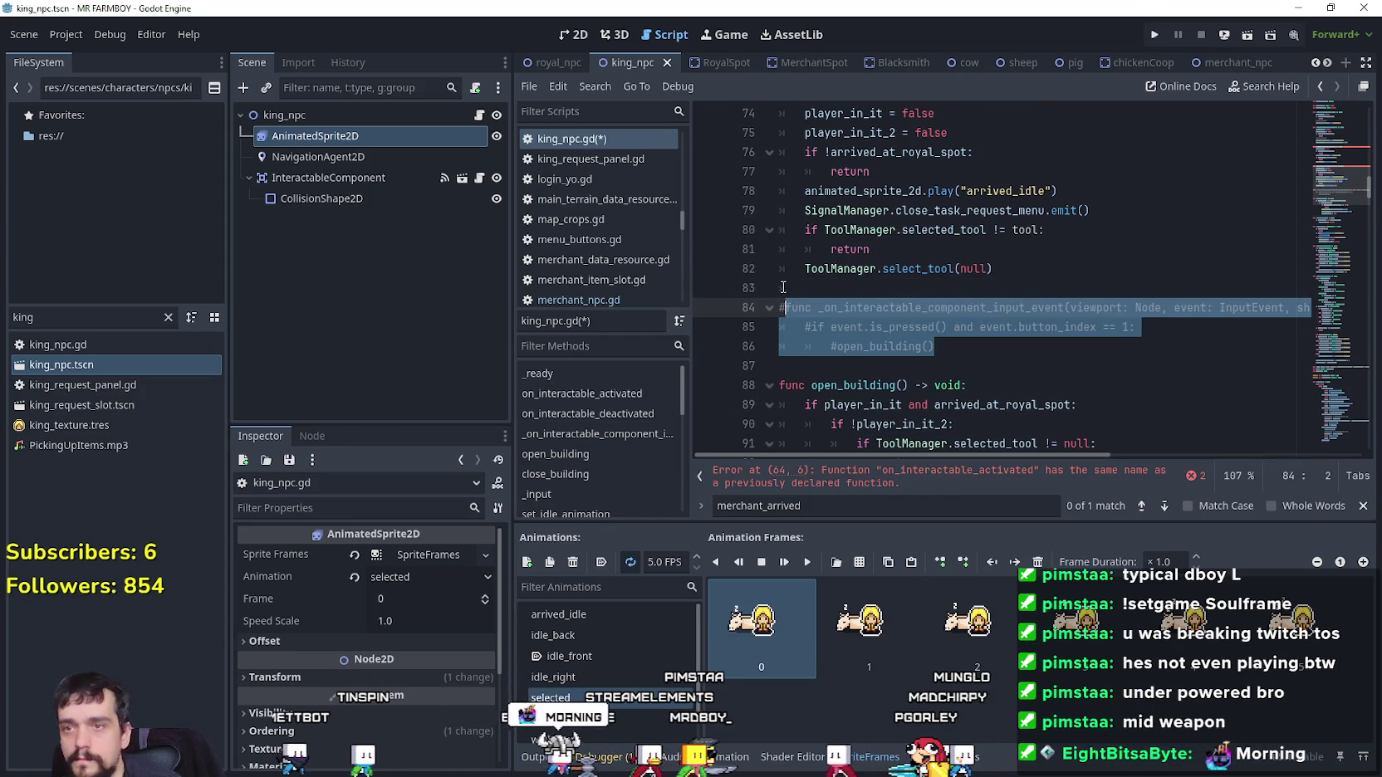
Comment out the old input-event function on lines 84–86
key("ctrl+k")
scroll(865, 260, "up", 2)
scroll(866, 260, "up", 2)
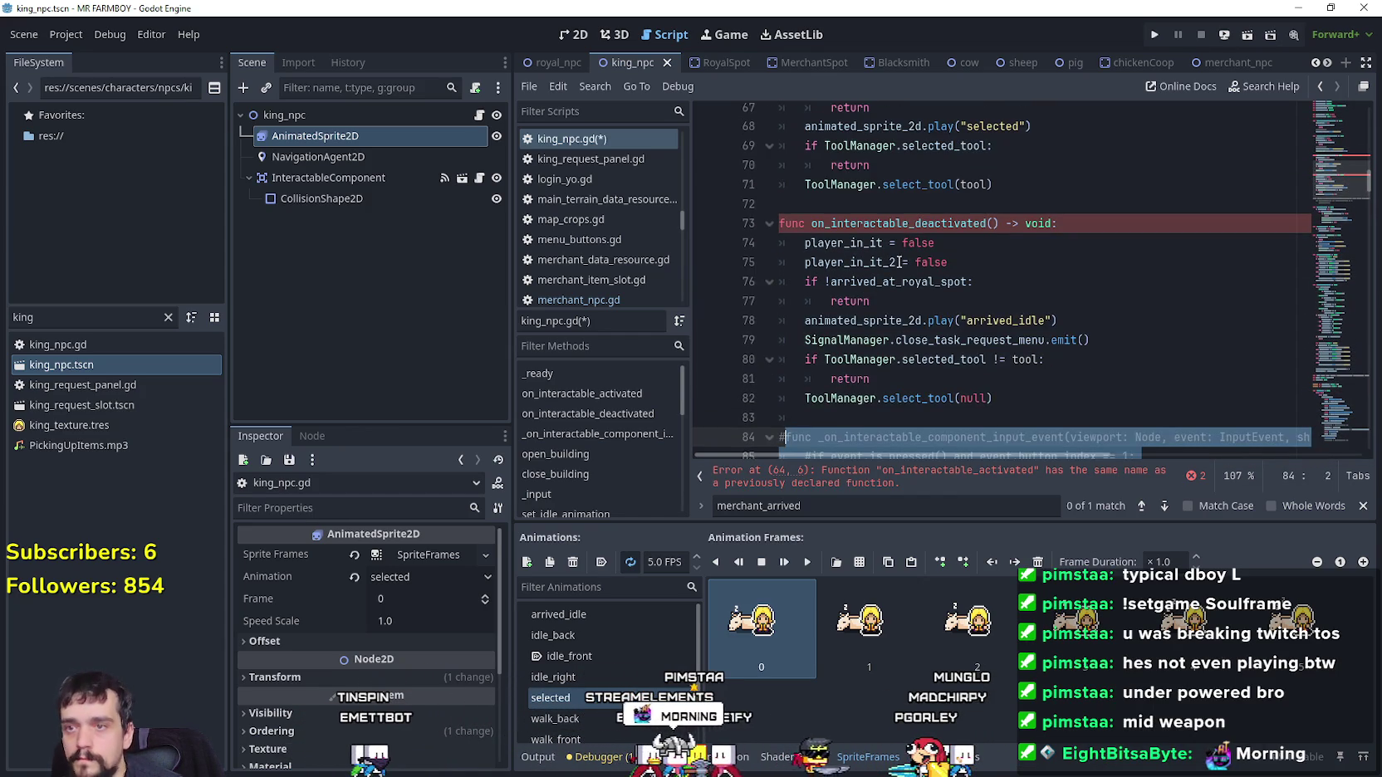
scroll(891, 191, "up", 3)
Replace the old request-menu signal name with close_king_request_menu
double_click(874, 204)
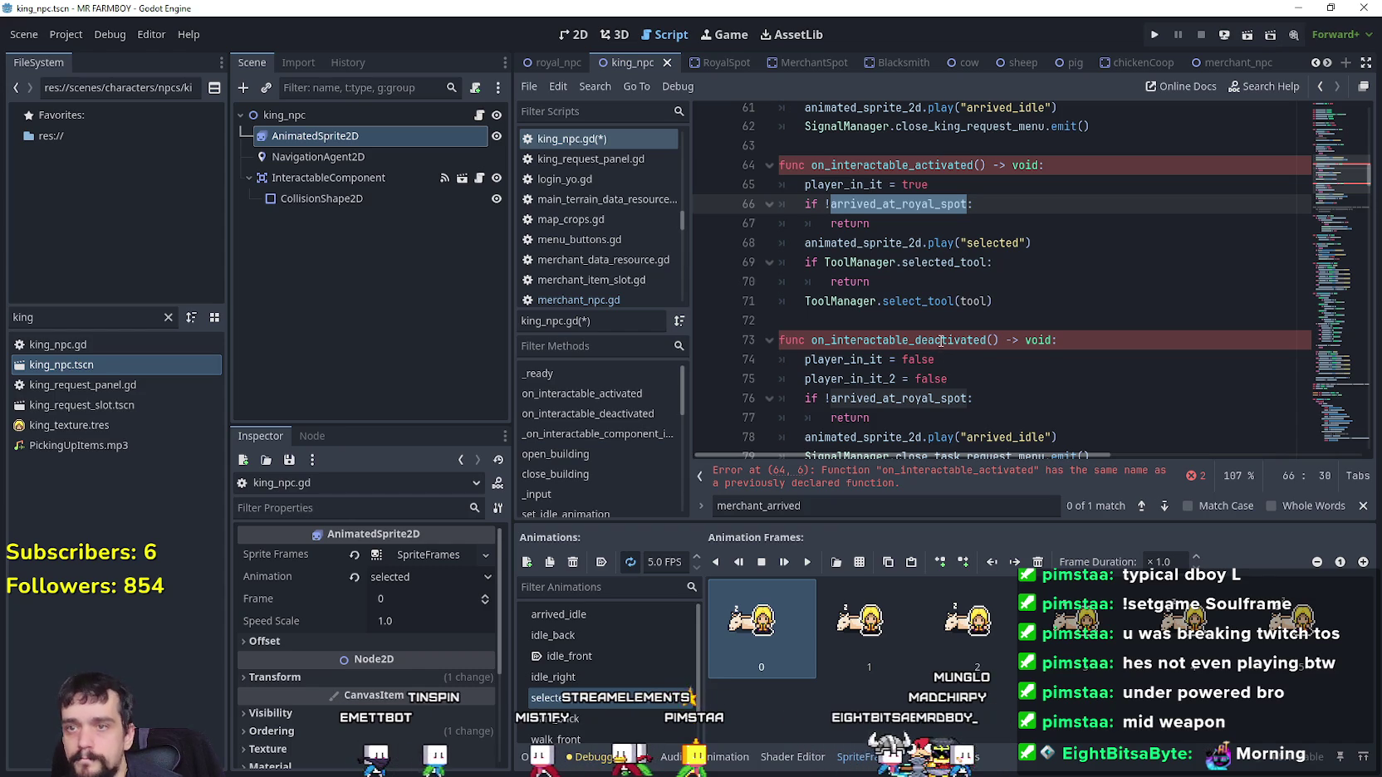
scroll(1045, 364, "down", 4)
scroll(1038, 349, "up", 8)
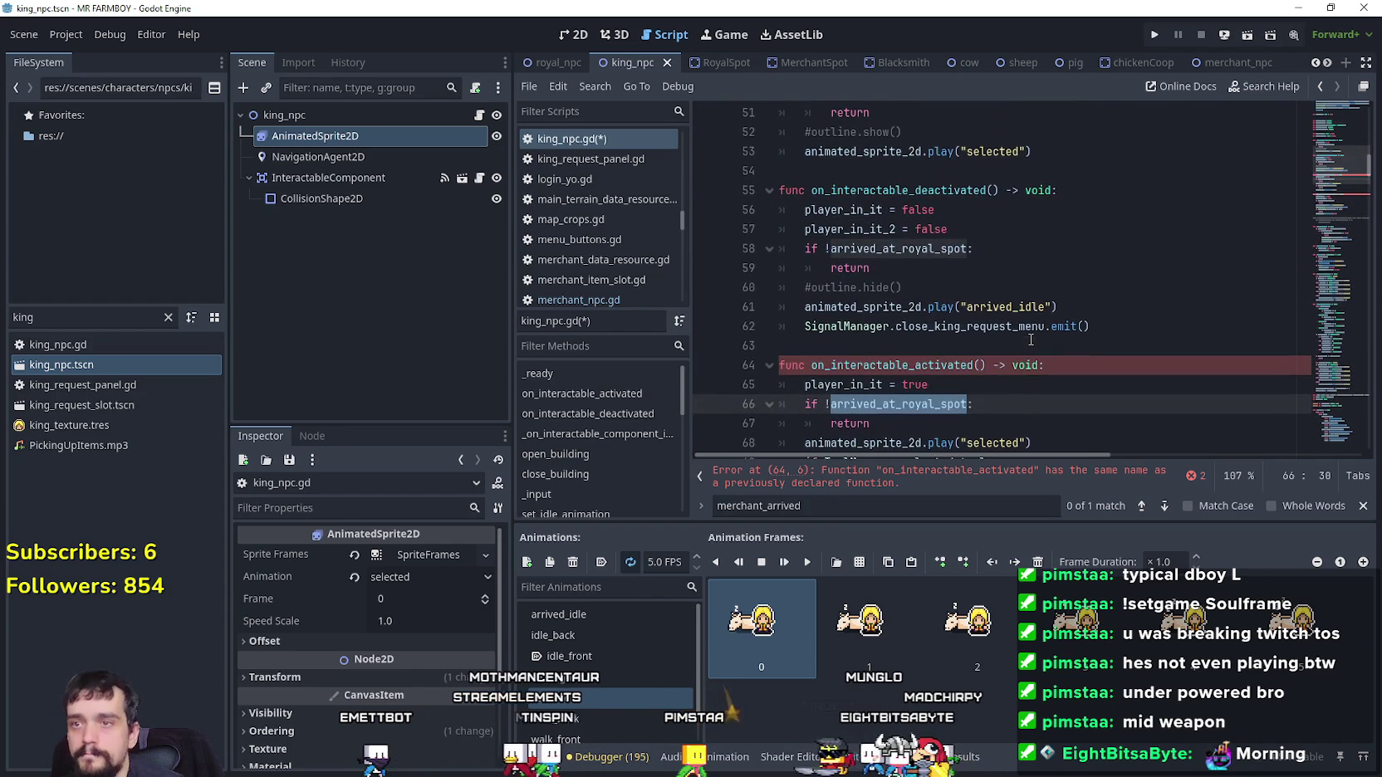
double_click(922, 250)
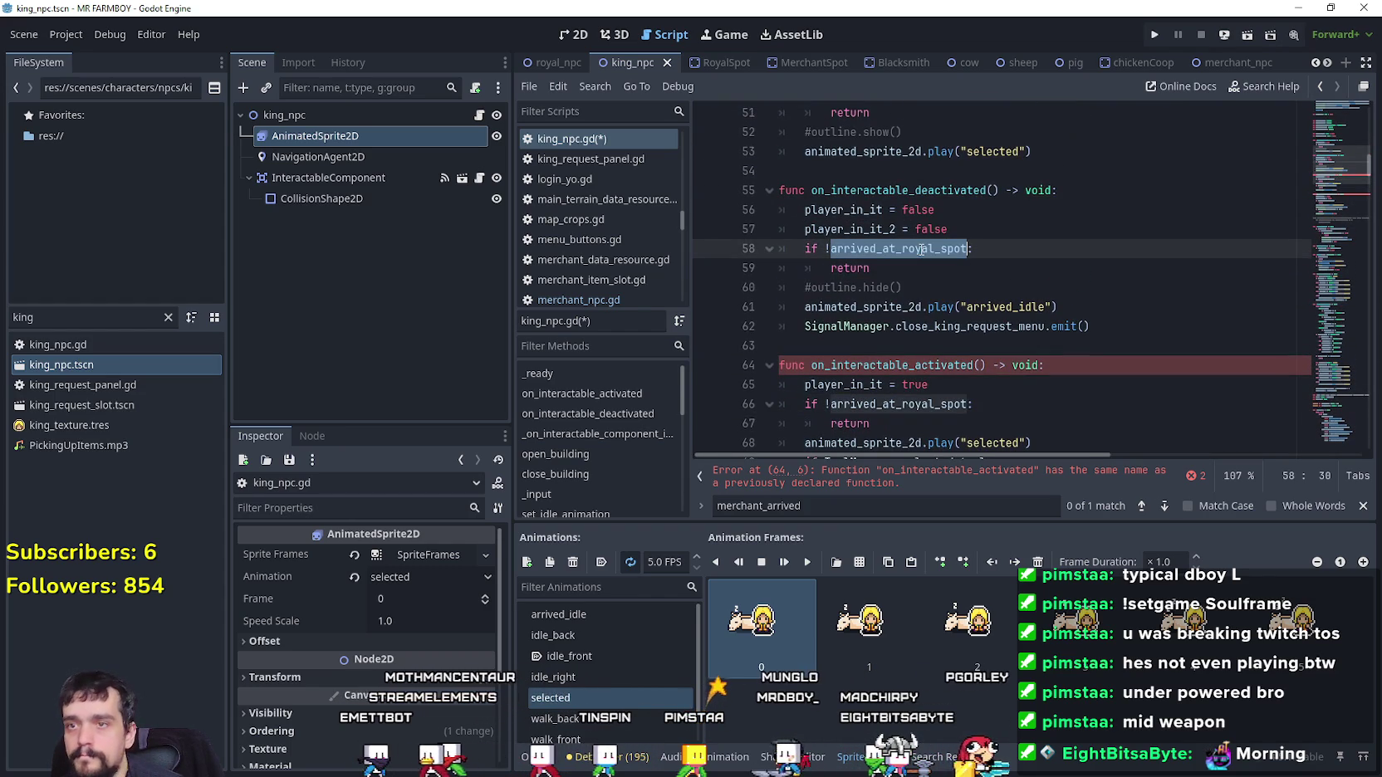
double_click(1027, 325)
key("ctrl+c")
scroll(1026, 326, "down", 6)
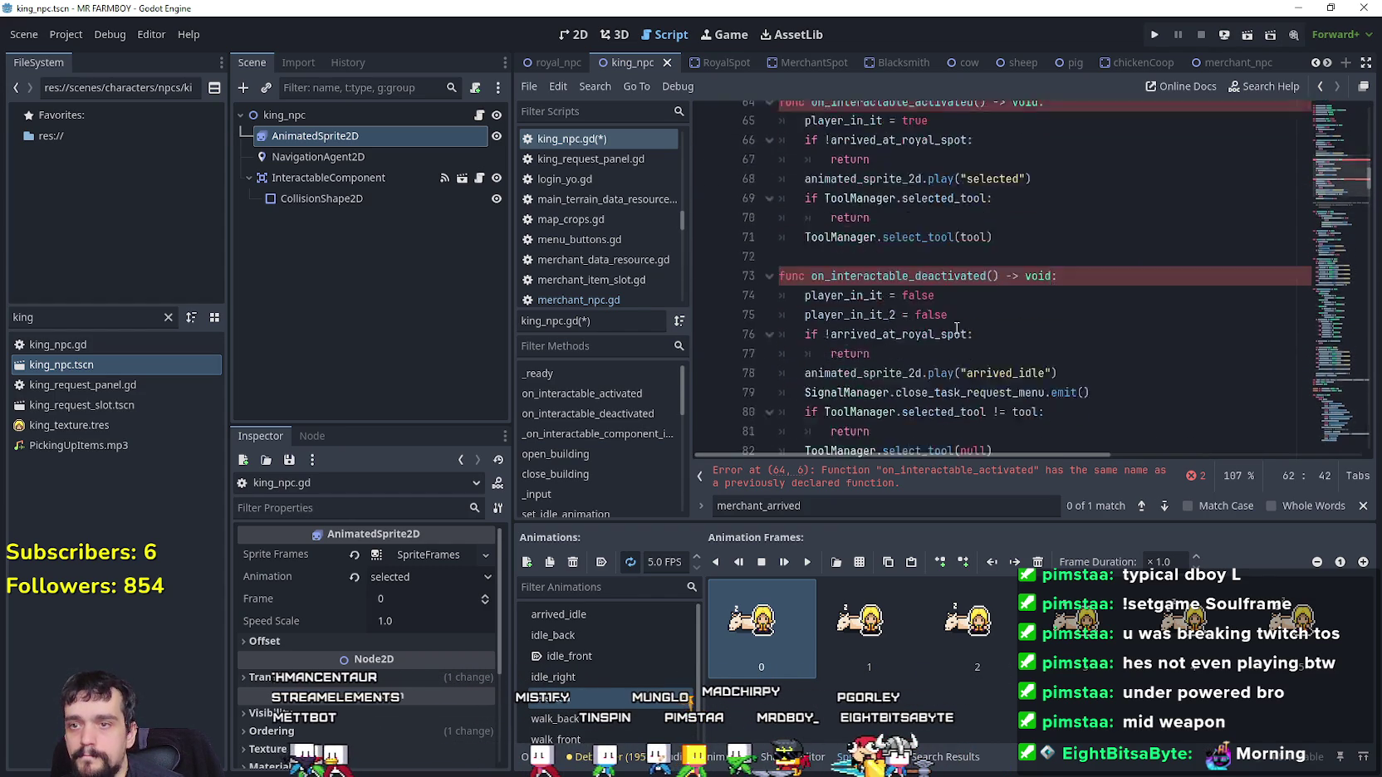
double_click(970, 307)
key("ctrl+v")
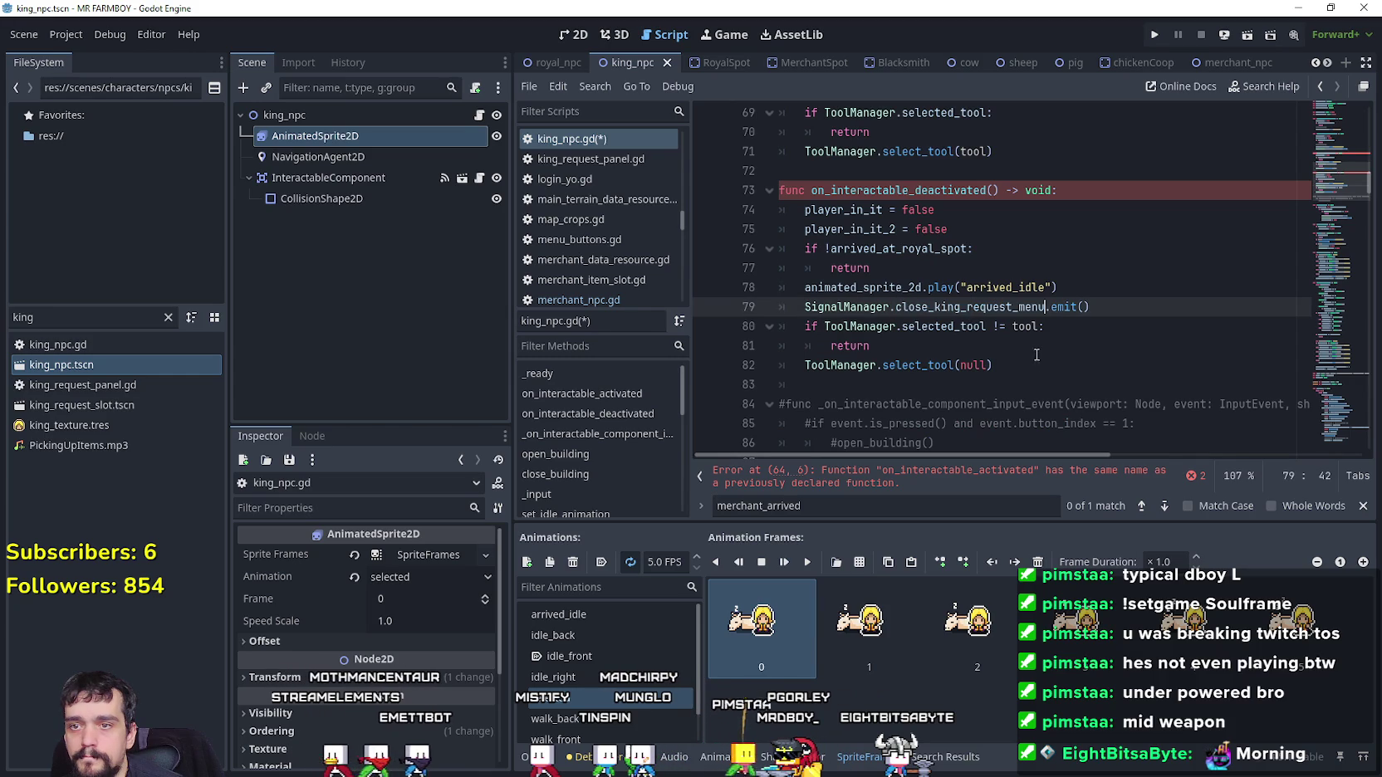
left_click(1032, 346)
Comment out the old duplicate interactable functions on lines 48–62
scroll(1032, 347, "up", 6)
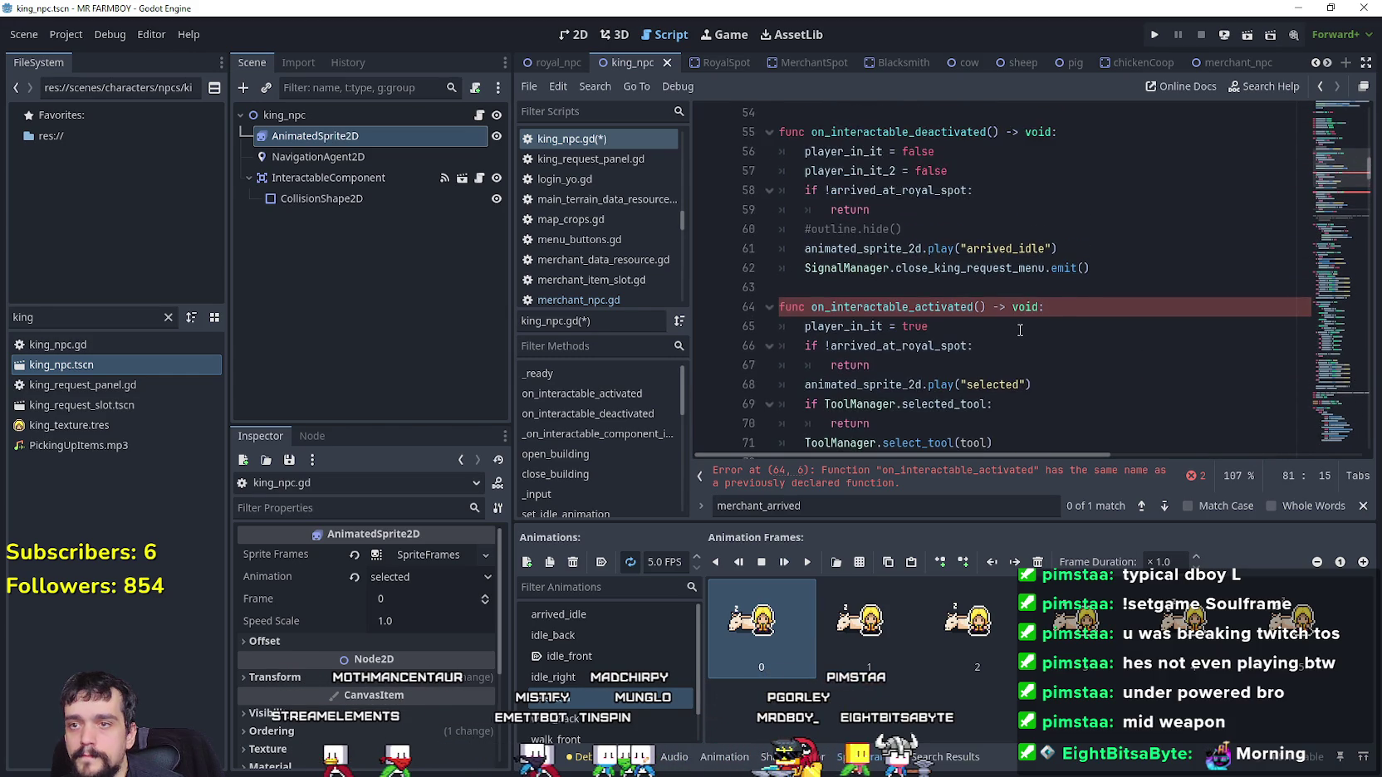
scroll(1020, 329, "up", 1)
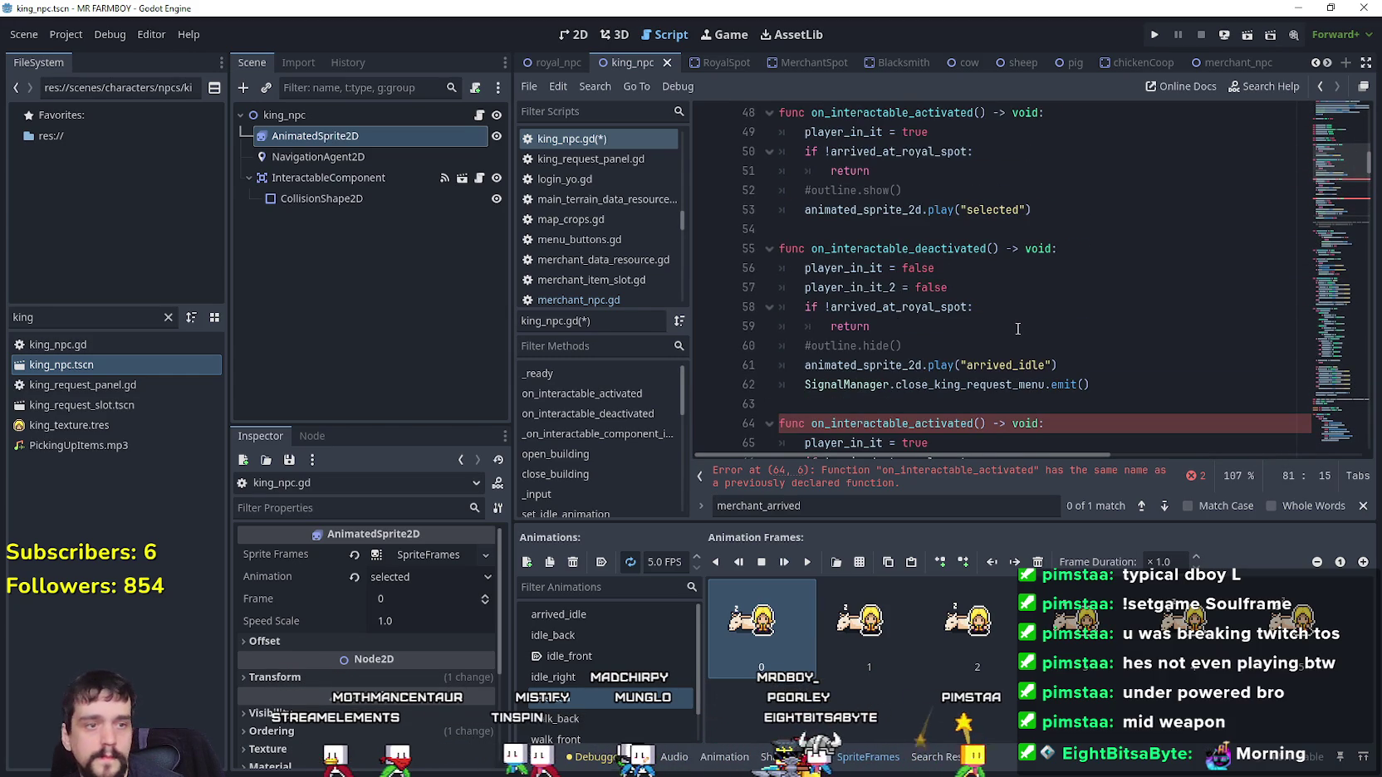
scroll(1014, 328, "up", 1)
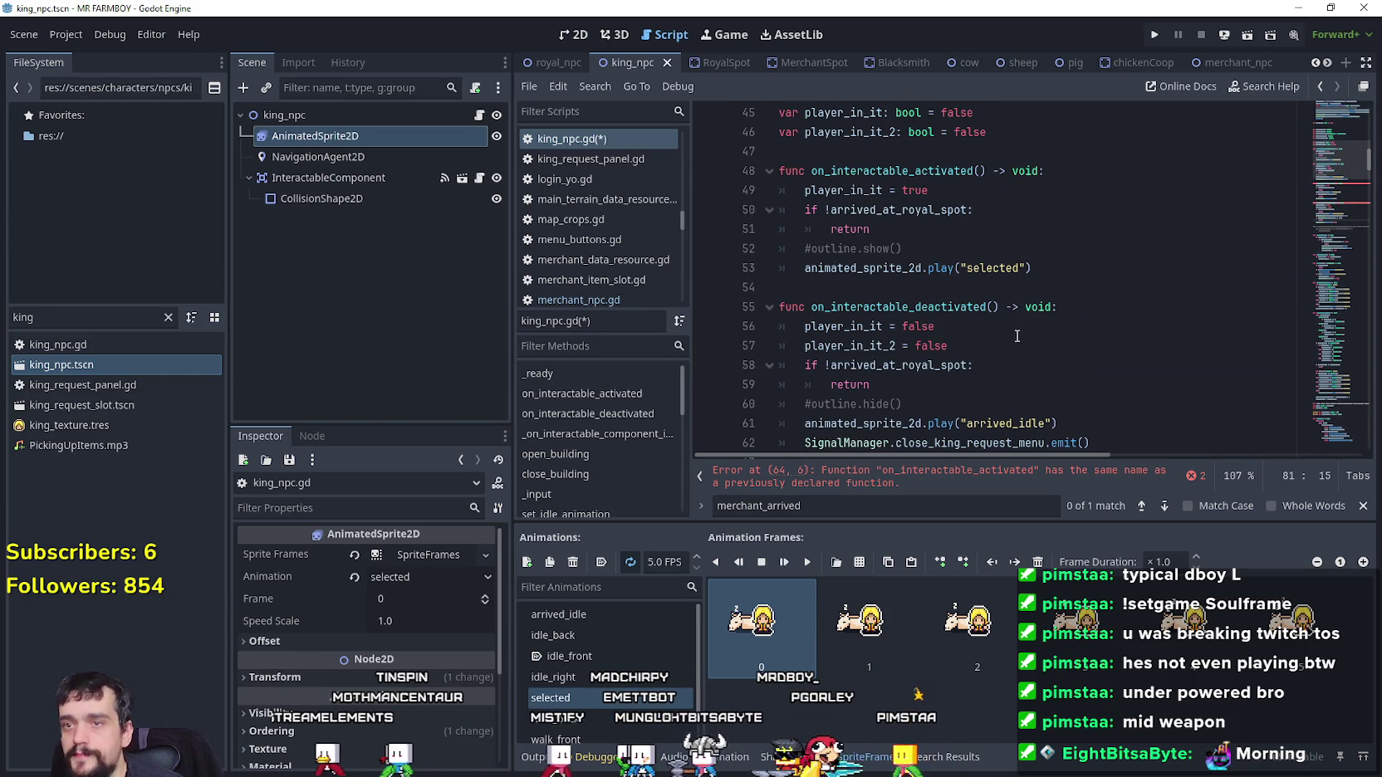
scroll(1032, 364, "down", 1)
left_click_drag(1092, 384, 988, 303)
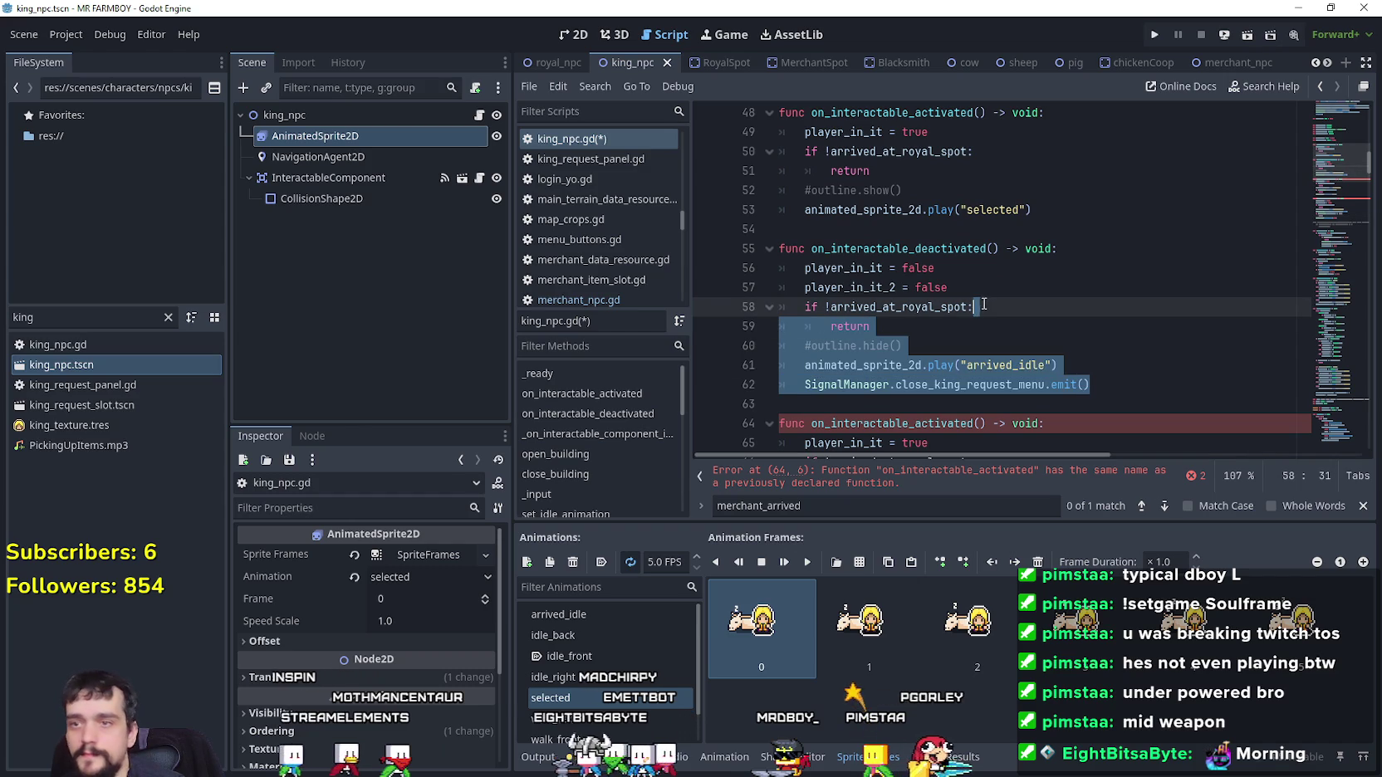
scroll(984, 305, "up", 2)
left_click(897, 306, "shift")
left_click_drag(897, 306, 793, 239)
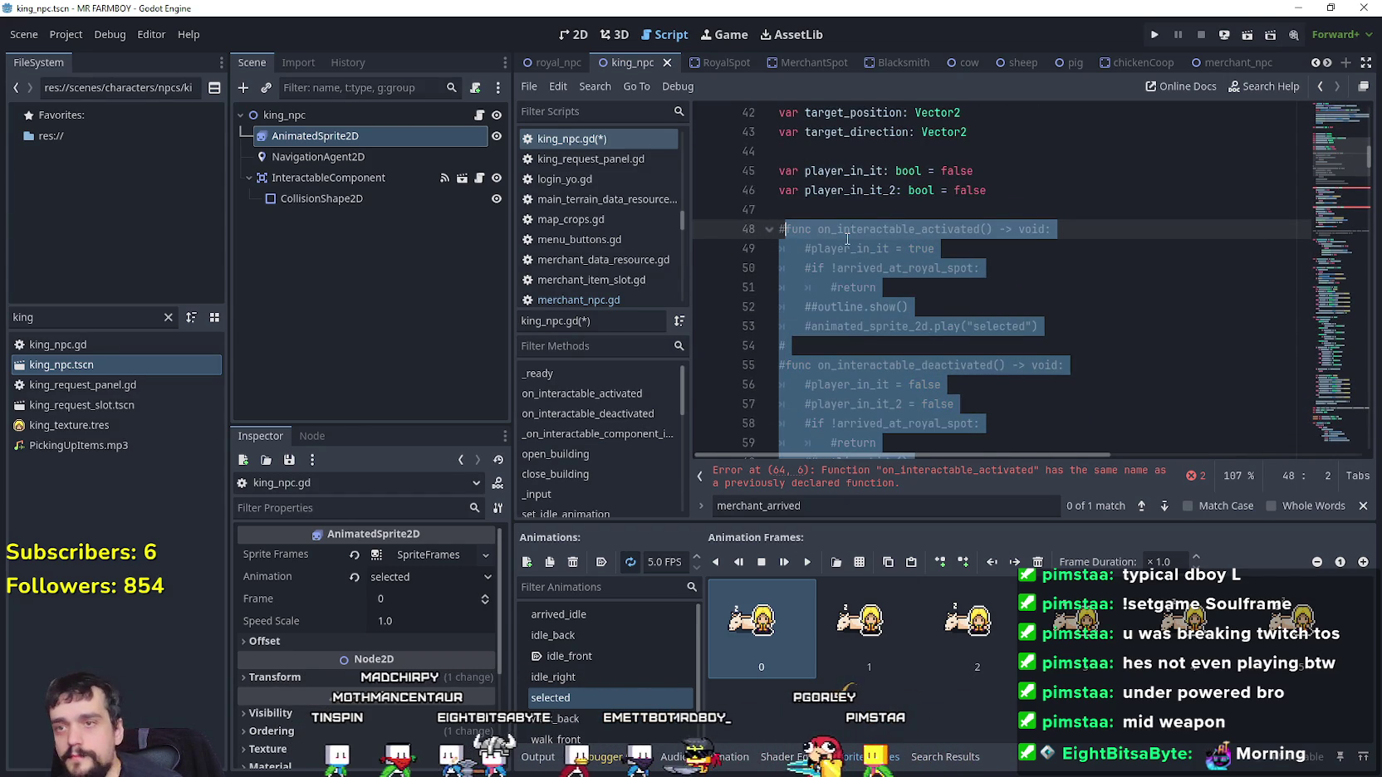
key("ctrl+k")
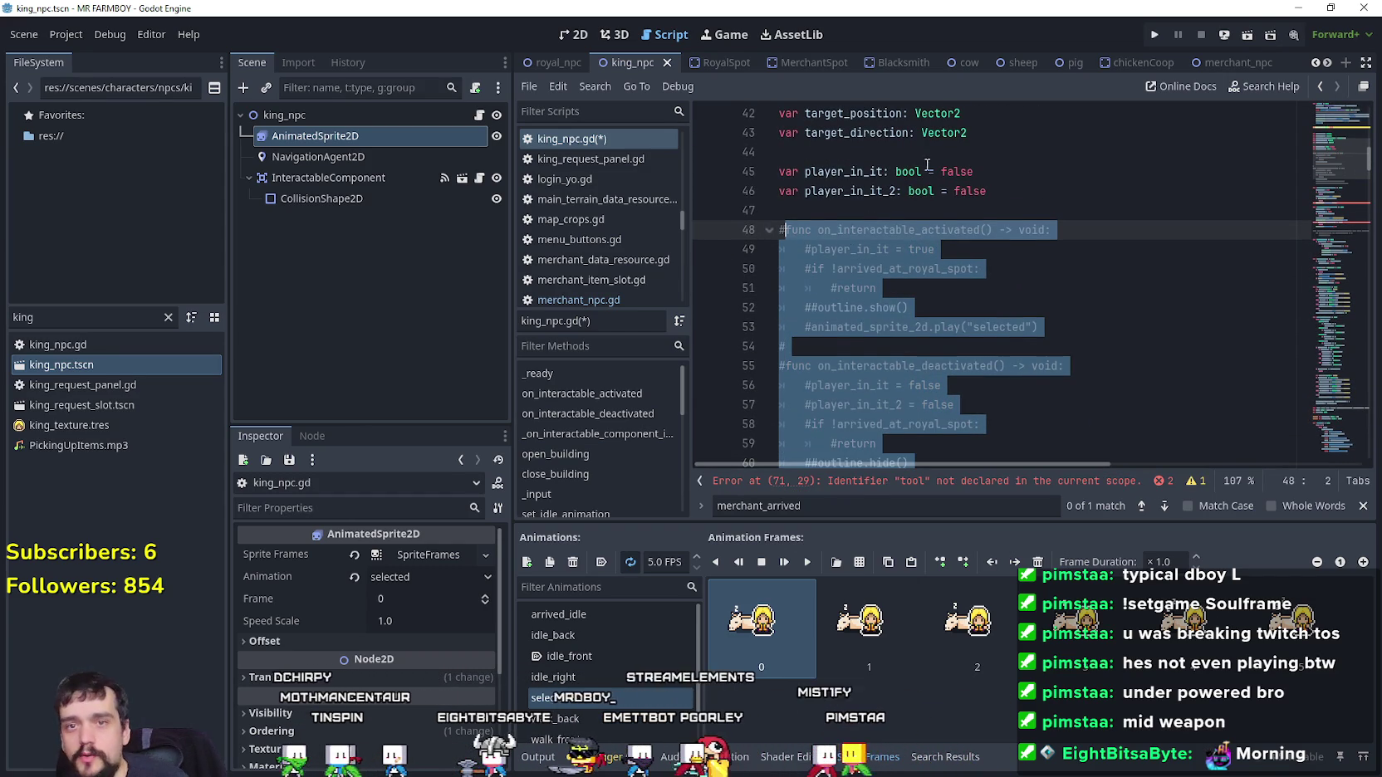
Move the caret to the empty line 11 among the variable declarations
scroll(998, 314, "down", 7)
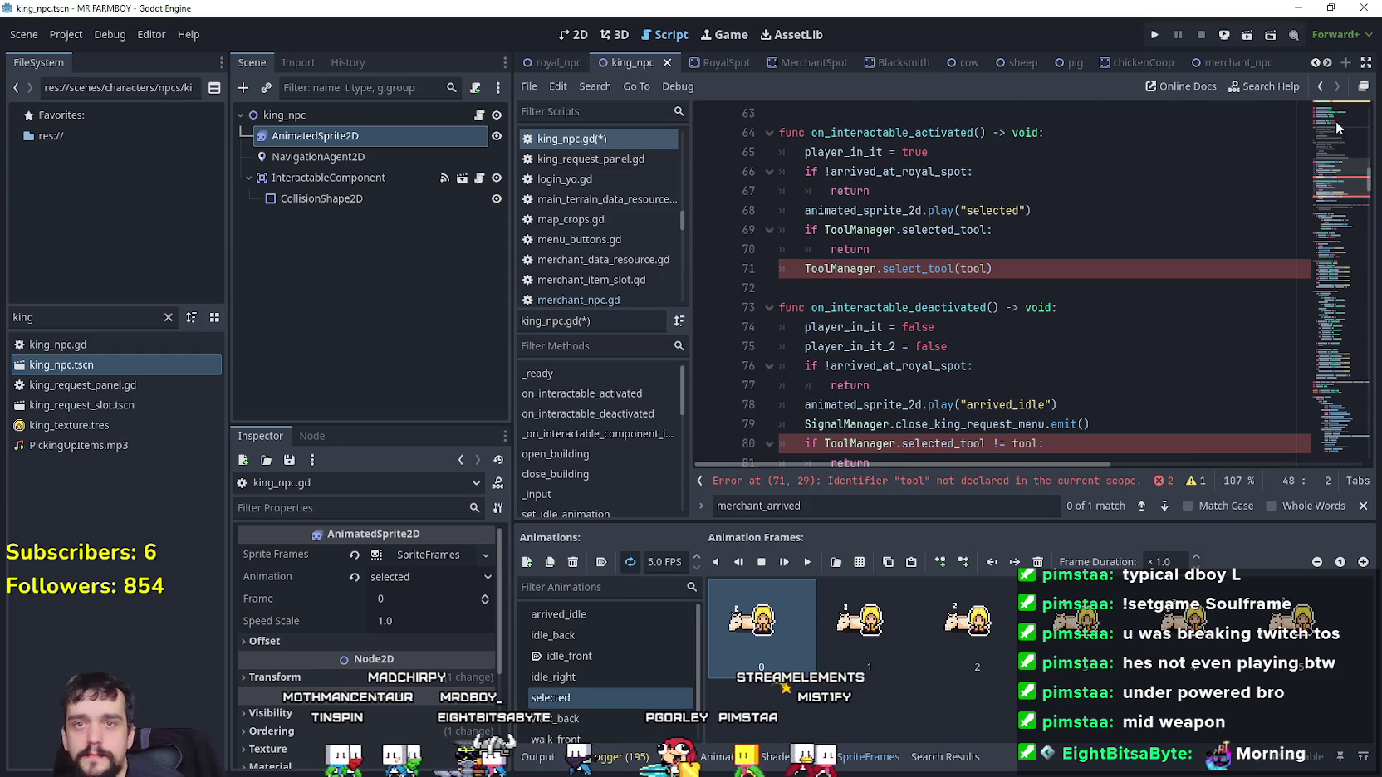
left_click(1337, 129)
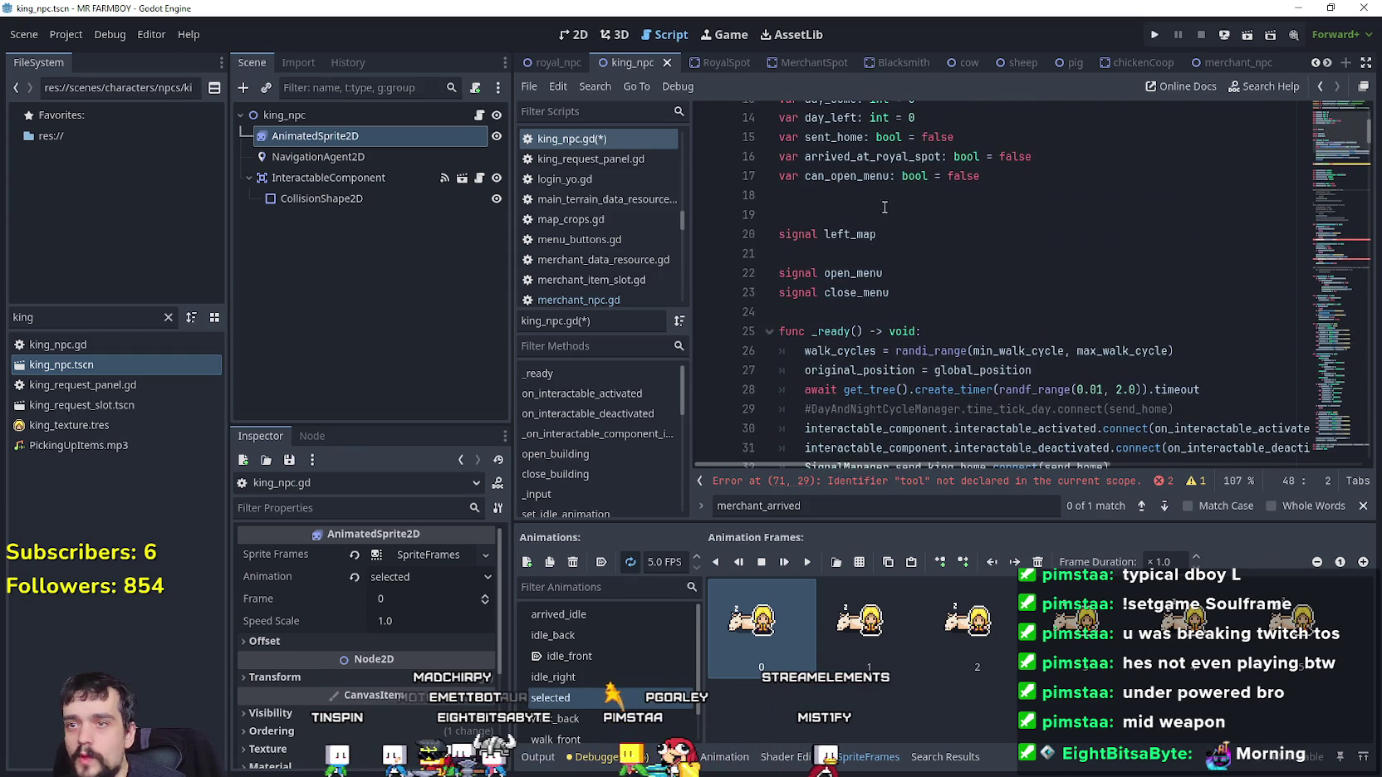
left_click(889, 204)
scroll(884, 216, "up", 3)
left_click(864, 230)
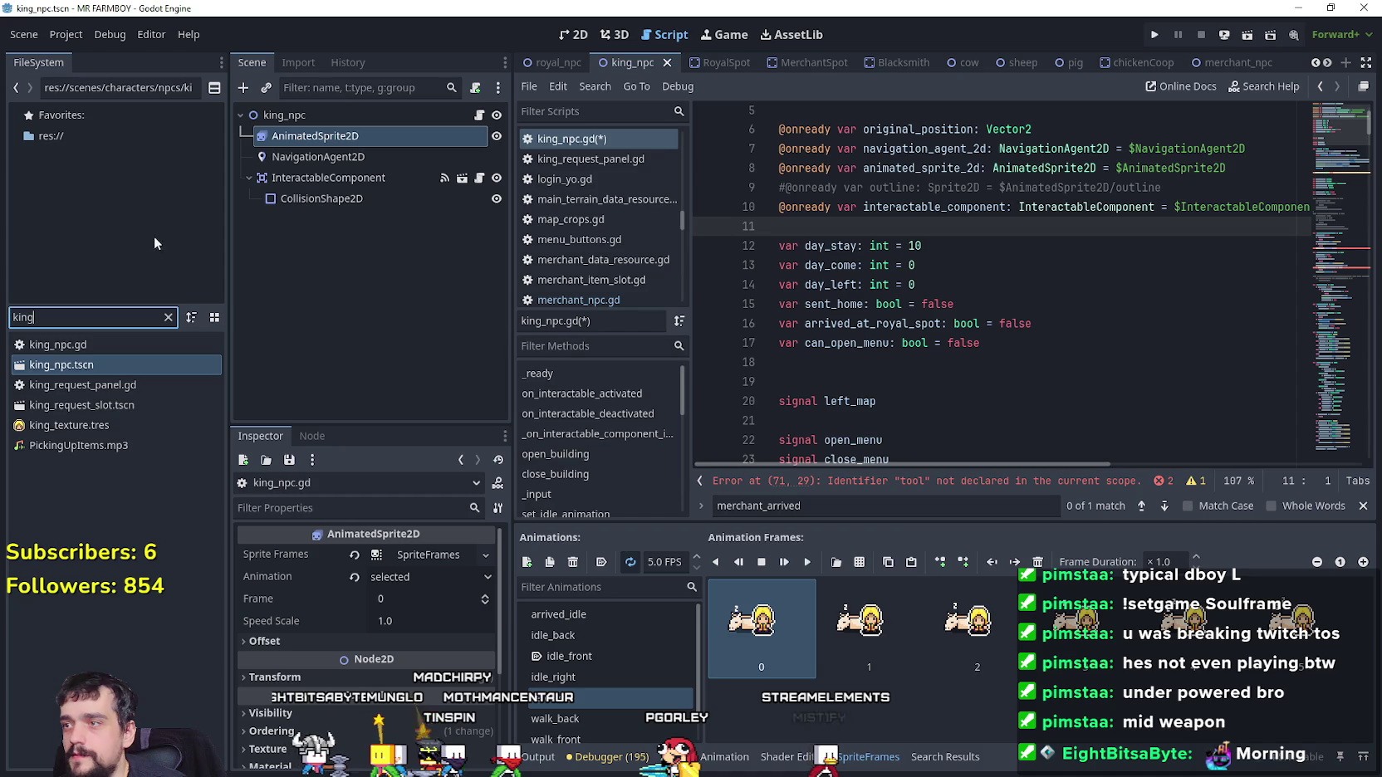
Clear the king filter and preload interactOnly.tres from res://data/items/tools on line 11
left_click(168, 316)
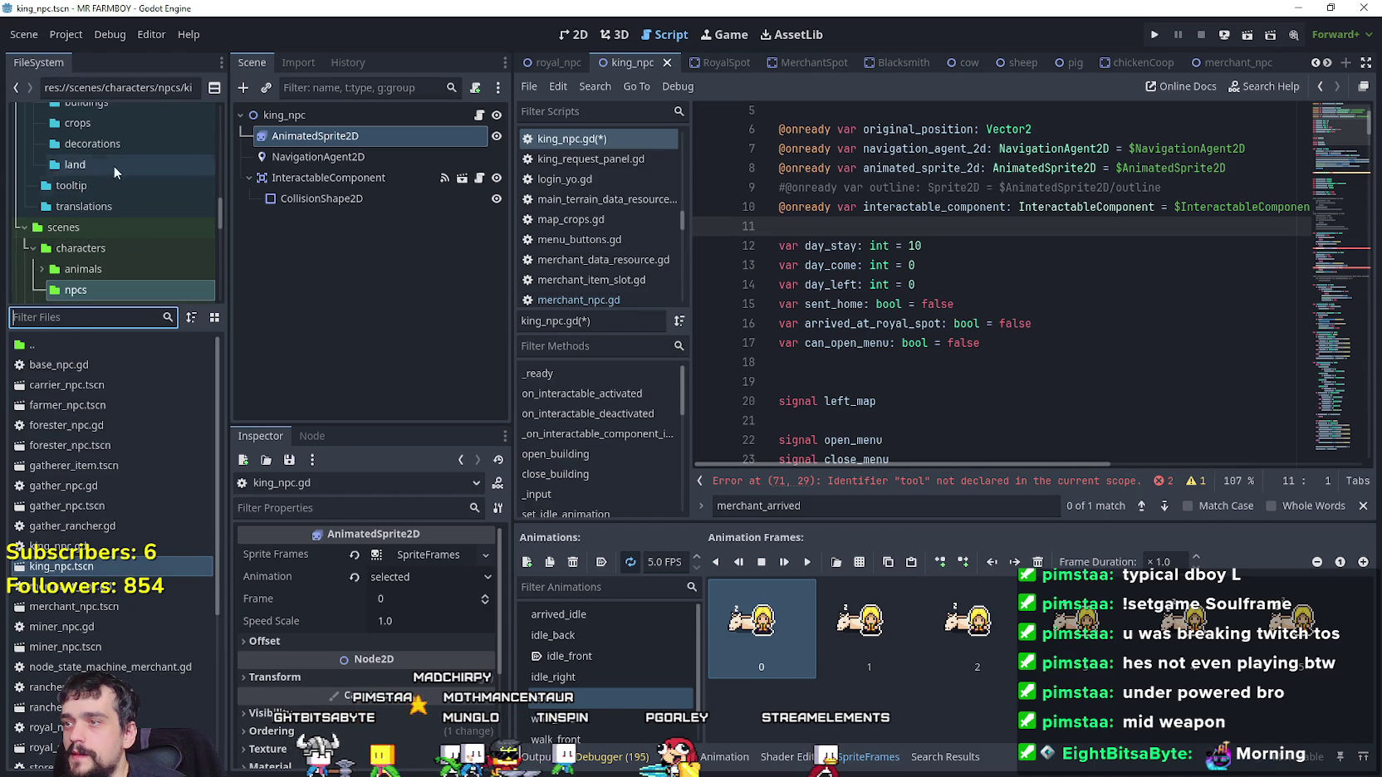
scroll(116, 219, "up", 1)
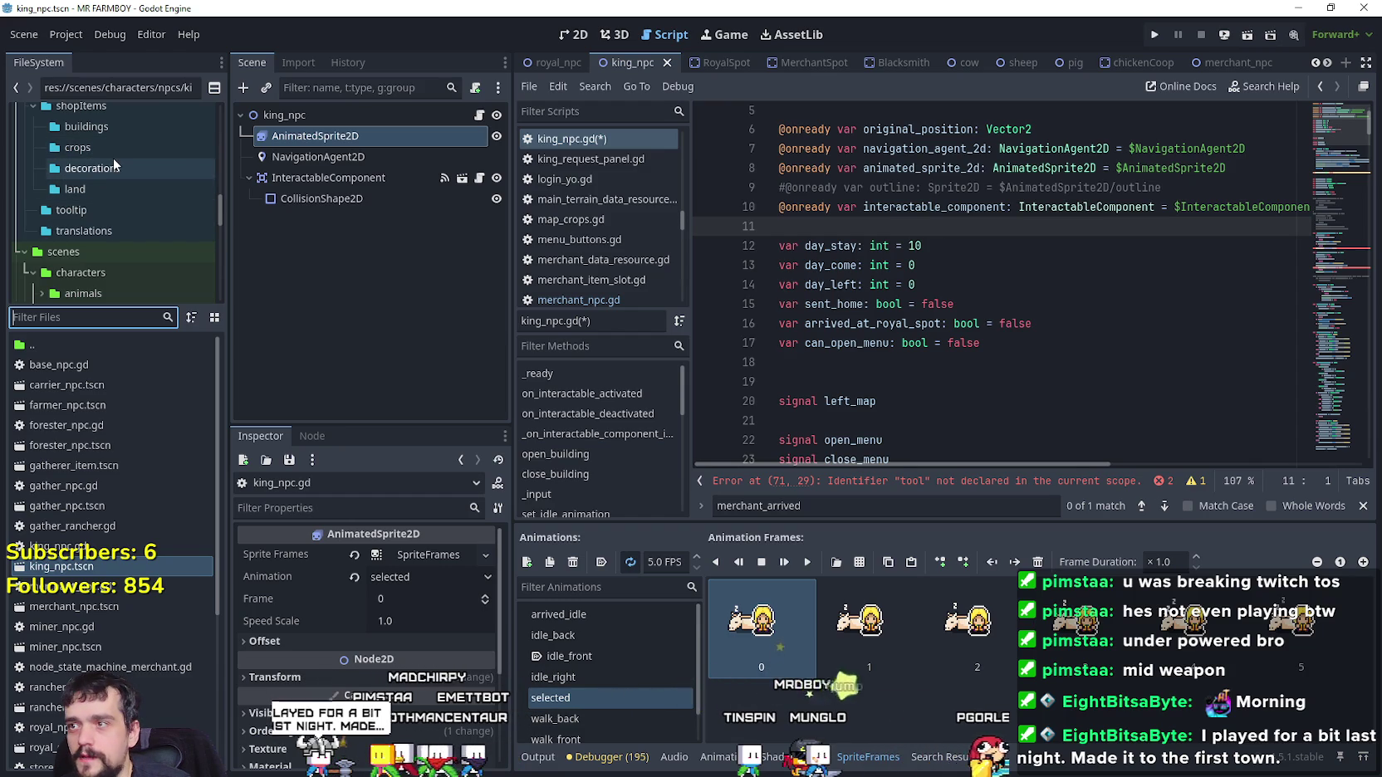
scroll(114, 174, "up", 1)
left_click(114, 214)
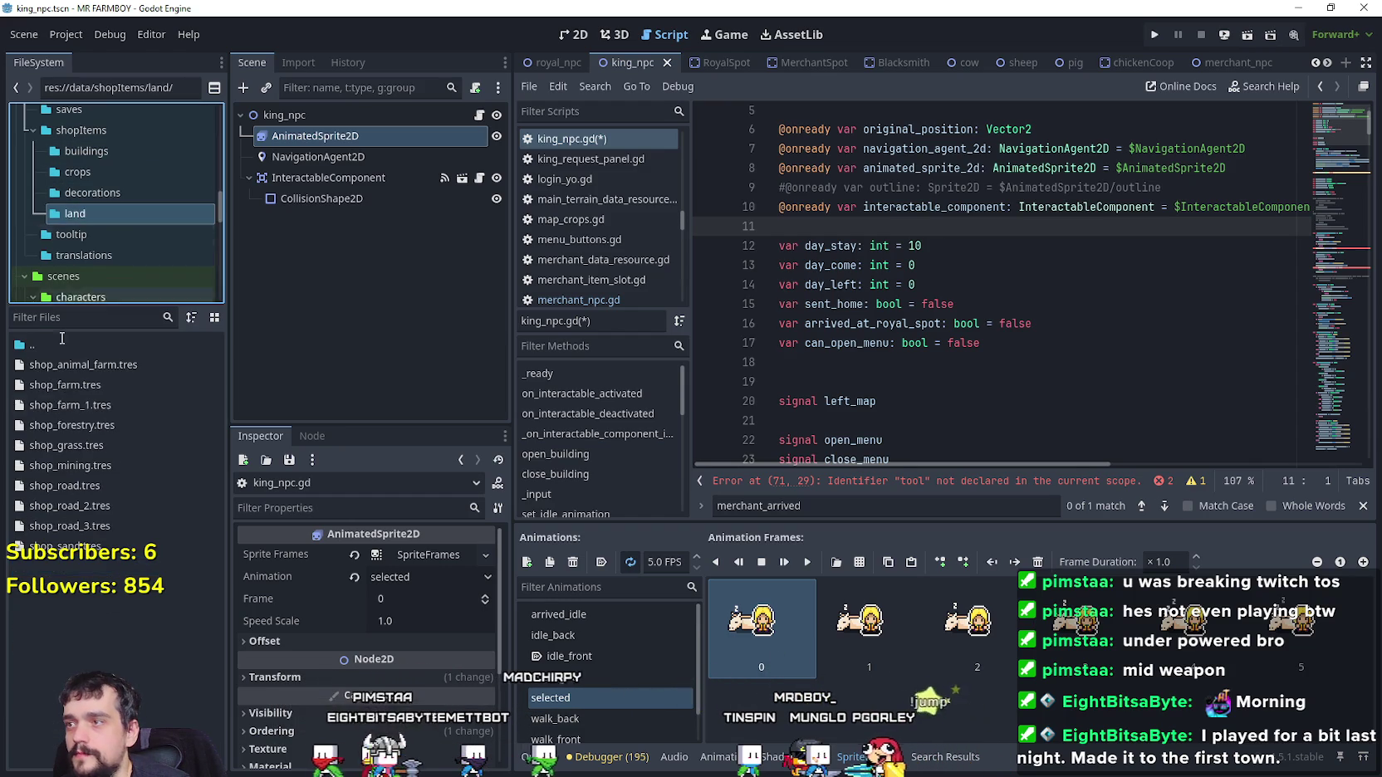
scroll(112, 230, "up", 3)
left_click(140, 116)
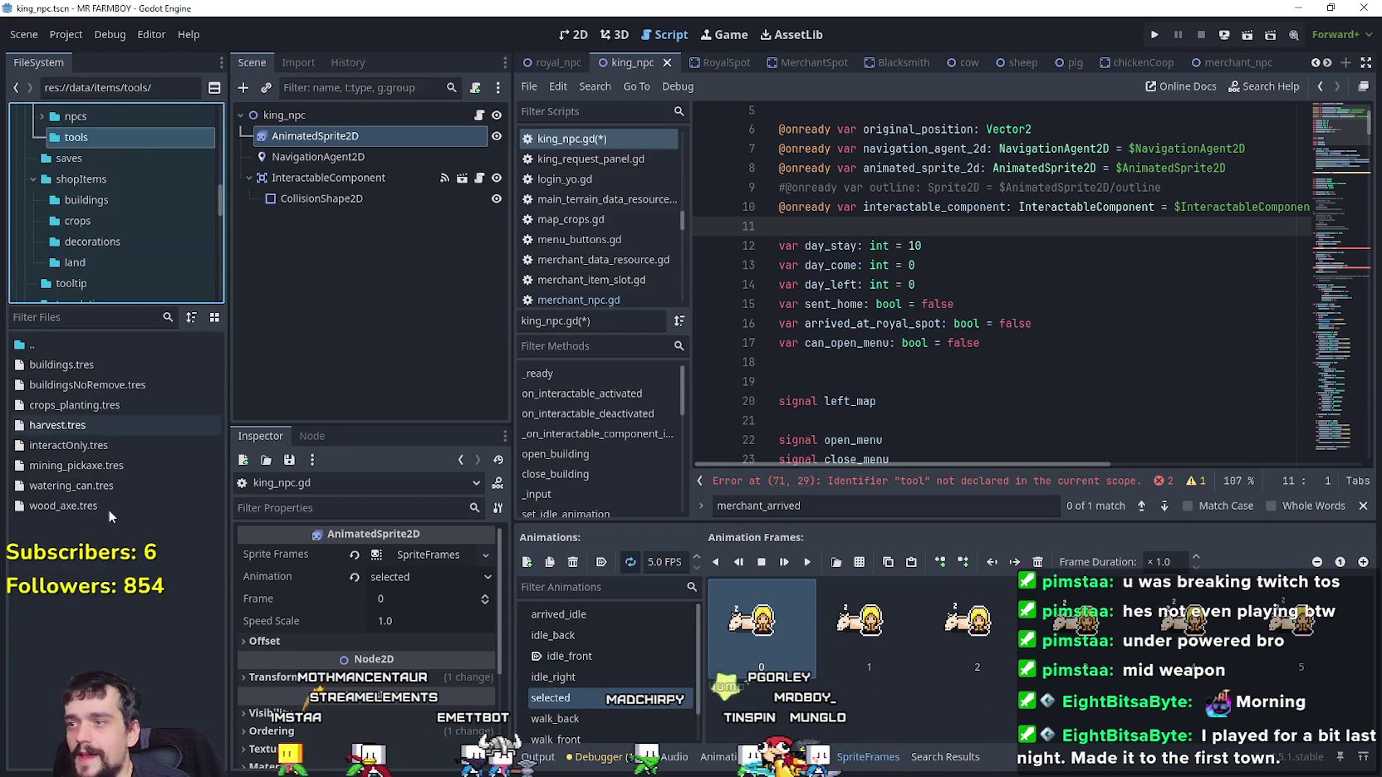
left_click_drag(79, 441, 880, 227)
Rename the preloaded constant, then switch to the browser showing The Mendicant King wiki
double_click(874, 231)
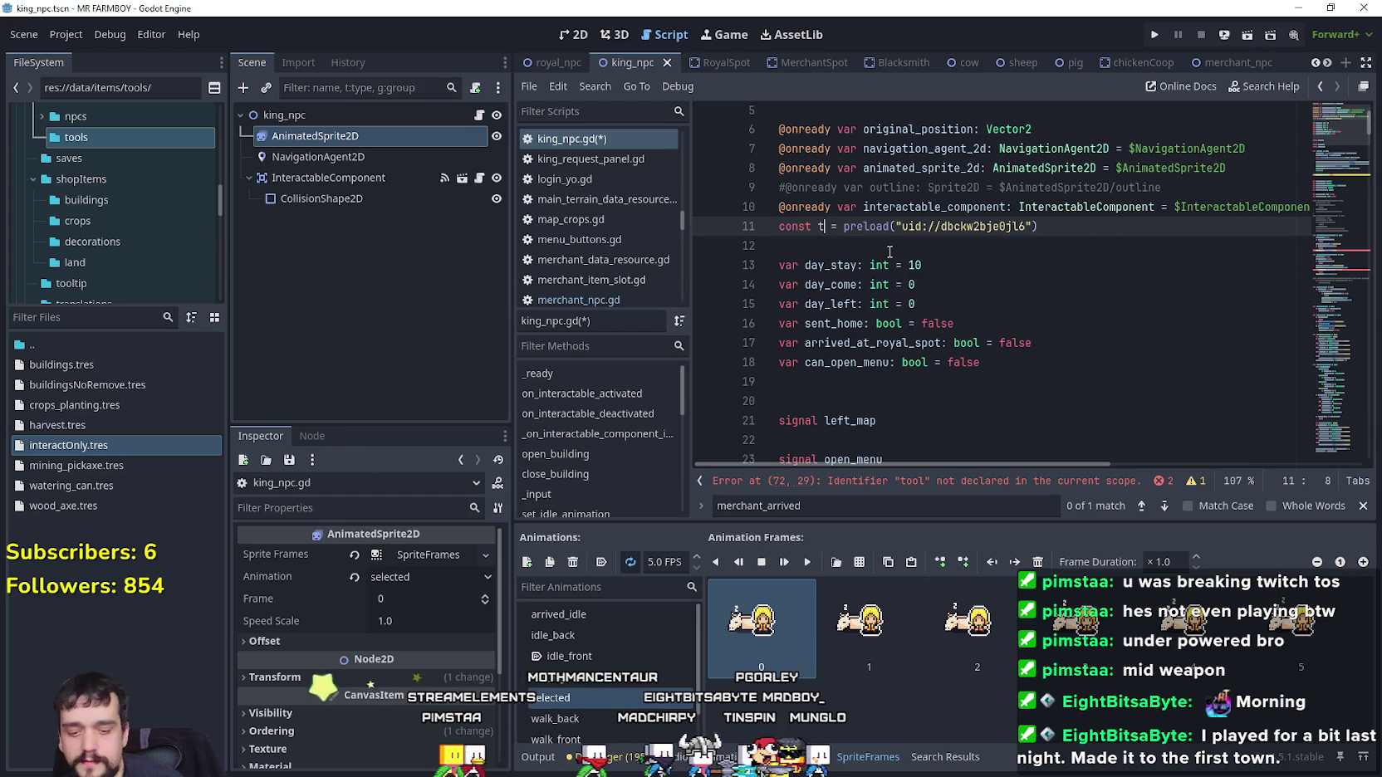
left_click(889, 251)
scroll(1333, 274, "down", 15)
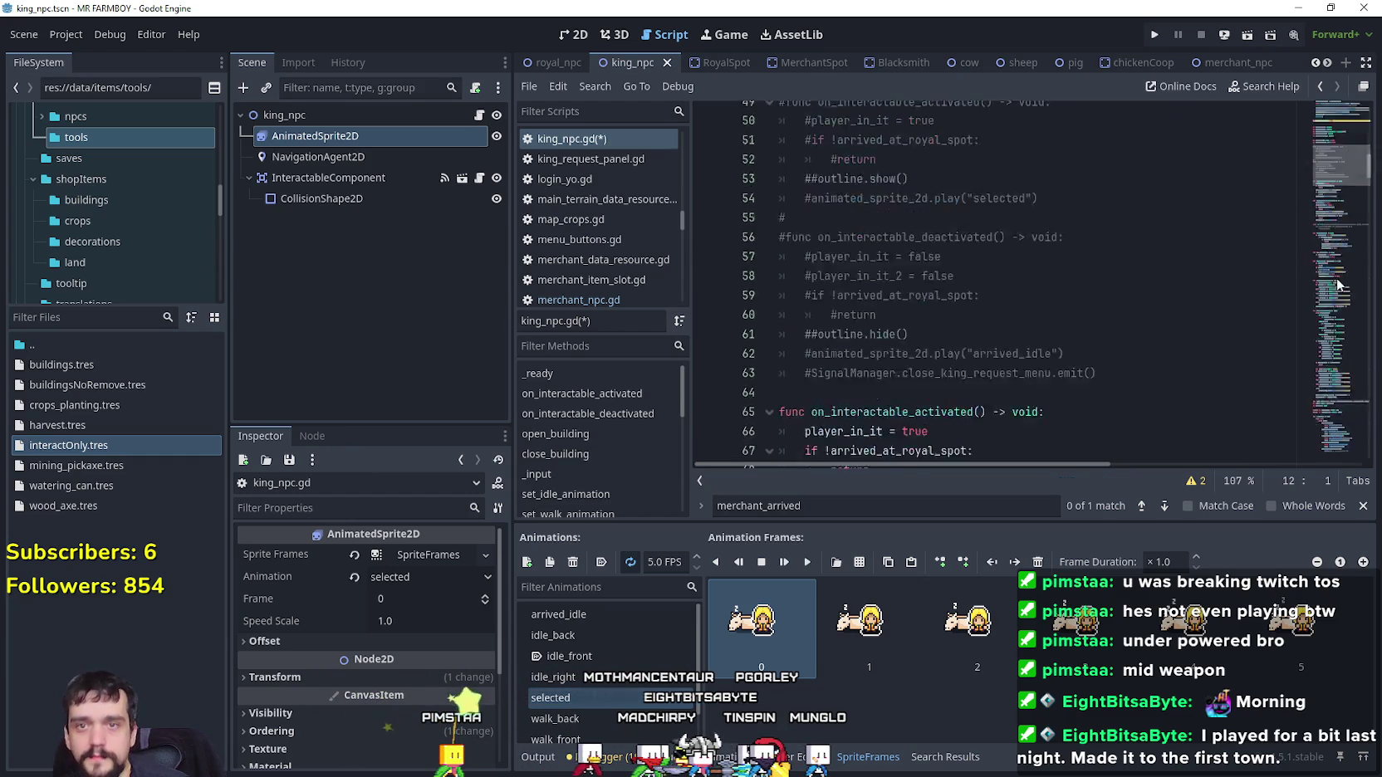
left_click(859, 307)
left_click(878, 272)
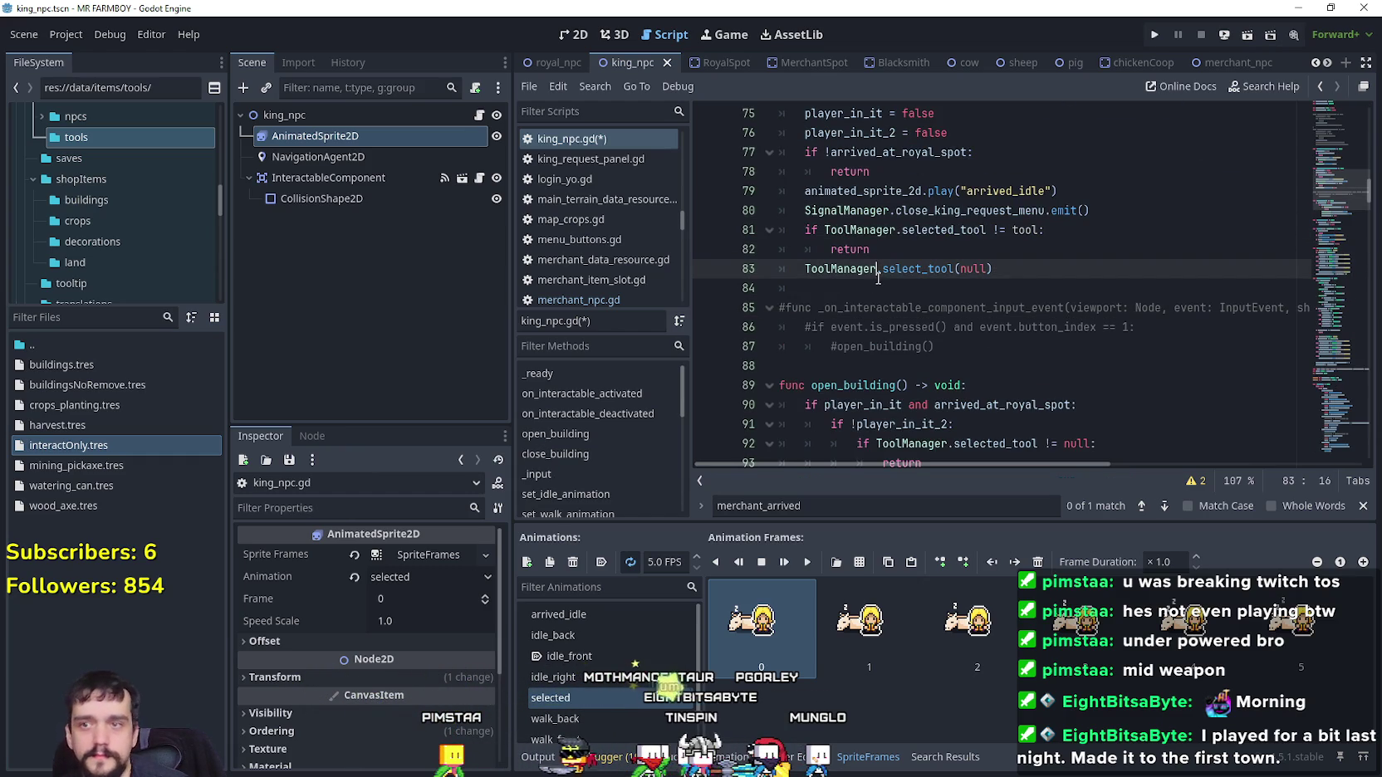
left_click(882, 290)
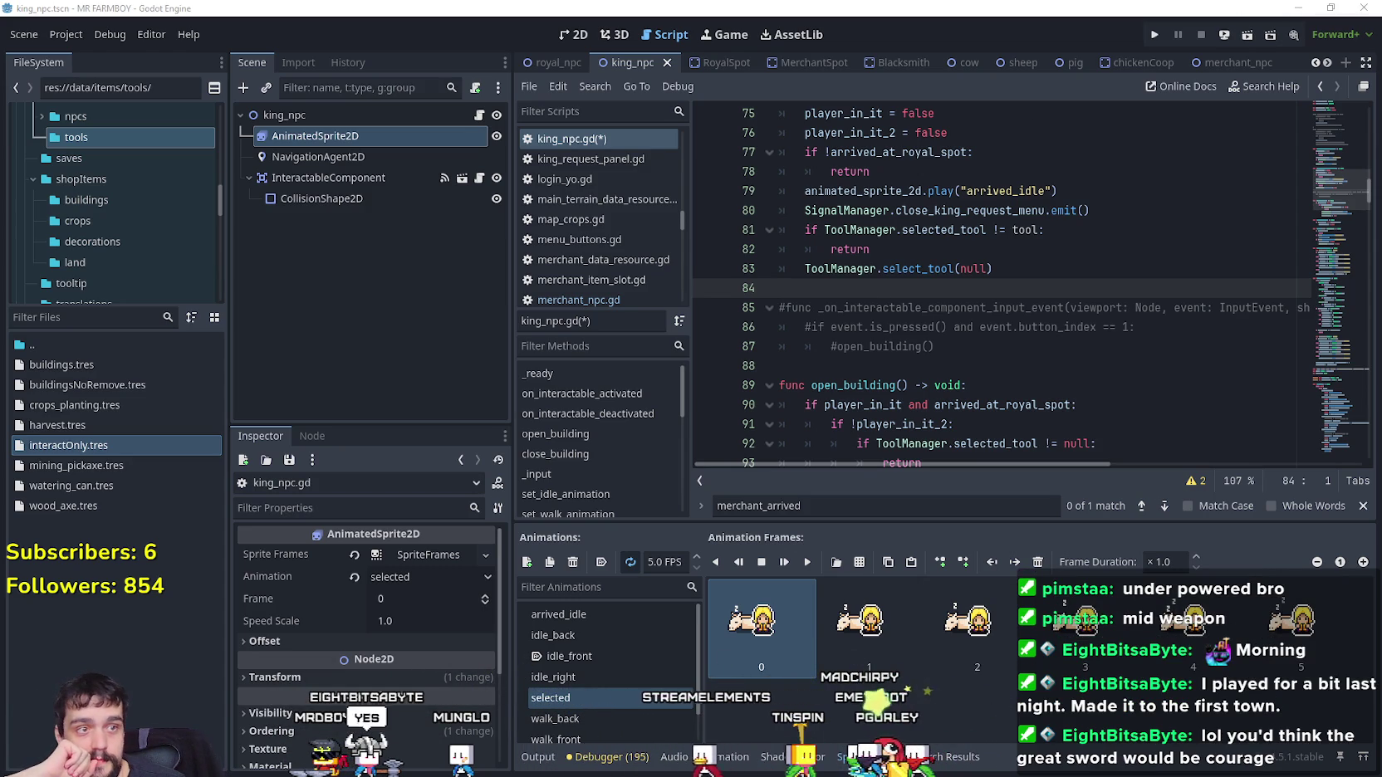
key("alt+Tab")
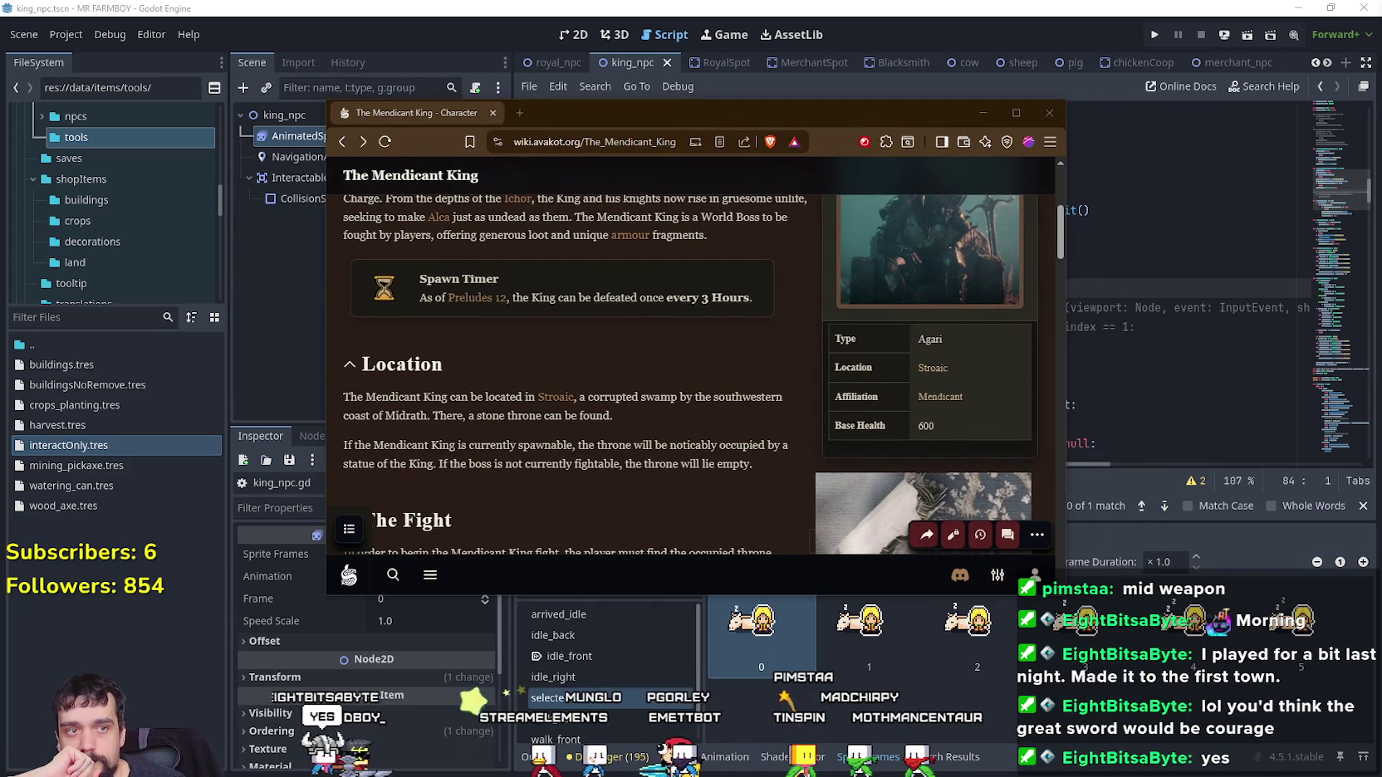
Maximize the browser and go back from The Mendicant King page to the Droptable page
left_click(1033, 113)
scroll(655, 499, "up", 5)
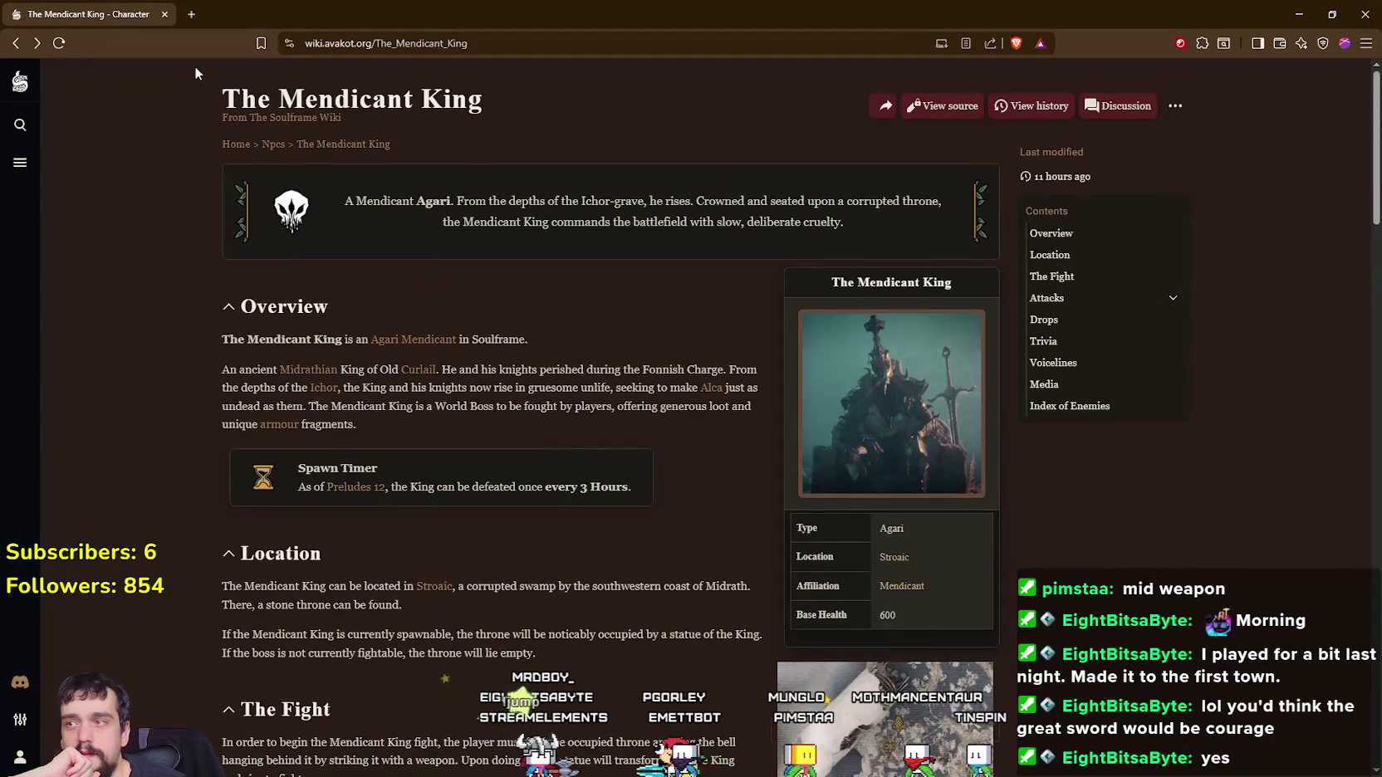
left_click(23, 47)
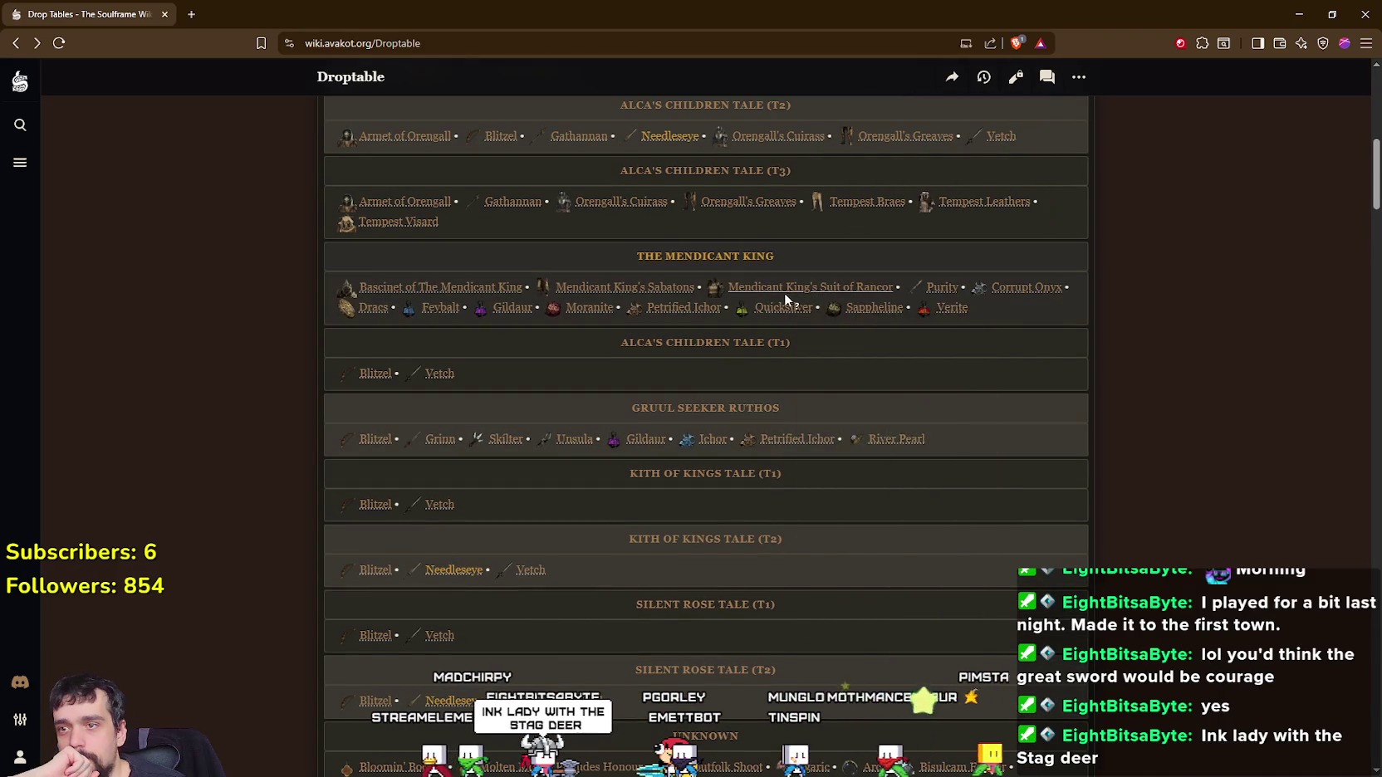
mouse_move(950, 289)
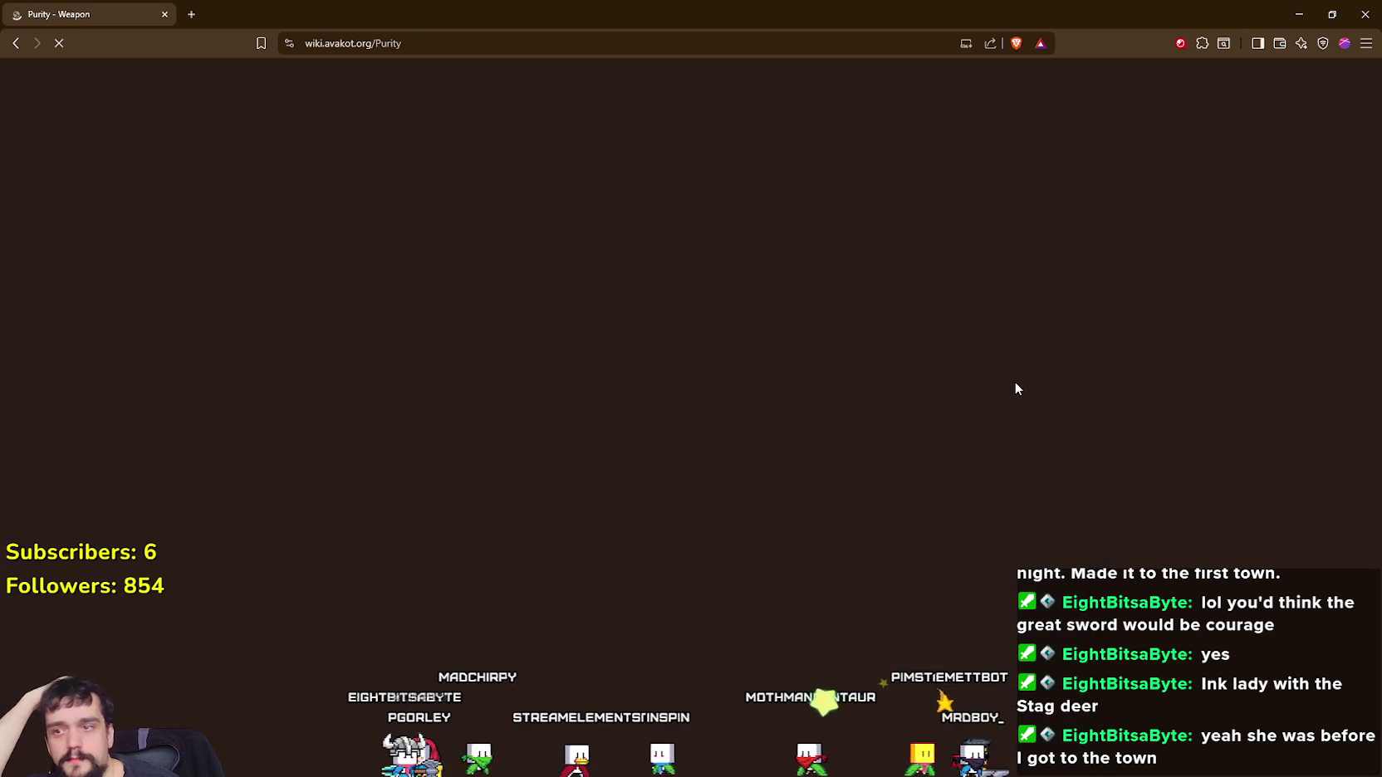
scroll(1012, 380, "down", 2)
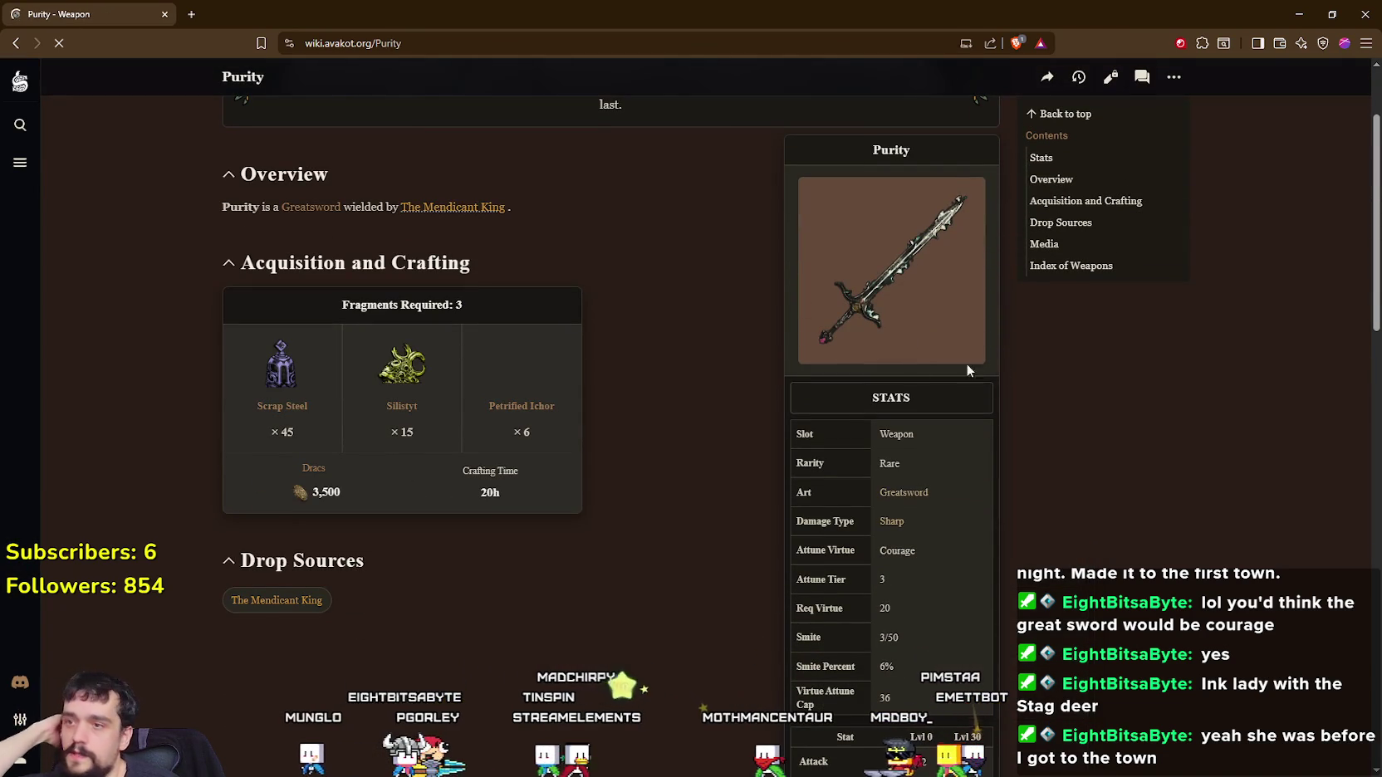
key("alt+Left")
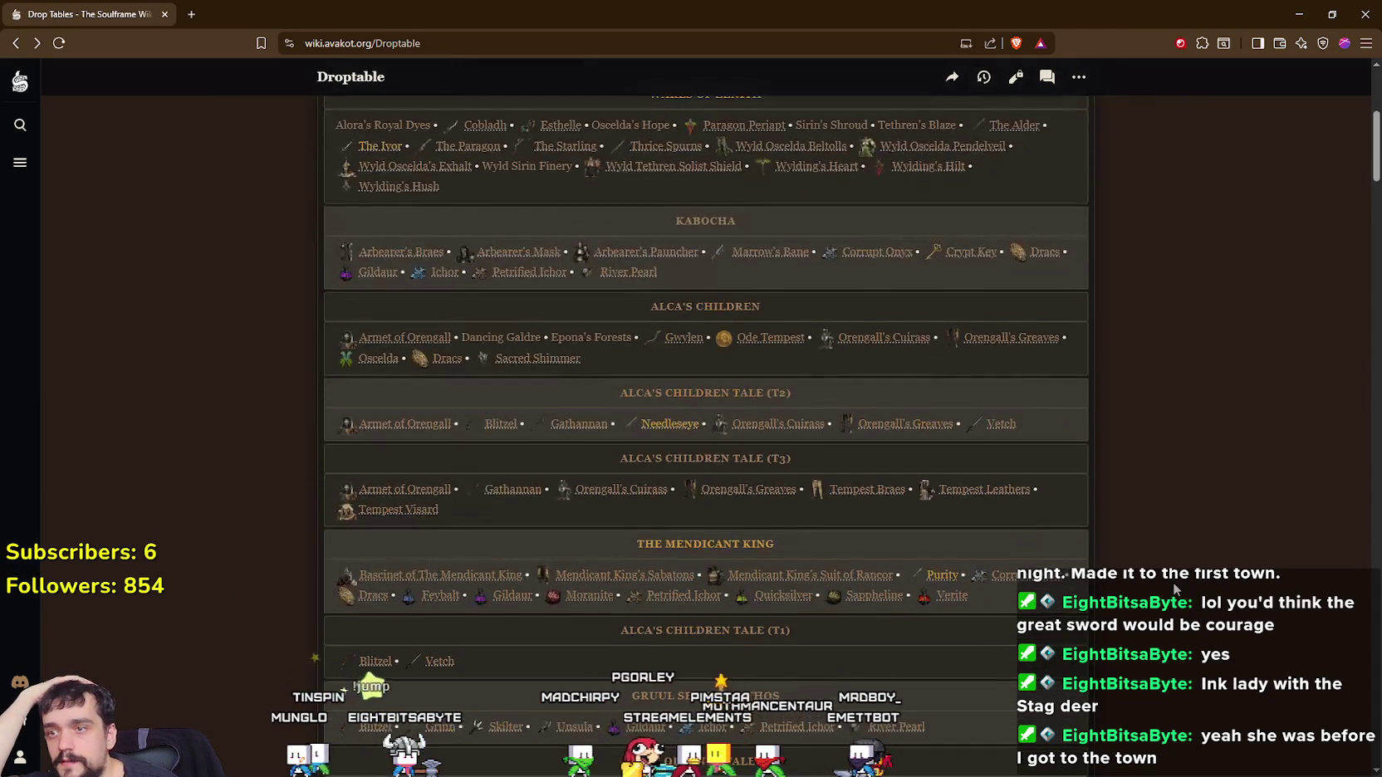
Look over The Mendicant King's drop items on Droptable, then return to the Godot editor
scroll(1171, 581, "down", 5)
scroll(1169, 581, "down", 3)
scroll(1169, 582, "up", 8)
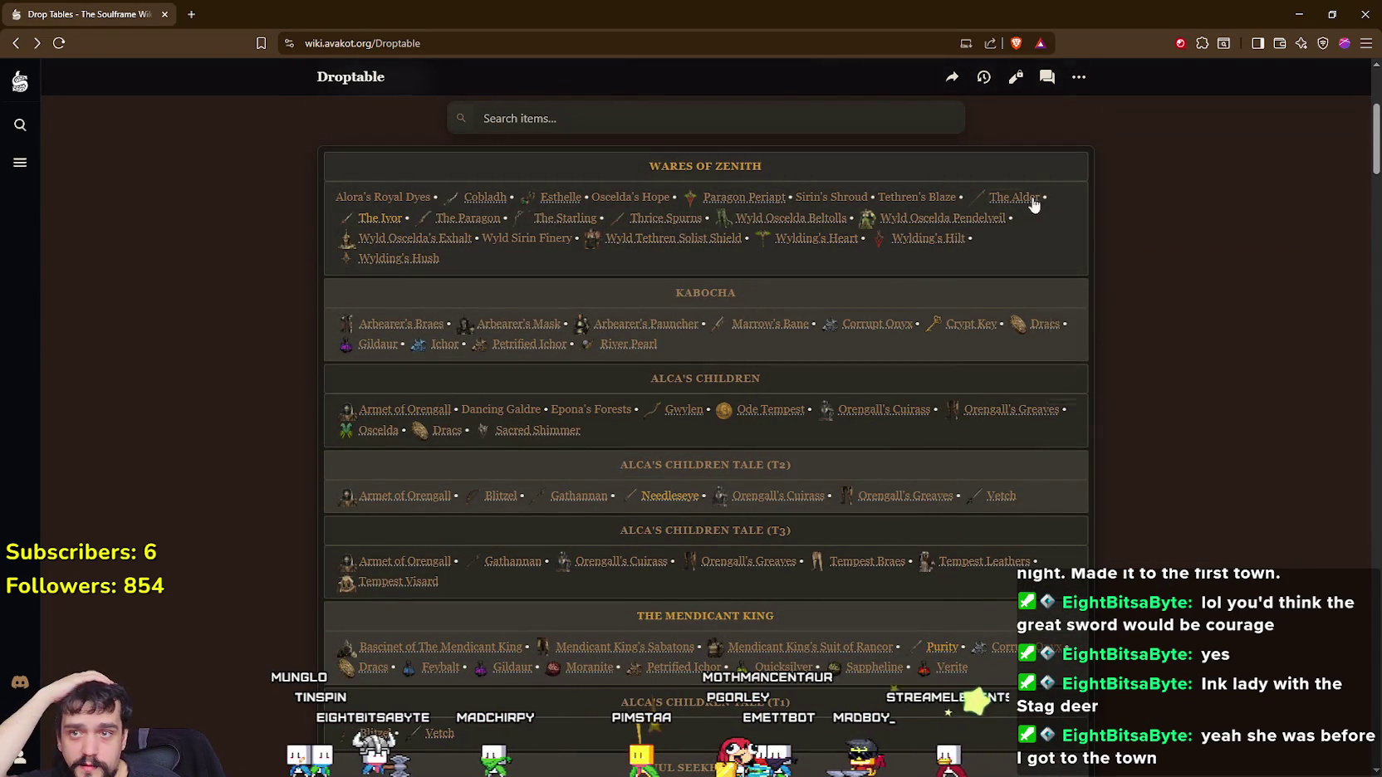
mouse_move(476, 223)
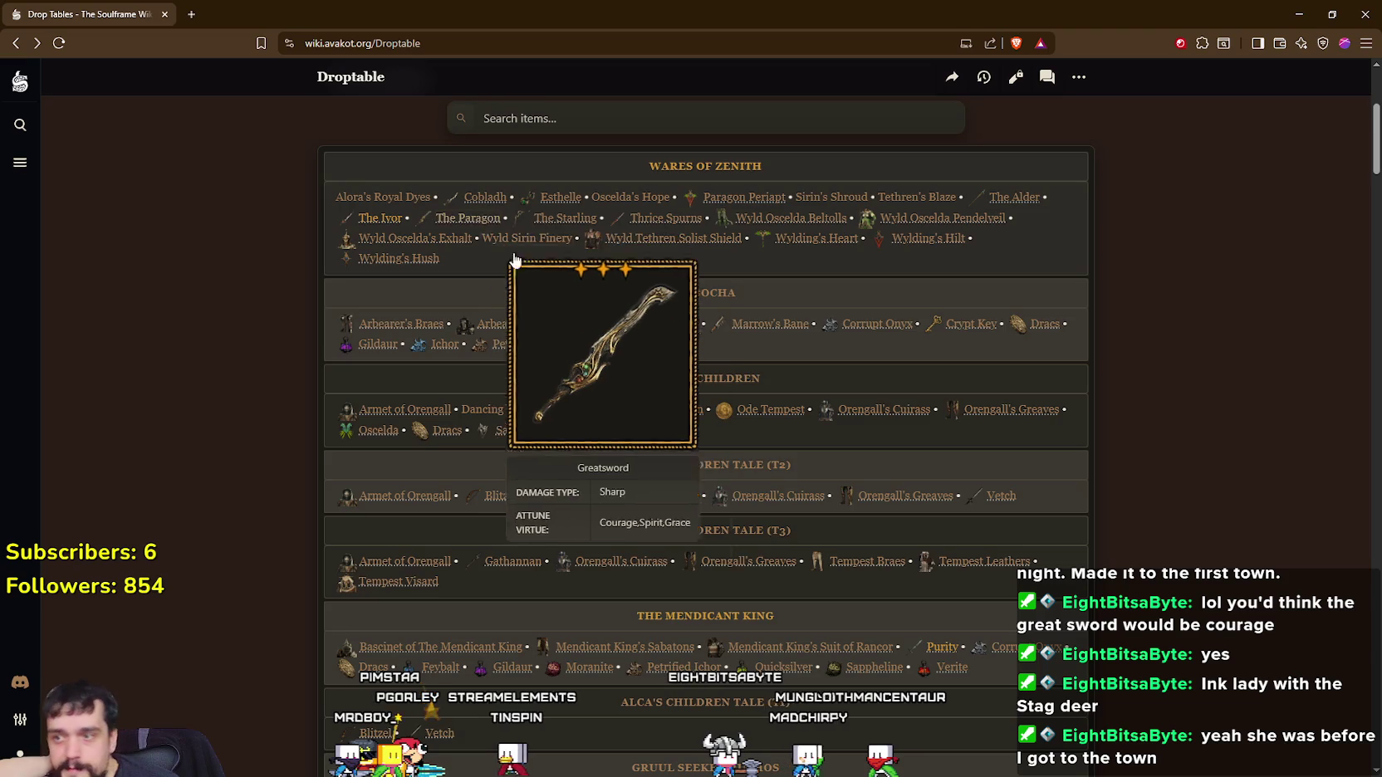
scroll(1034, 469, "down", 2)
scroll(1034, 472, "down", 4)
scroll(996, 503, "up", 4)
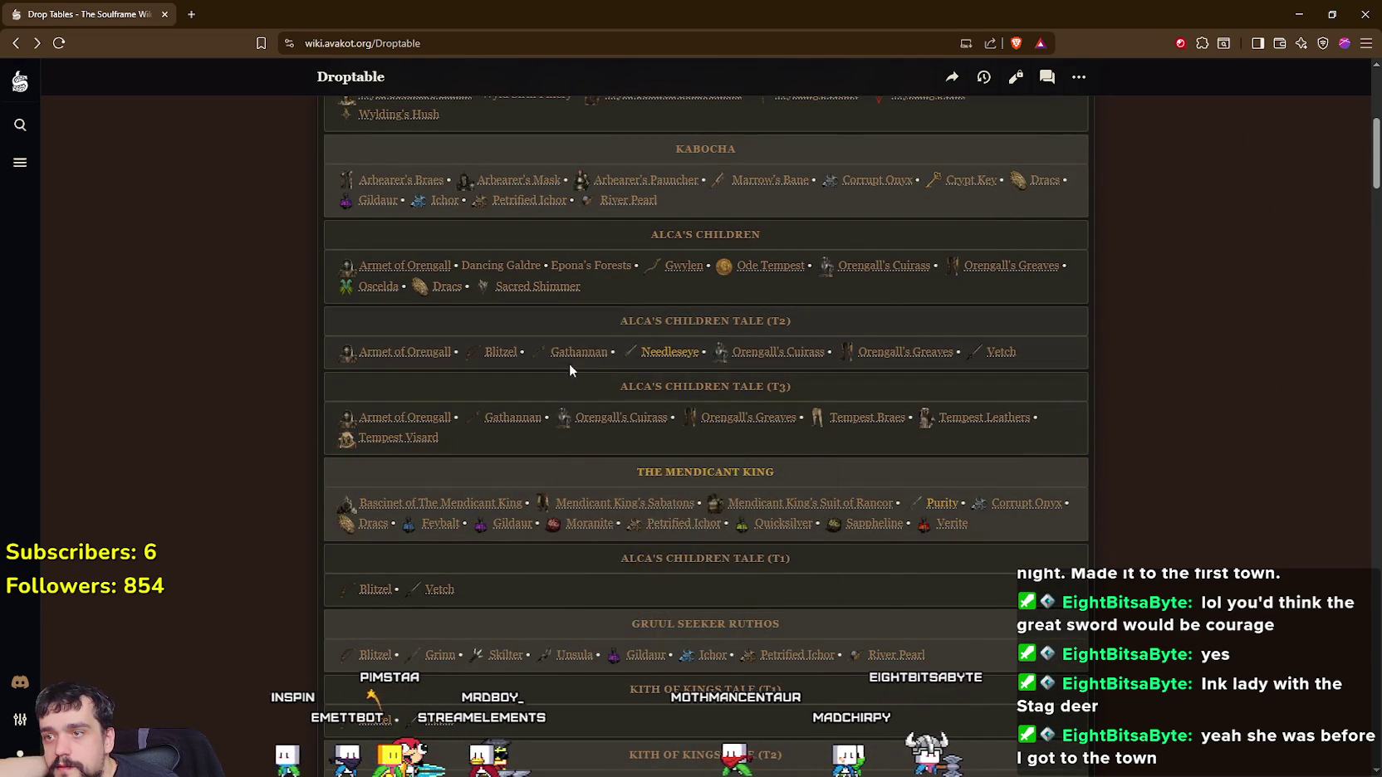
mouse_move(679, 362)
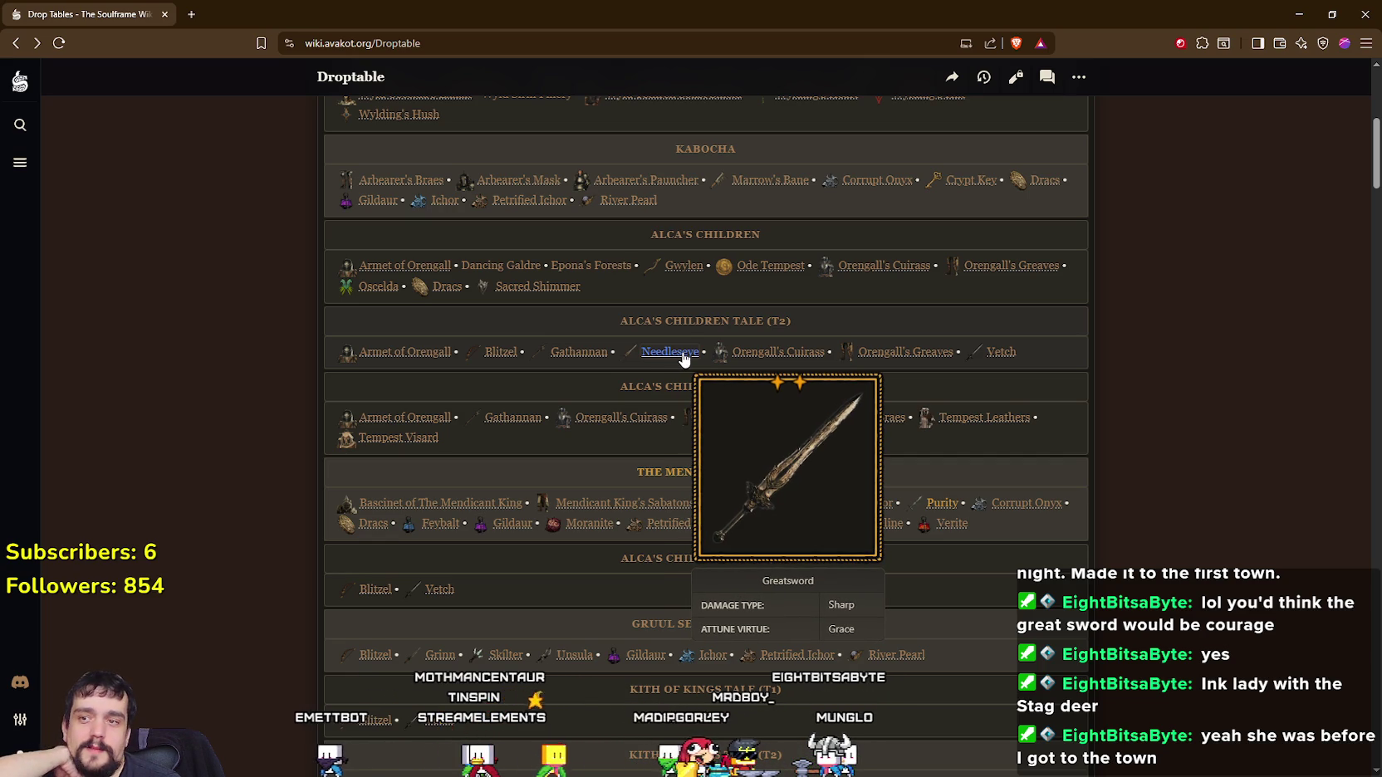
mouse_move(808, 360)
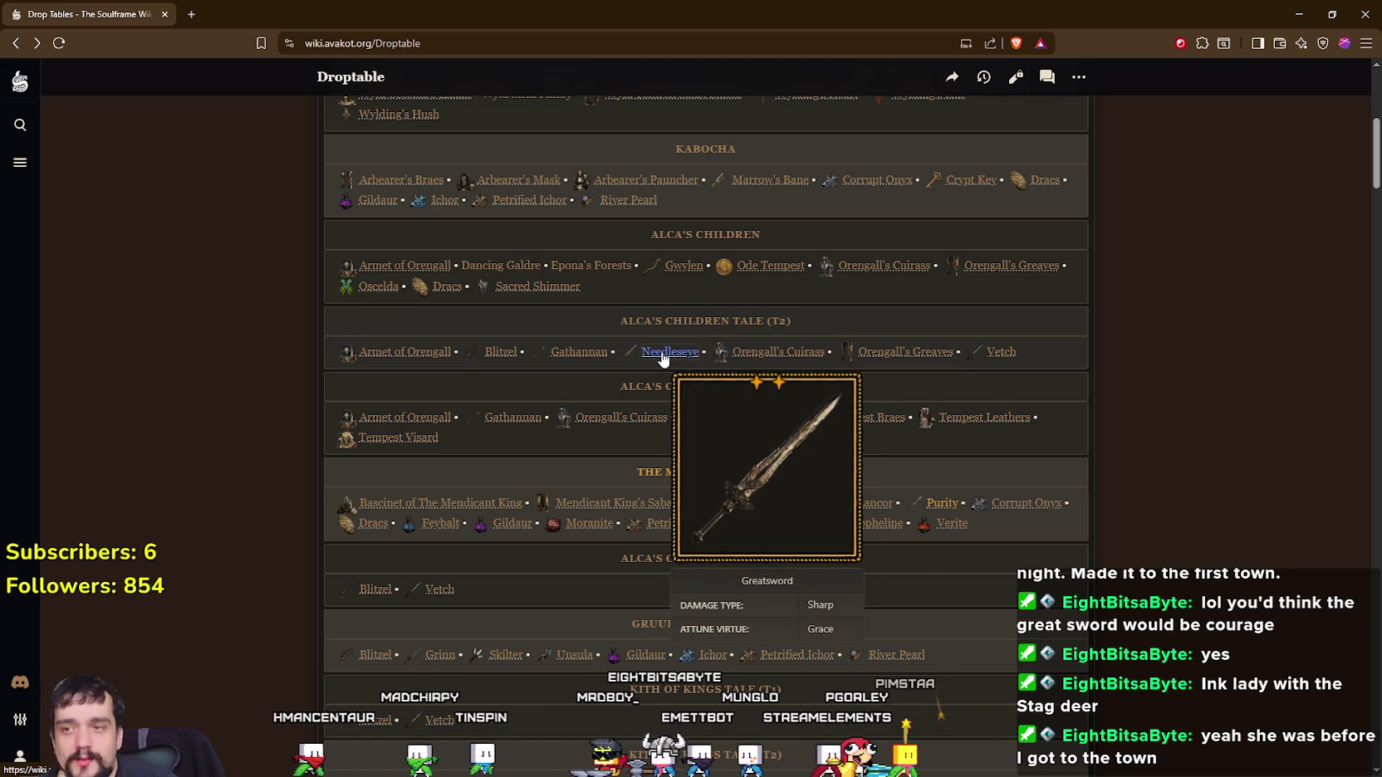
key("alt+Tab")
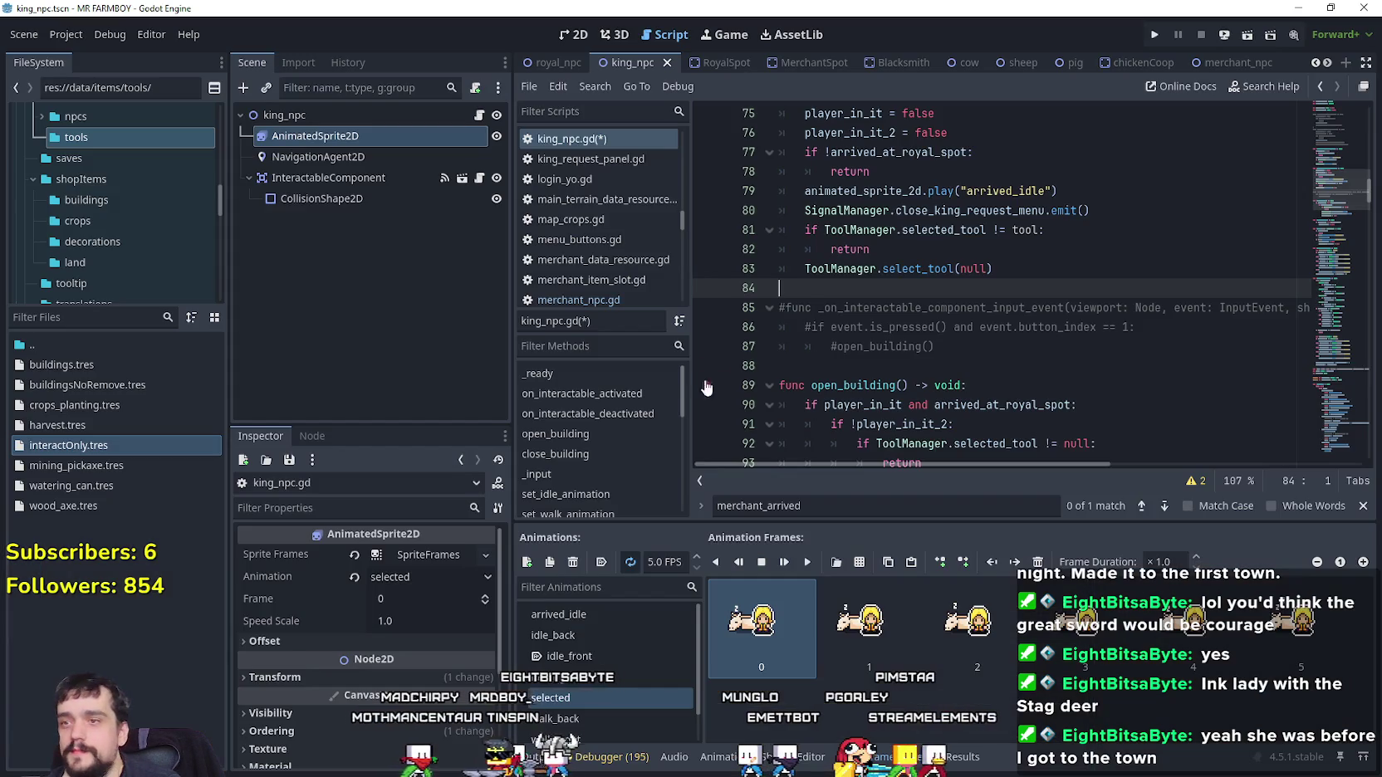
scroll(1121, 353, "down", 3)
scroll(1080, 332, "up", 7)
scroll(1047, 308, "down", 3)
scroll(1029, 297, "up", 1)
scroll(1029, 297, "up", 4)
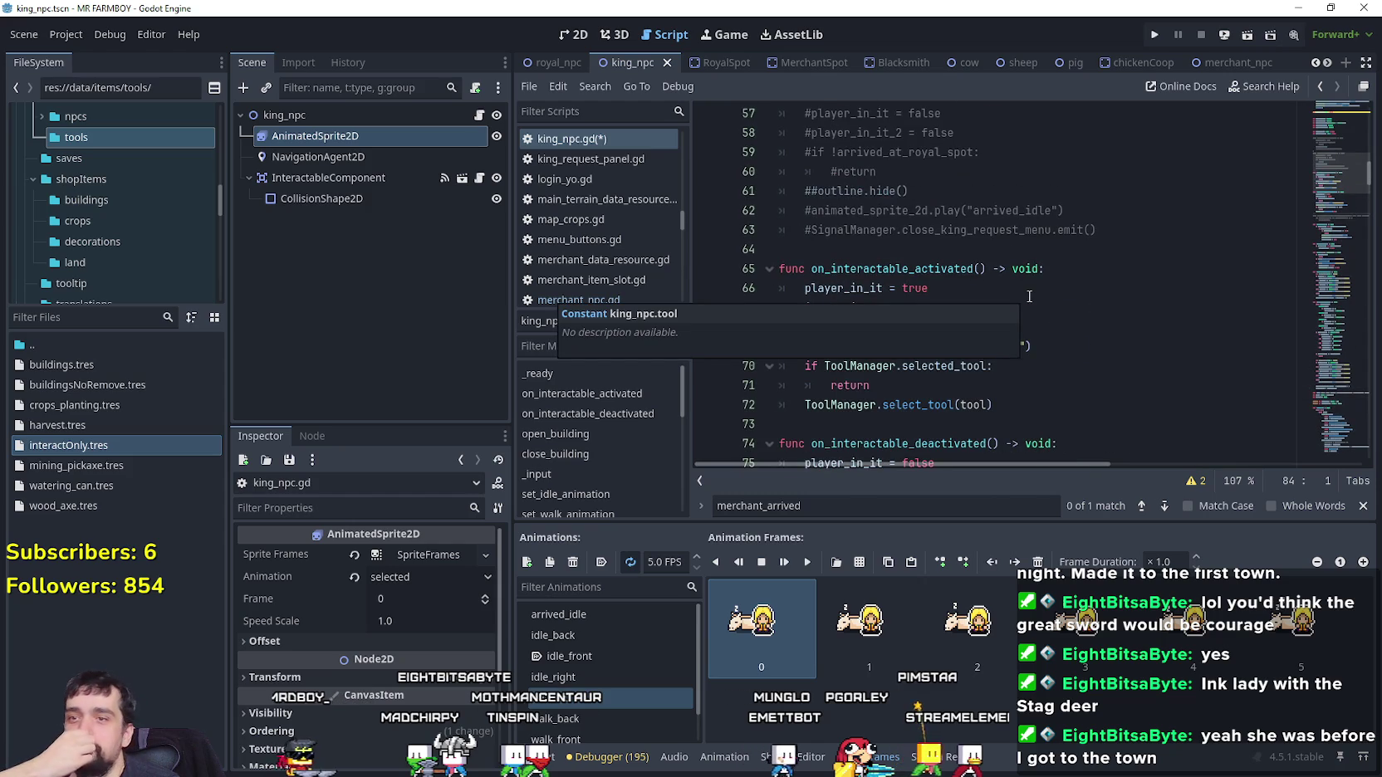
left_click(1339, 155)
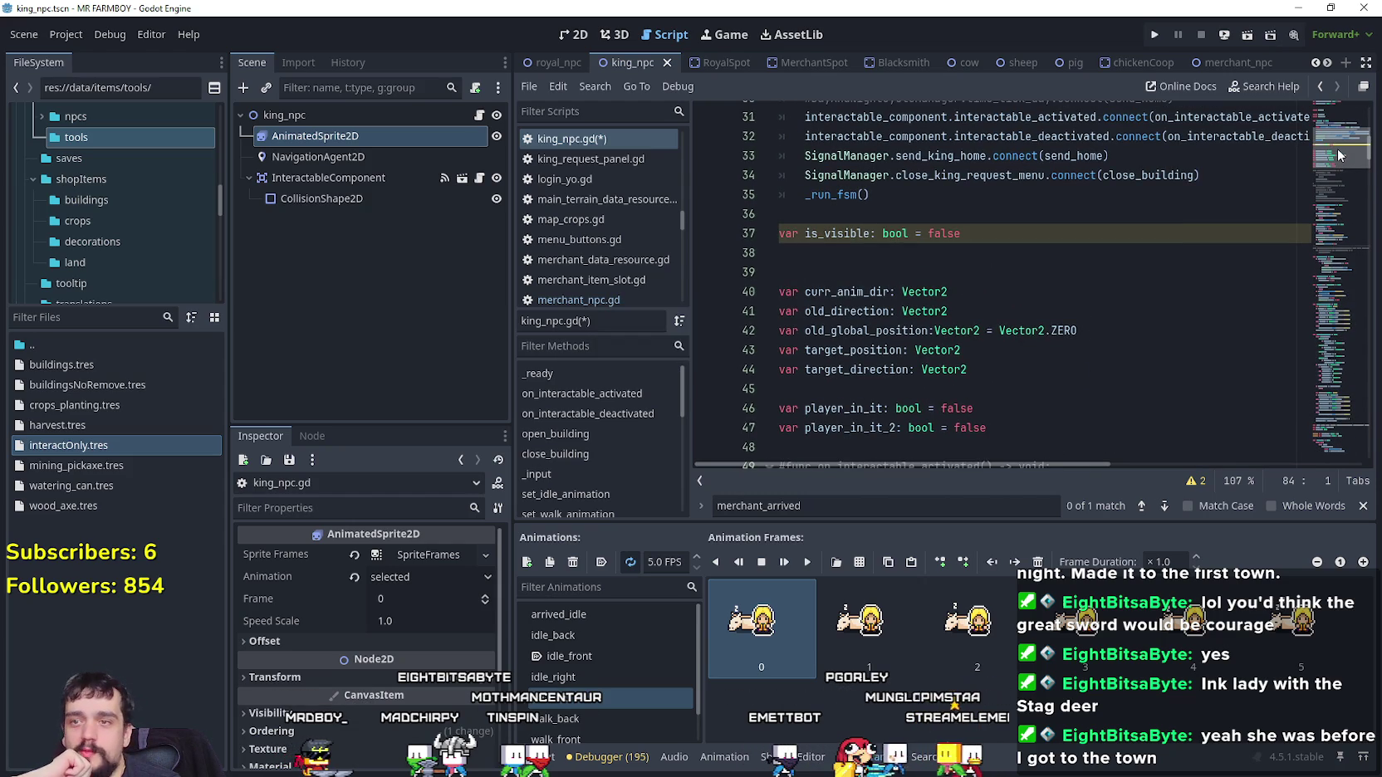
scroll(1339, 150, "up", 9)
scroll(1338, 142, "down", 4)
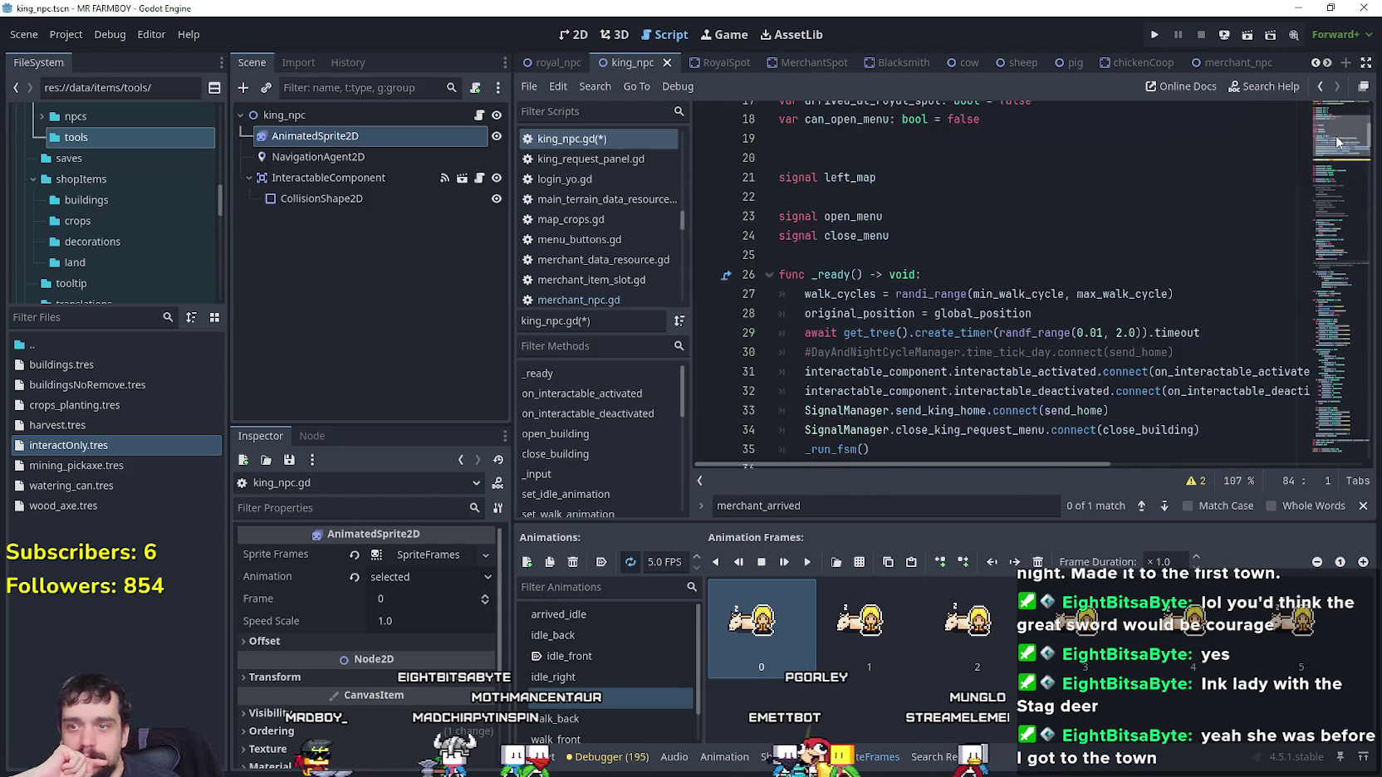
mouse_move(1339, 142)
left_mouse_down()
mouse_move(1324, 452)
mouse_move(1304, 202)
left_mouse_up()
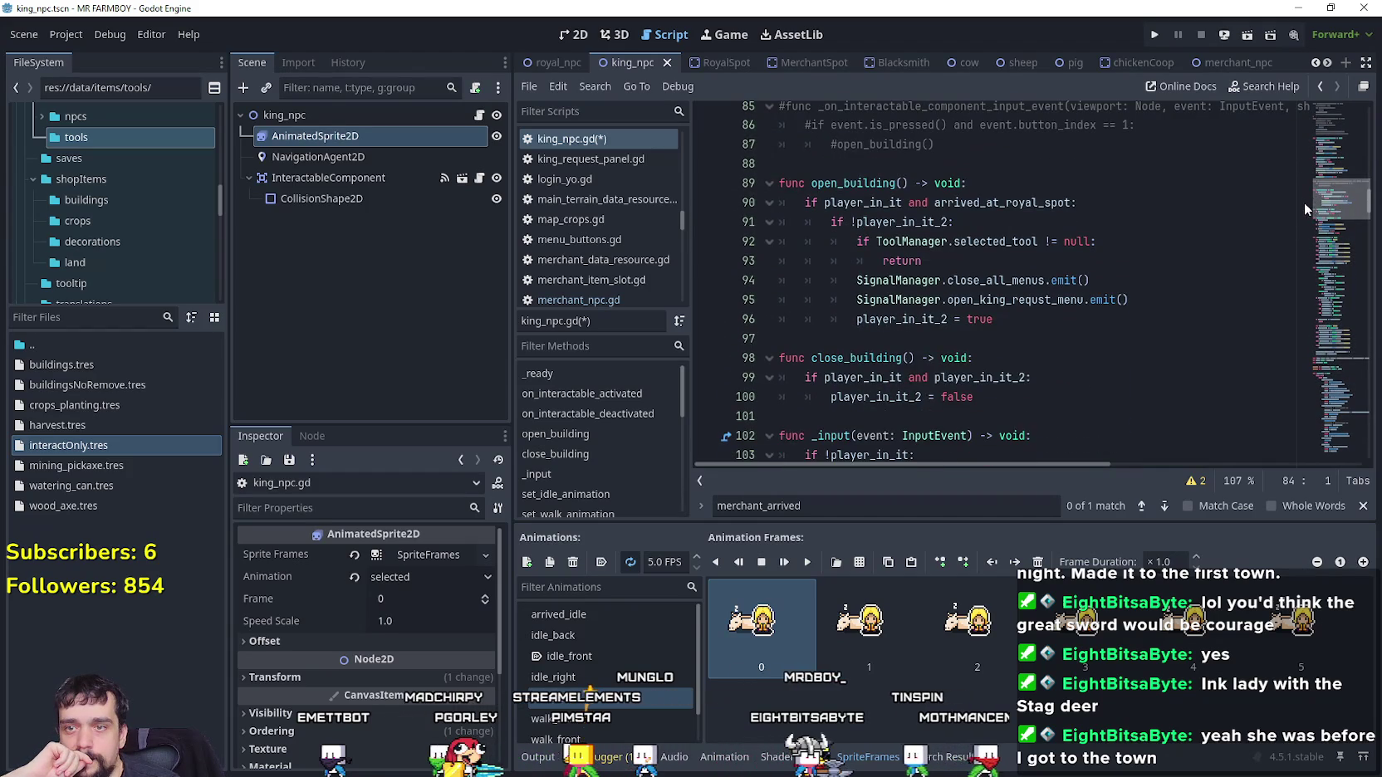
Copy royal_npc.gd's tool item-type check into king_npc.gd's open_building and save
left_click(956, 260)
left_click(552, 63)
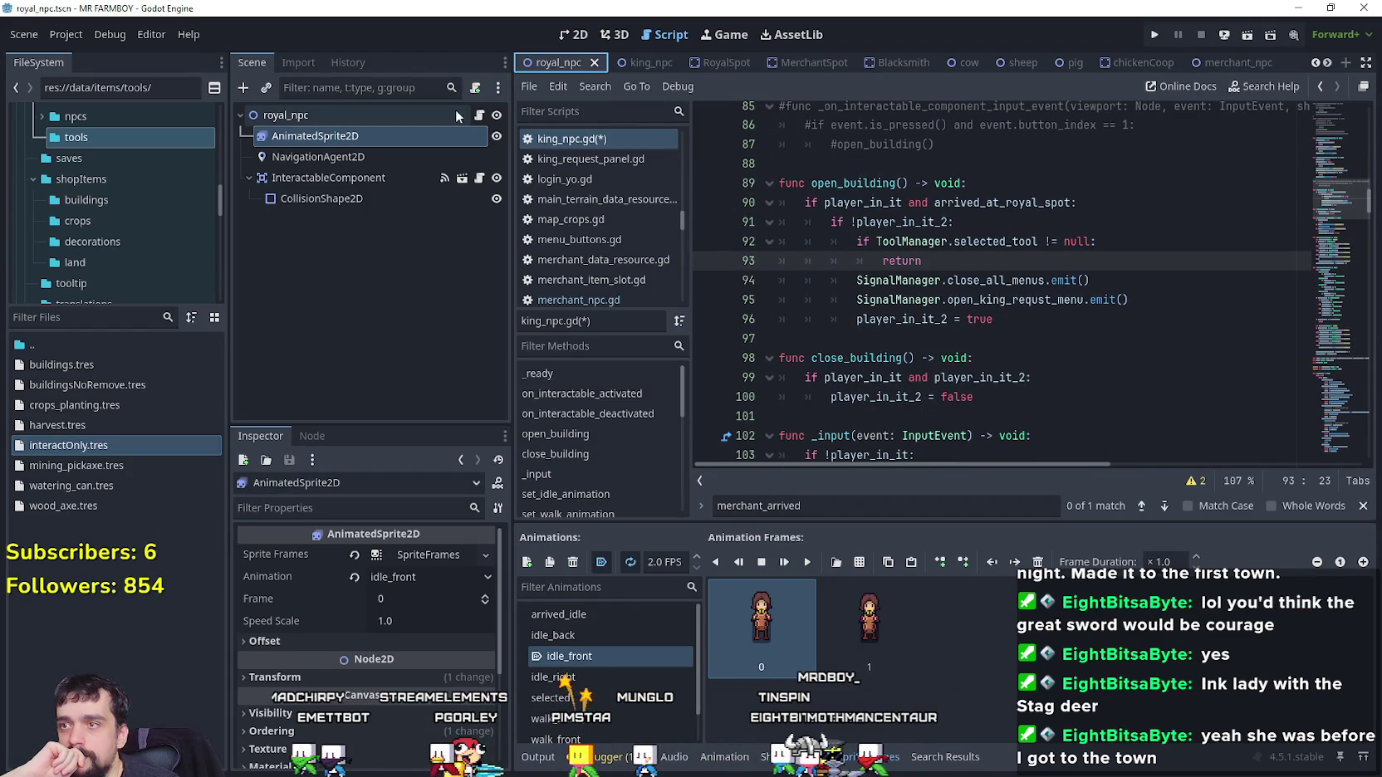
mouse_move(1333, 182)
left_mouse_down()
mouse_move(1314, 343)
mouse_move(1307, 152)
mouse_move(1312, 201)
left_mouse_up()
mouse_move(949, 336)
left_mouse_down()
mouse_move(759, 316)
mouse_move(732, 294)
left_mouse_up()
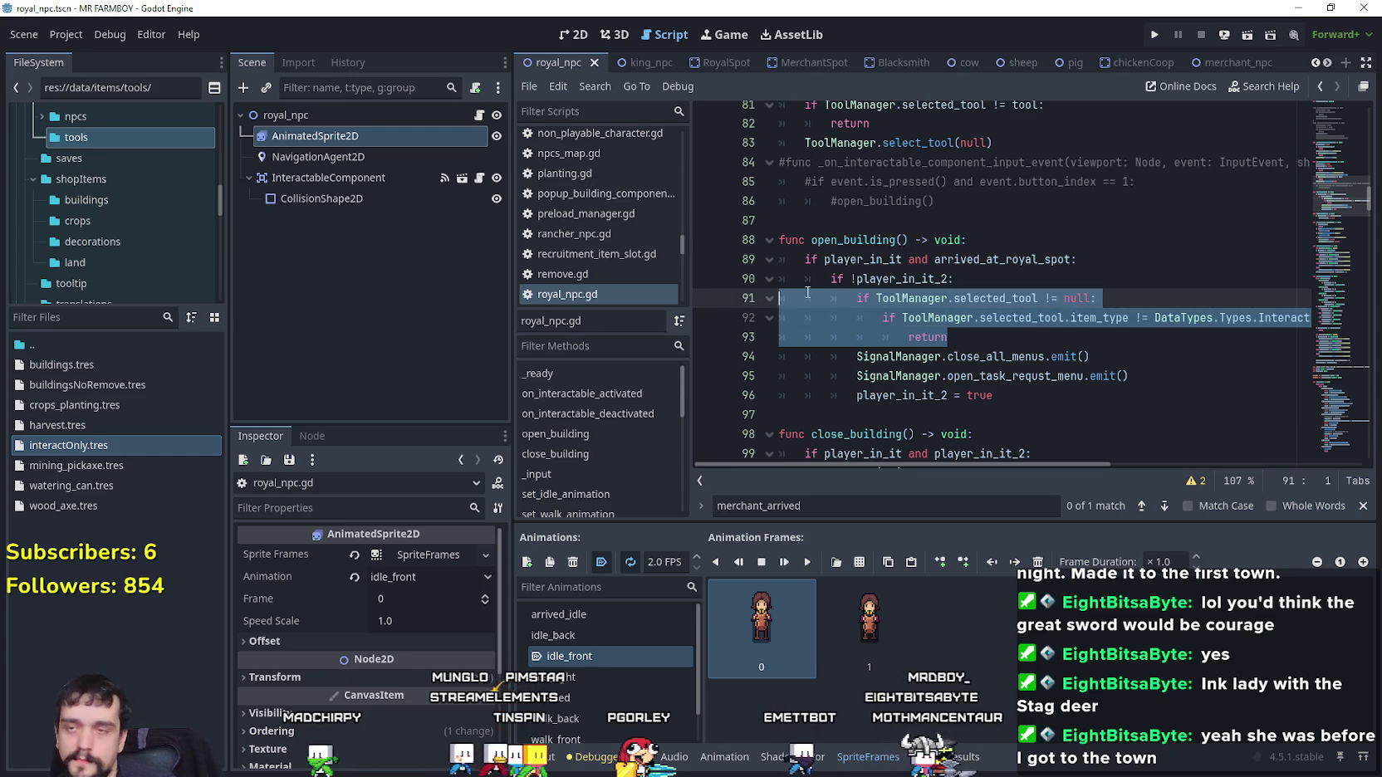
left_click(633, 63)
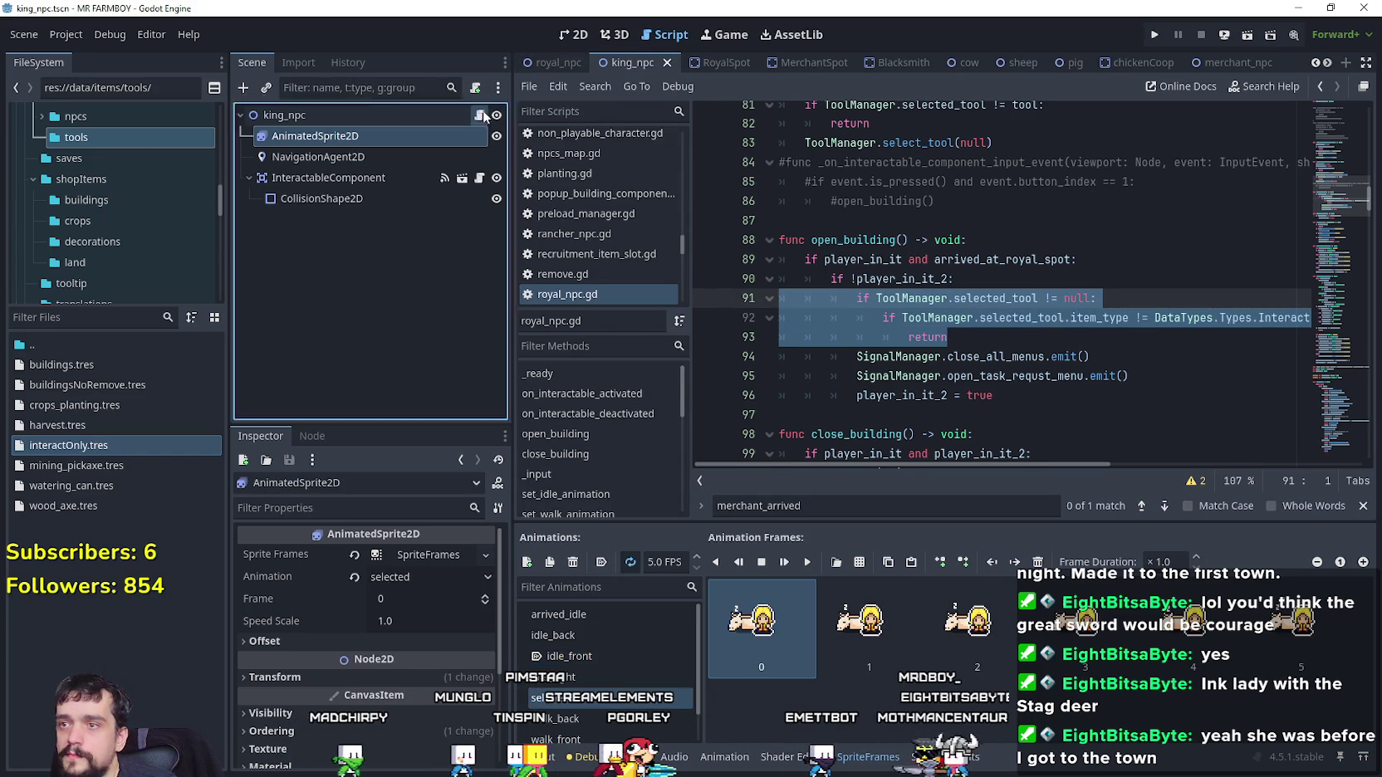
key("ctrl+v")
key("ctrl+s")
Duplicate the interact check in _input so the "hit" action also calls open_building, and save
scroll(1266, 245, "down", 5)
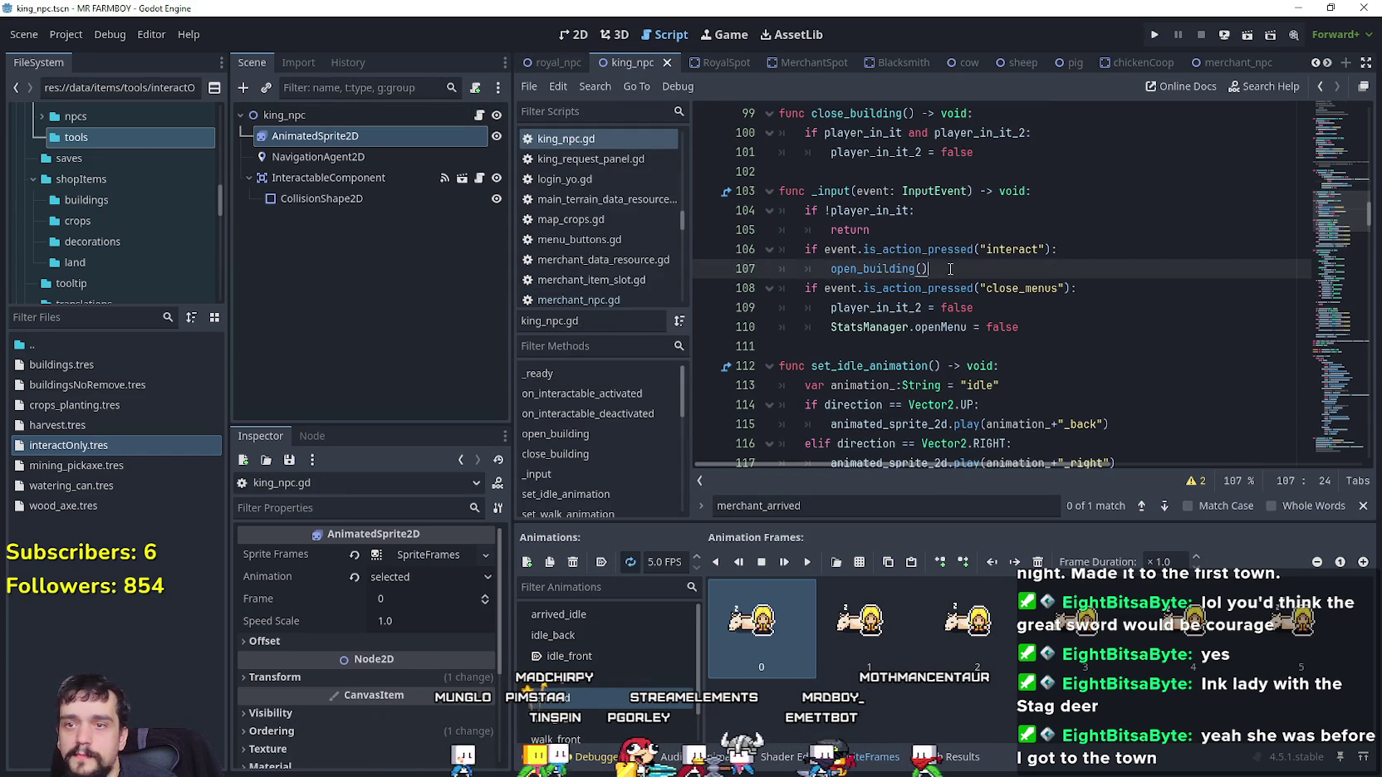
left_click_drag(950, 268, 719, 258)
key("ctrl+c")
left_click(993, 272)
key("Return")
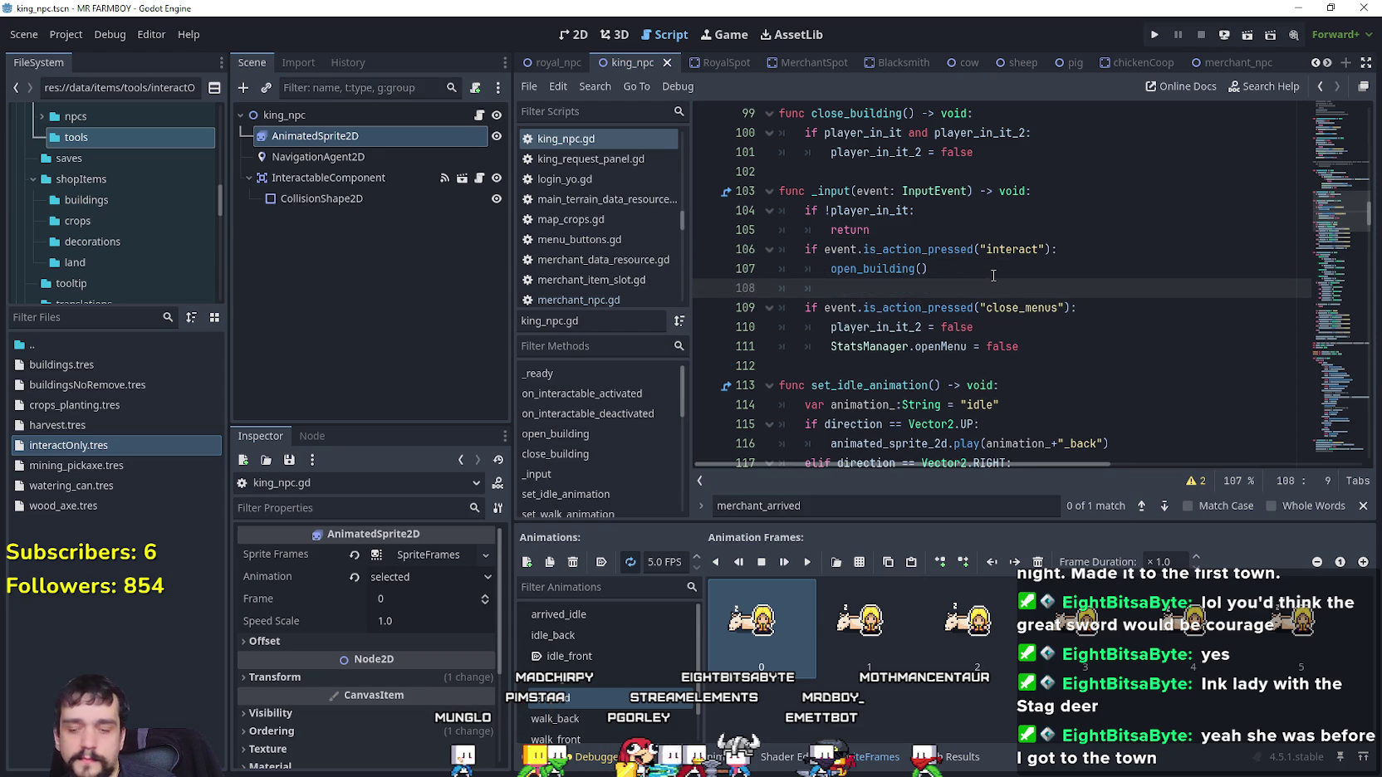
key("ctrl+v")
left_click(1012, 285)
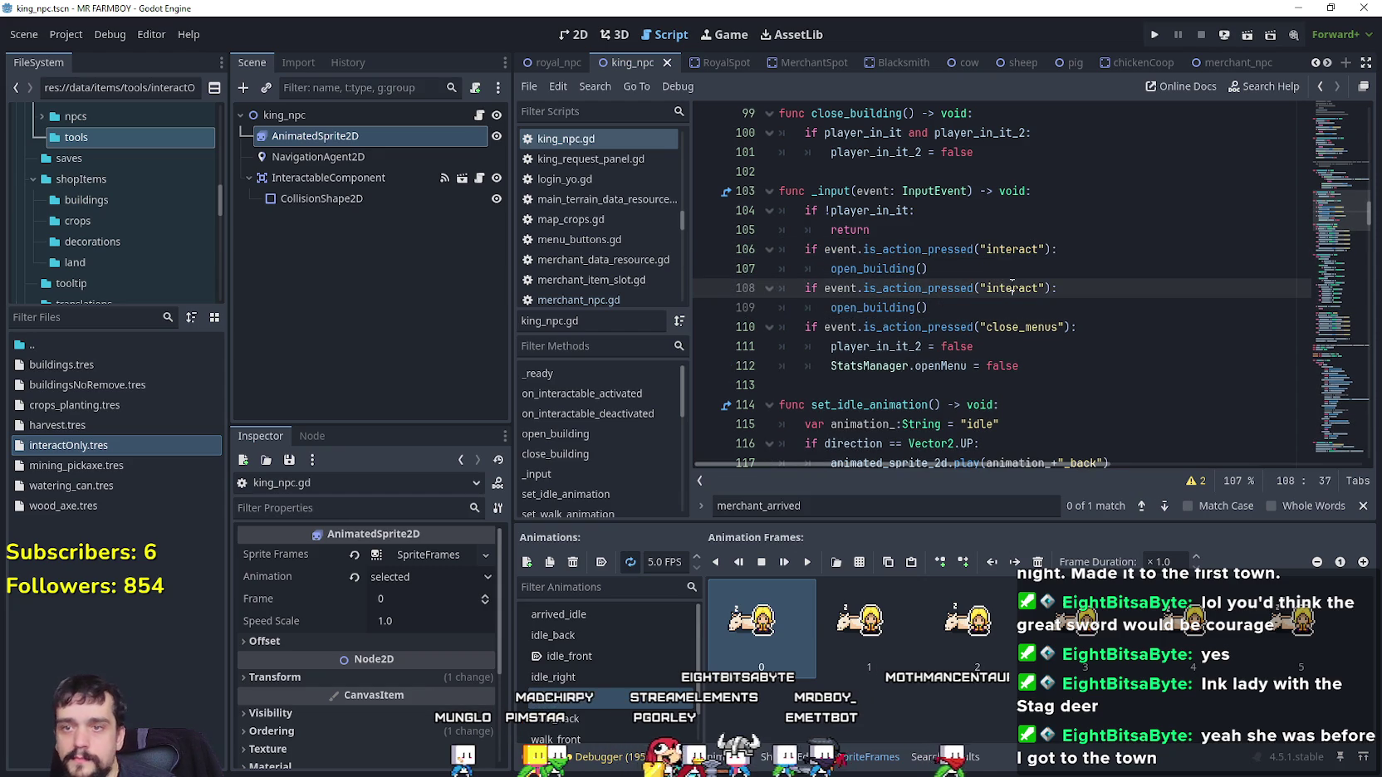
type("hit")
key("End")
key("ctrl+s")
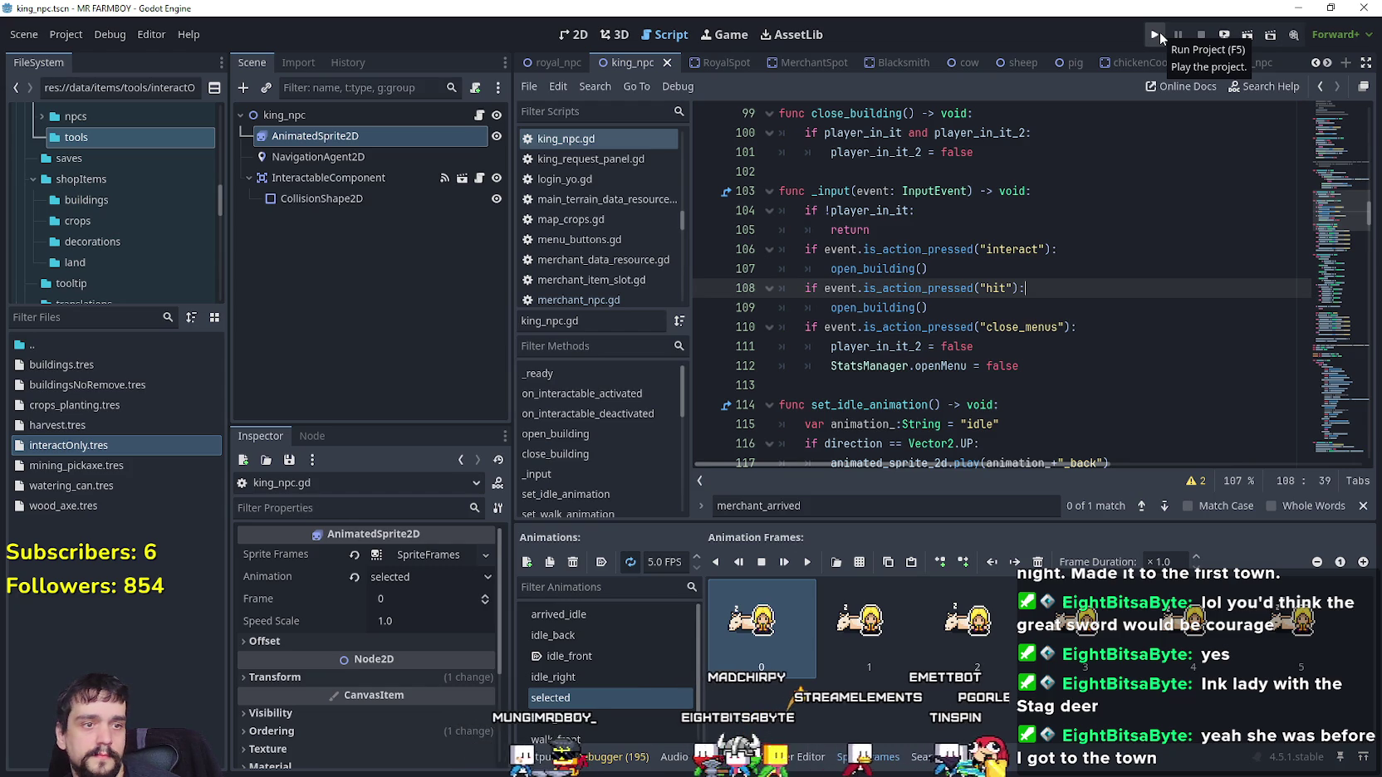
Run the project and load save 8
left_click(1155, 34)
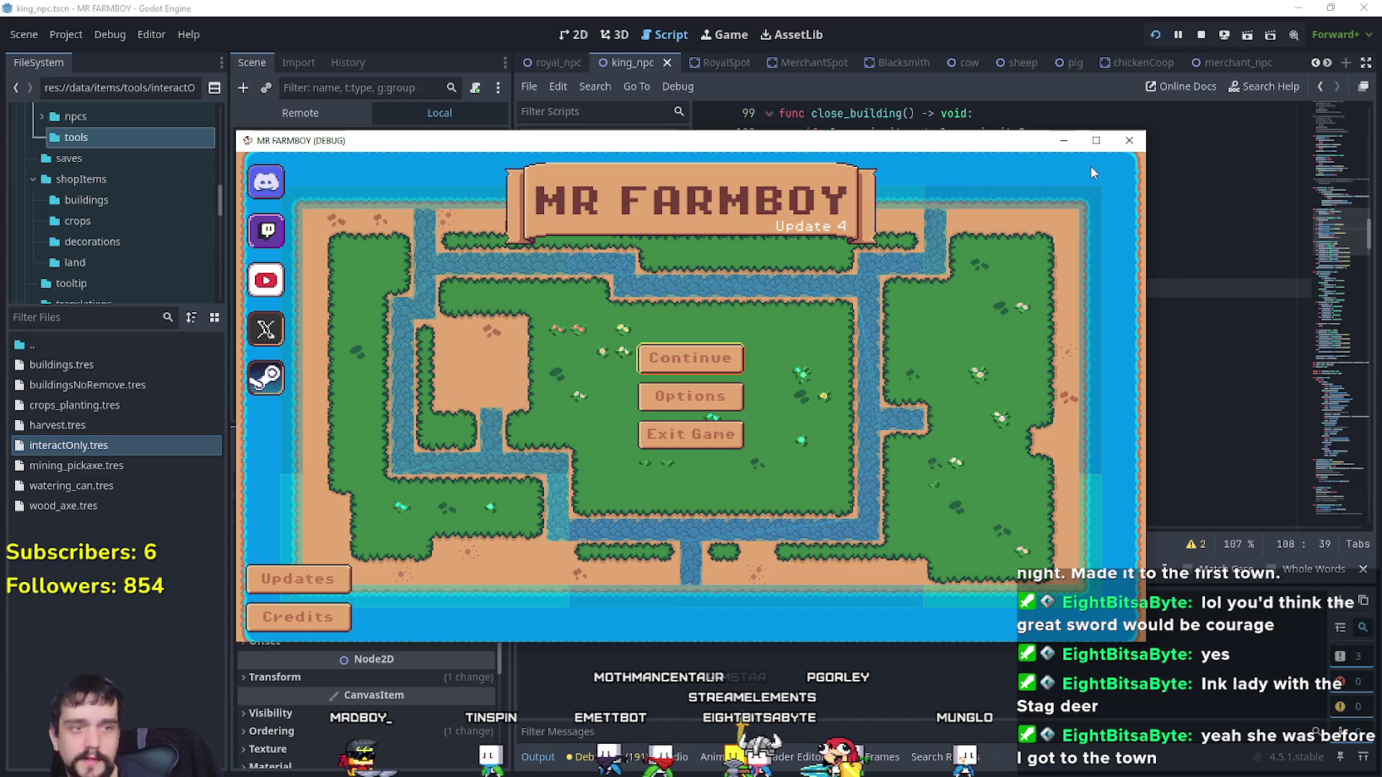
left_click(723, 359)
scroll(724, 366, "down", 5)
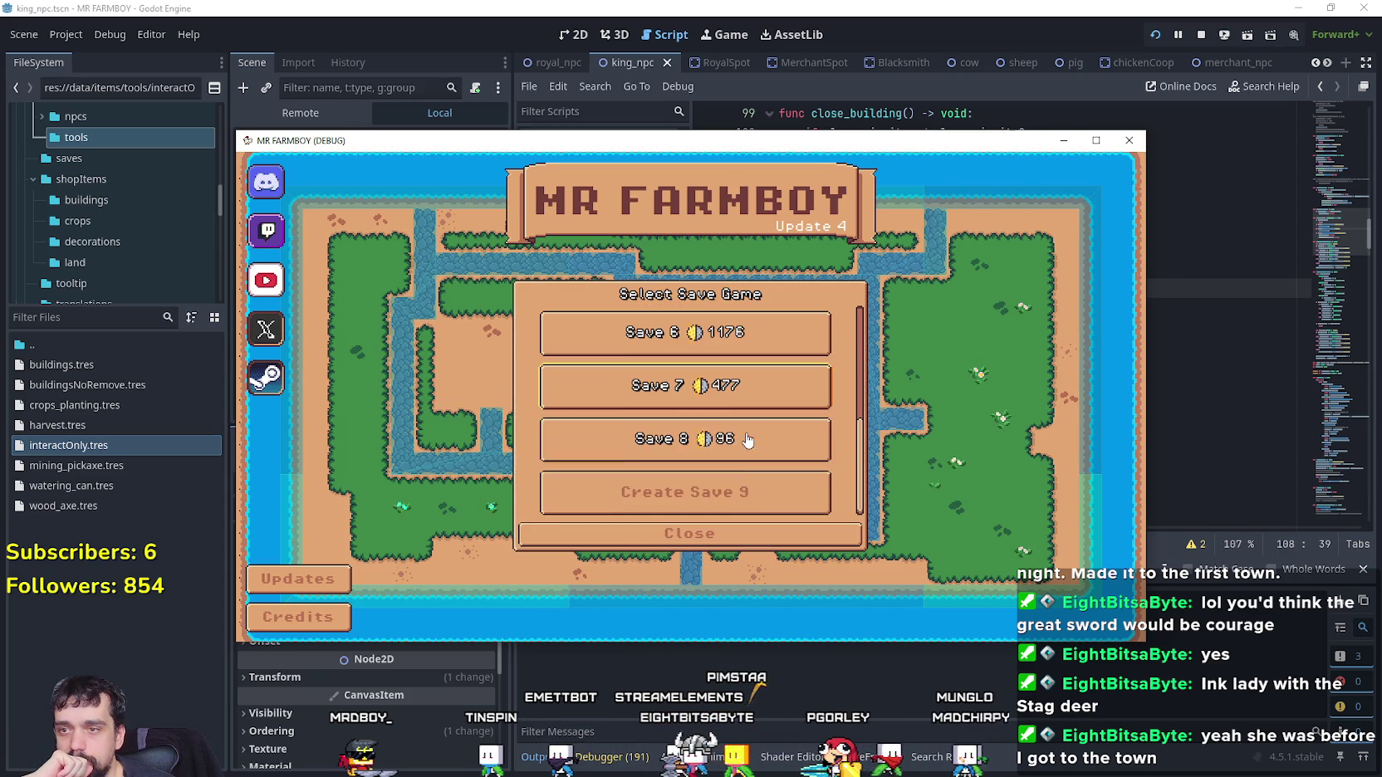
left_click(750, 437)
left_click(581, 446)
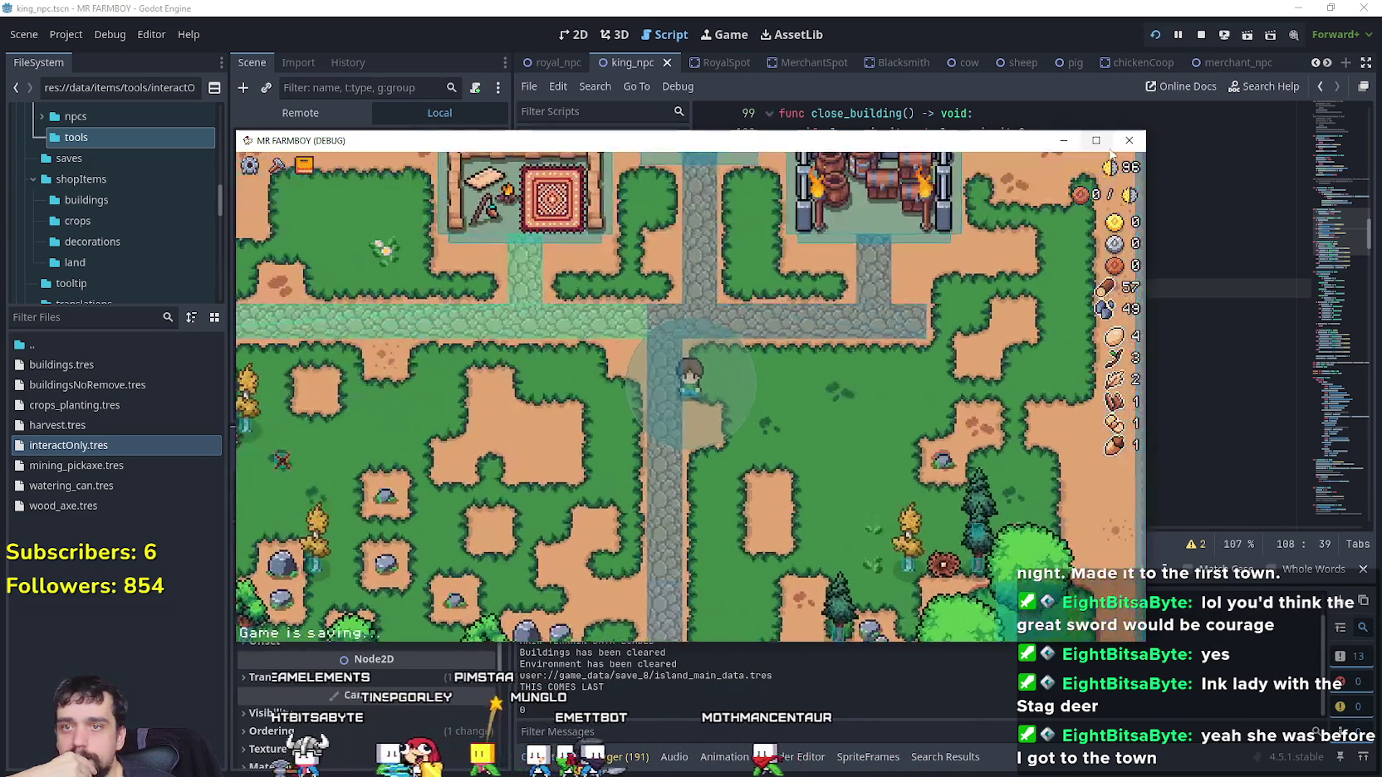
Maximize the game window and walk the player to the merchant outpost
left_click(1096, 142)
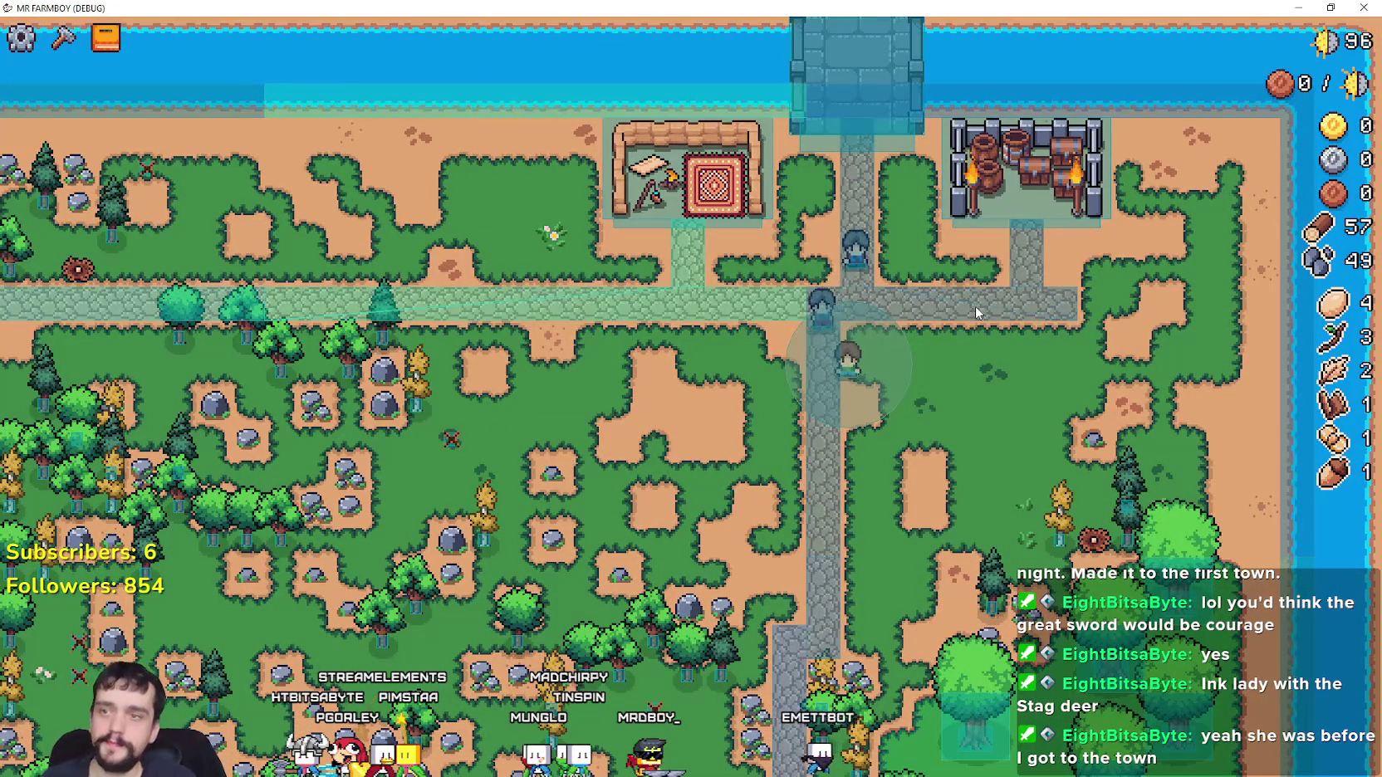
scroll(955, 309, "down", 5)
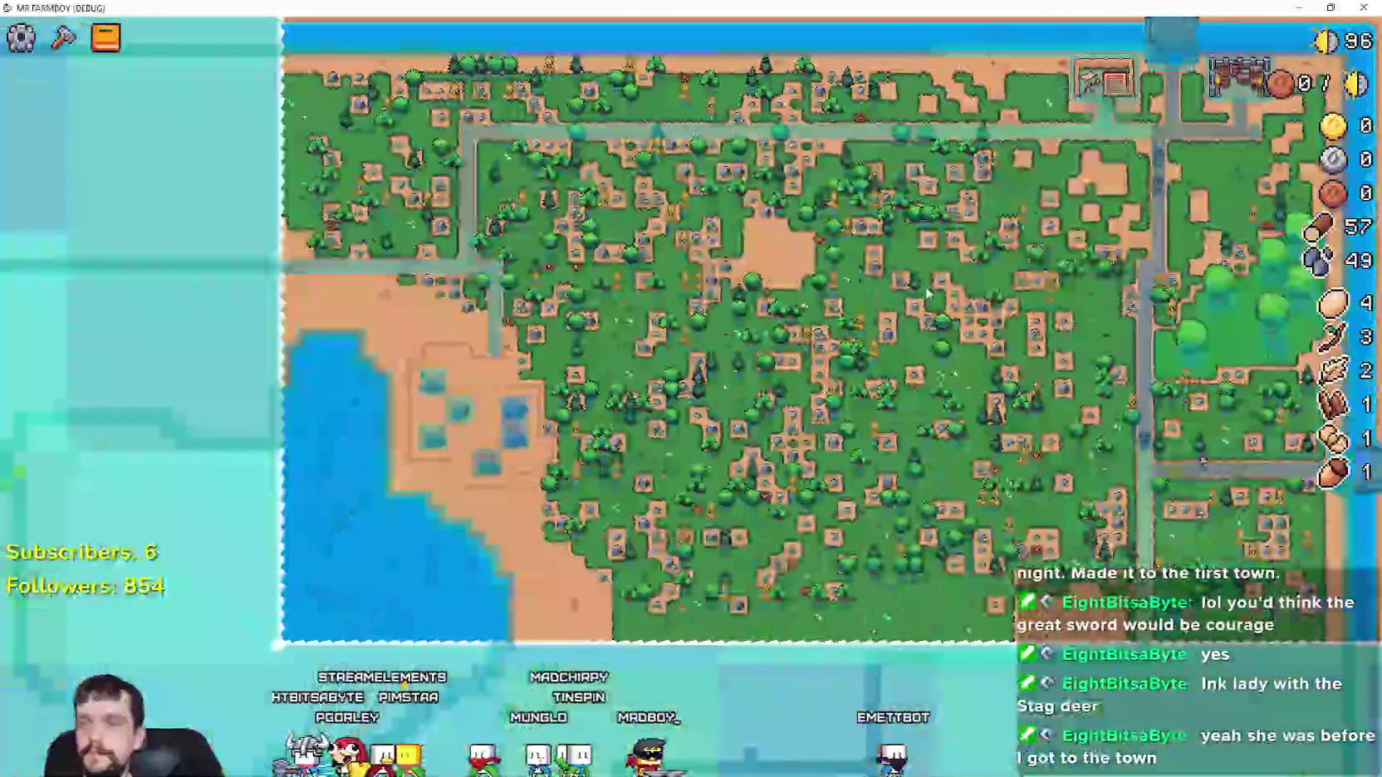
scroll(916, 283, "up", 5)
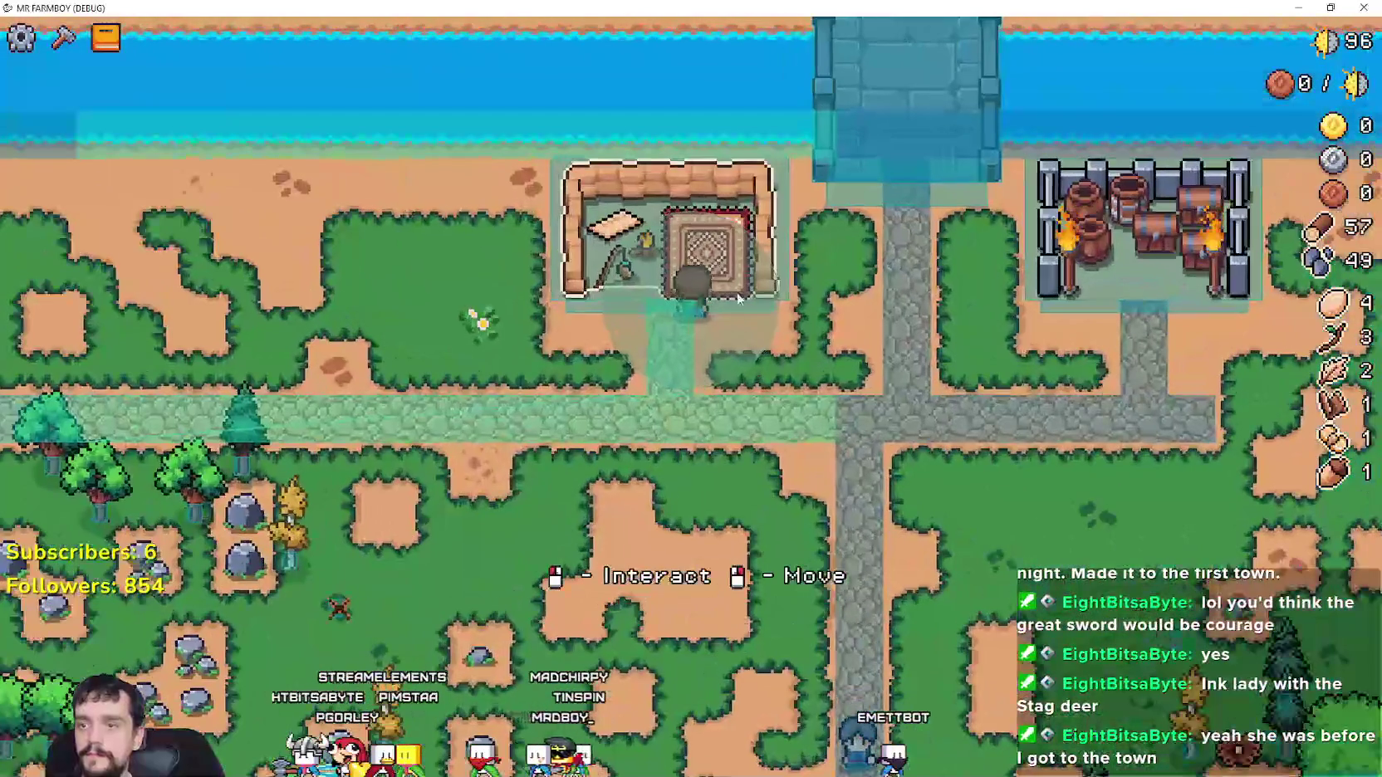
left_click(1142, 241)
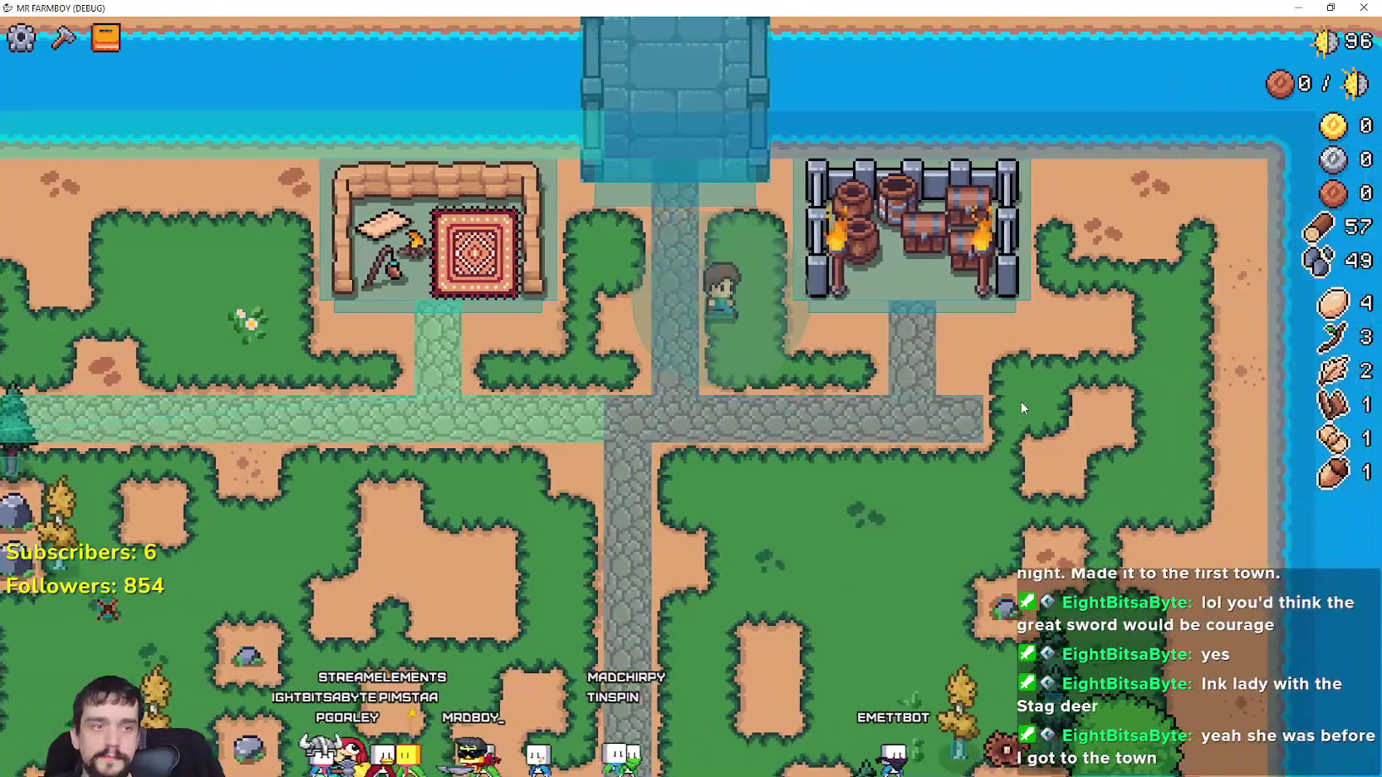
key("a")
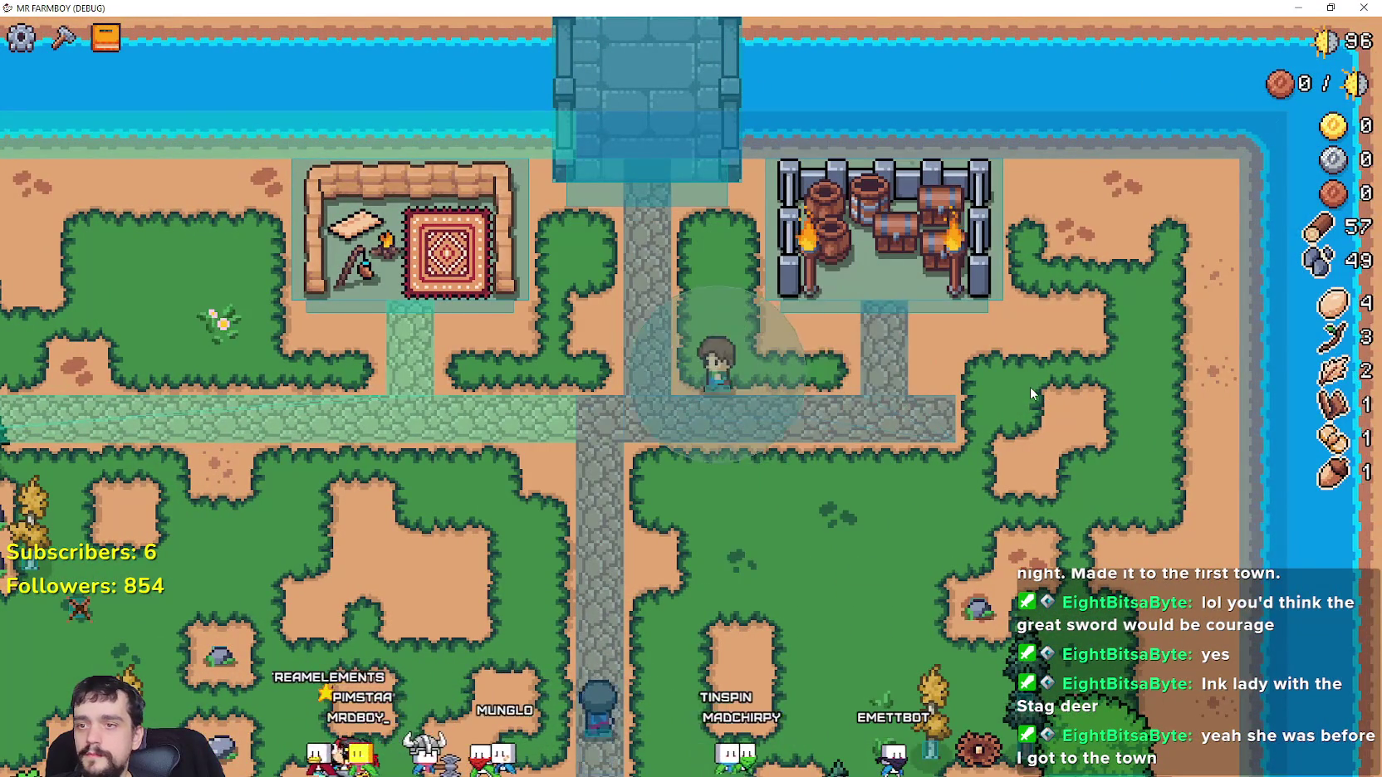
In the Remote tree, set DayAndNightCycleManager's Game Speed to 500
key("alt+Tab")
left_click(300, 112)
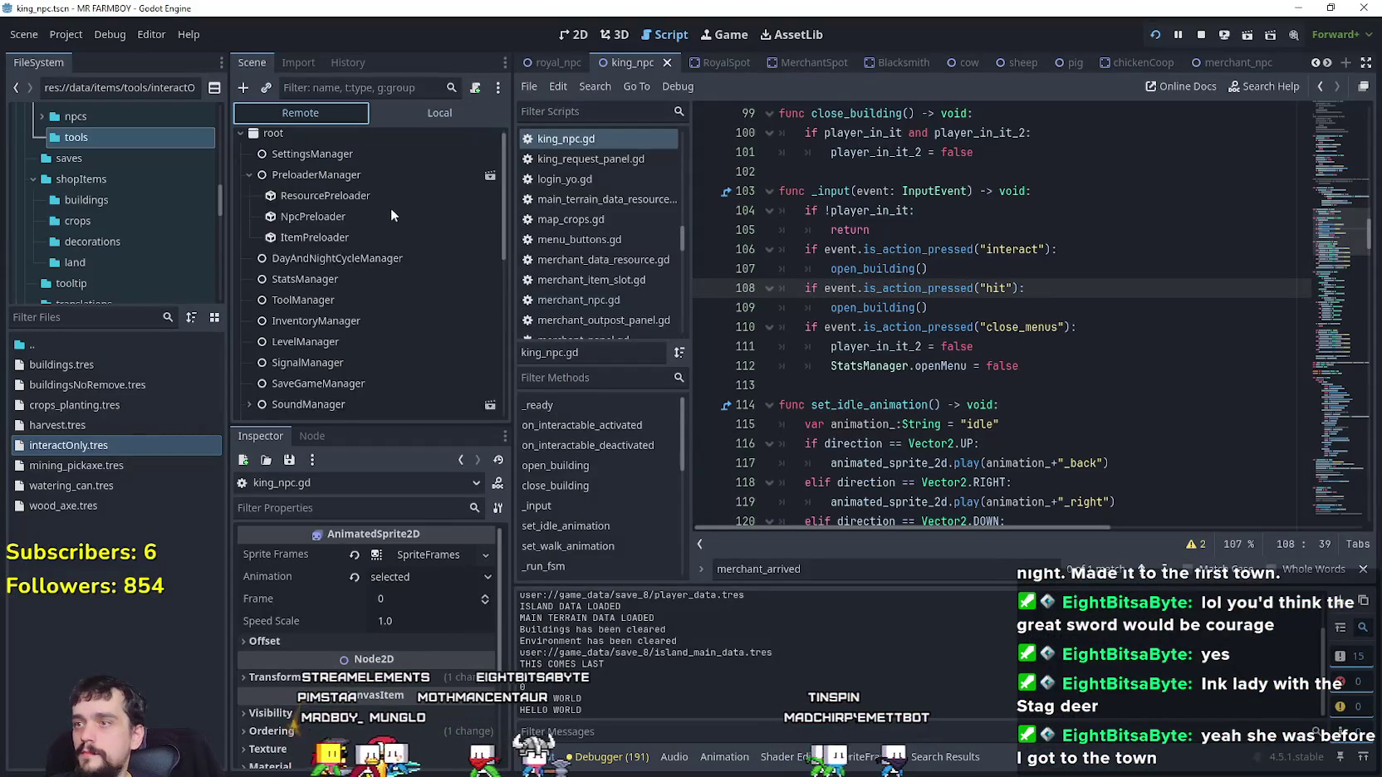
left_click(370, 197)
left_click(415, 554)
type("5")
key("Return")
key("alt+Tab")
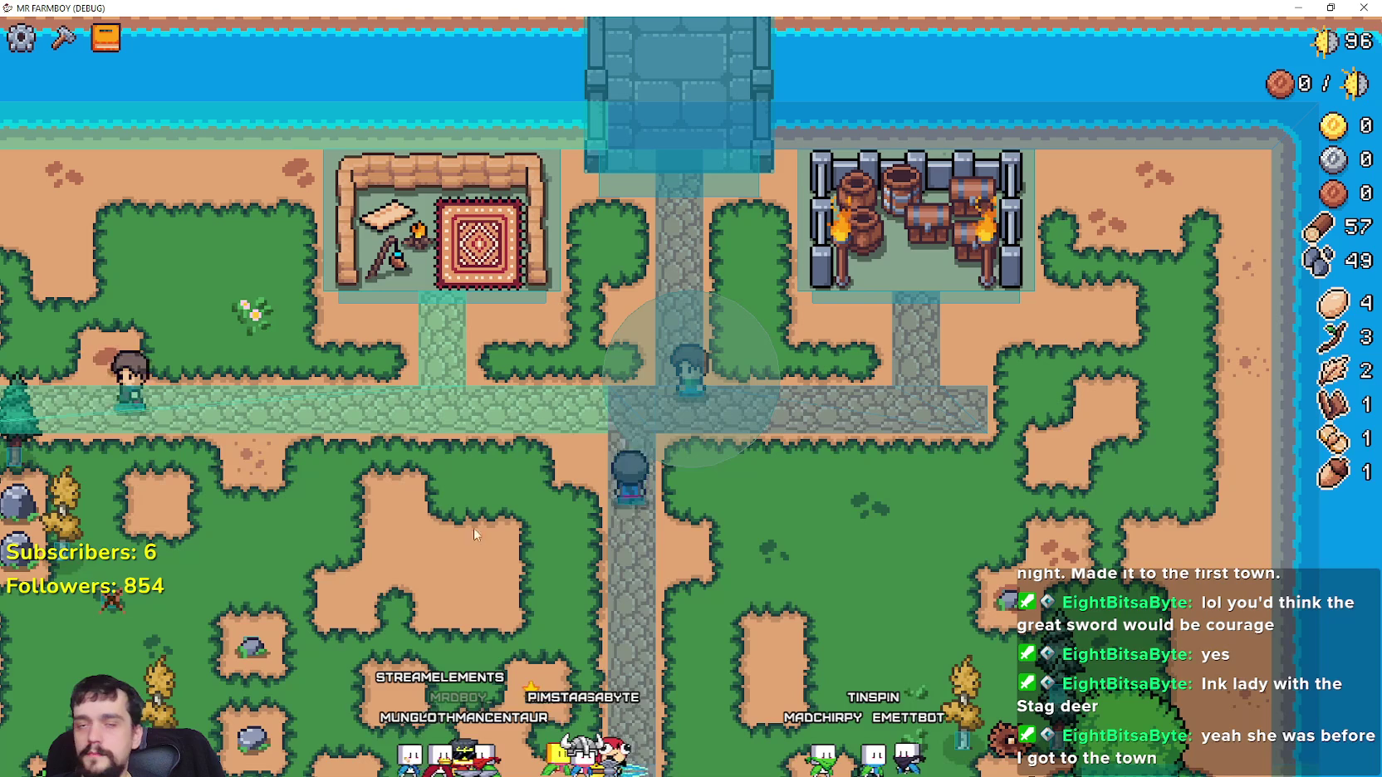
key("alt+Tab")
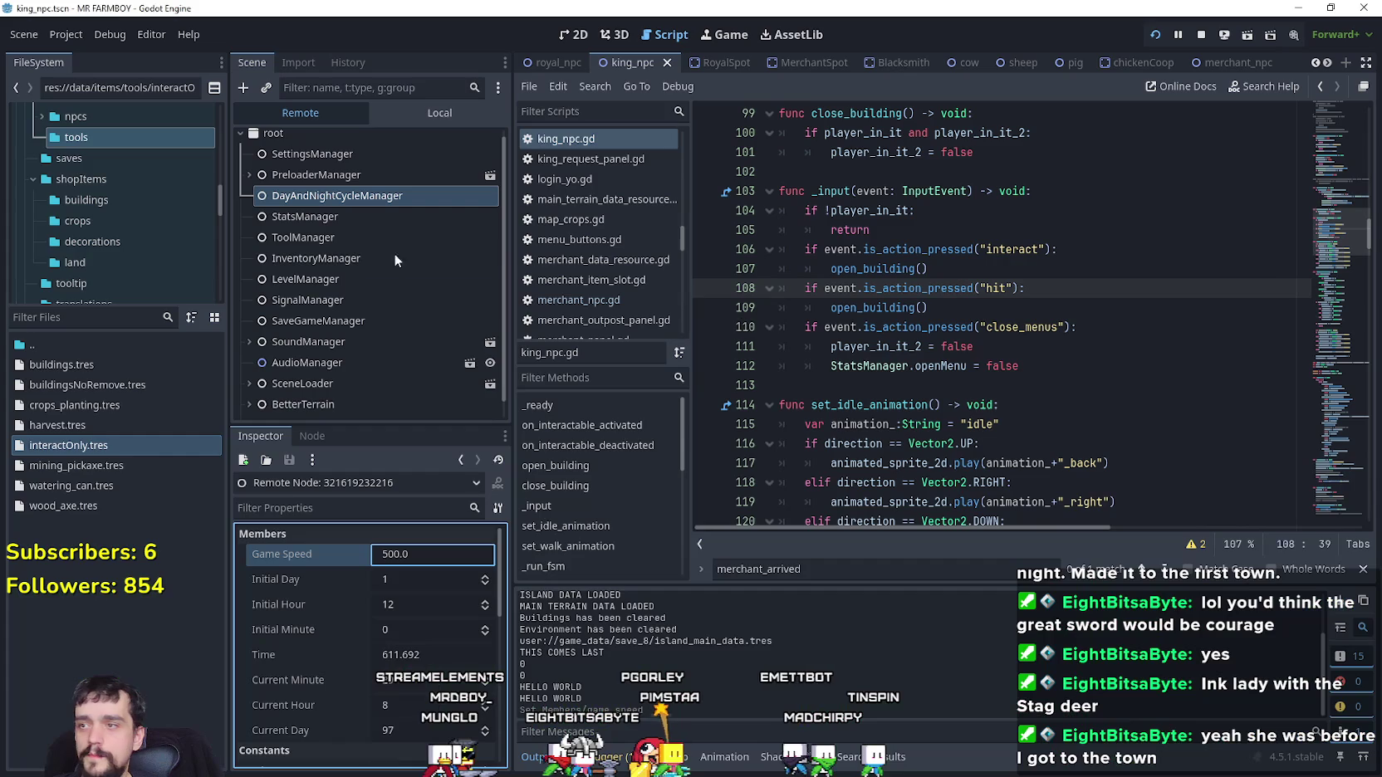
scroll(294, 235, "down", 1)
Expand SceneLoader and Game in the remote tree, then select the local AnimatedSprite2D node
left_click(250, 364)
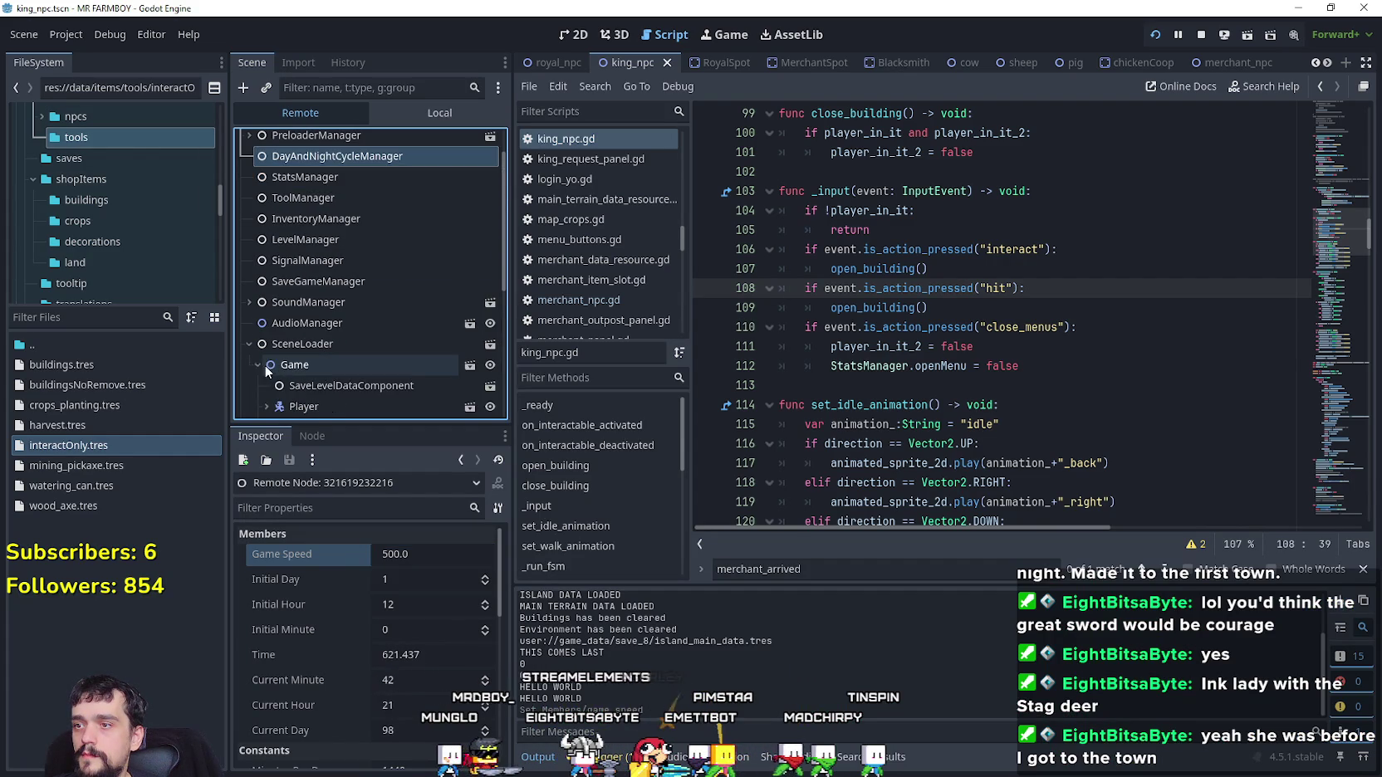
left_click(259, 364)
scroll(365, 332, "down", 4)
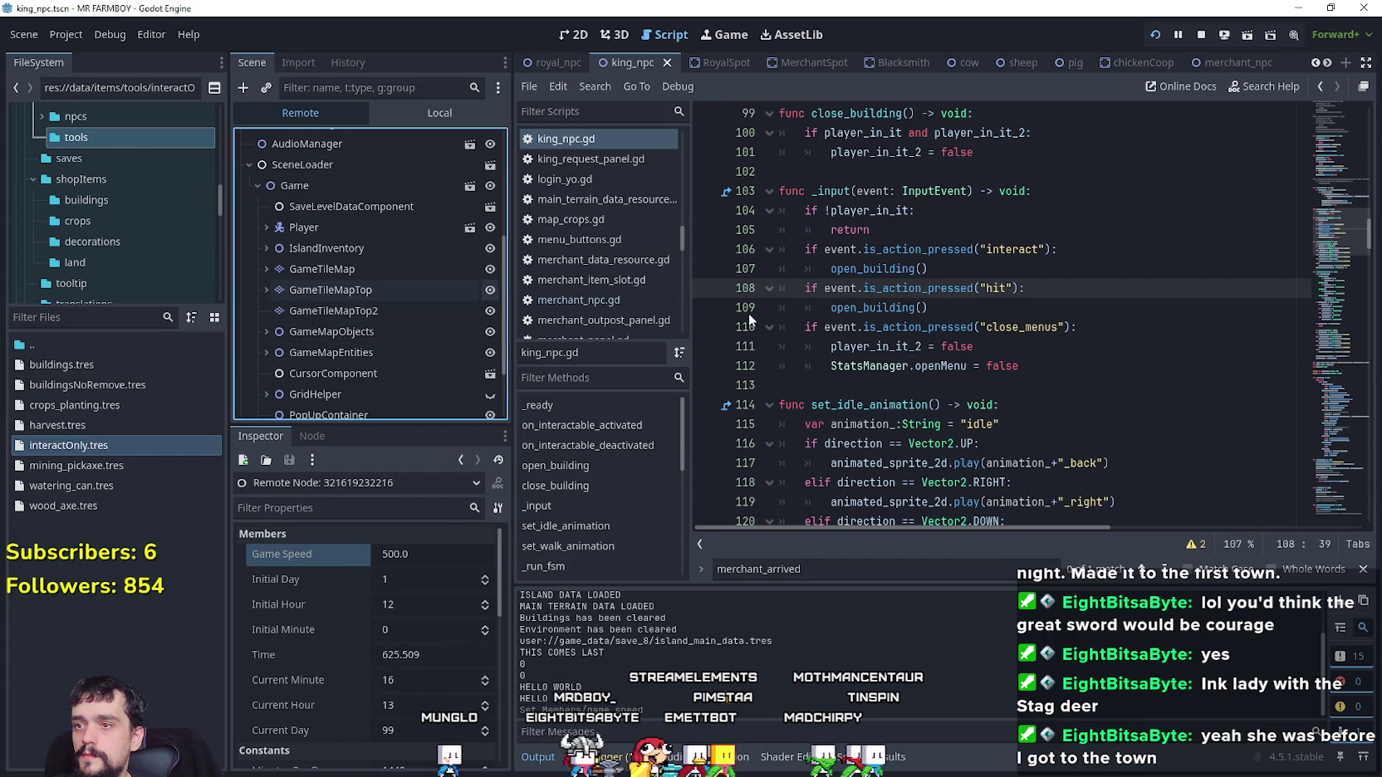
left_click(442, 110)
left_click(400, 166)
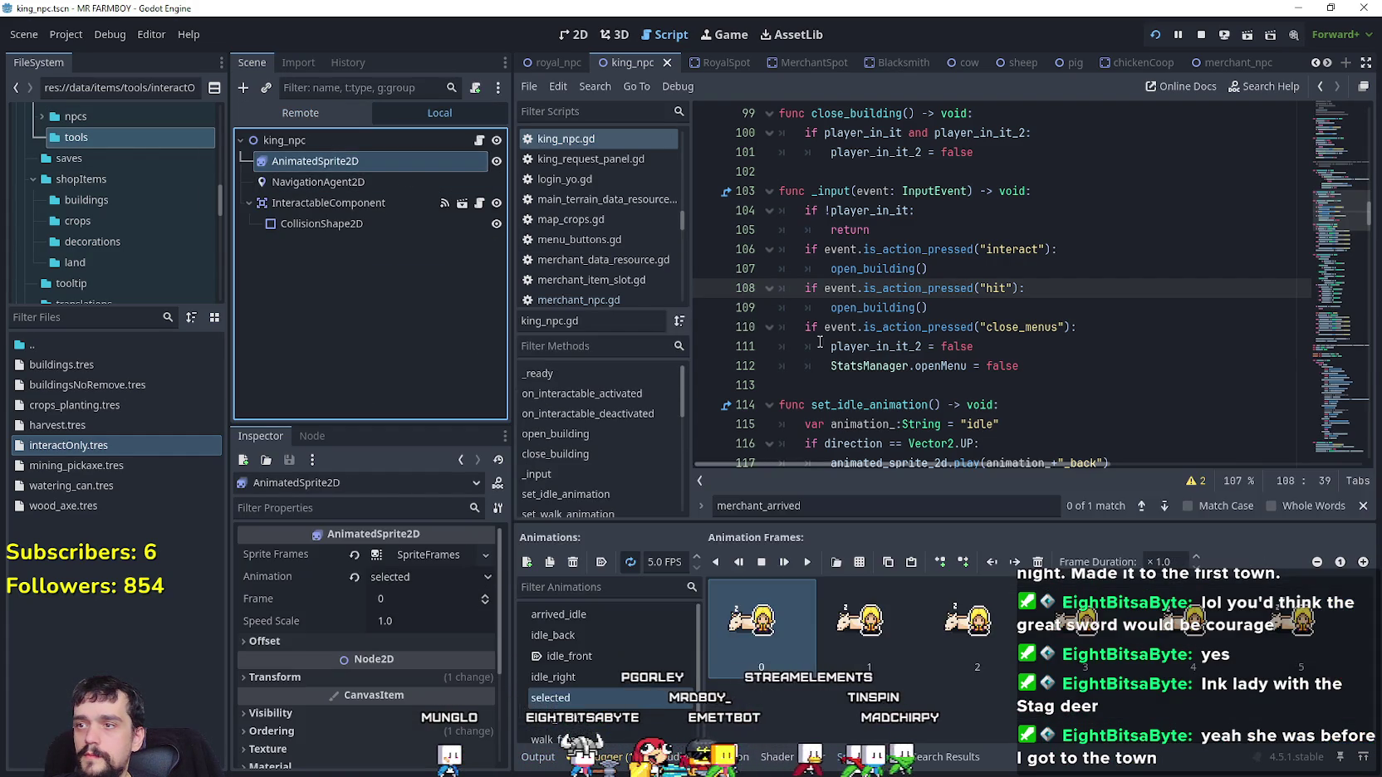
Open the running game's pause menu, then return to the editor
key("alt+Tab")
scroll(742, 438, "down", 5)
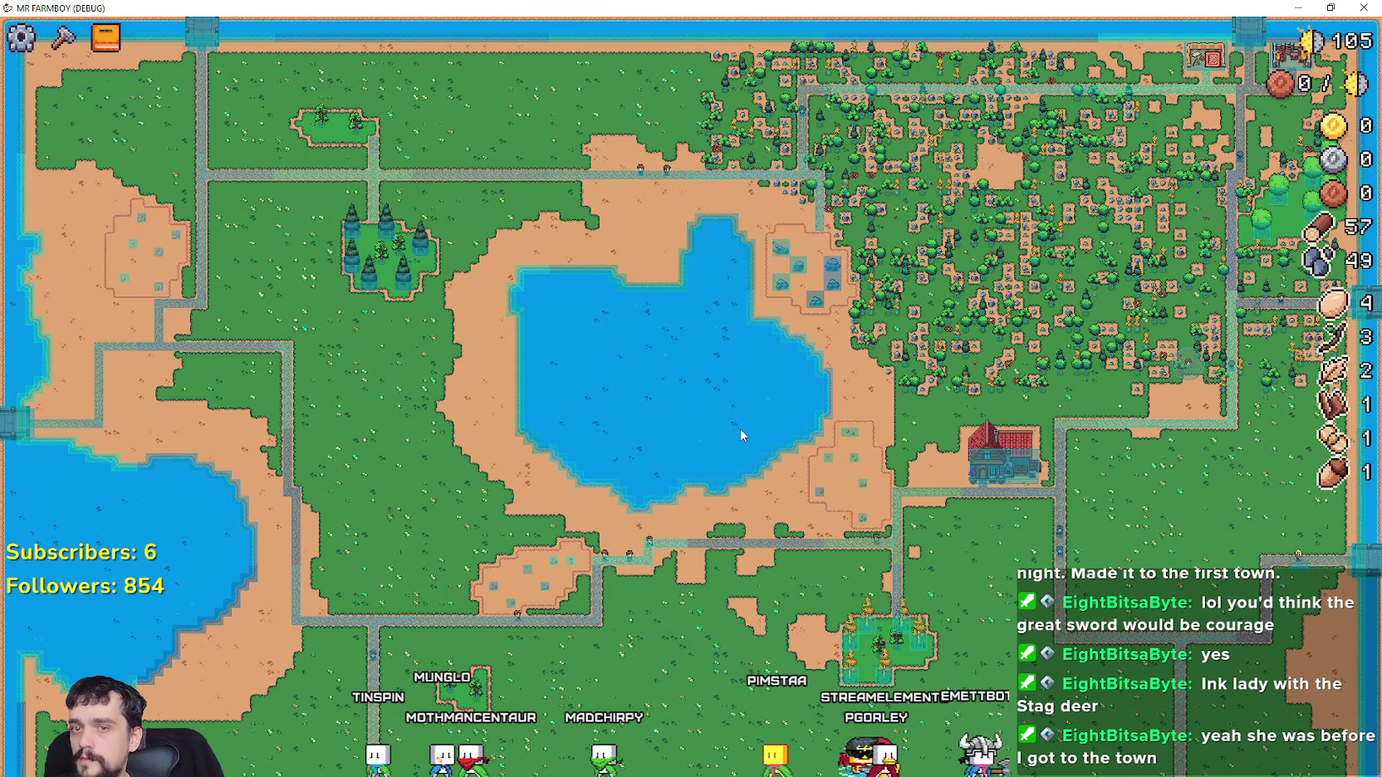
left_click(29, 50)
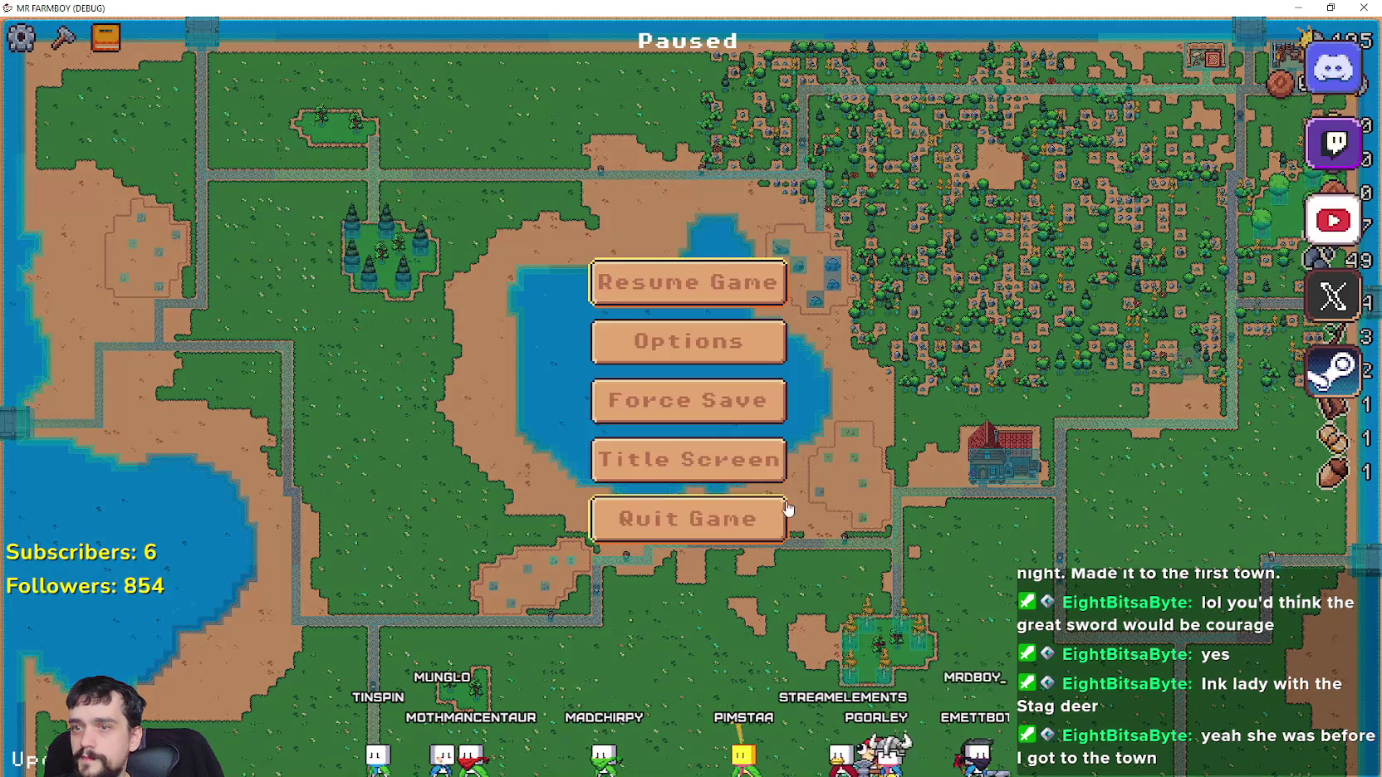
key("F8")
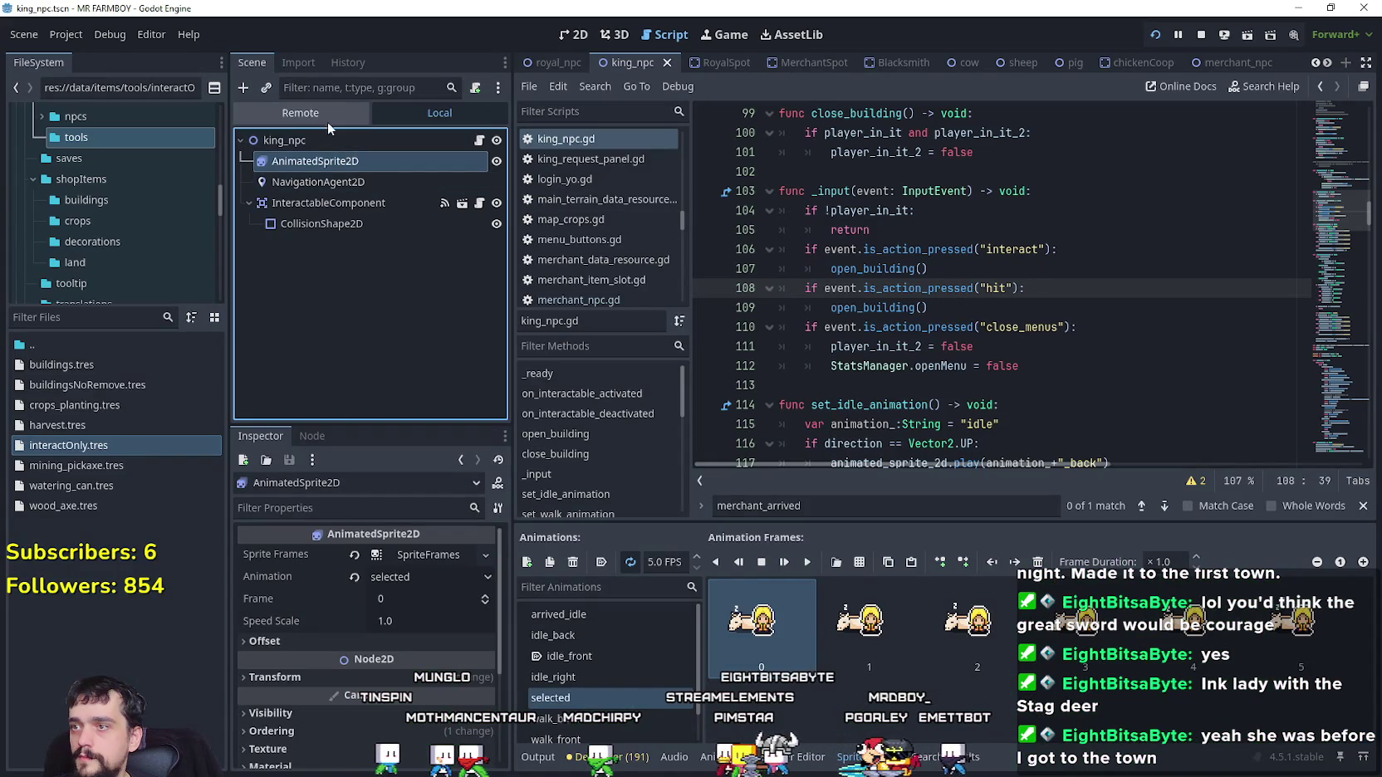
Set the remote DayAndNightCycleManager's Game Speed to 34
left_click(332, 121)
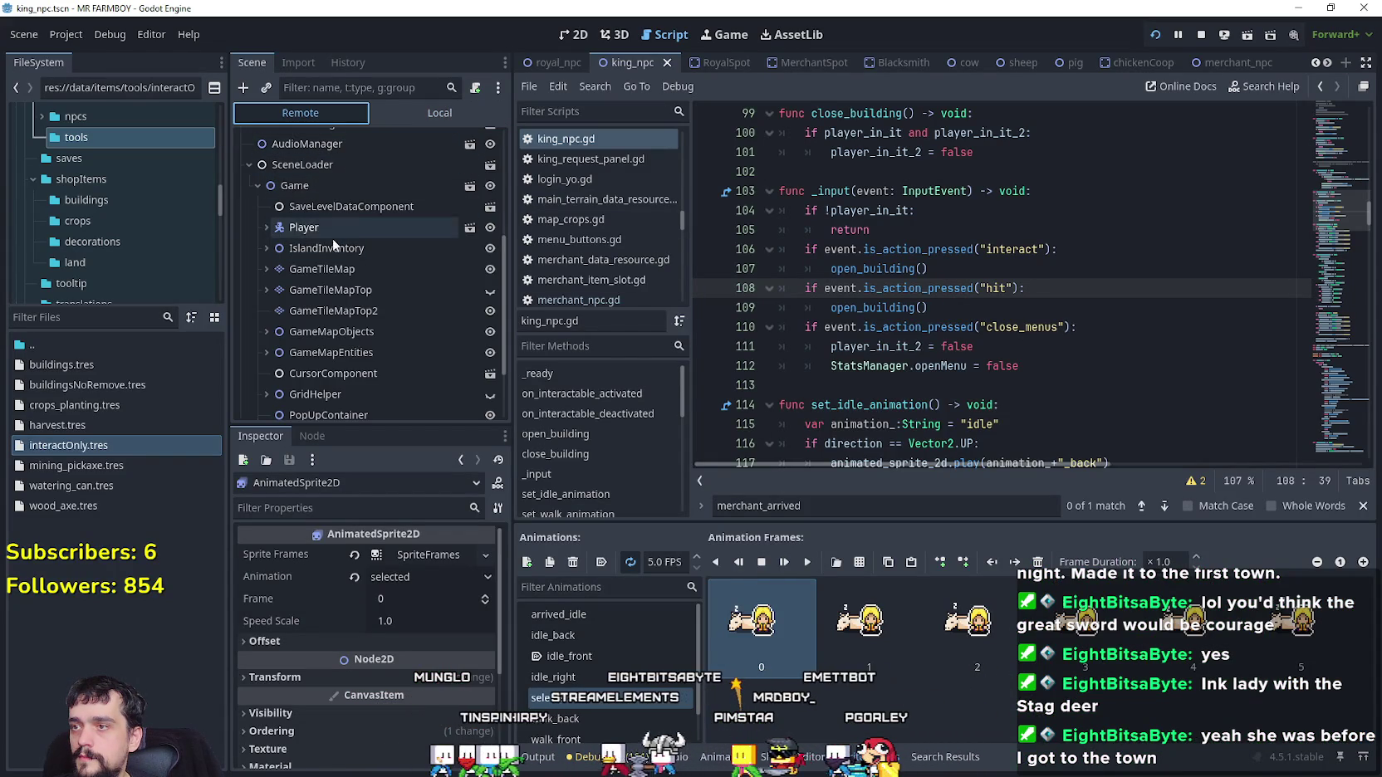
scroll(354, 188, "up", 5)
left_click(363, 200)
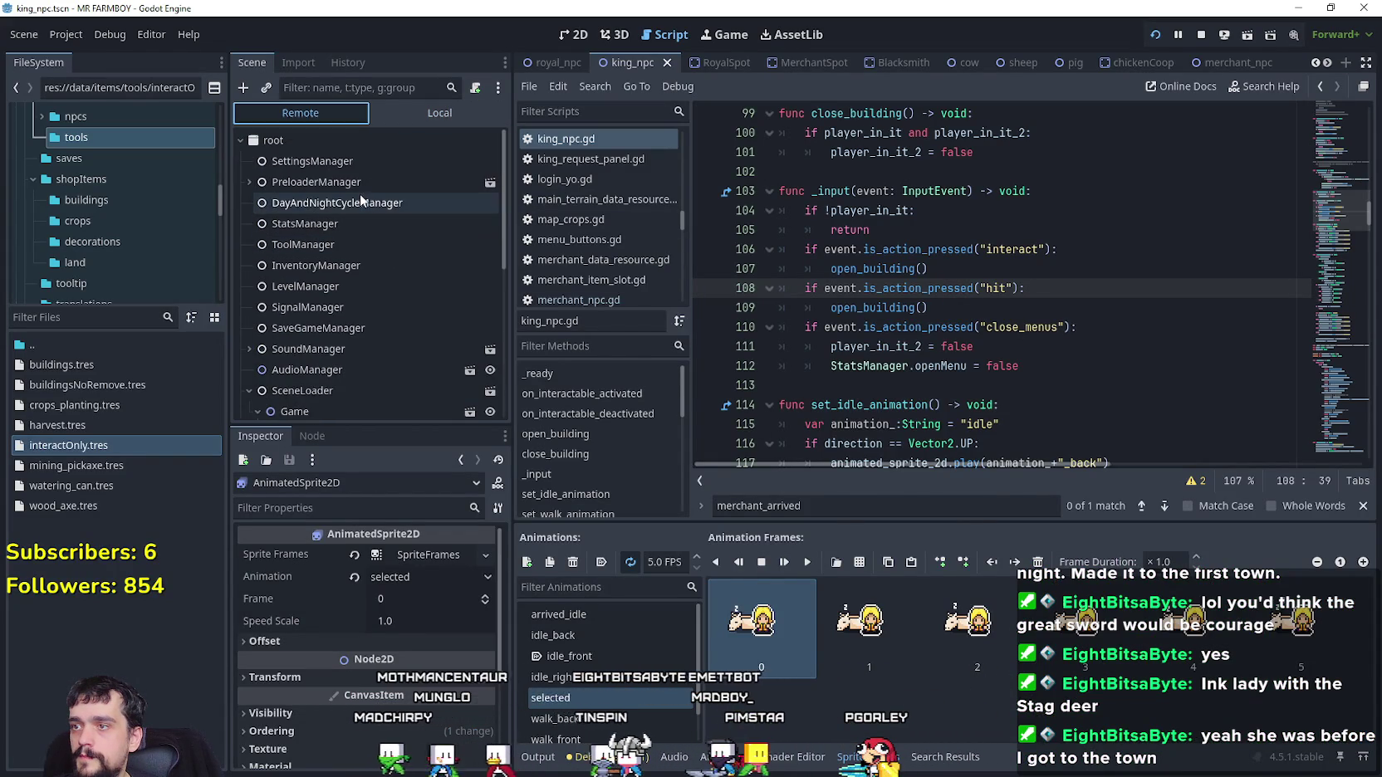
left_click(420, 554)
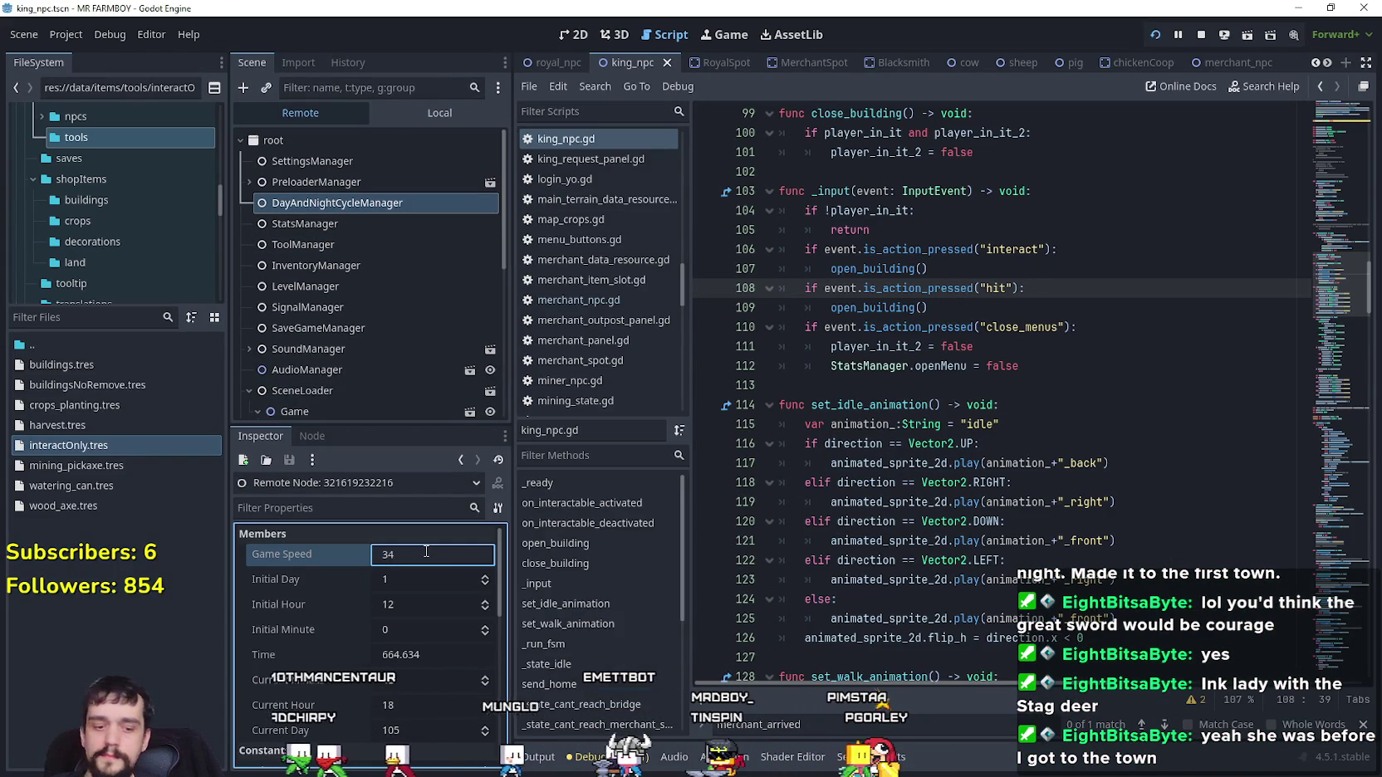
left_click(1038, 324)
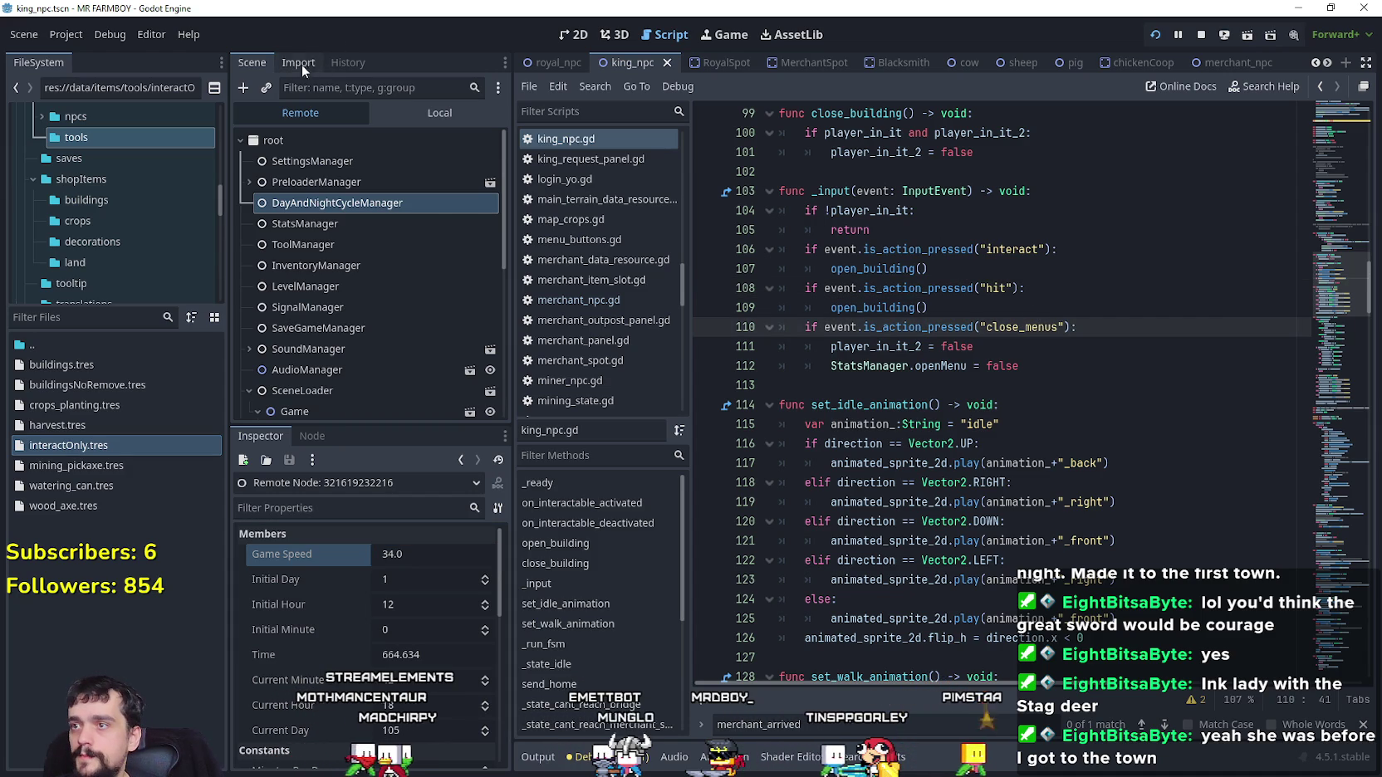
Bring the game window back and resume it from the pause menu
left_click(391, 116)
left_click(366, 181)
key("alt+Tab")
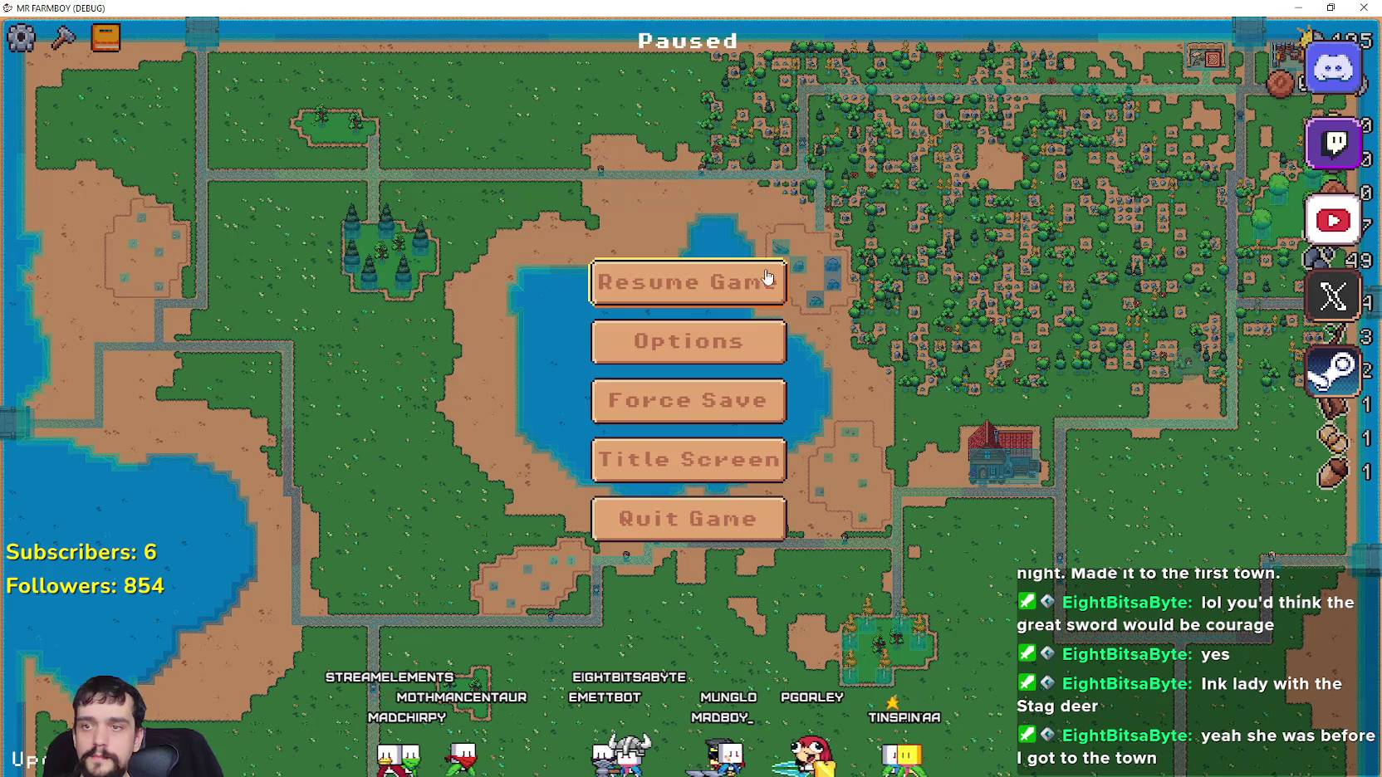
left_click(781, 280)
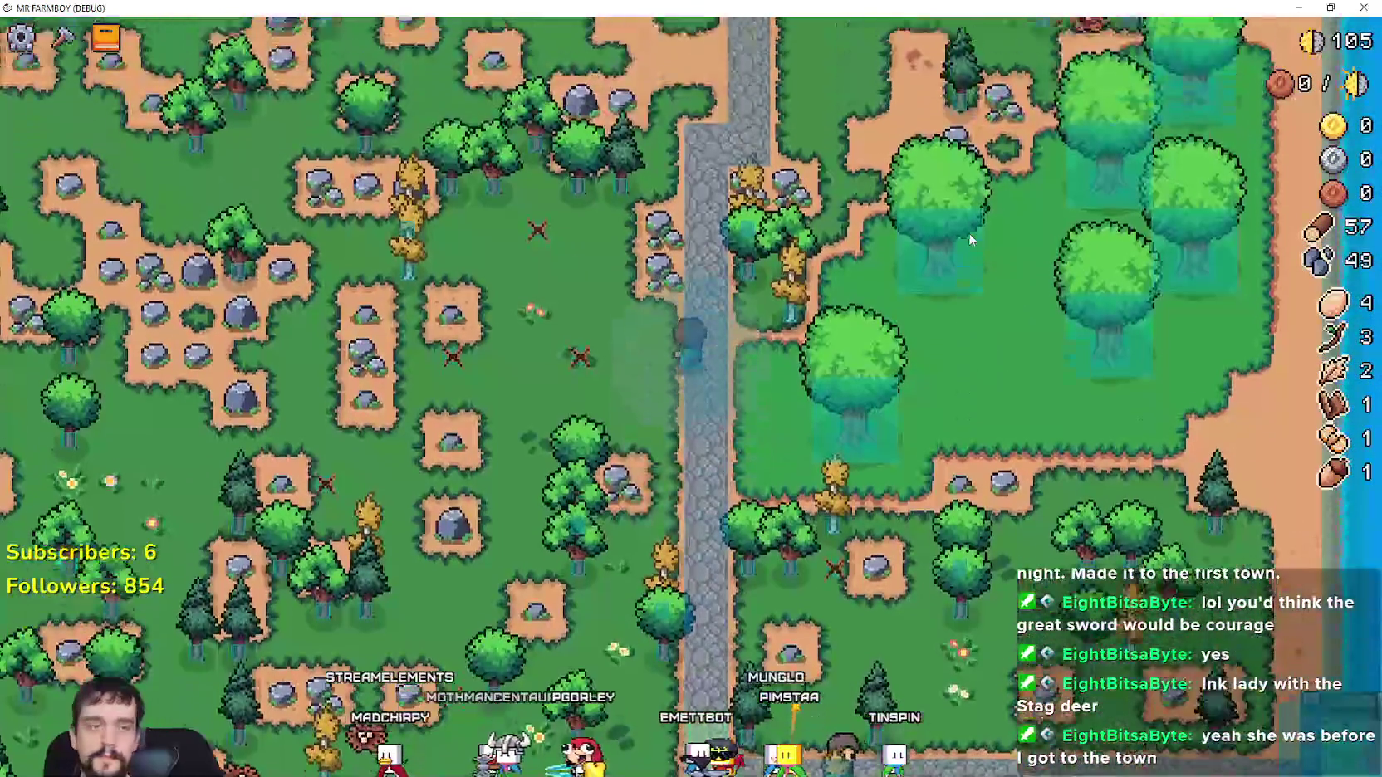
Walk the farmboy north into town and over to the merchant hut, then open his Merchant Seller panel
key("w")
key("w")
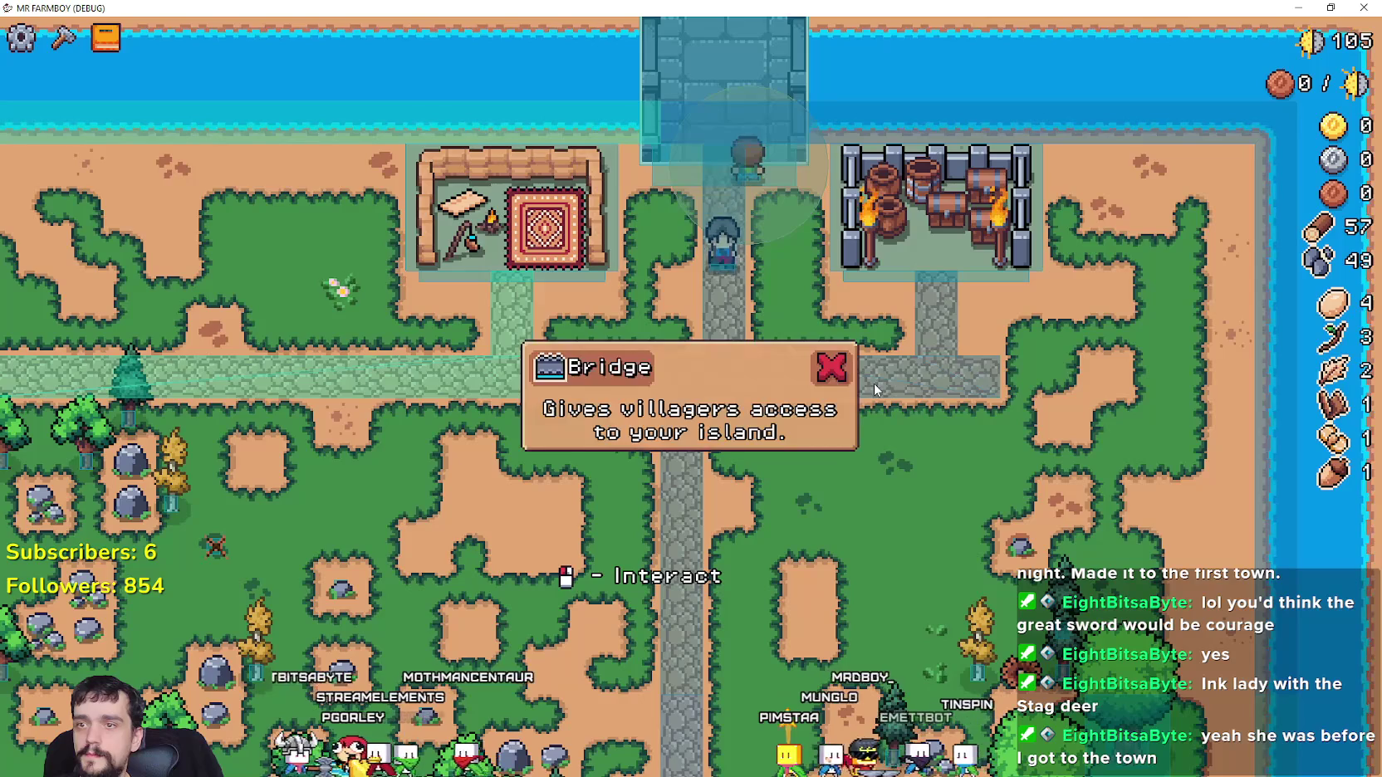
key("s")
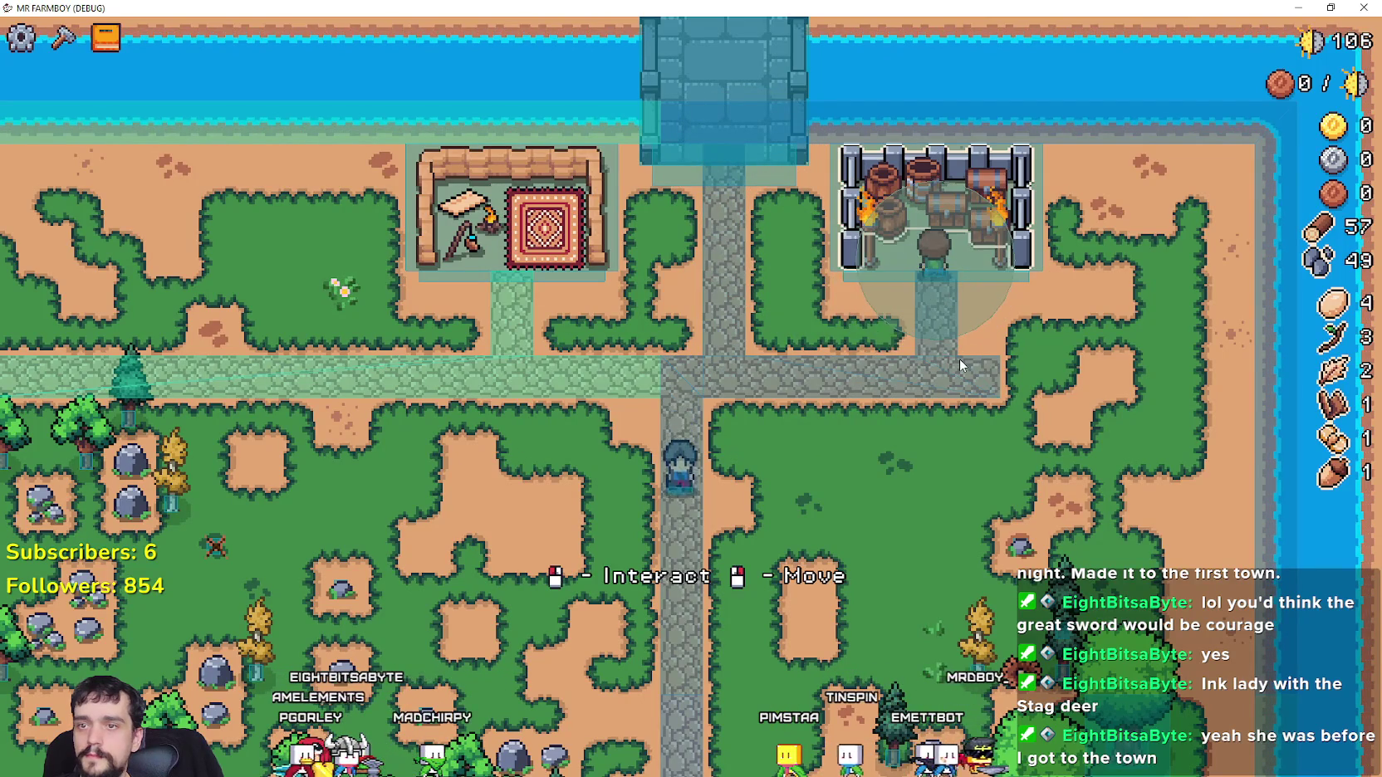
key("s")
key("a")
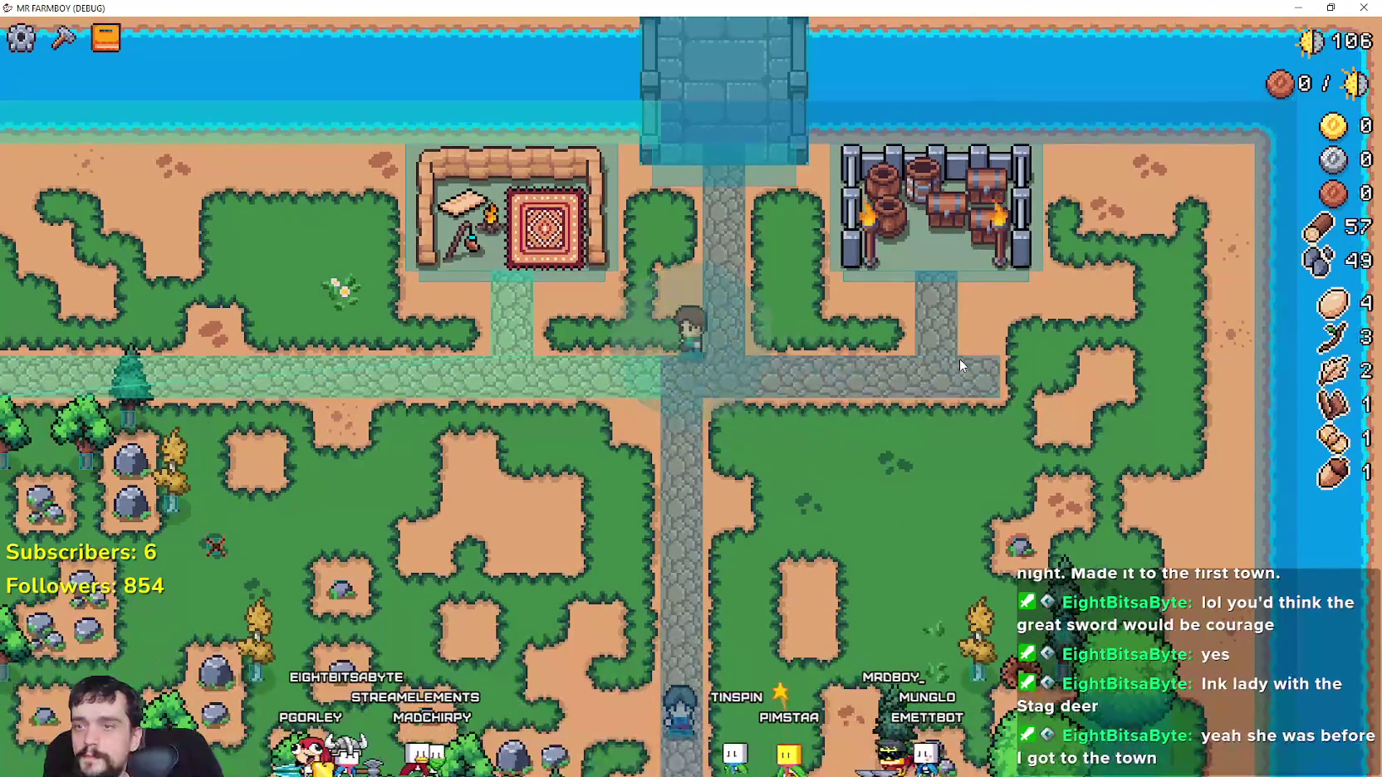
scroll(958, 359, "down", 3)
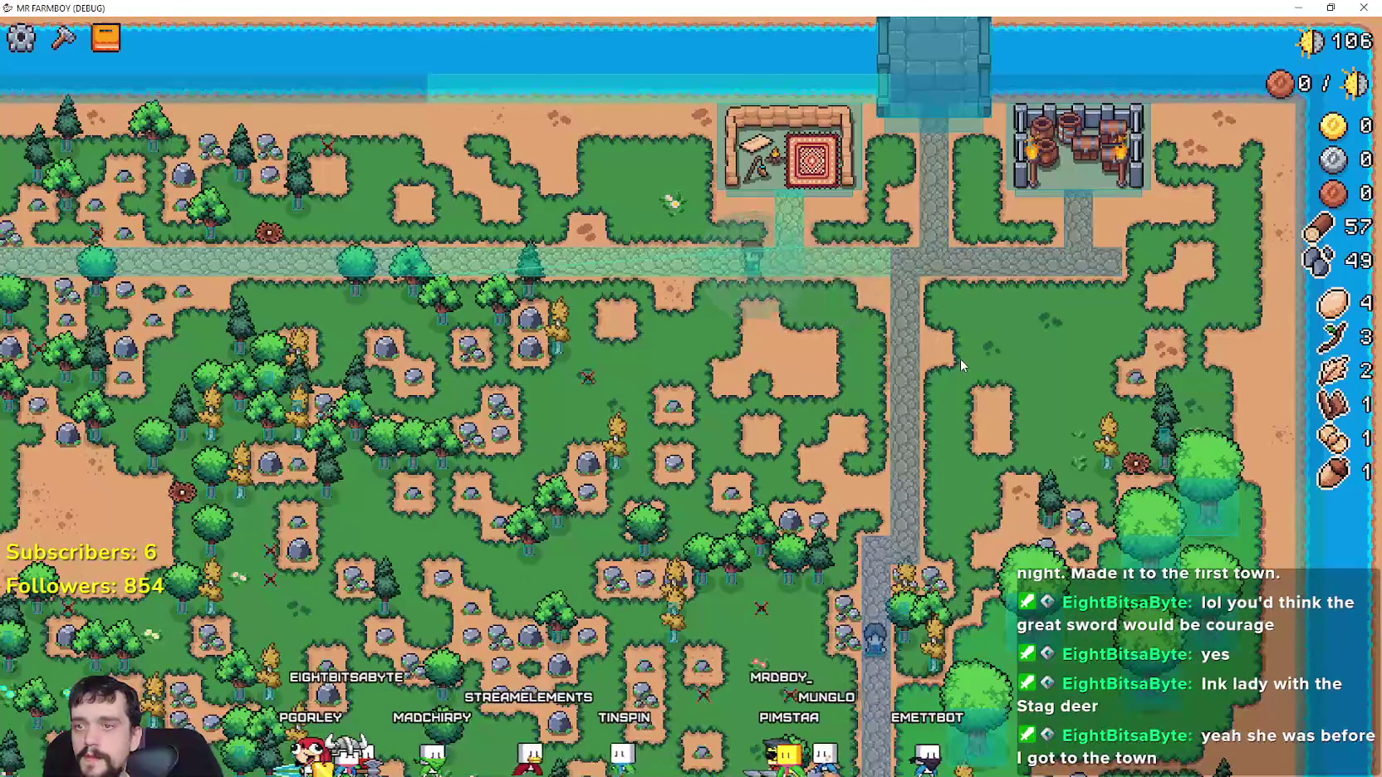
key("d")
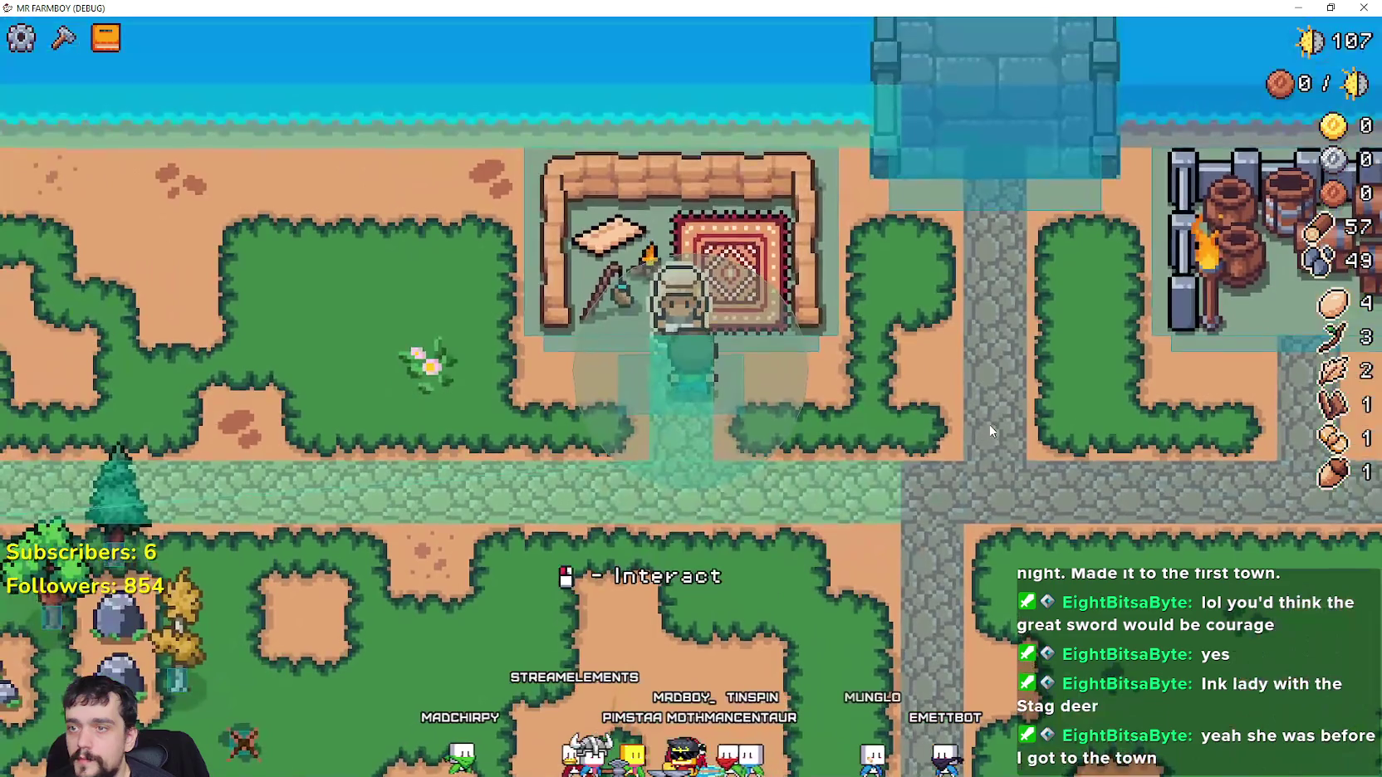
left_click(989, 428)
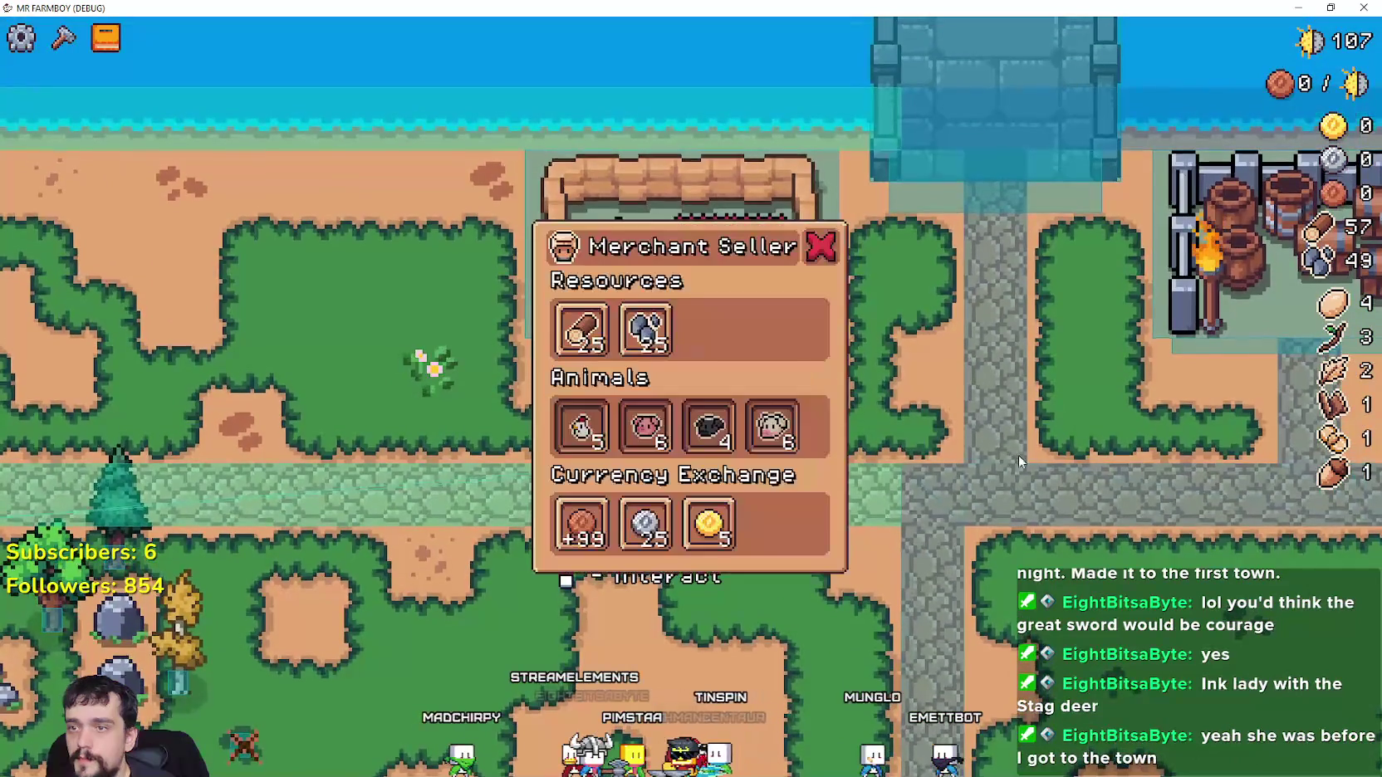
Open and close the Merchant Seller panel repeatedly, using both the X button and Escape
key("Escape")
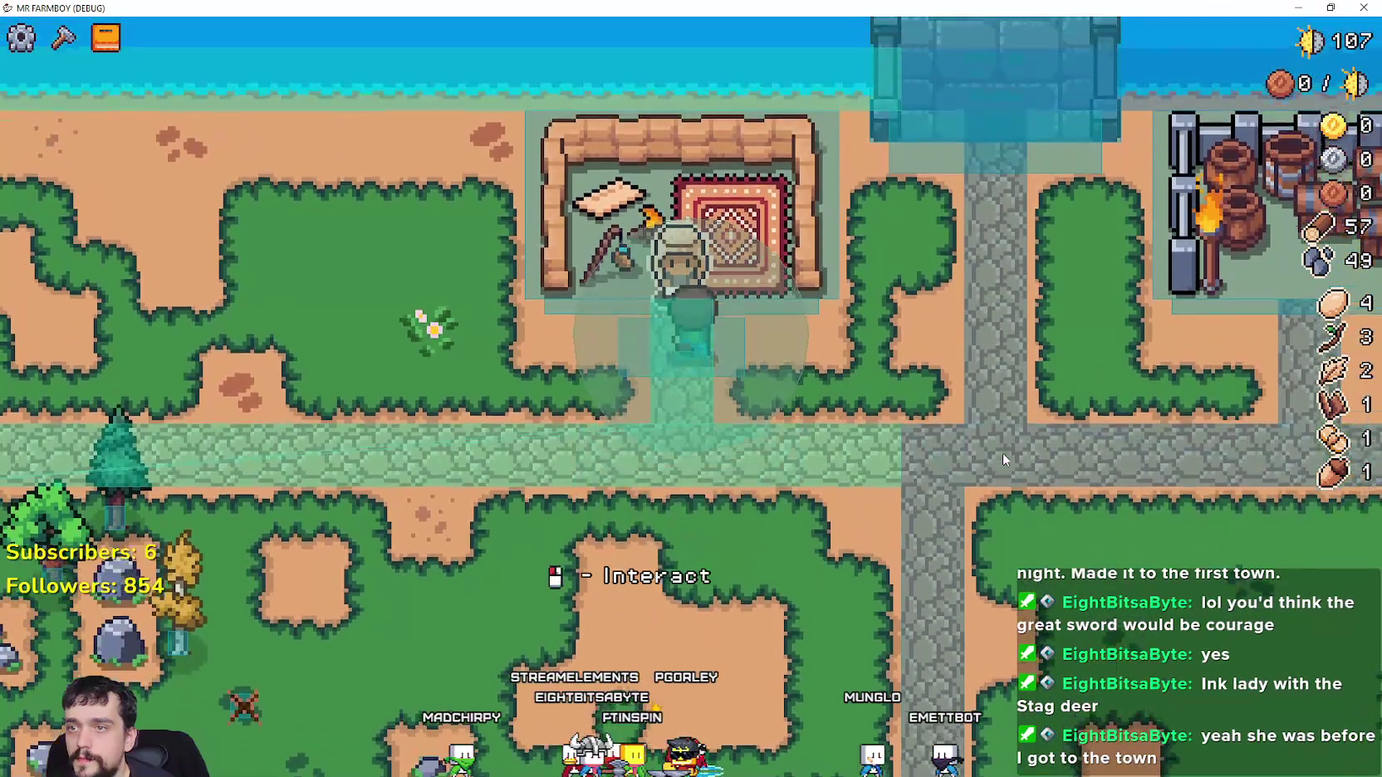
left_click(1002, 452)
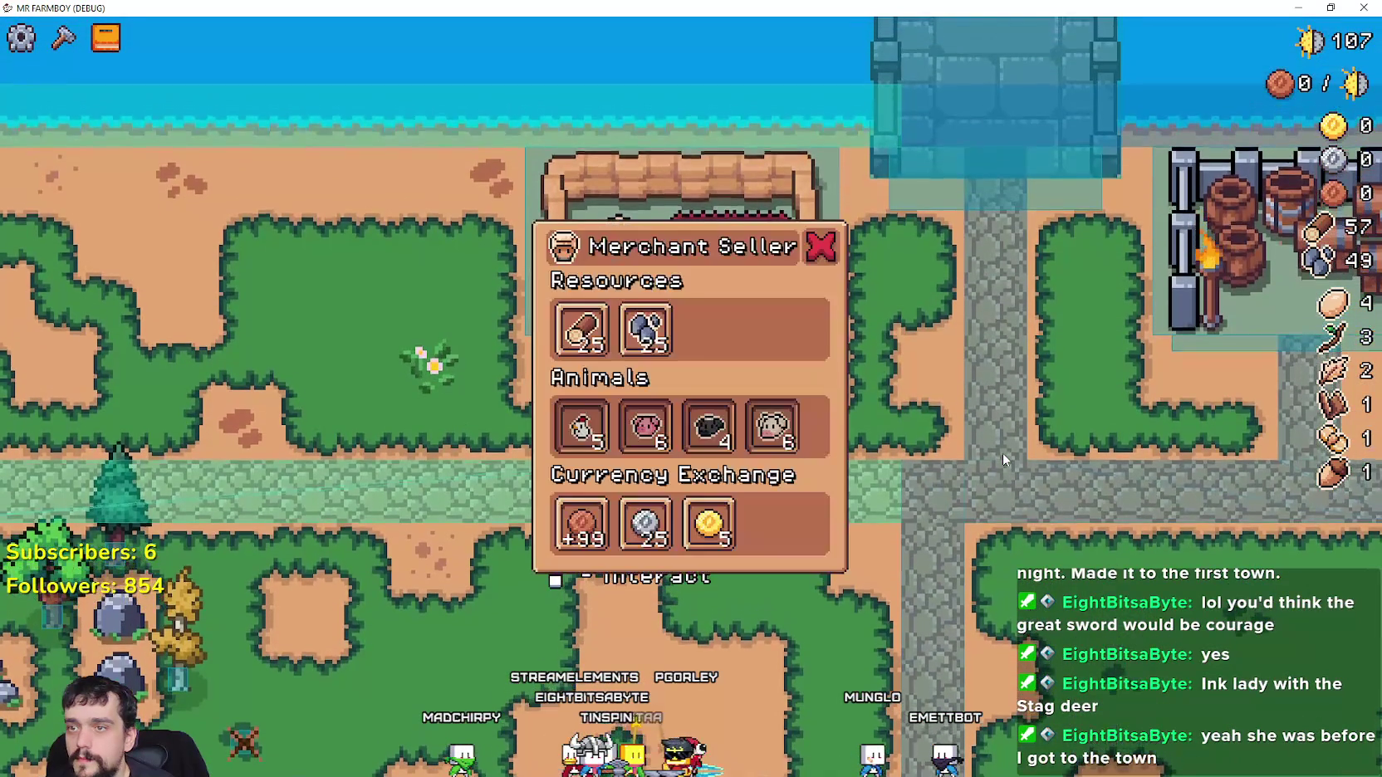
key("a")
key("d")
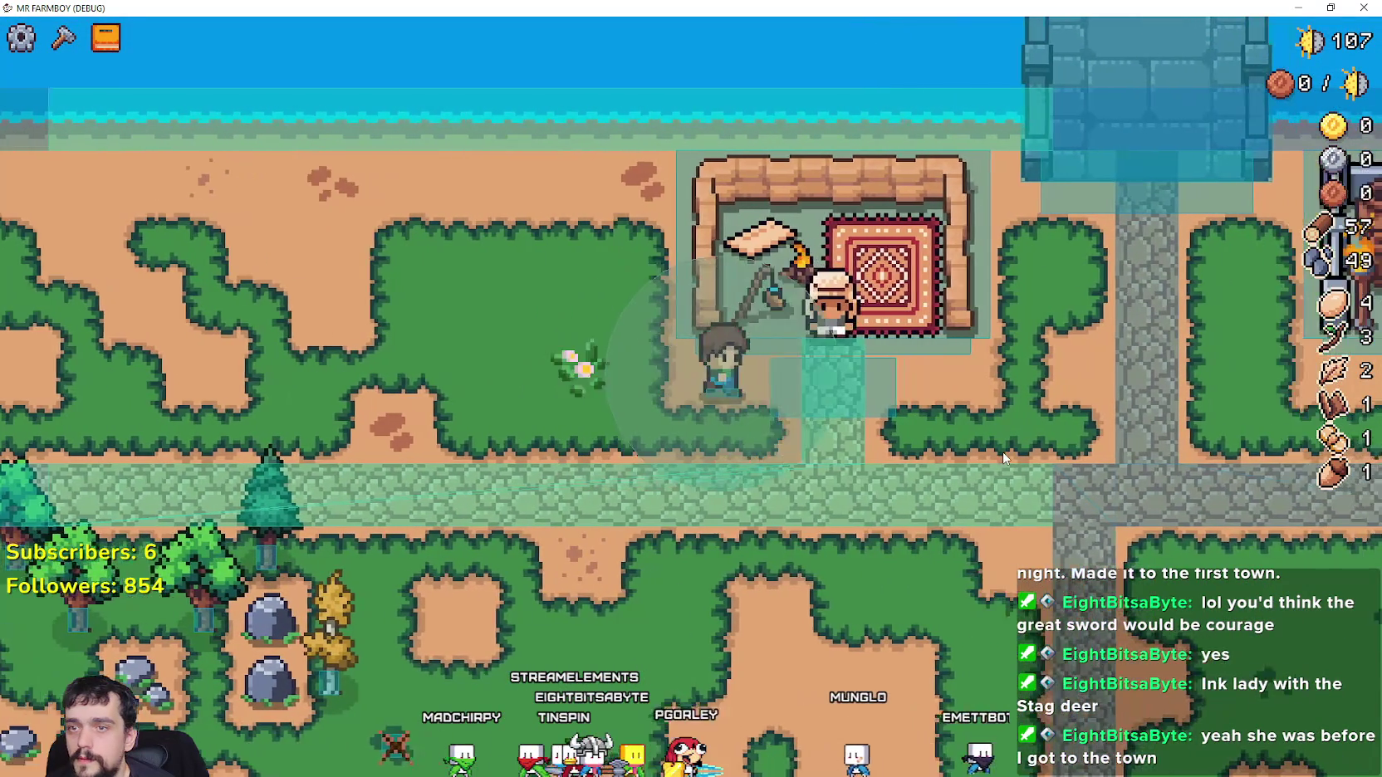
left_click(1002, 455)
key("a")
key("d")
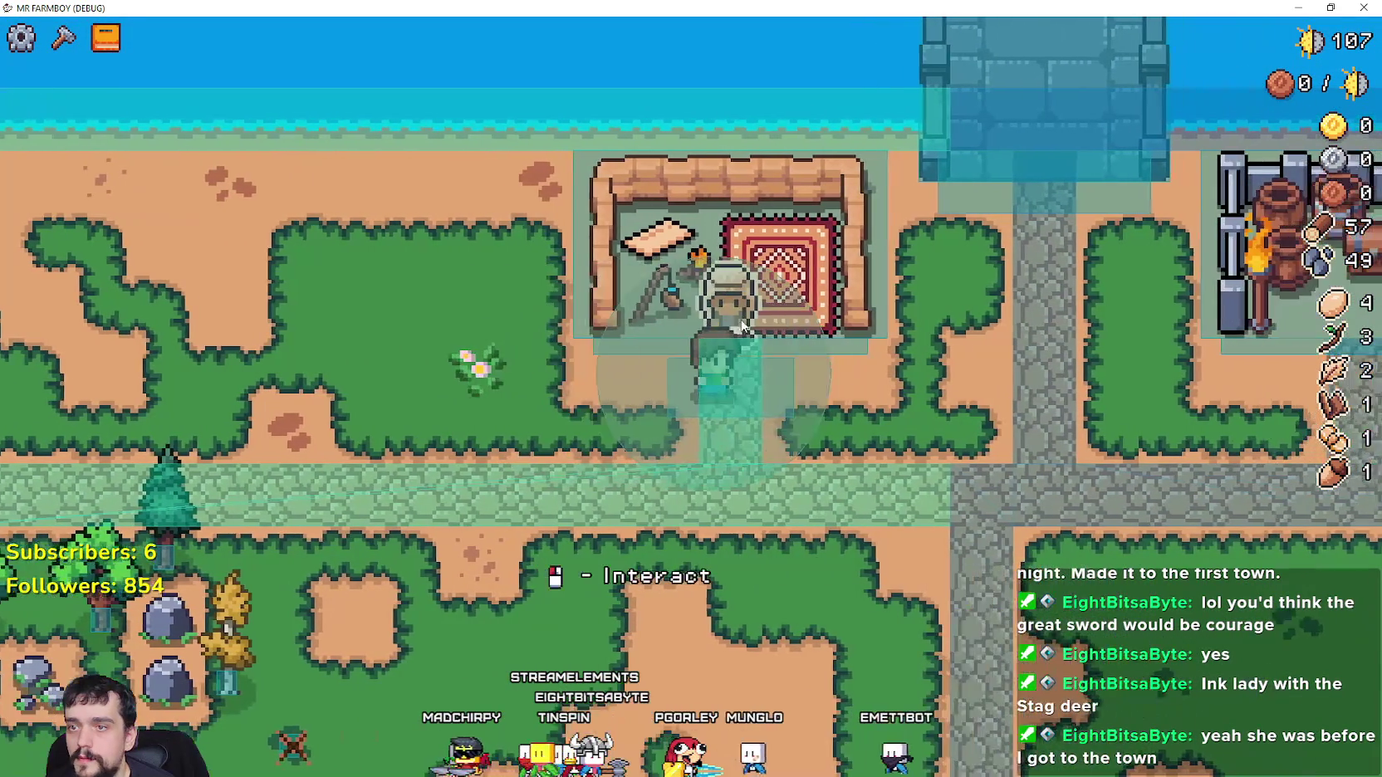
left_click(772, 296)
left_click(815, 253)
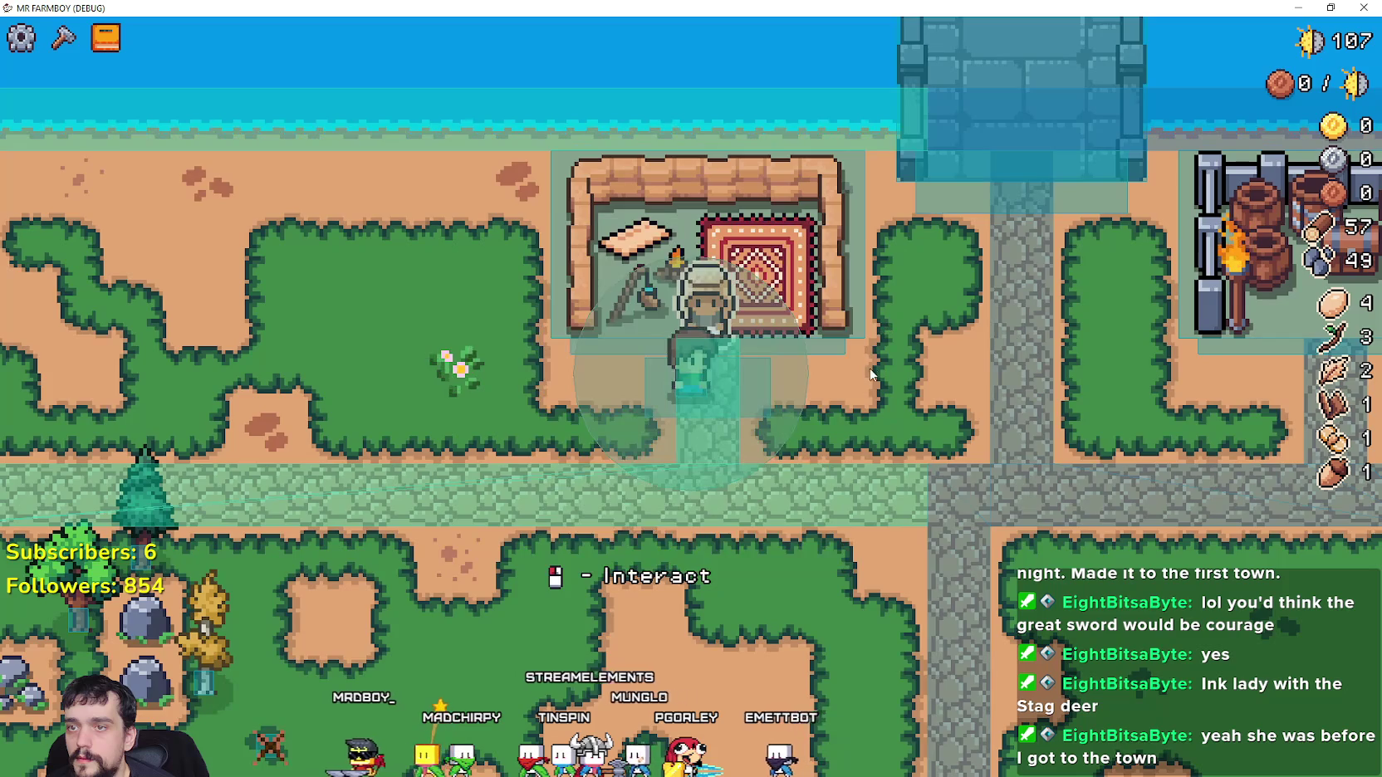
key("s")
key("w")
left_click(812, 292)
key("Escape")
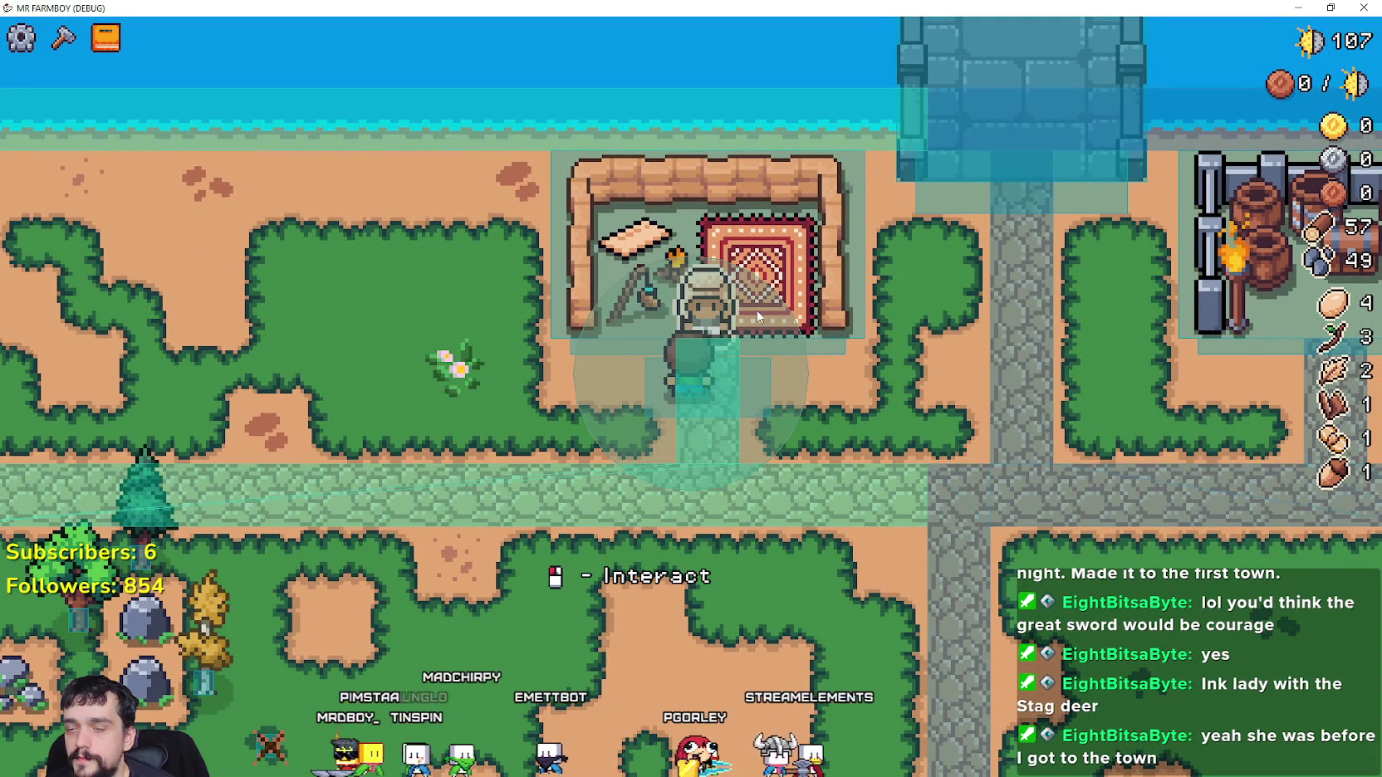
Keep stepping away and back, reopening the Merchant Seller panel and closing it with X each time
key("s")
key("w")
left_click(931, 377)
left_click(812, 256)
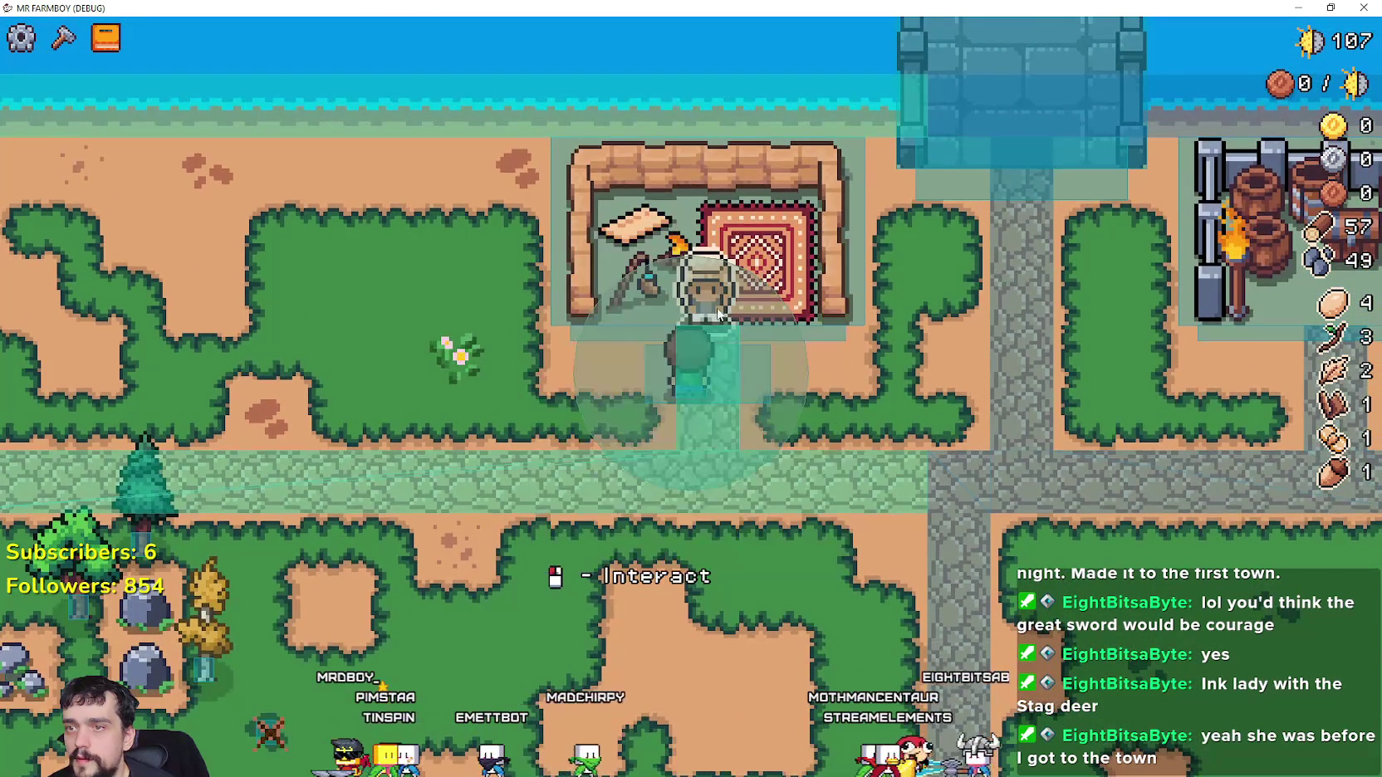
key("s")
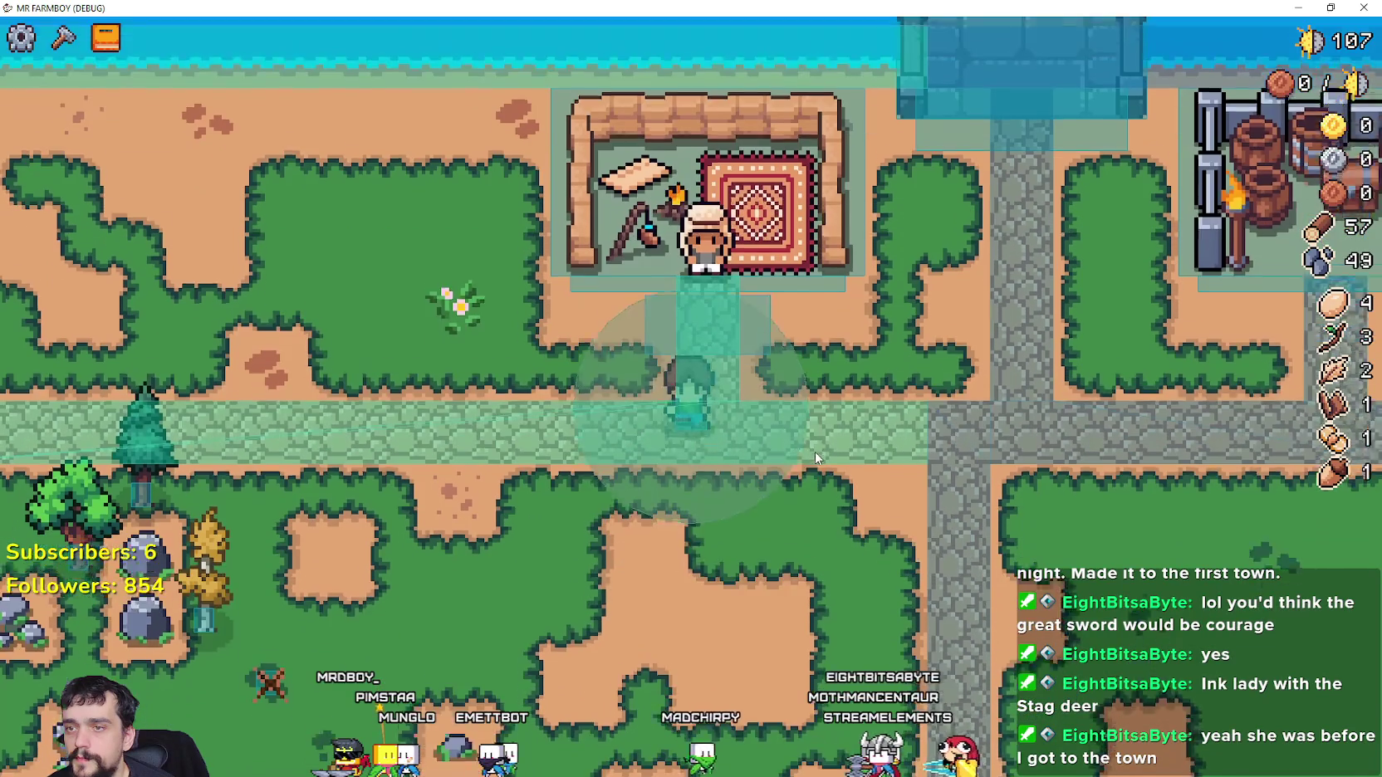
key("w")
left_click(802, 440)
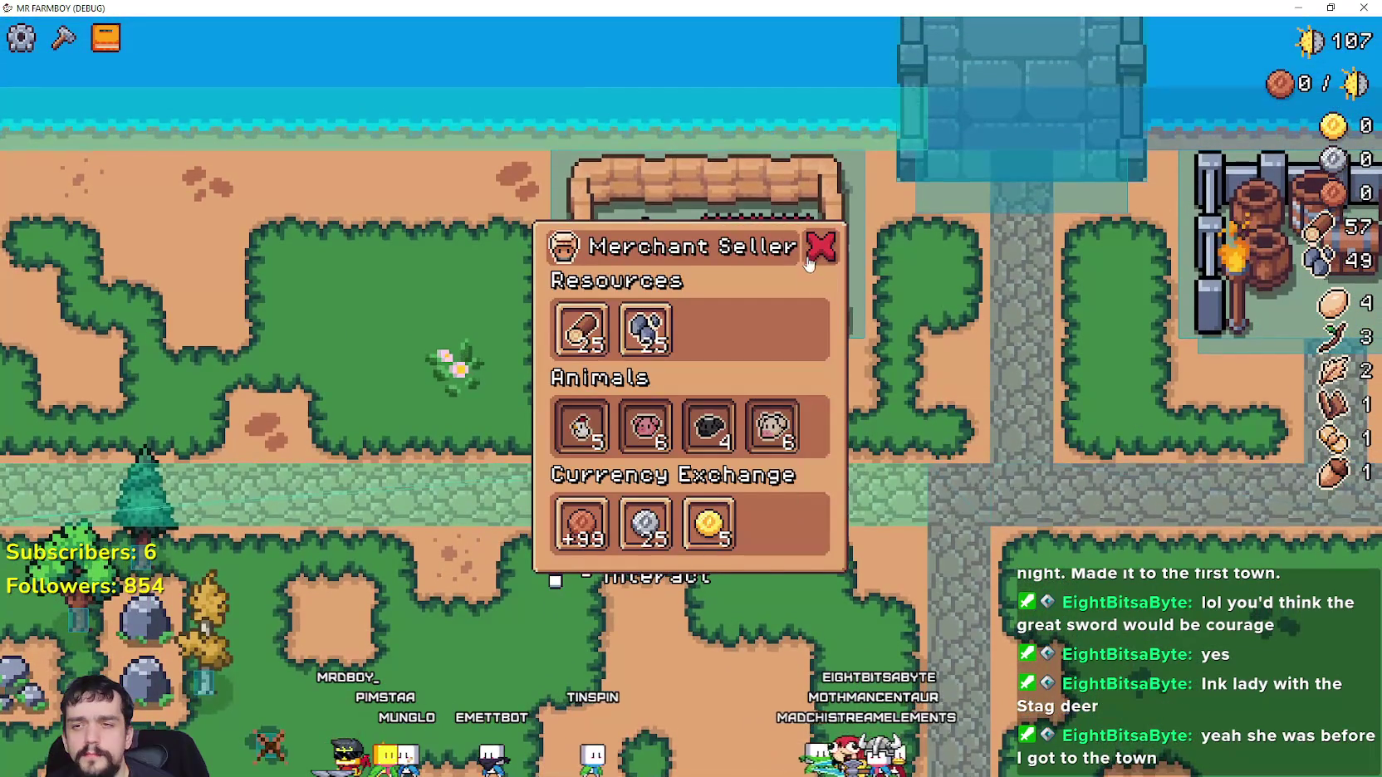
left_click(811, 264)
key("s")
key("w")
left_click(874, 381)
left_click(820, 245)
key("s")
key("w")
left_click(710, 299)
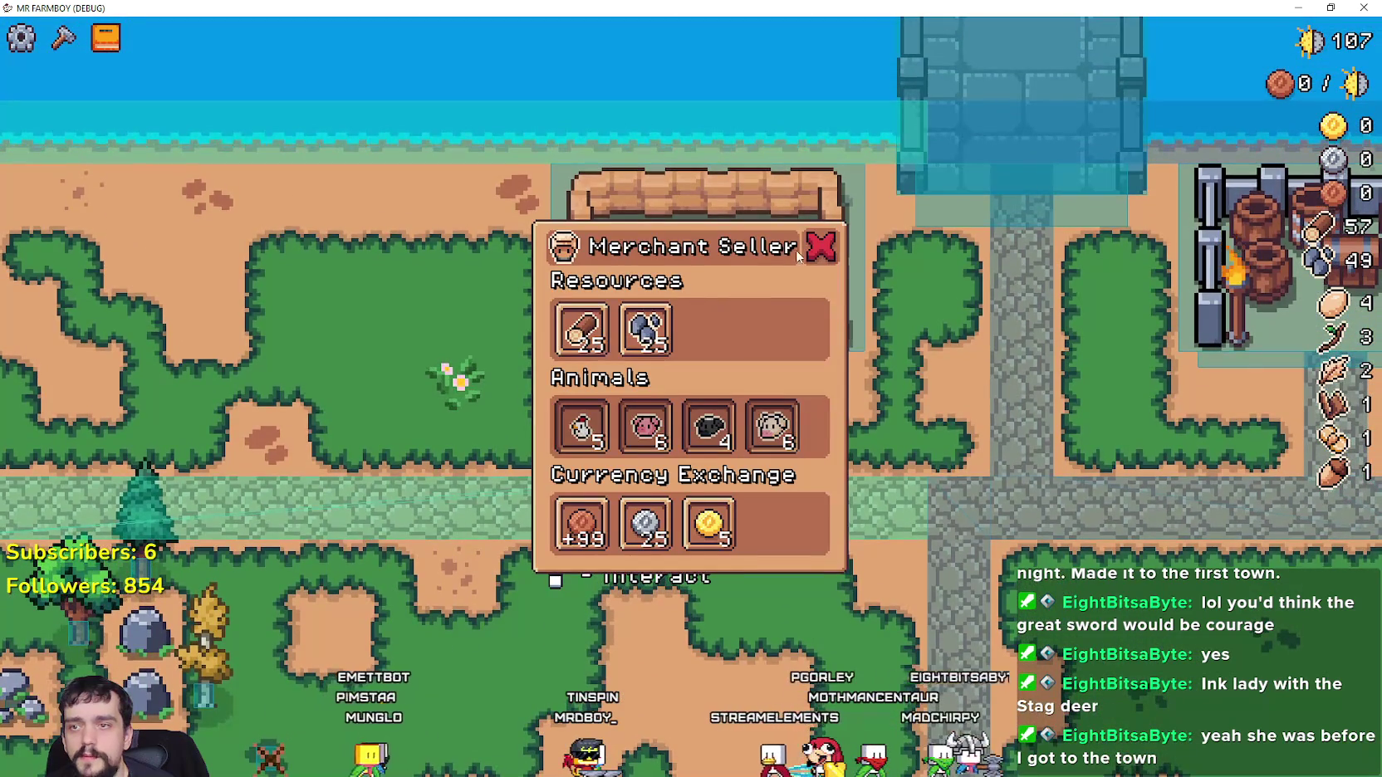
left_click(821, 246)
key("s")
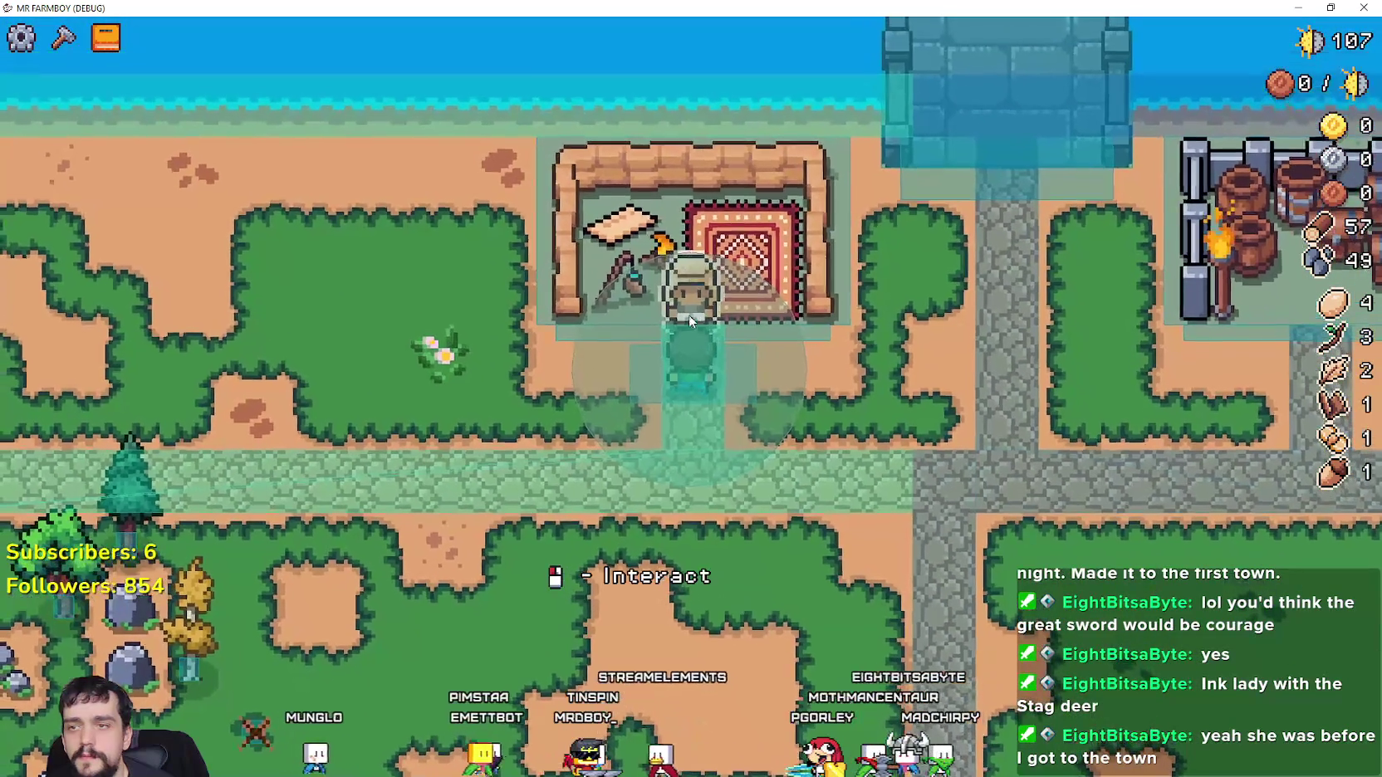
left_click(689, 315)
left_click(821, 245)
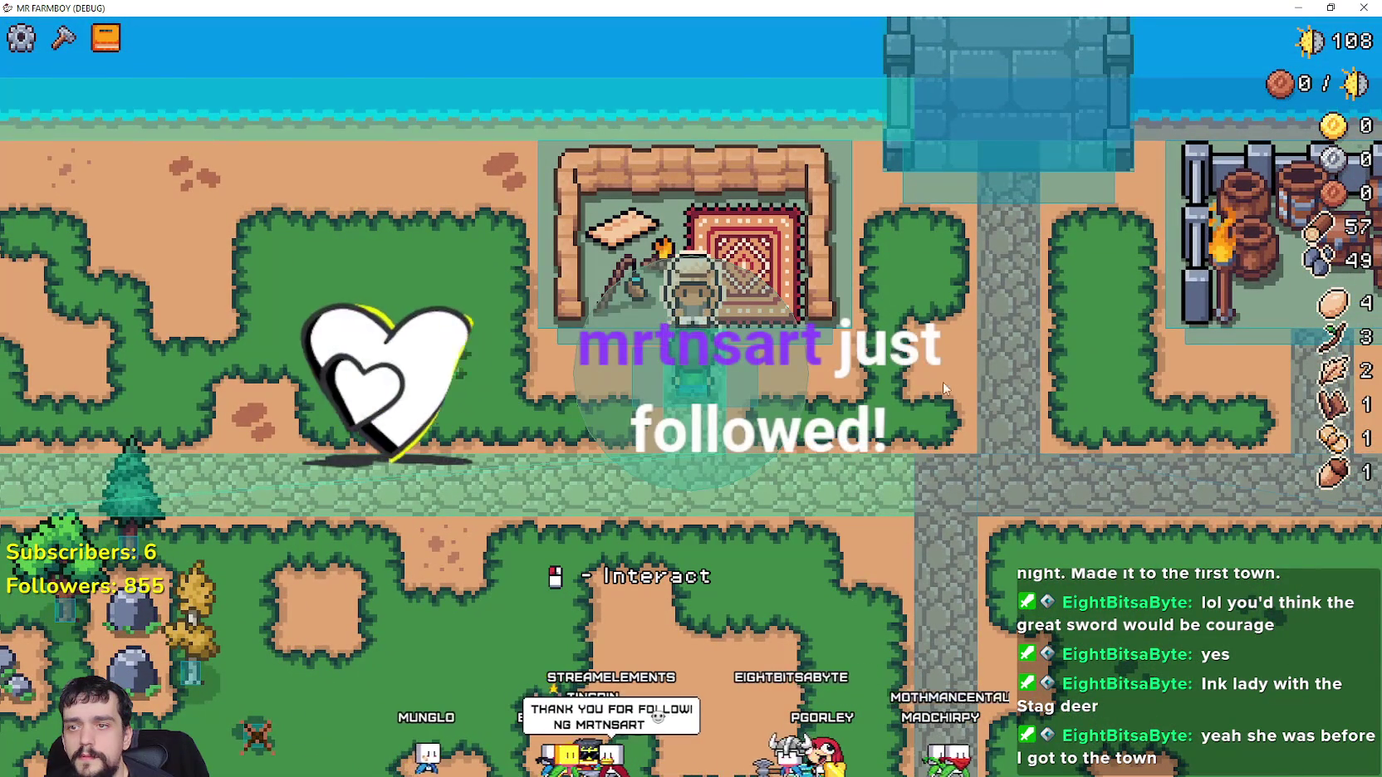
Pause the running game and switch the editor to the MerchantSpot scene
key("alt+Tab")
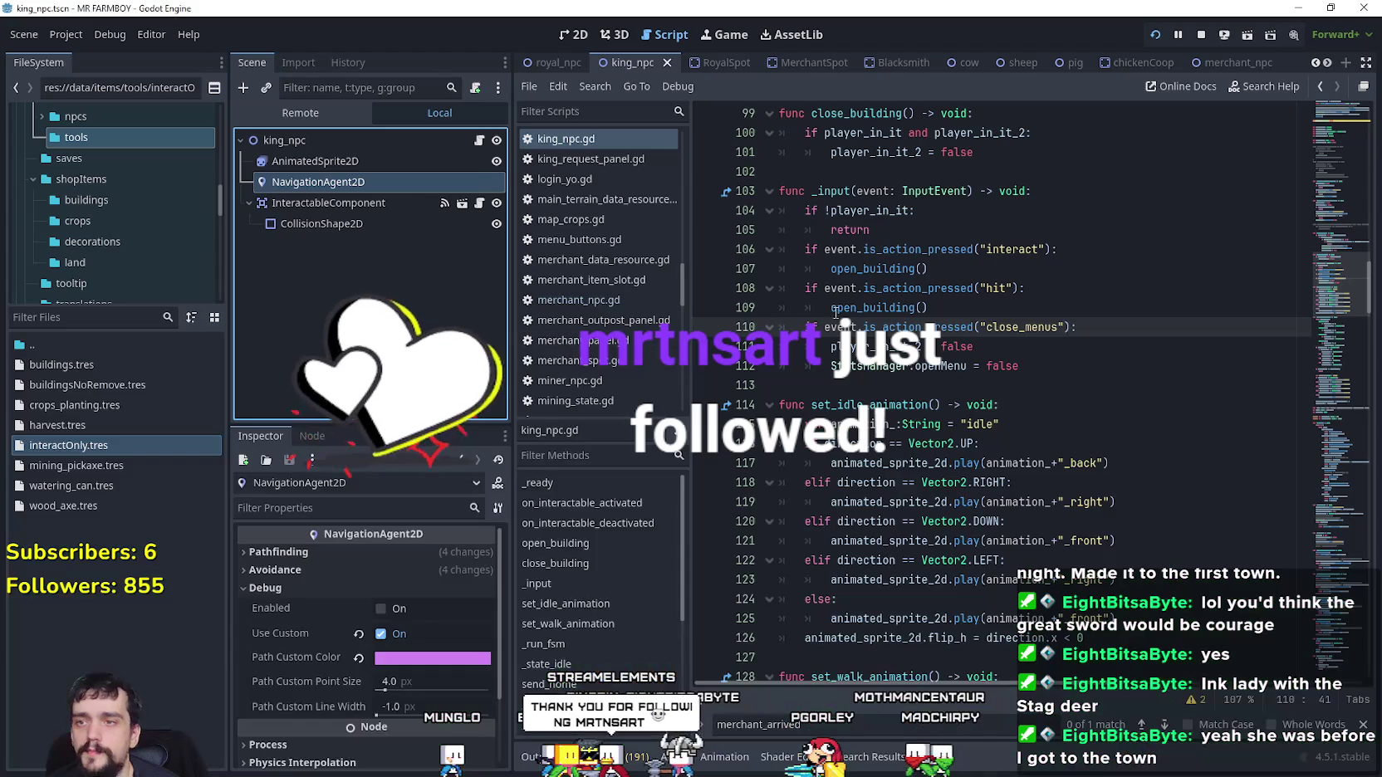
key("alt+Tab")
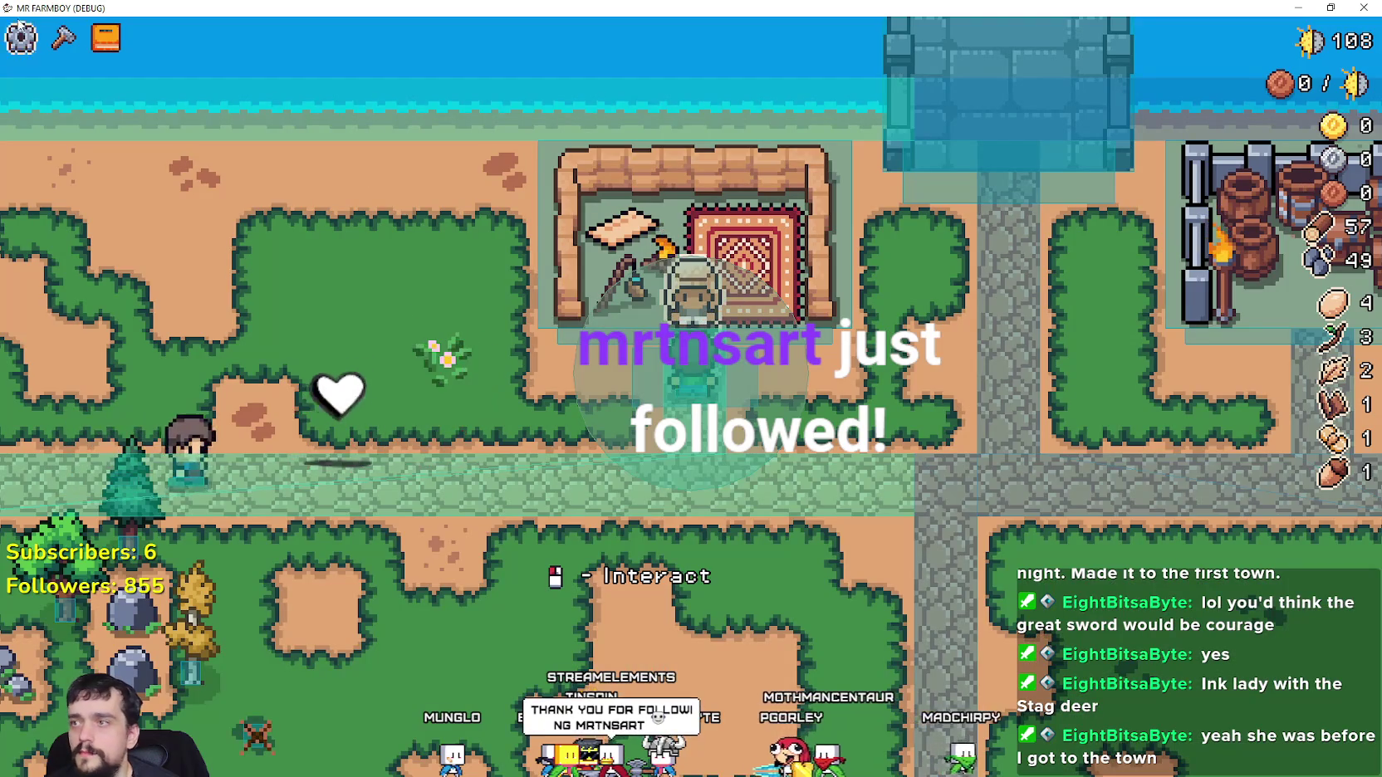
key("Escape")
key("alt+Tab")
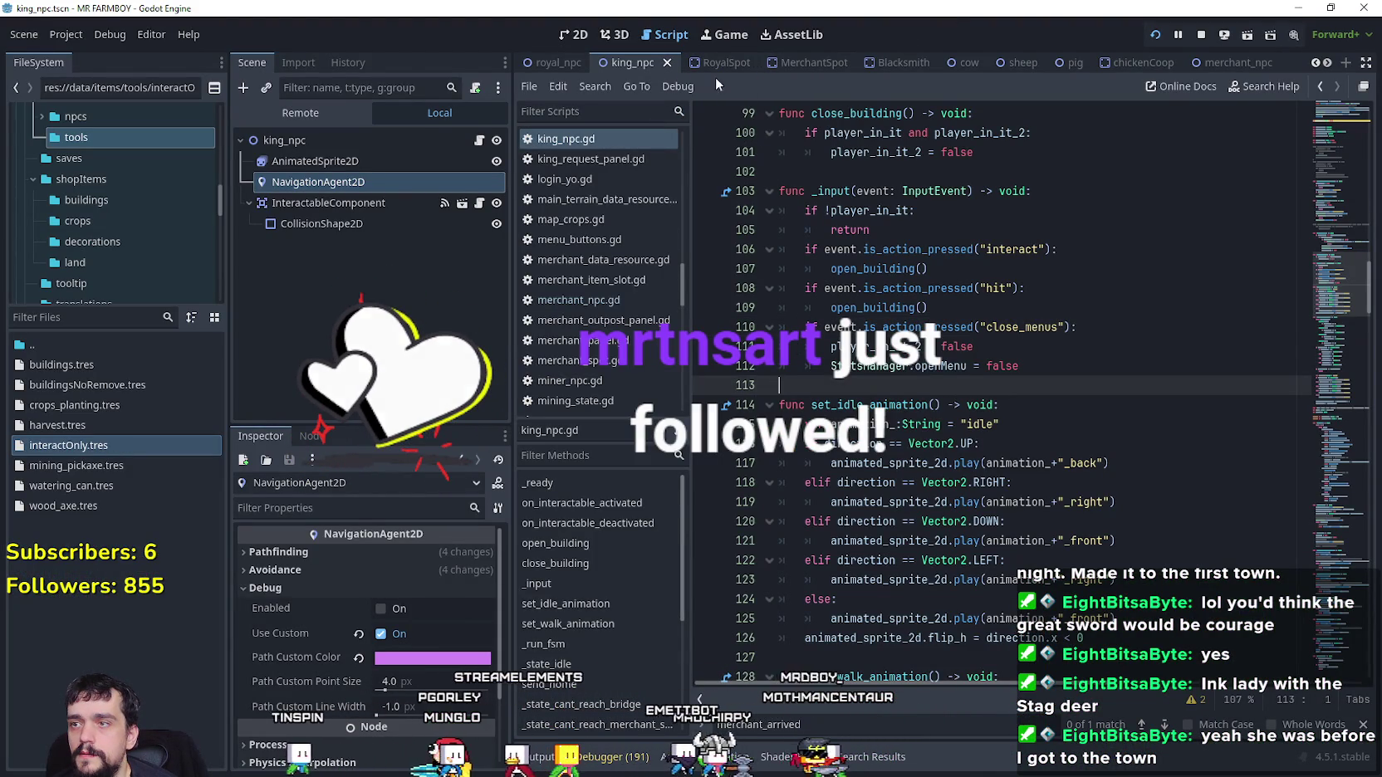
left_click(810, 65)
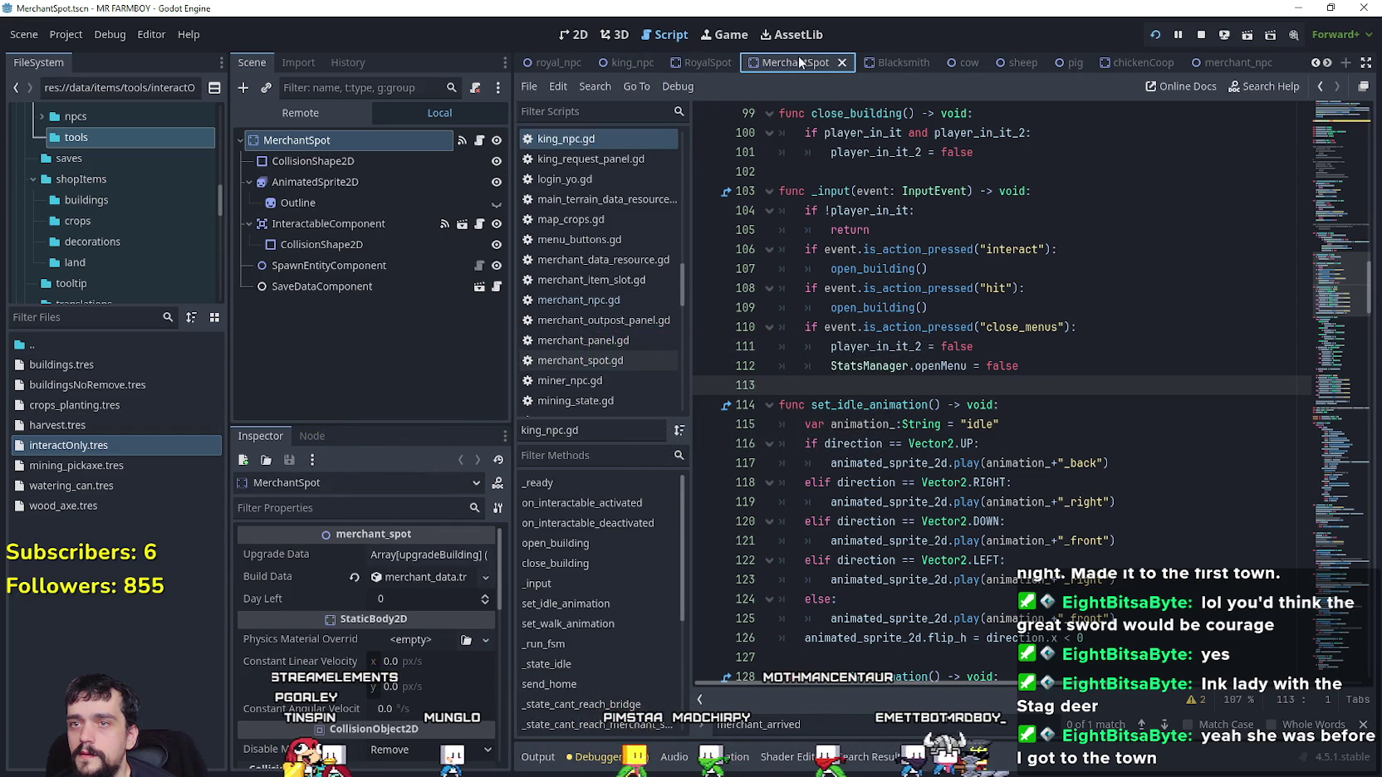
In merchant_npc.gd, delete the player_in_it condition from close_building and save
left_click(1220, 63)
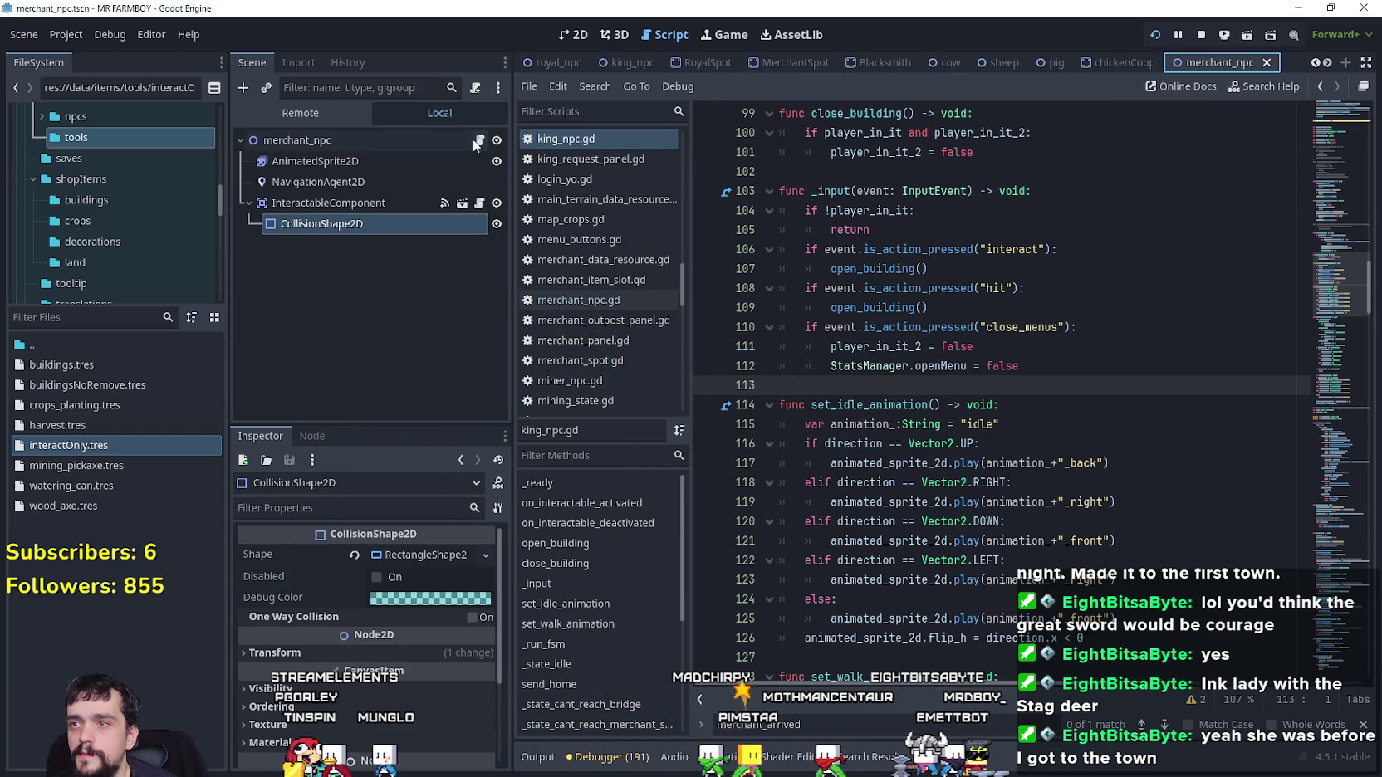
left_click(478, 141)
left_click(993, 404)
left_click_drag(974, 444, 781, 421)
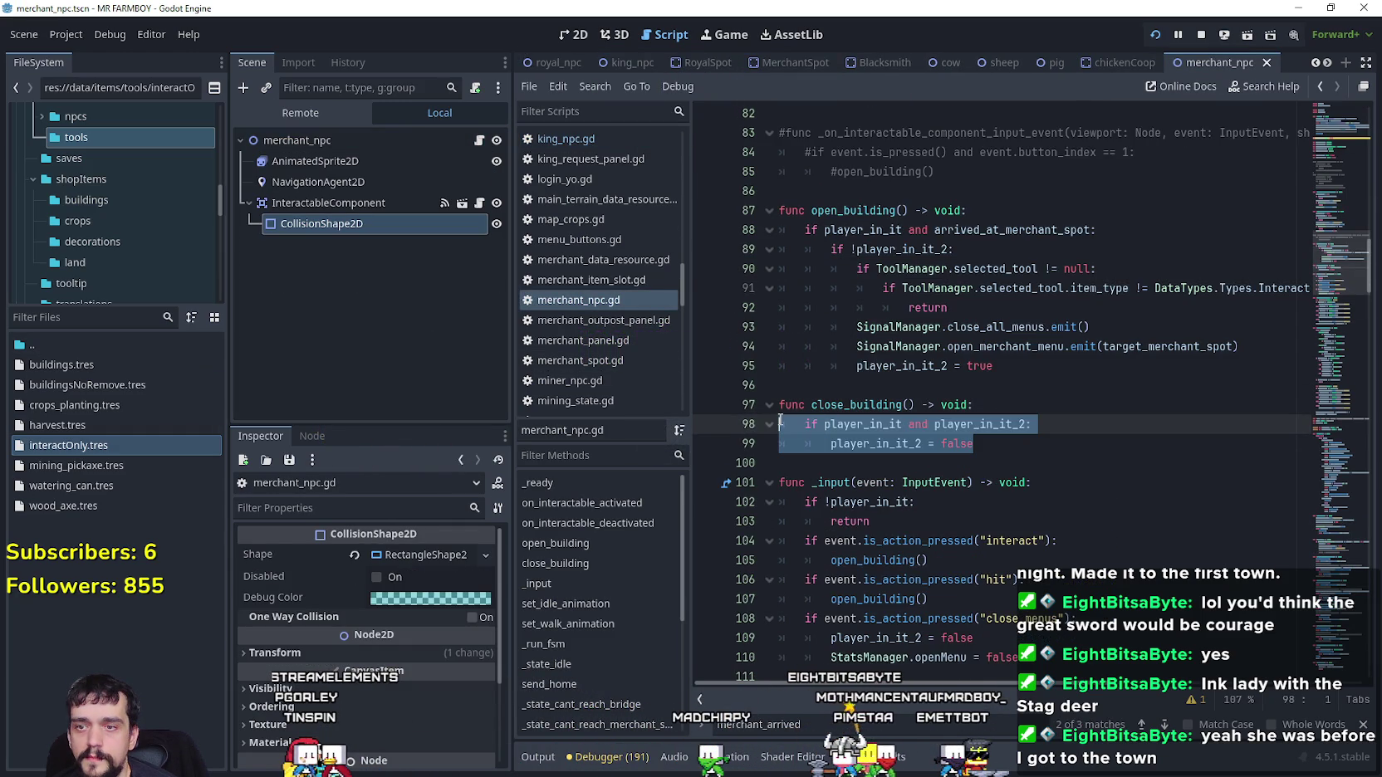
left_click(1052, 439)
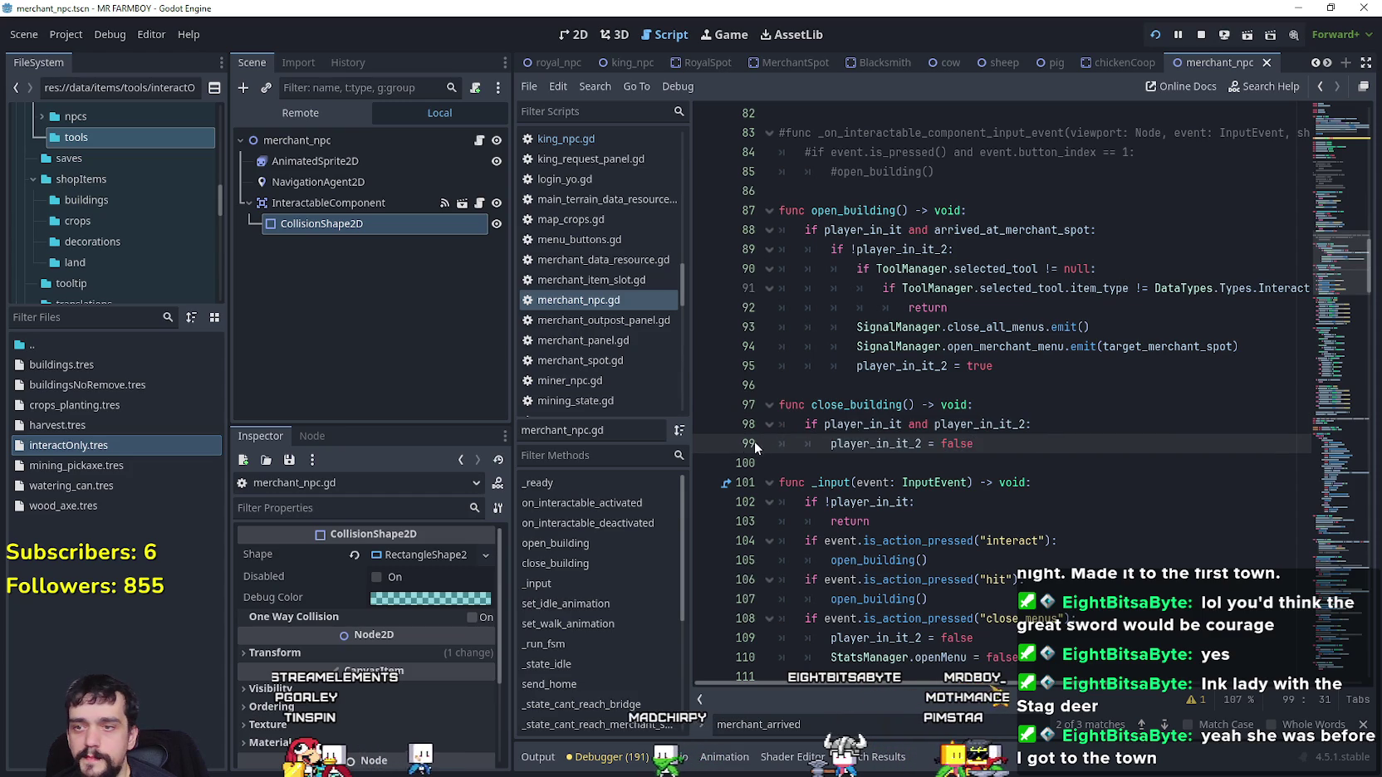
left_click_drag(936, 426, 824, 423)
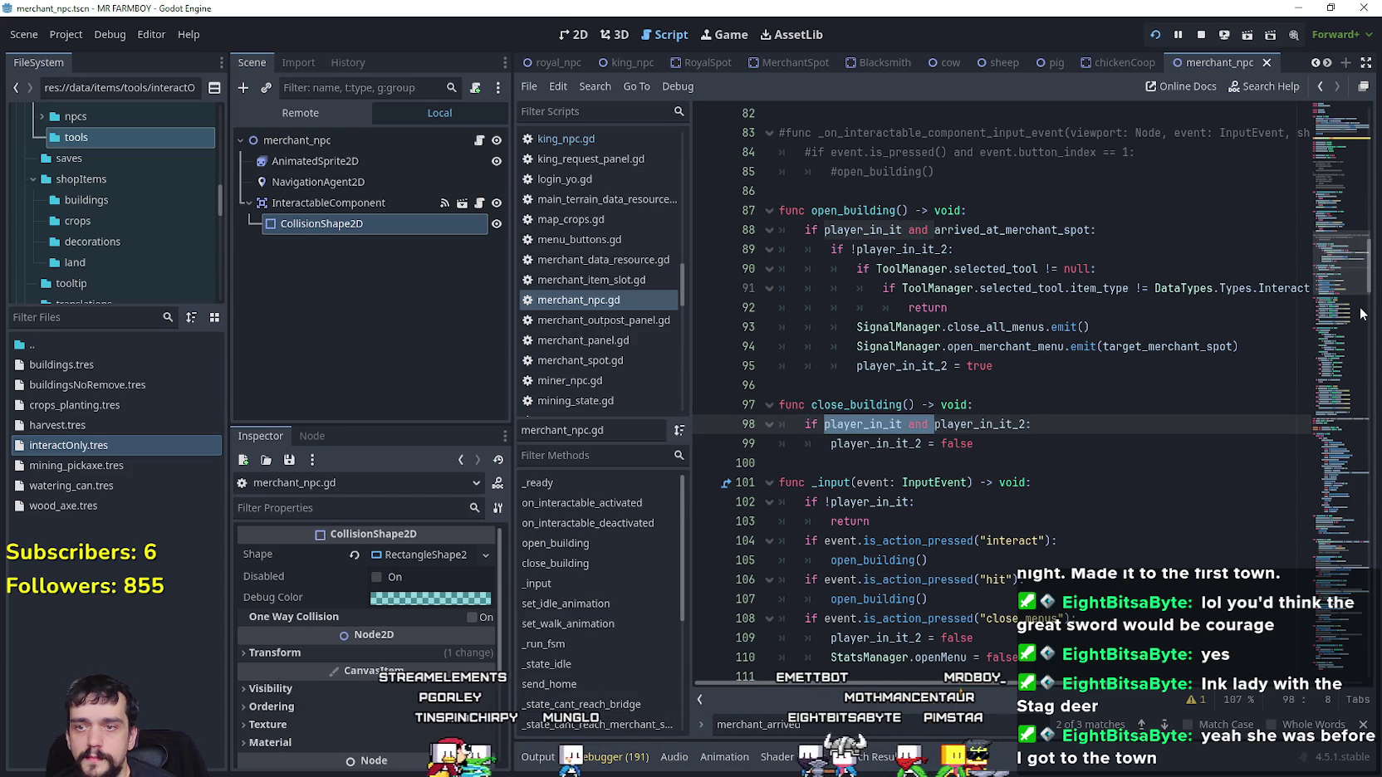
key("BackSpace")
left_click(1014, 464)
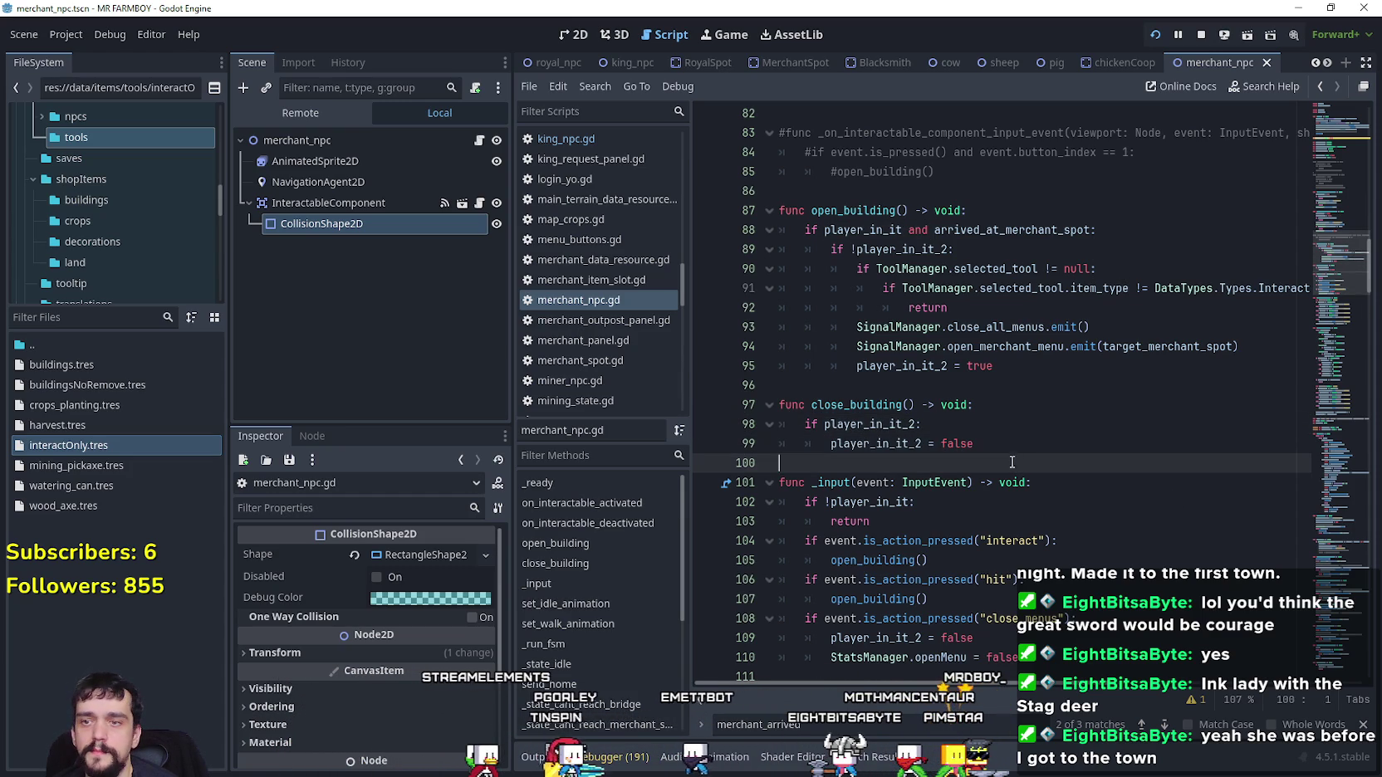
key("ctrl+s")
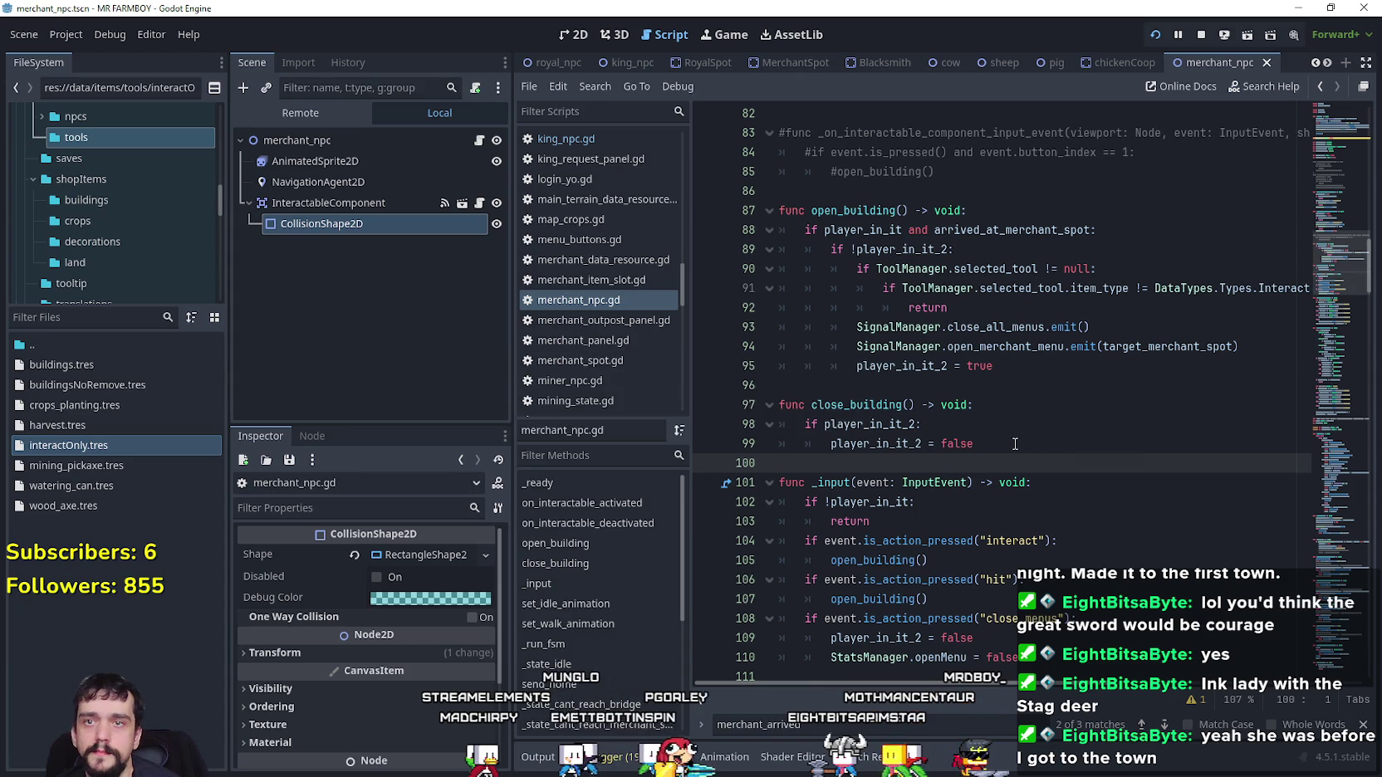
Resume the game, test the merchant panel, walk away, then pause and return to the editor
key("alt+Tab")
key("Escape")
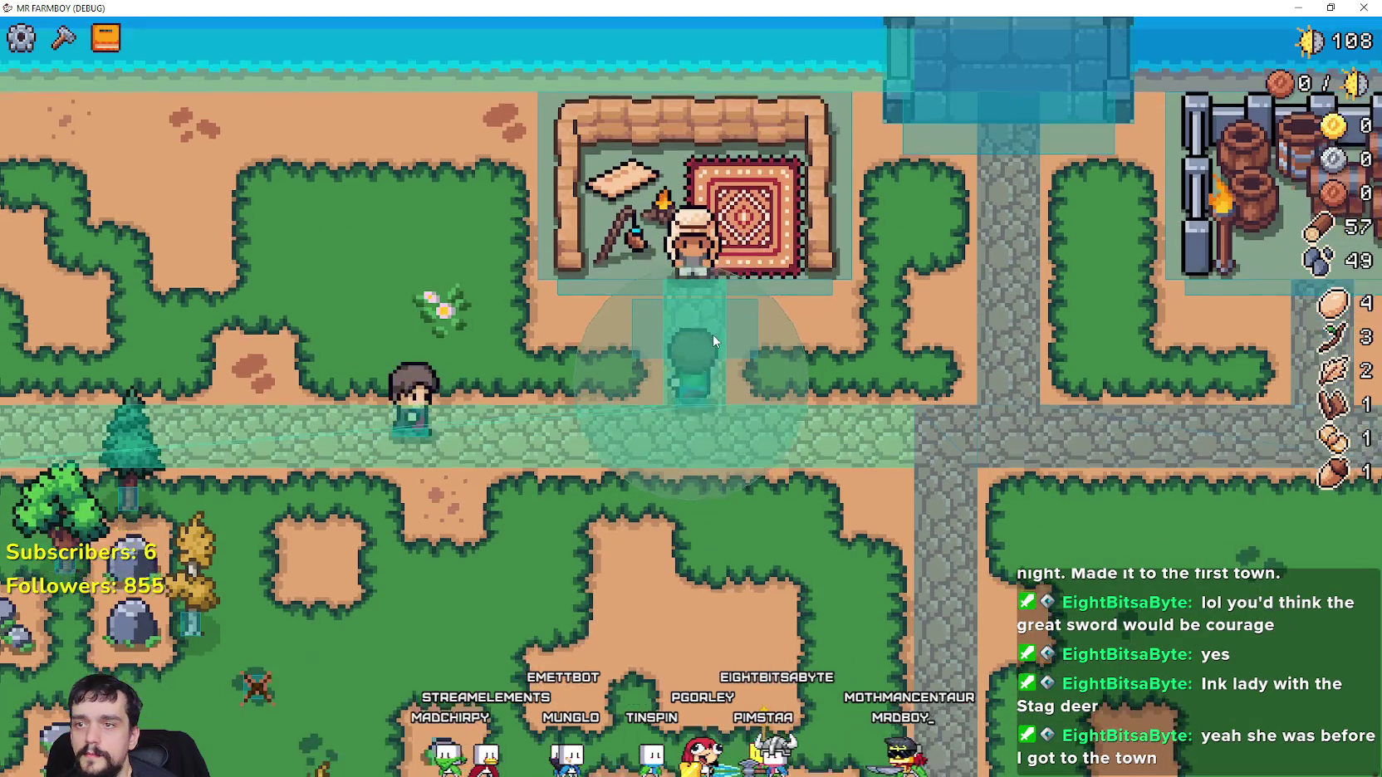
left_click(713, 335)
key("Escape")
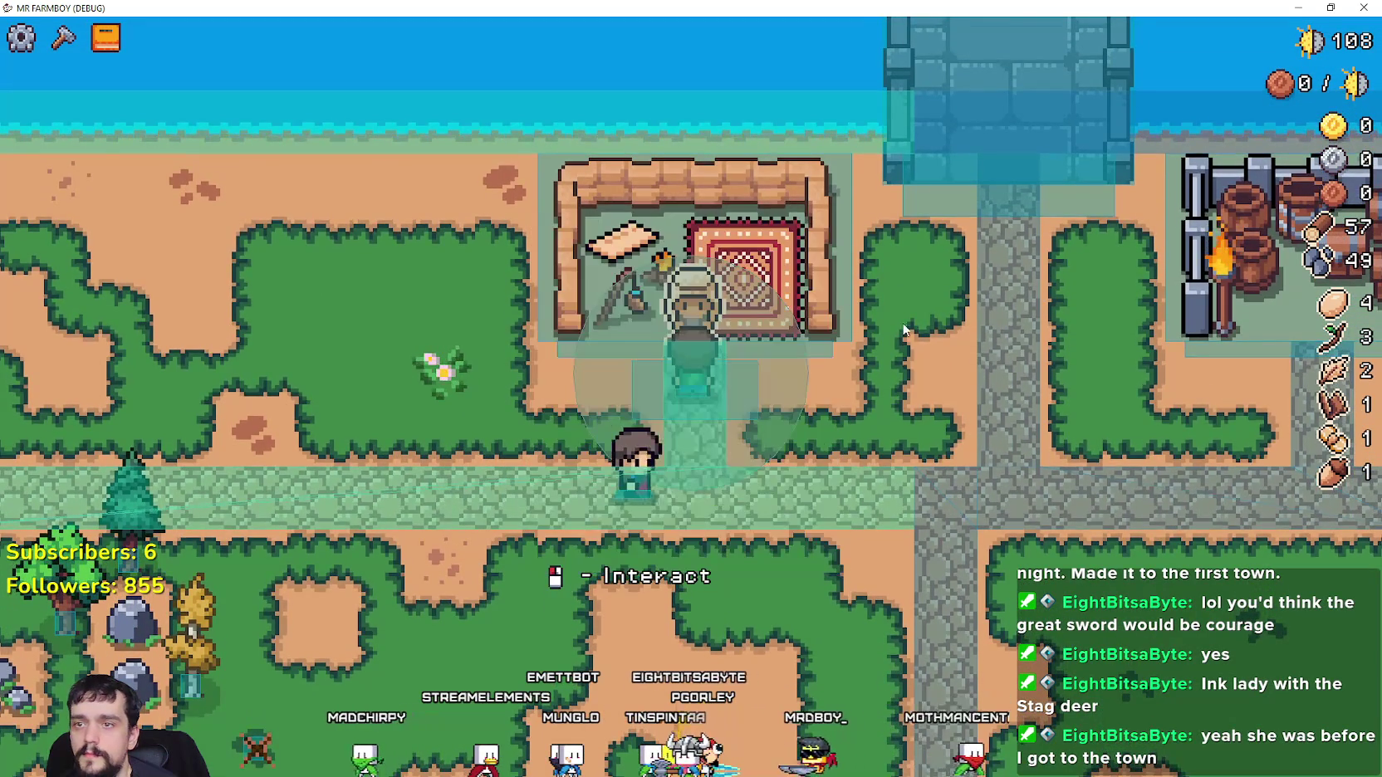
key("d")
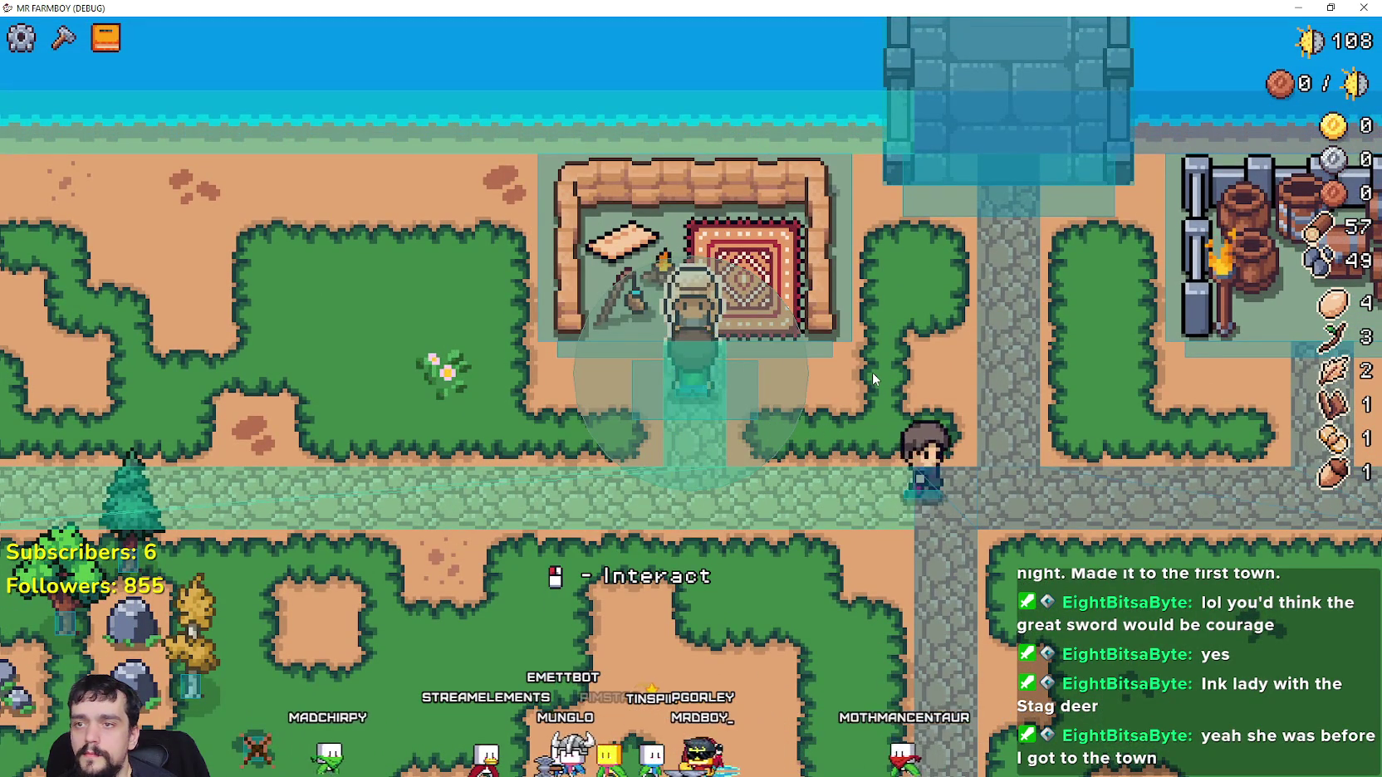
key("w")
key("Escape")
key("alt+Tab")
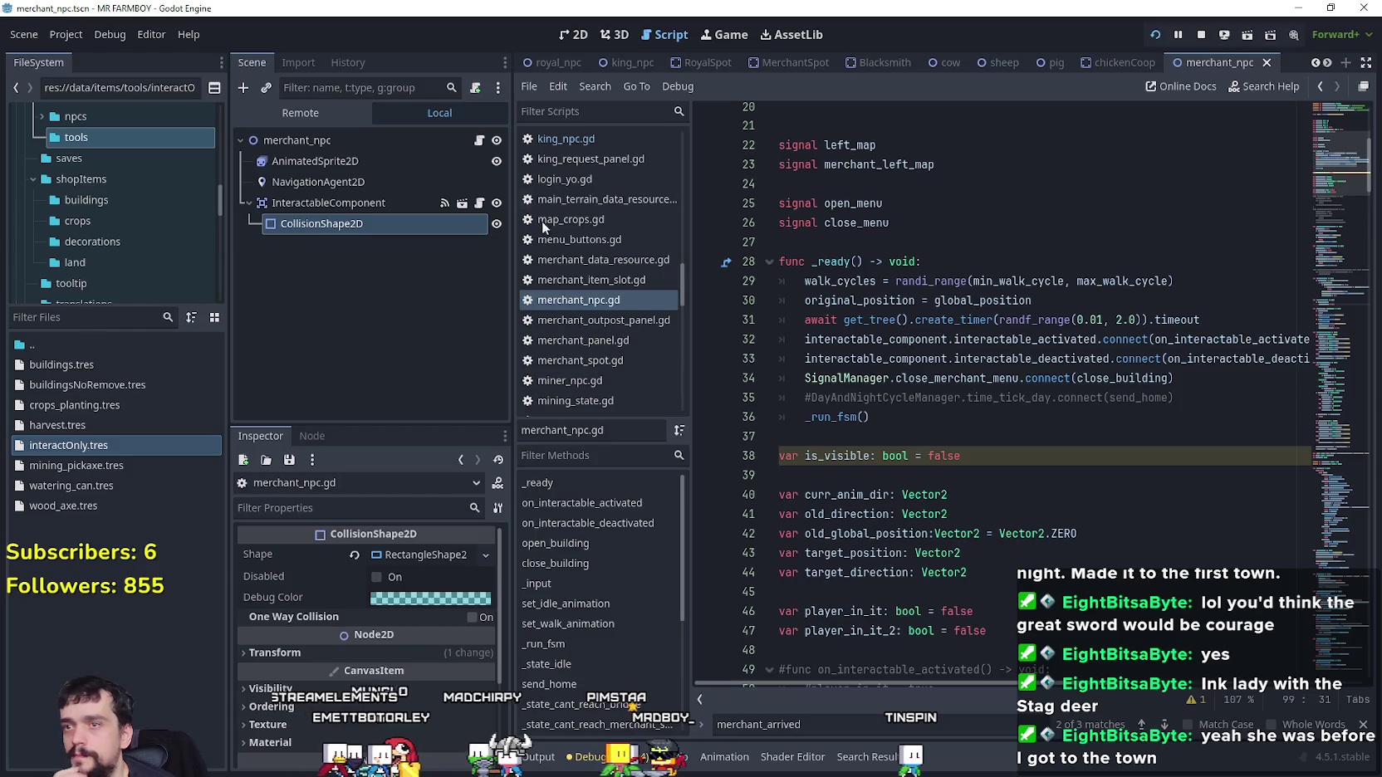
Comment out player_in_it_2 = false on line 44 of bridge.gd, then bring up the paused game
left_click(1327, 63)
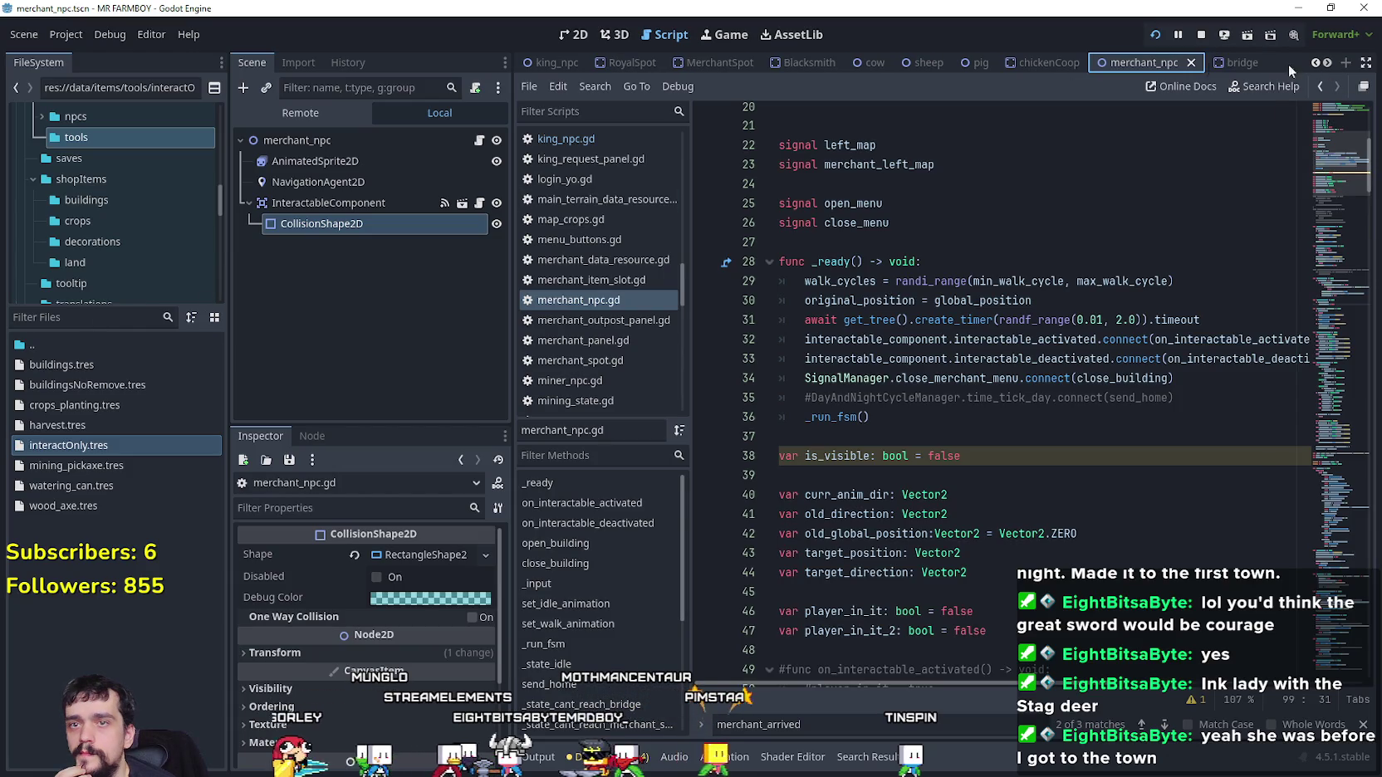
left_click(1233, 62)
left_click(480, 140)
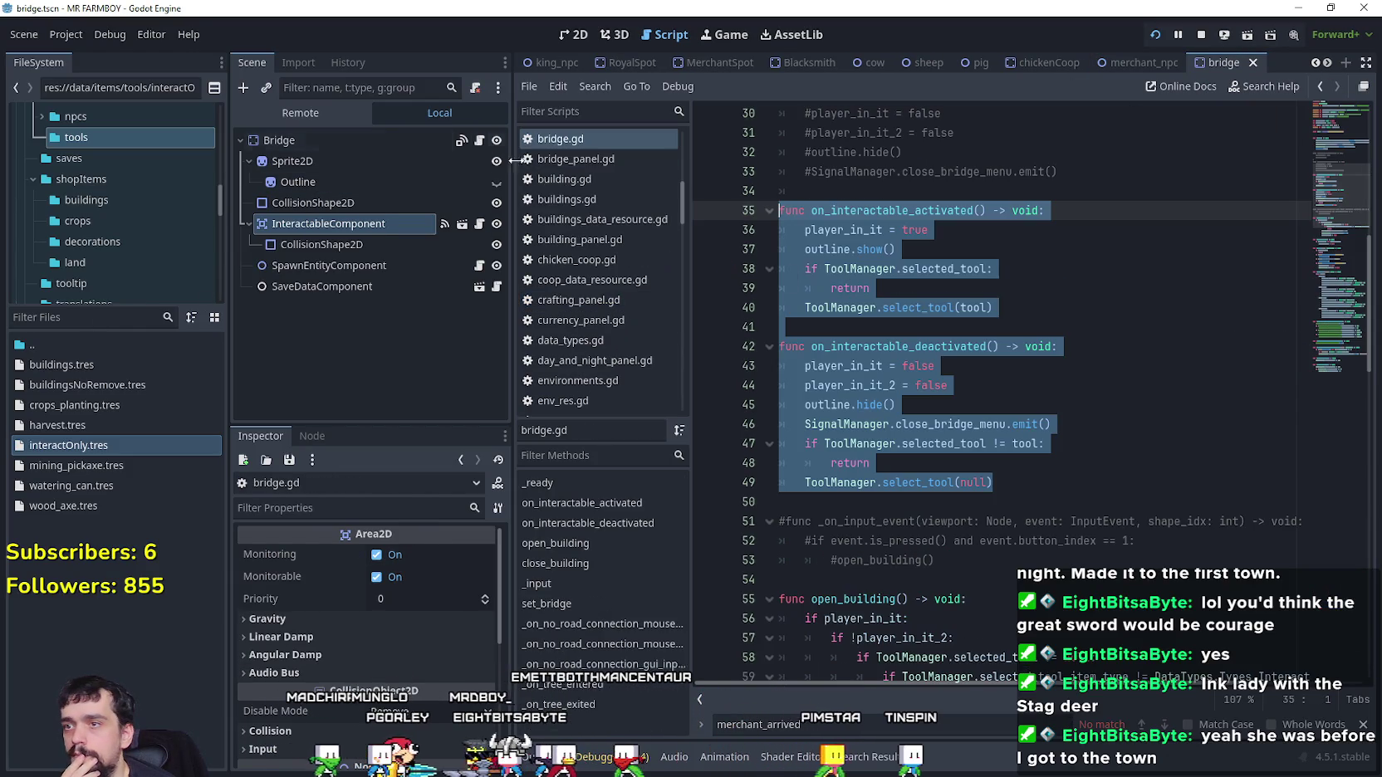
left_click(1019, 446)
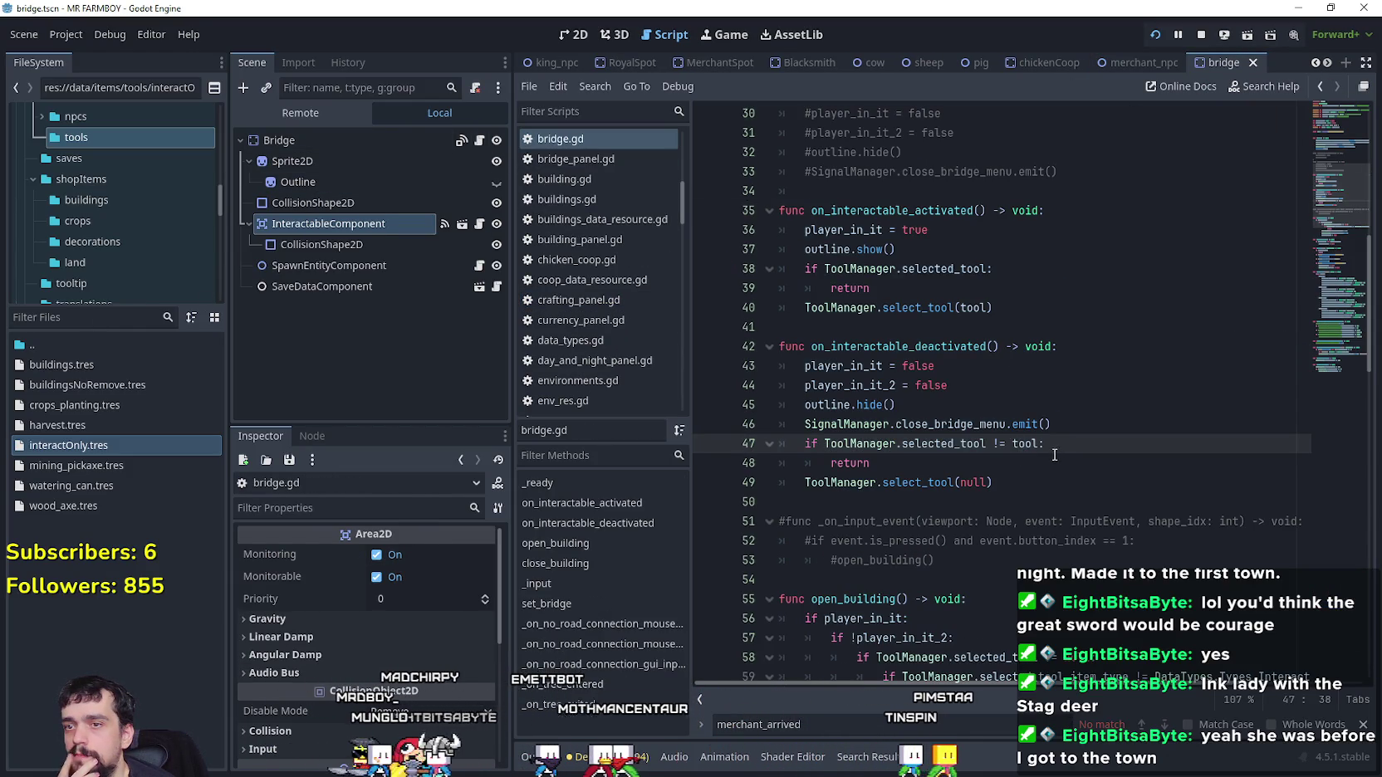
left_click_drag(982, 382, 699, 357)
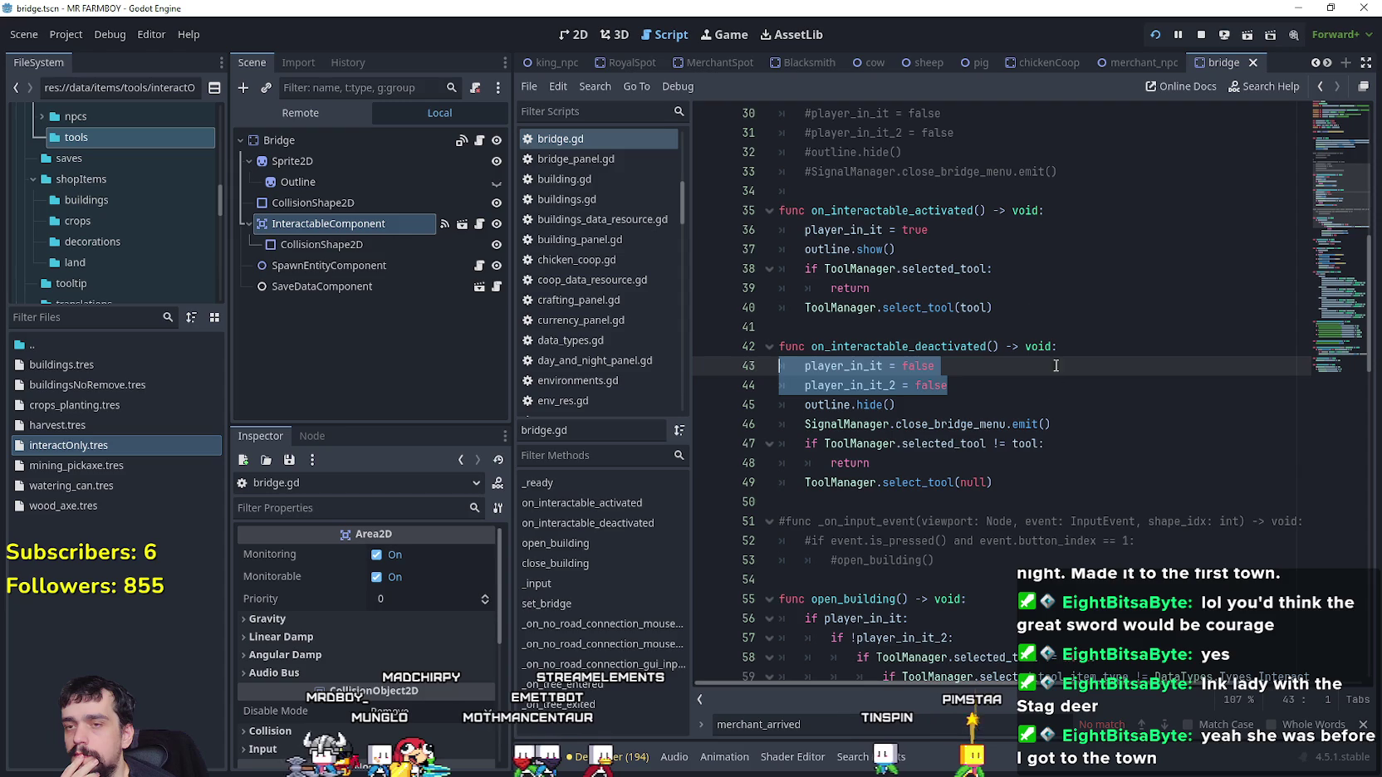
left_click(983, 394)
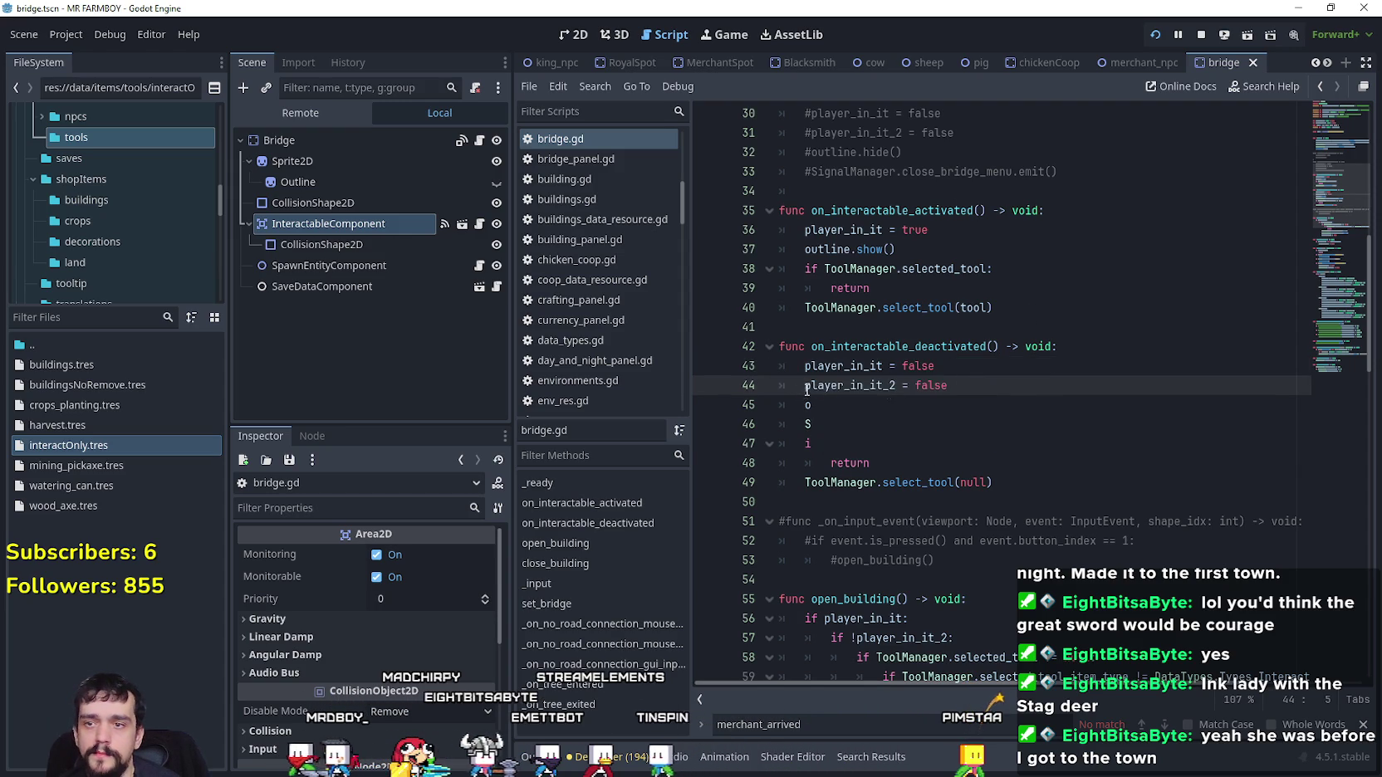
scroll(805, 390, "up", 1)
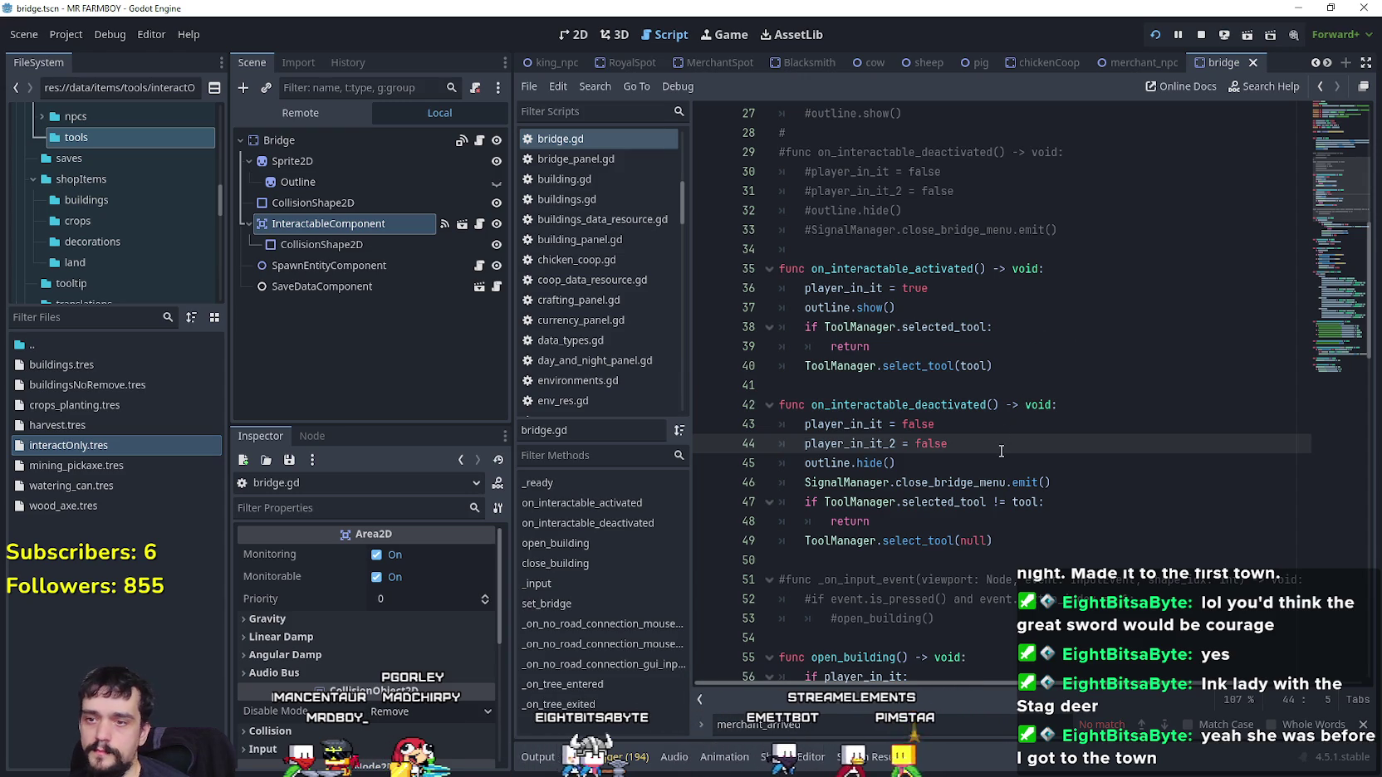
type("#")
scroll(947, 419, "down", 5)
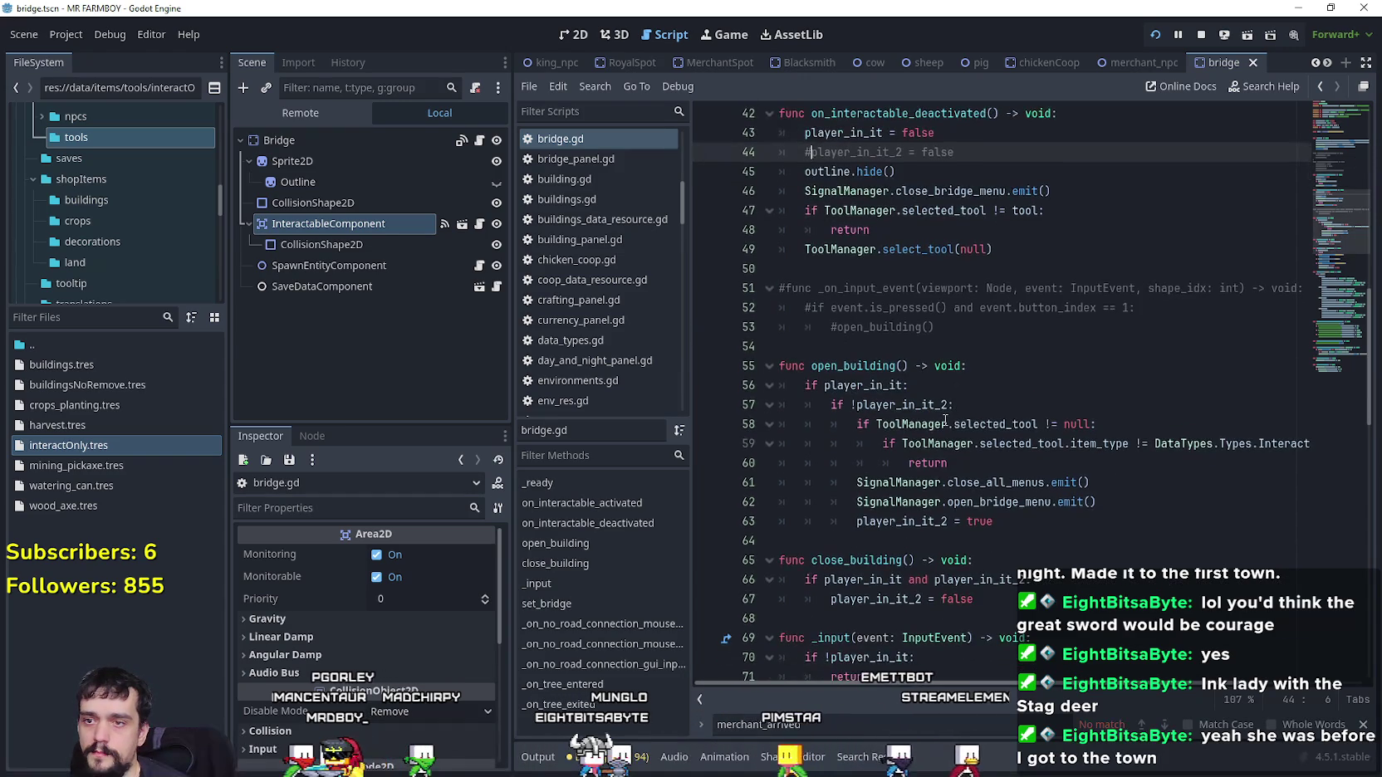
key("alt+Tab")
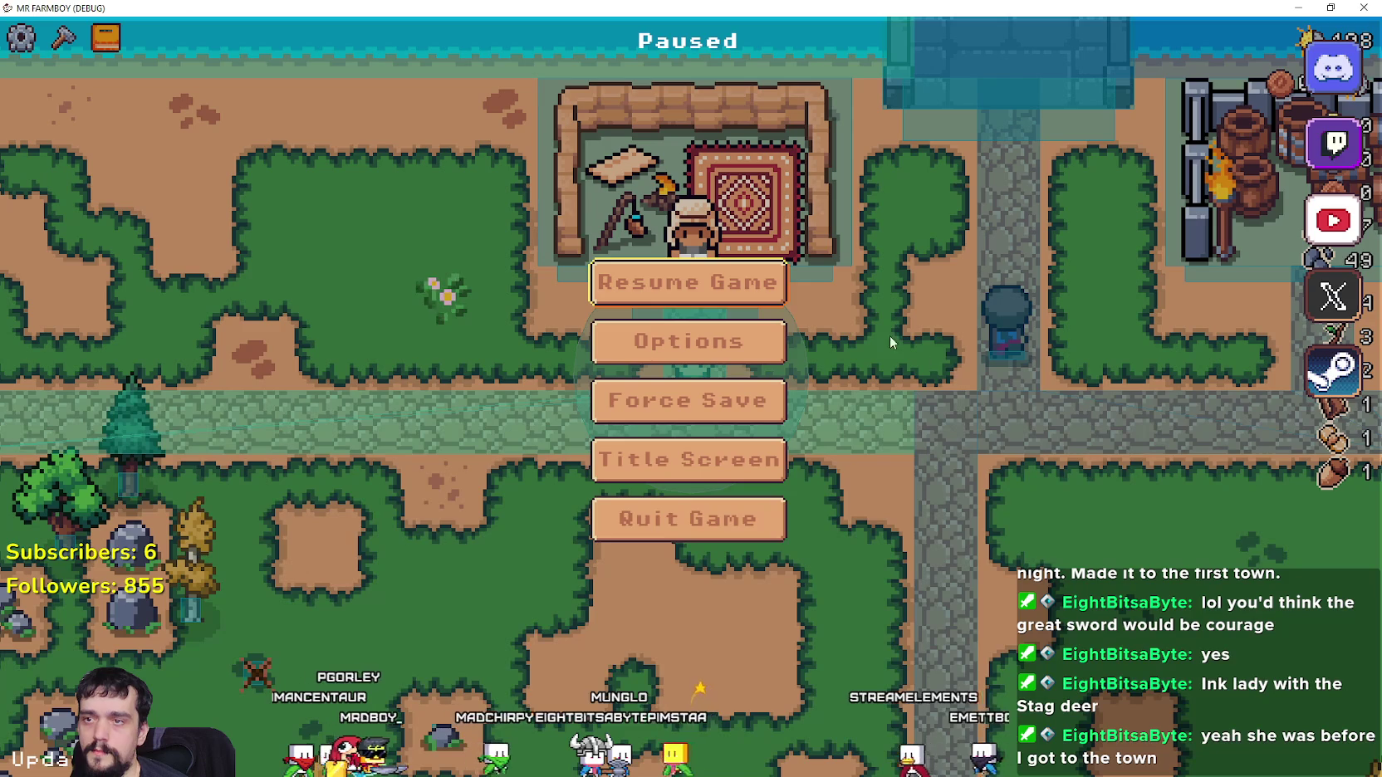
Resume the game, walk onto the bridge and dismiss the Bridge info panel
left_click(698, 279)
key("w")
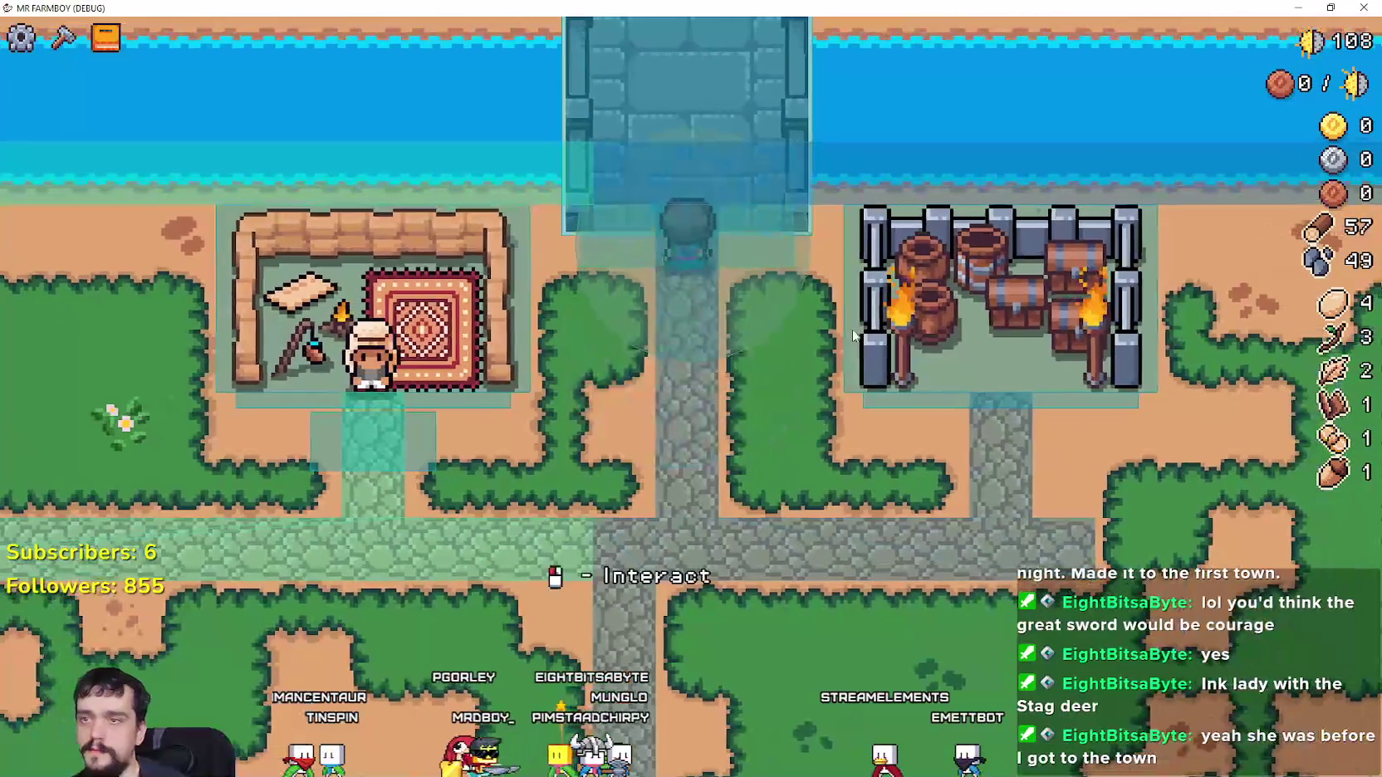
left_click(829, 371)
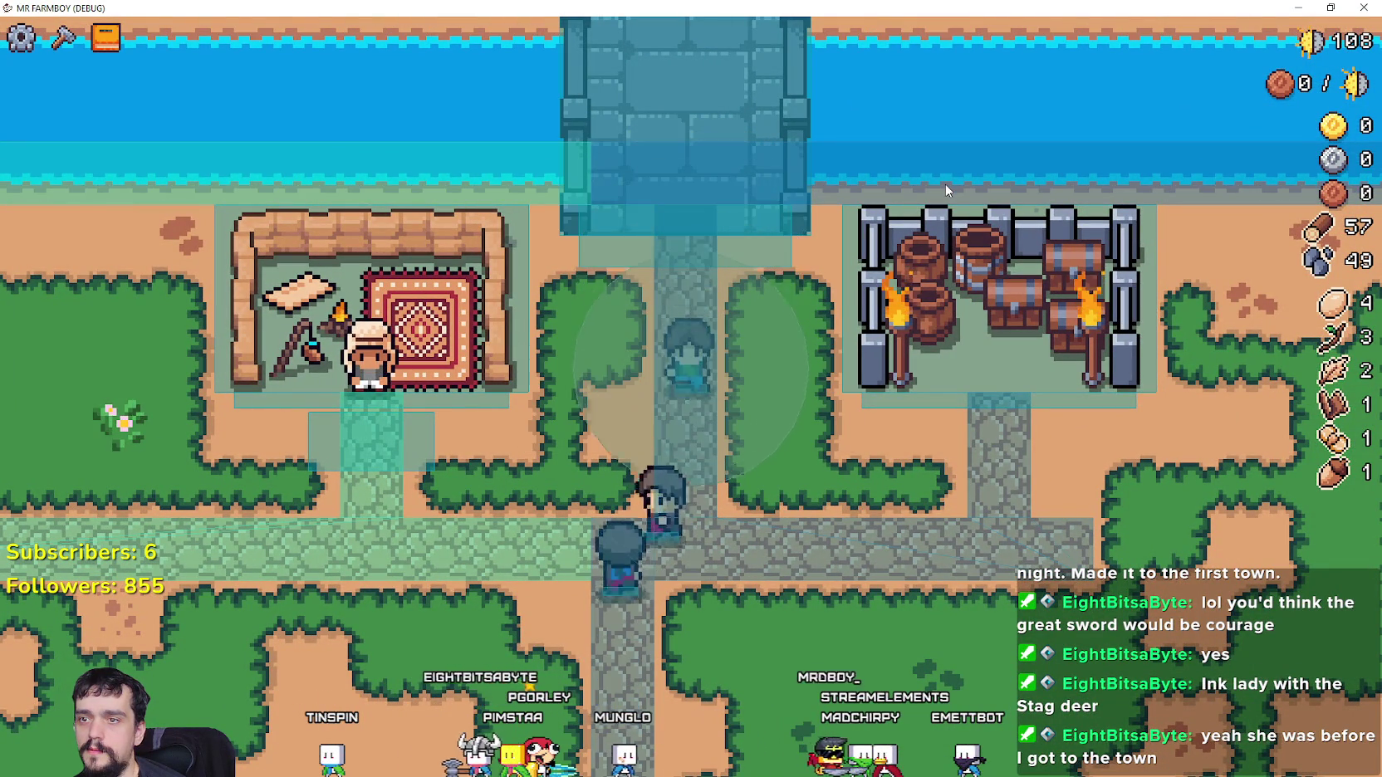
key("alt+Tab")
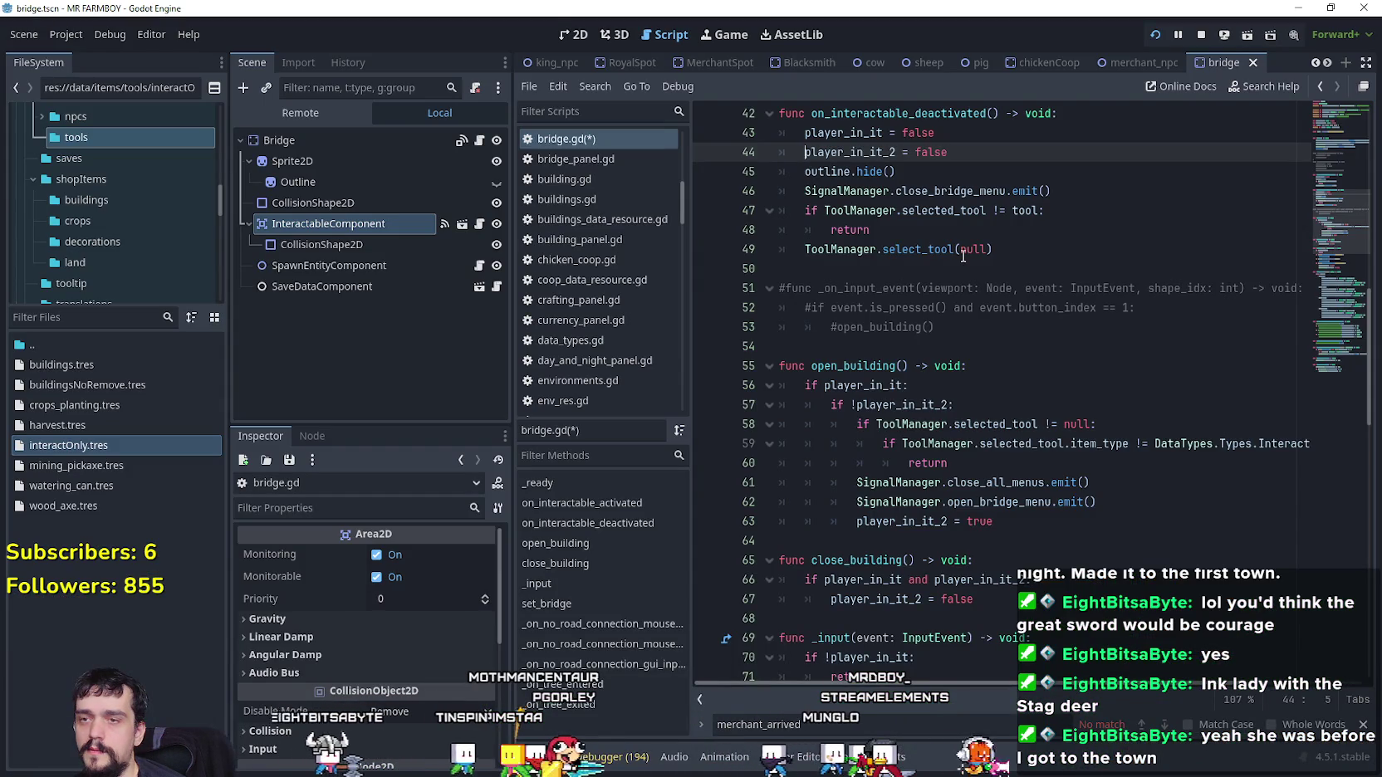
key("alt+Tab")
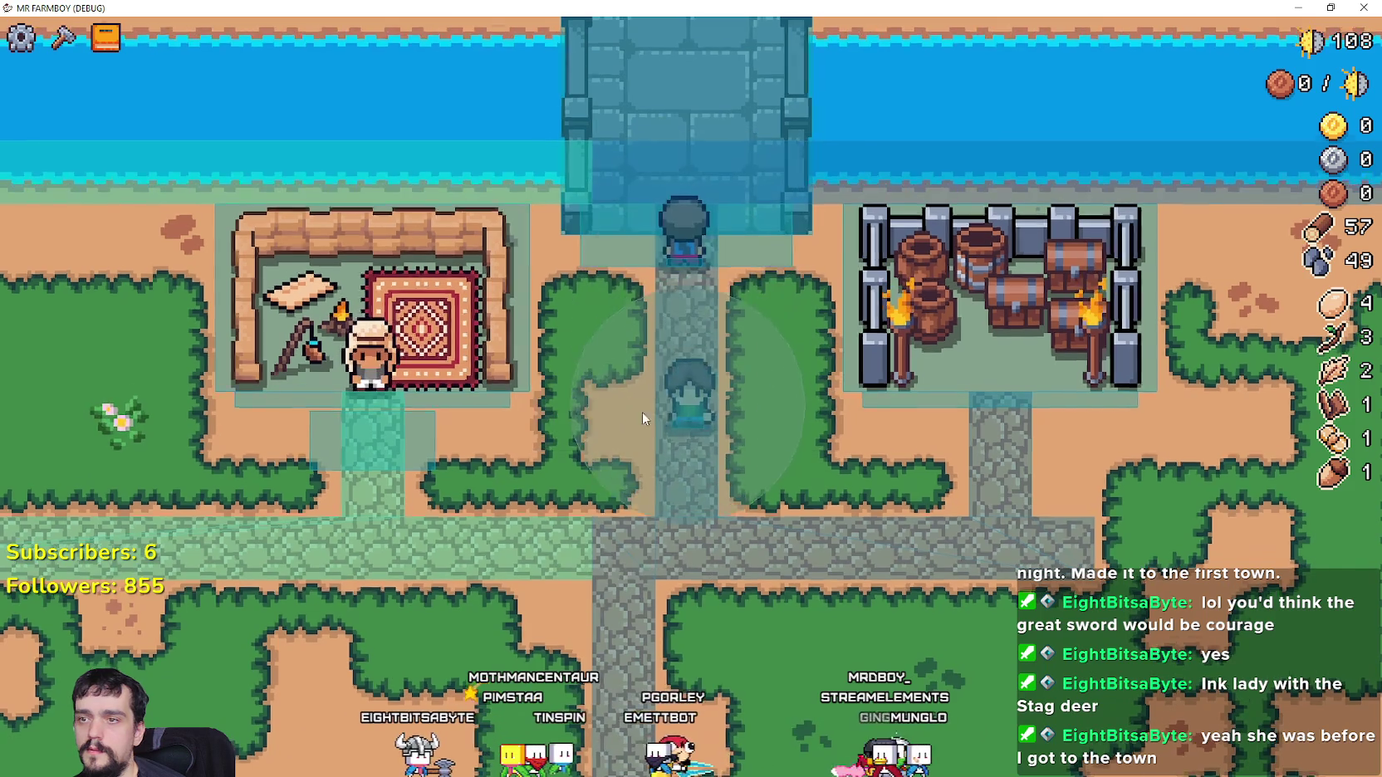
Walk in and out of the merchant stall to test the panel, then pause and close the game
key("a")
key("s")
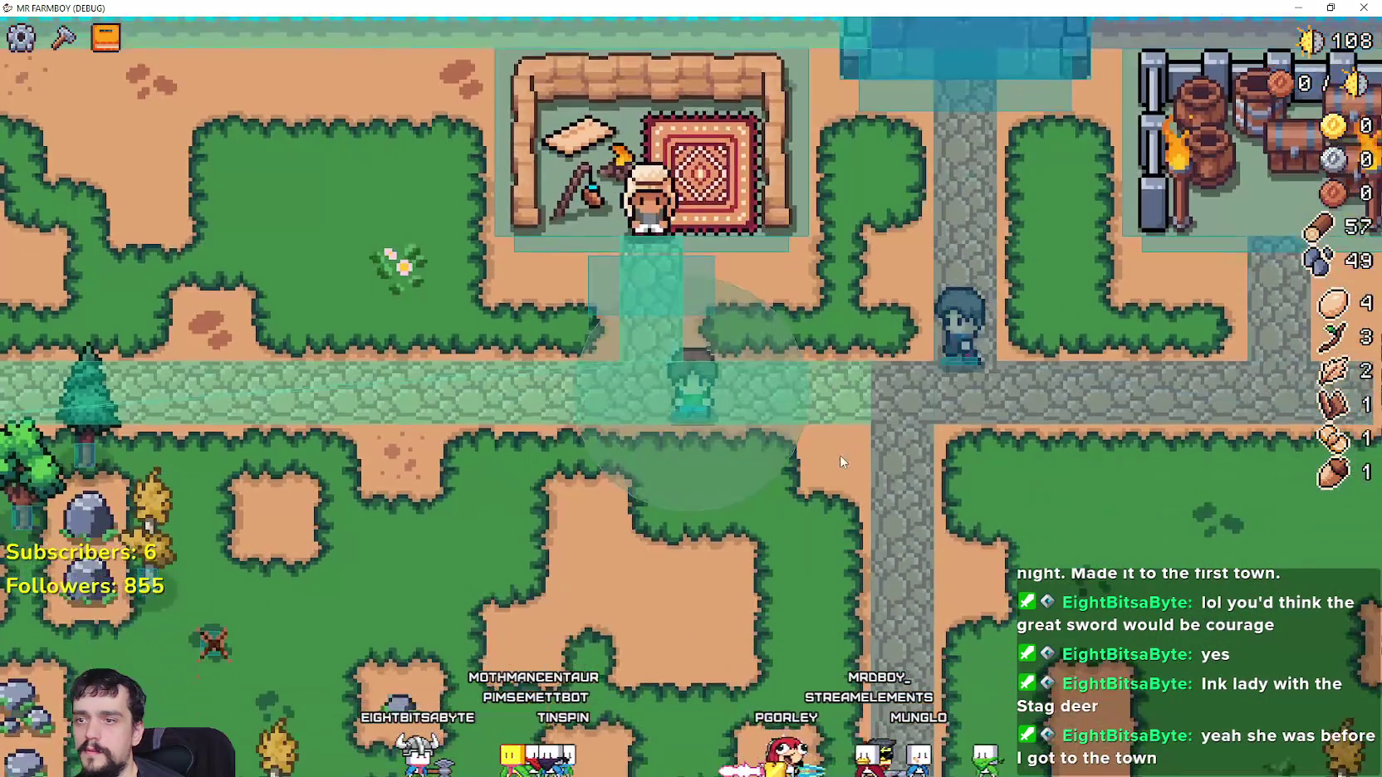
key("w")
key("s")
key("w")
key("a")
key("Escape")
key("F8")
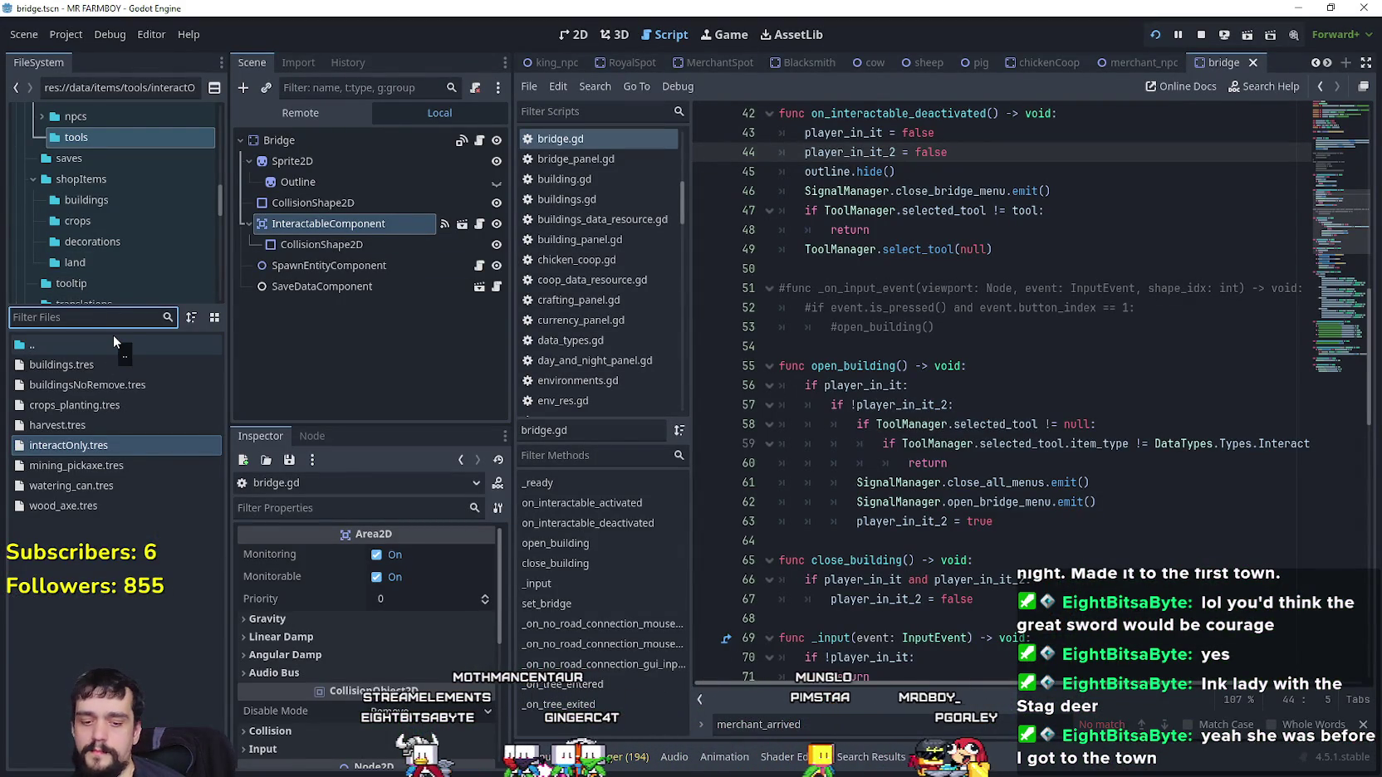
Filter FileSystem for 'game', open game_screen.tscn and its merchant_panel.gd script
type("game")
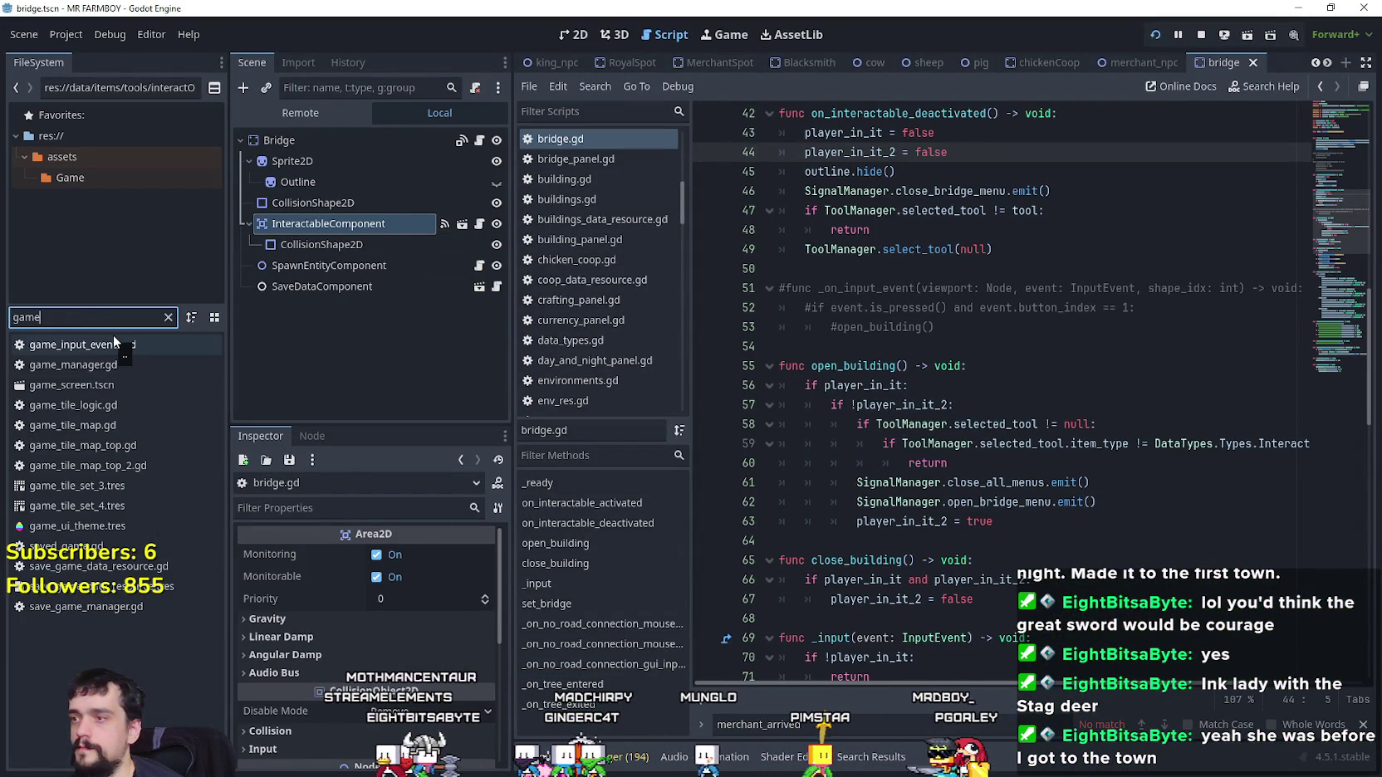
left_click(80, 404)
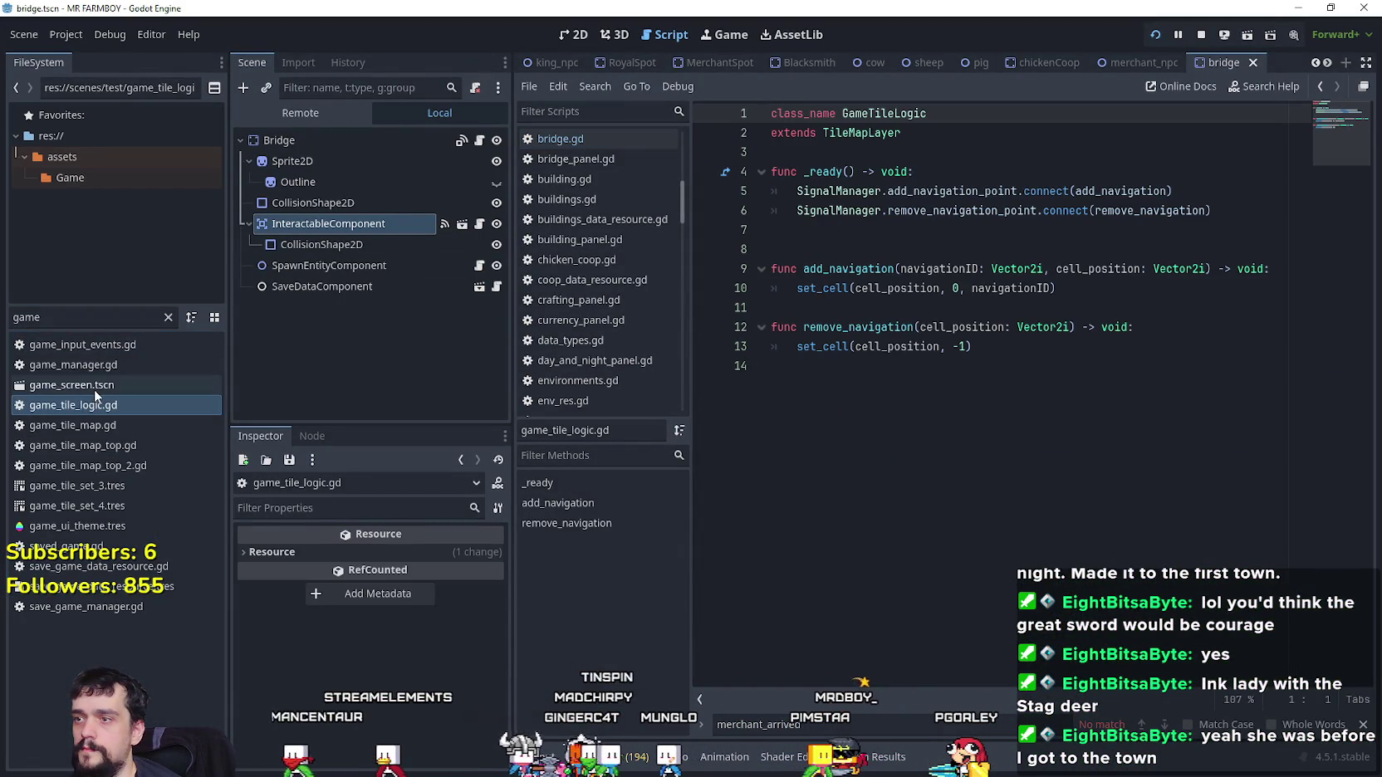
double_click(94, 386)
scroll(390, 351, "down", 5)
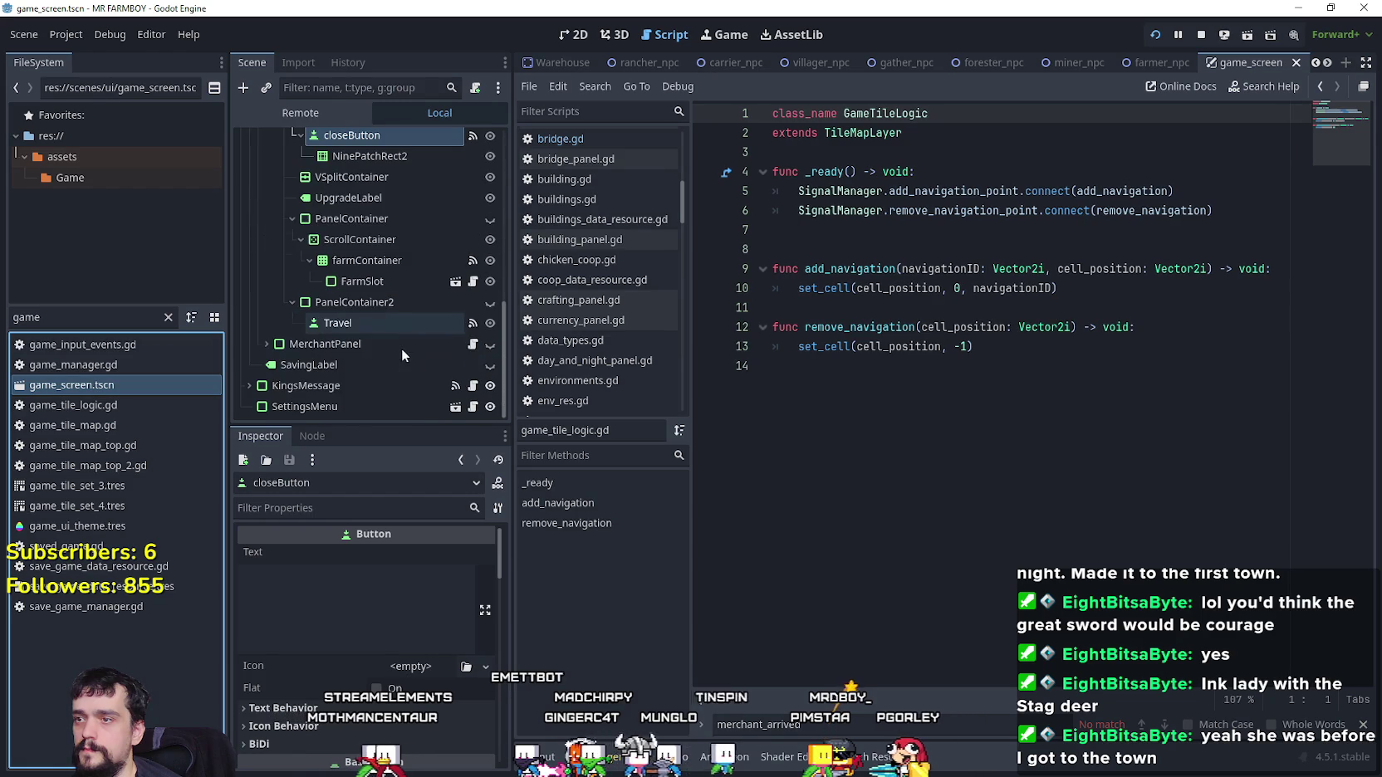
left_click(473, 344)
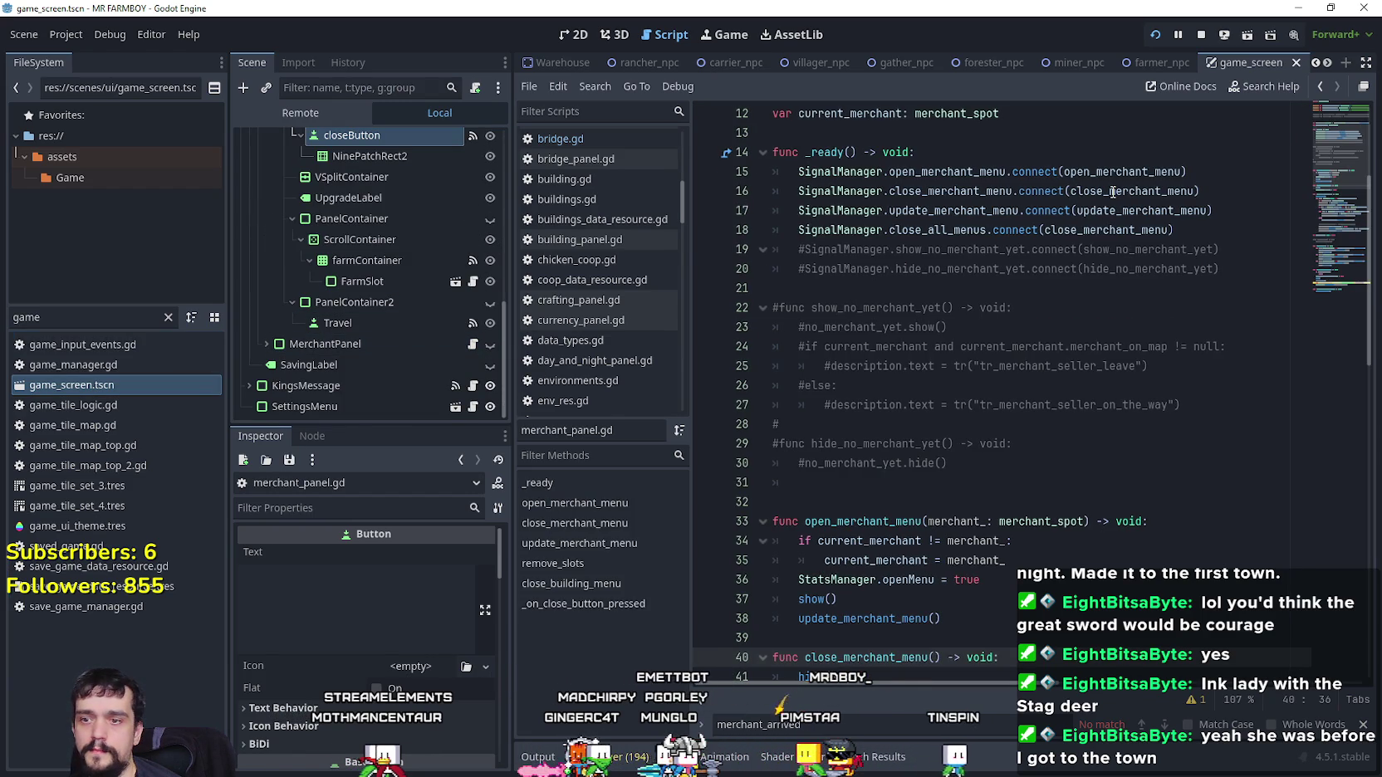
Comment out StatsManager.openMenu = false in close_merchant_menu and save with Ctrl+S
scroll(901, 631, "down", 1)
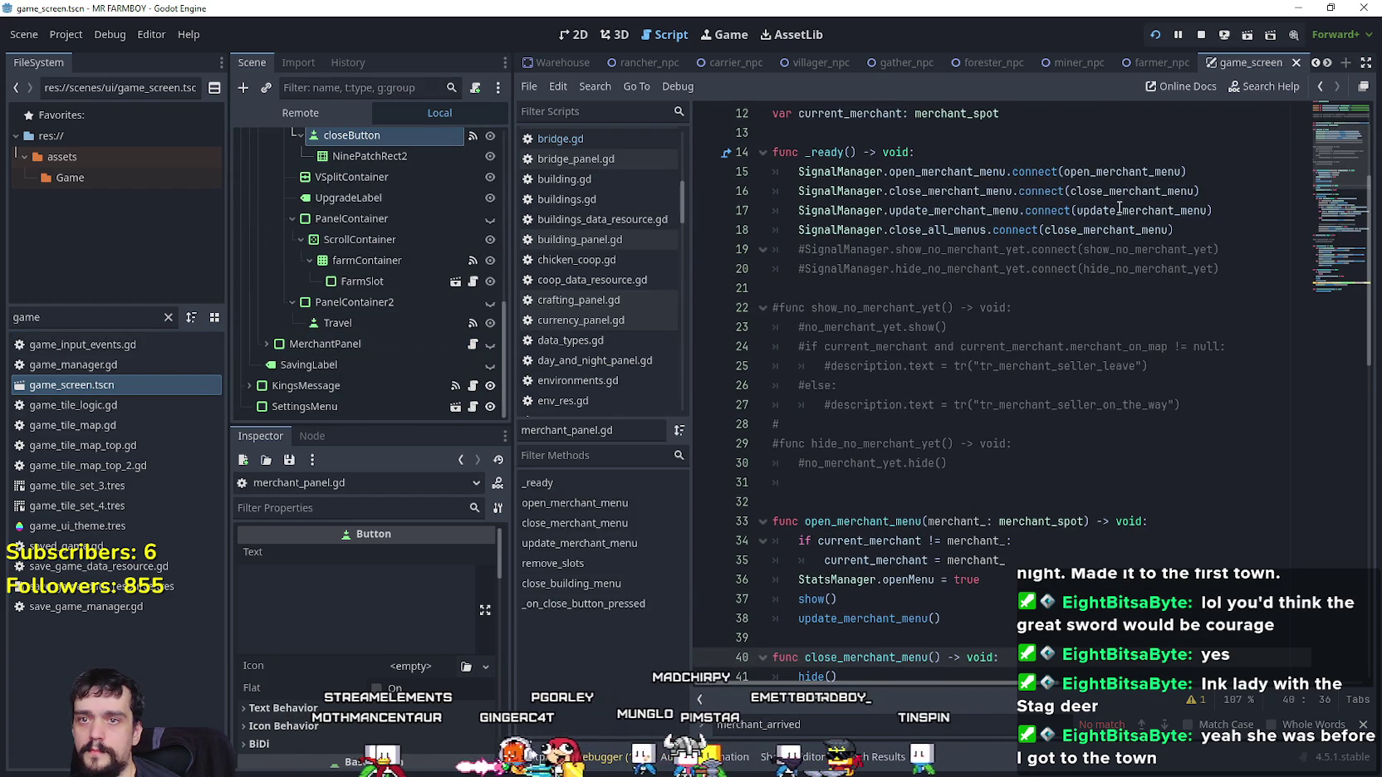
double_click(1130, 191)
scroll(1117, 240, "down", 1)
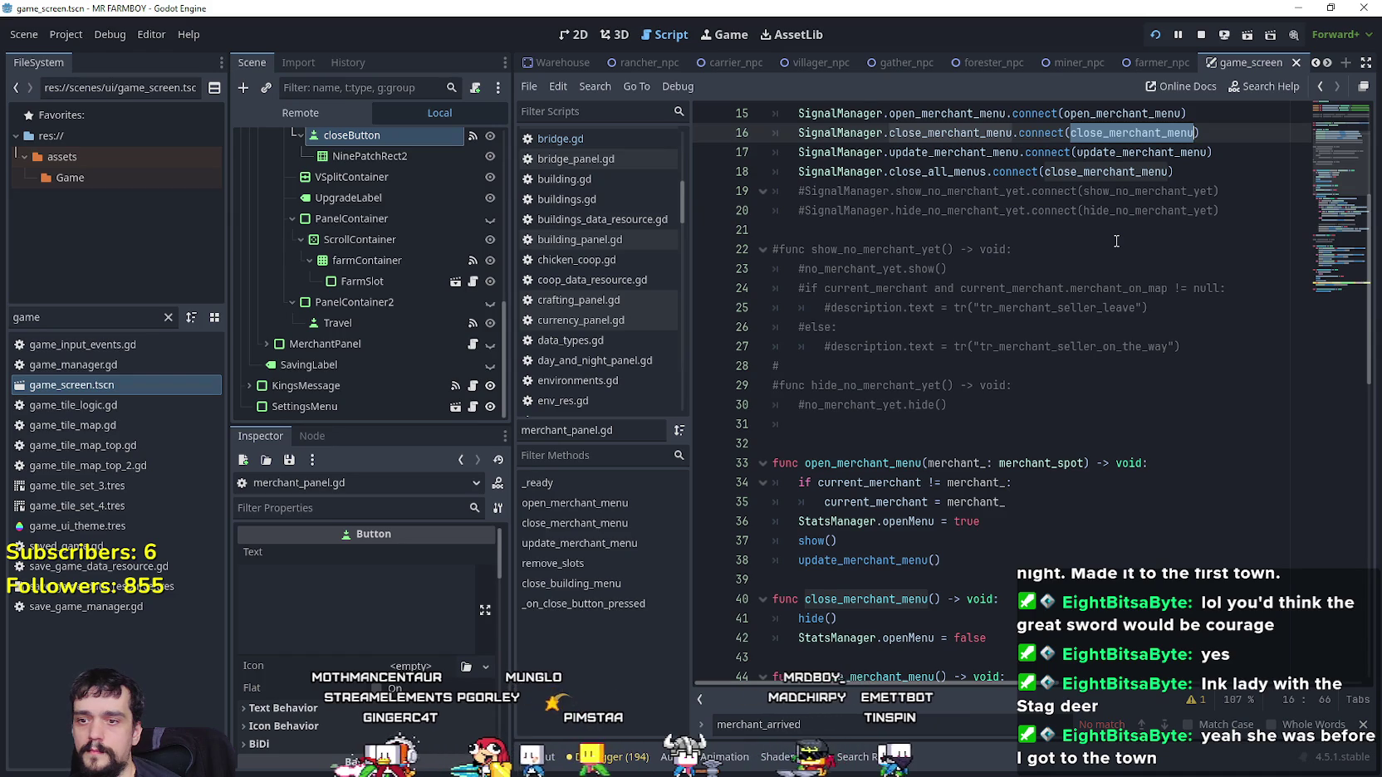
scroll(1000, 451, "down", 2)
left_click(794, 520)
type("#")
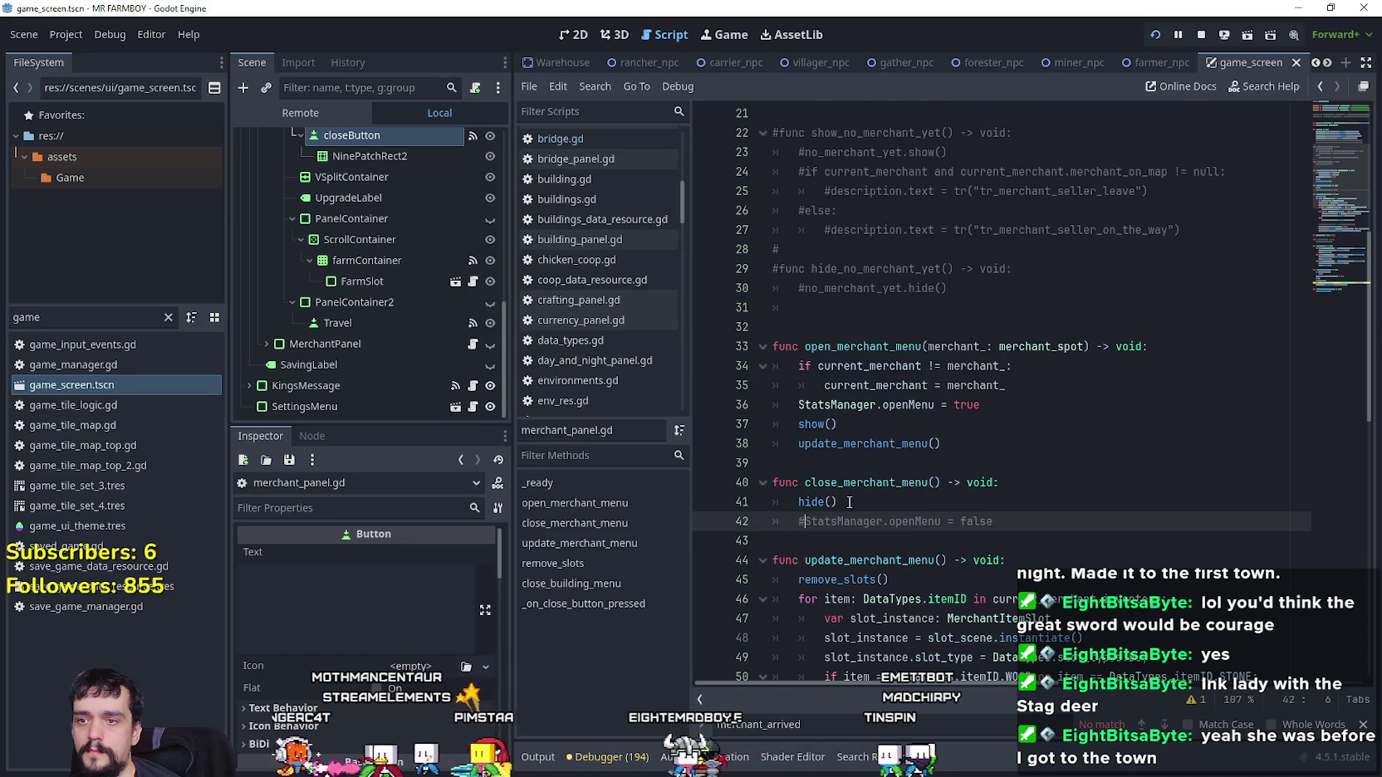
left_click(1090, 497)
key("ctrl+s")
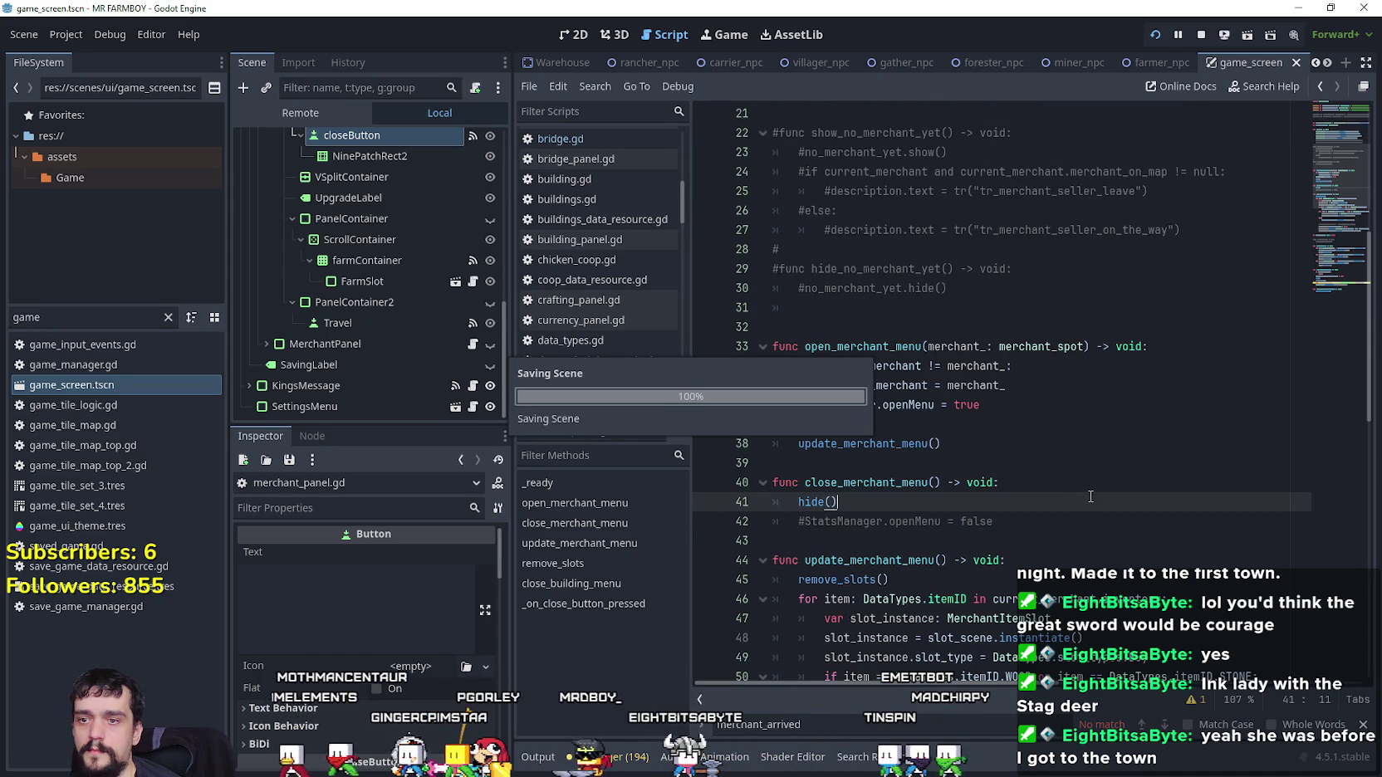
scroll(959, 429, "down", 6)
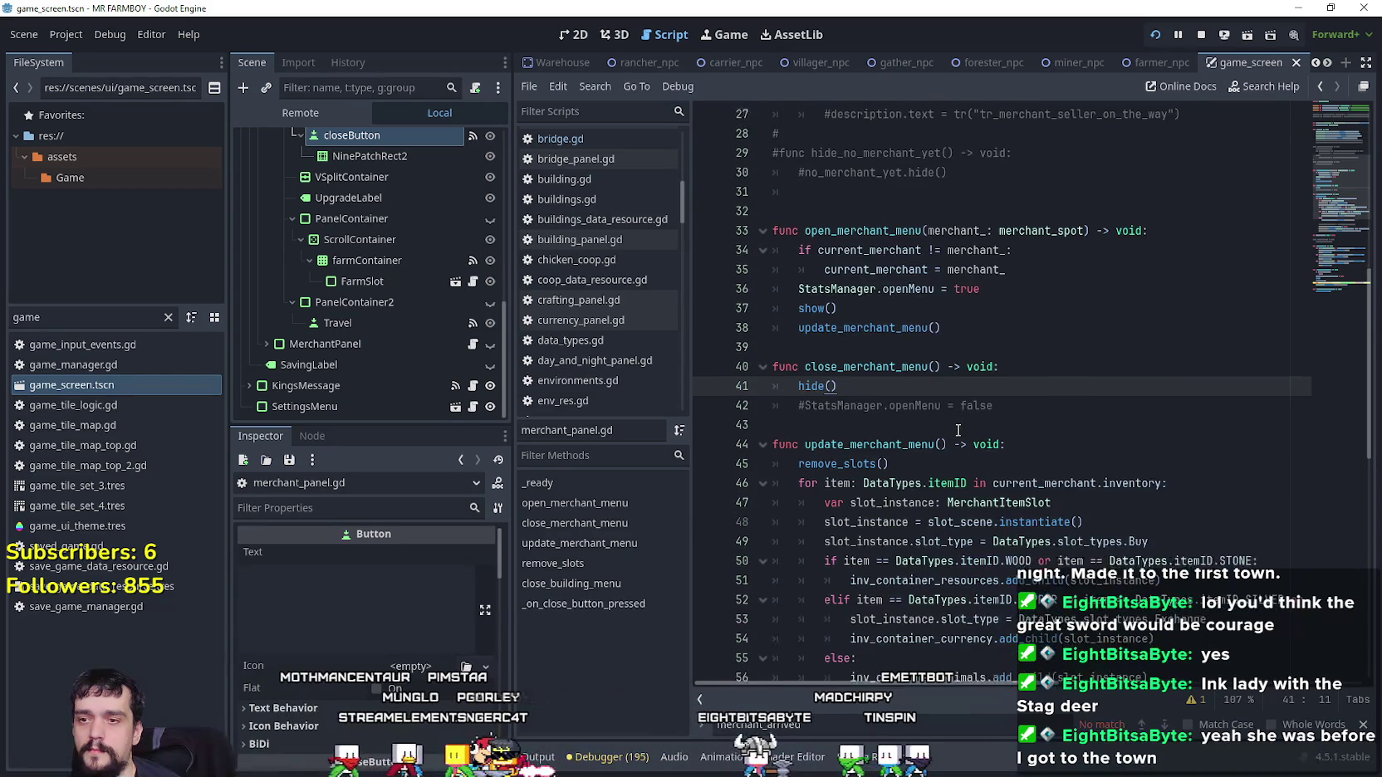
scroll(959, 429, "down", 8)
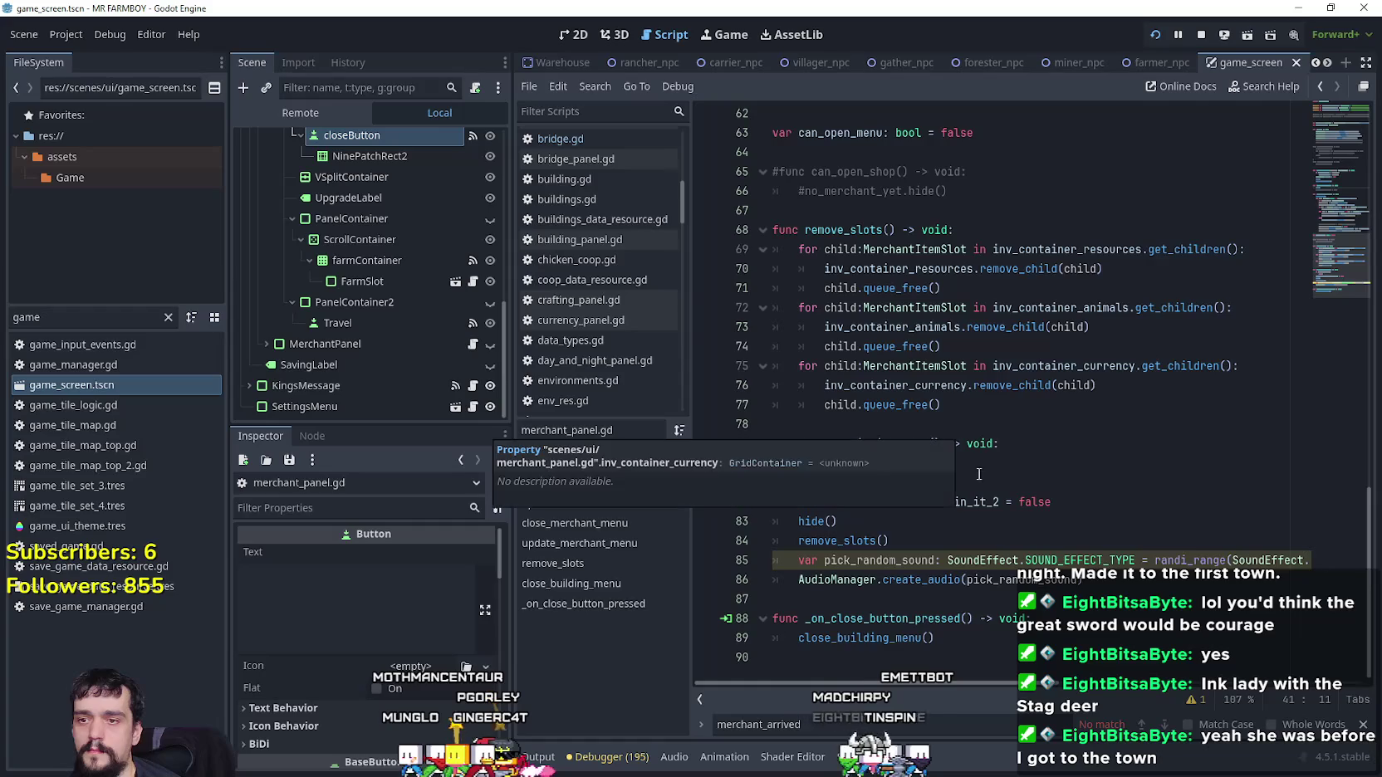
left_click_drag(866, 482, 748, 460)
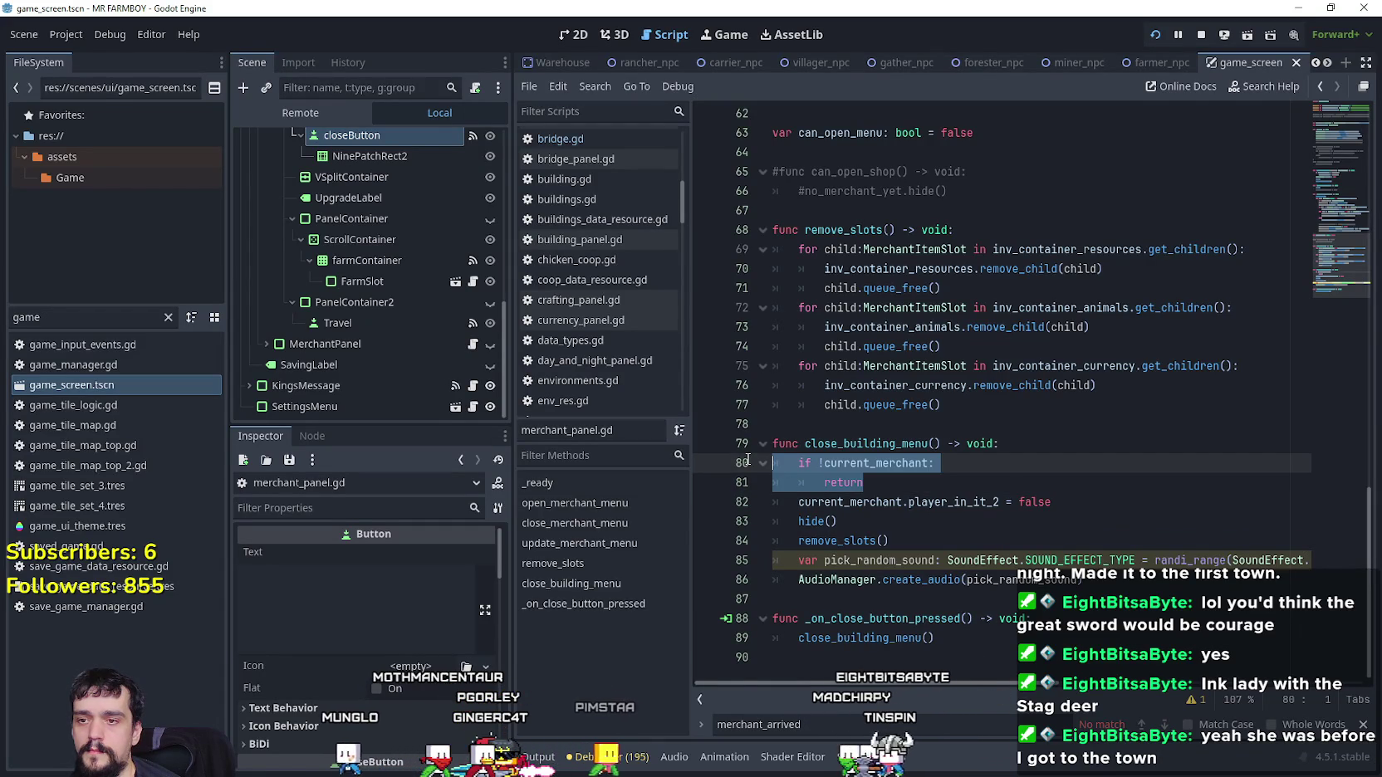
scroll(888, 490, "up", 5)
scroll(983, 475, "up", 13)
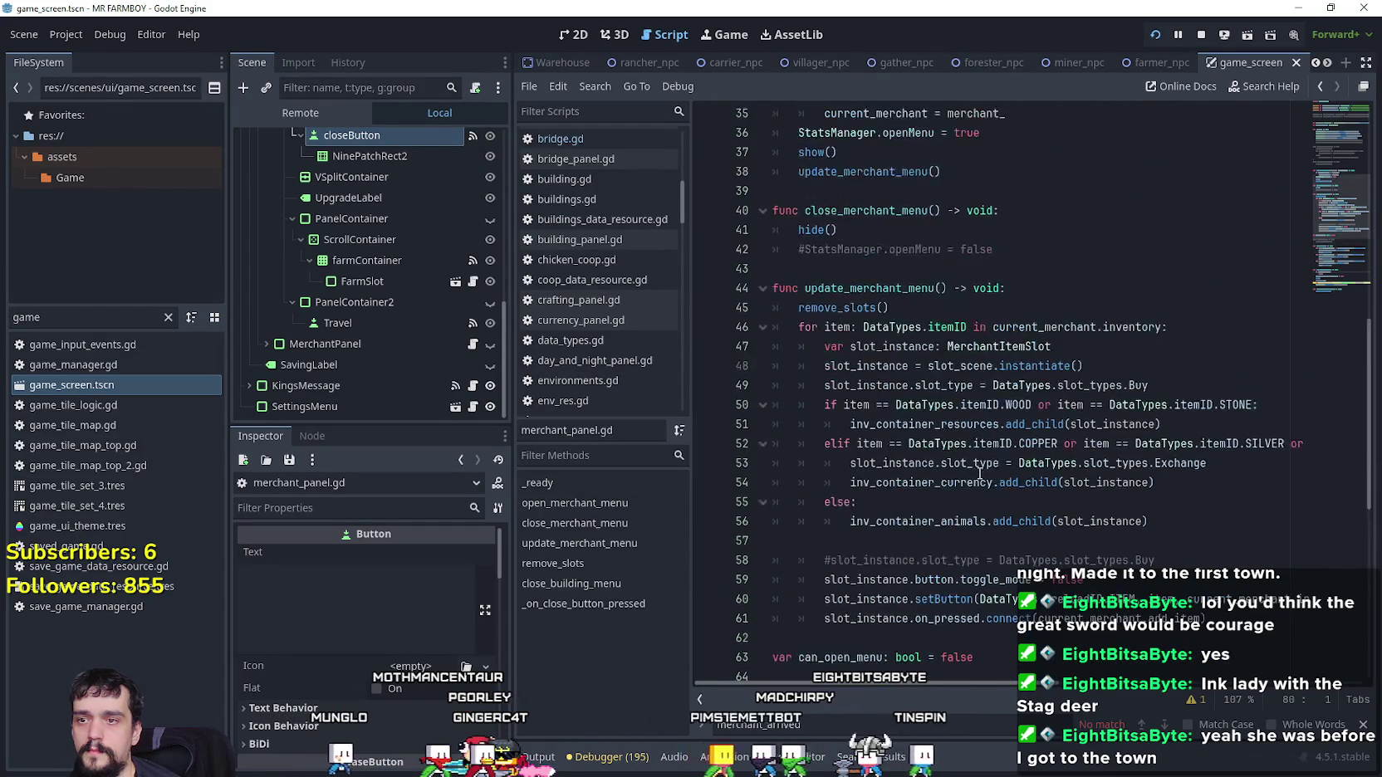
scroll(1004, 492, "up", 1)
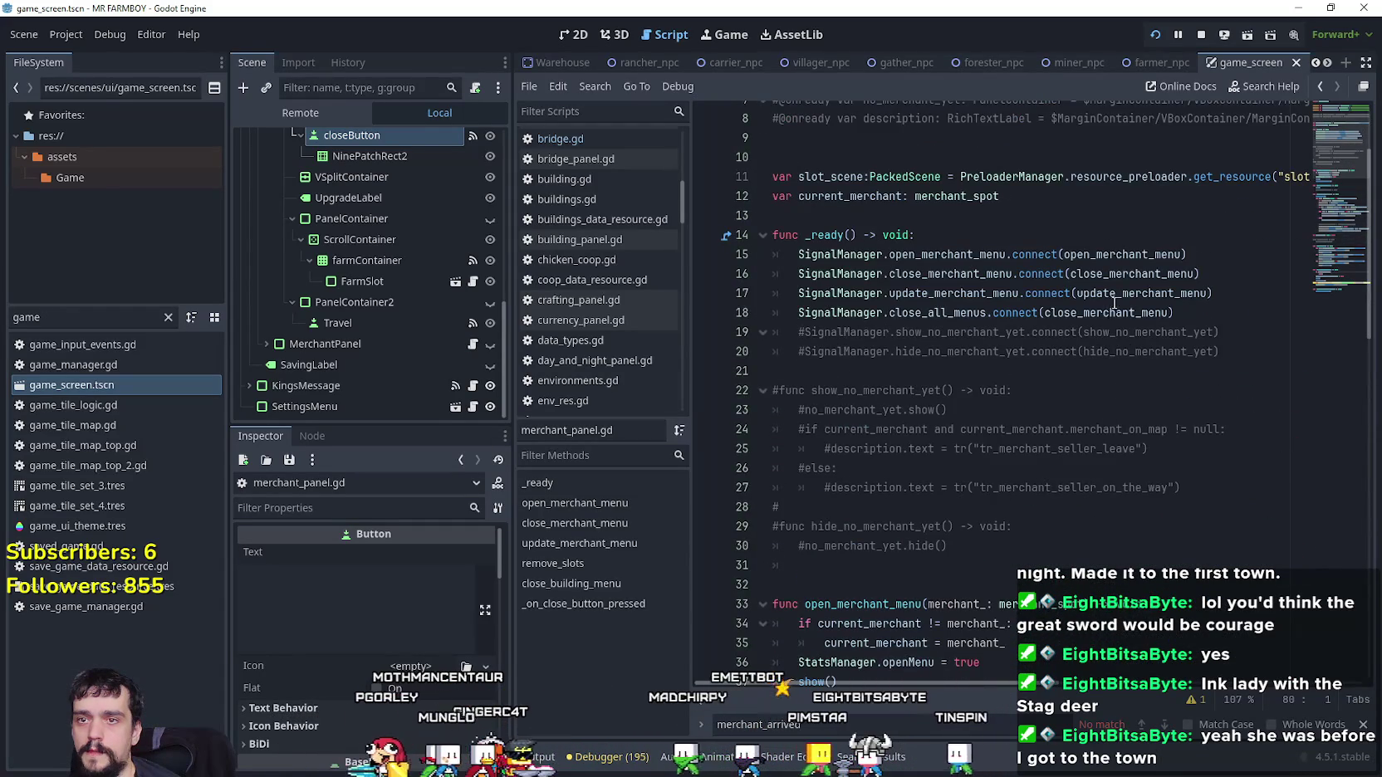
double_click(1125, 274)
scroll(1232, 434, "up", 1)
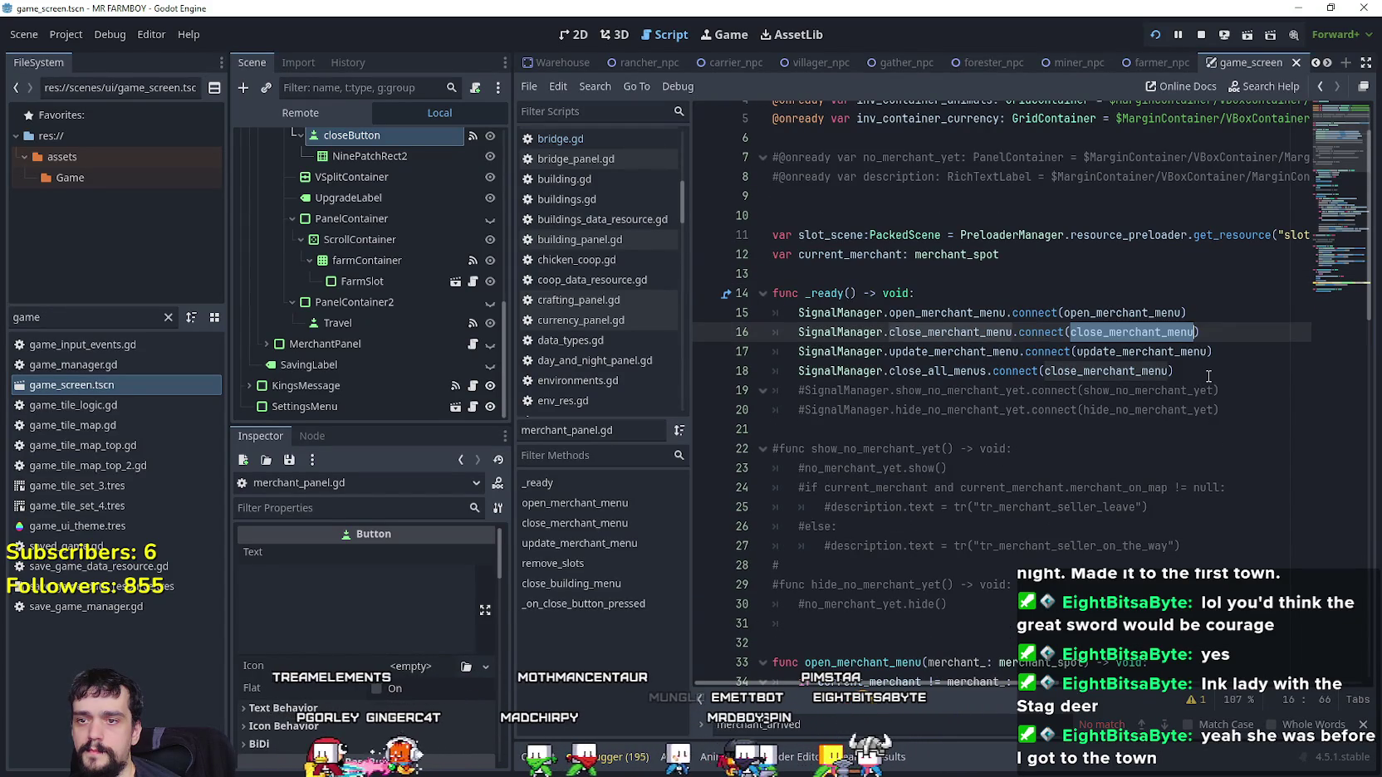
double_click(1105, 372)
scroll(1117, 378, "down", 4)
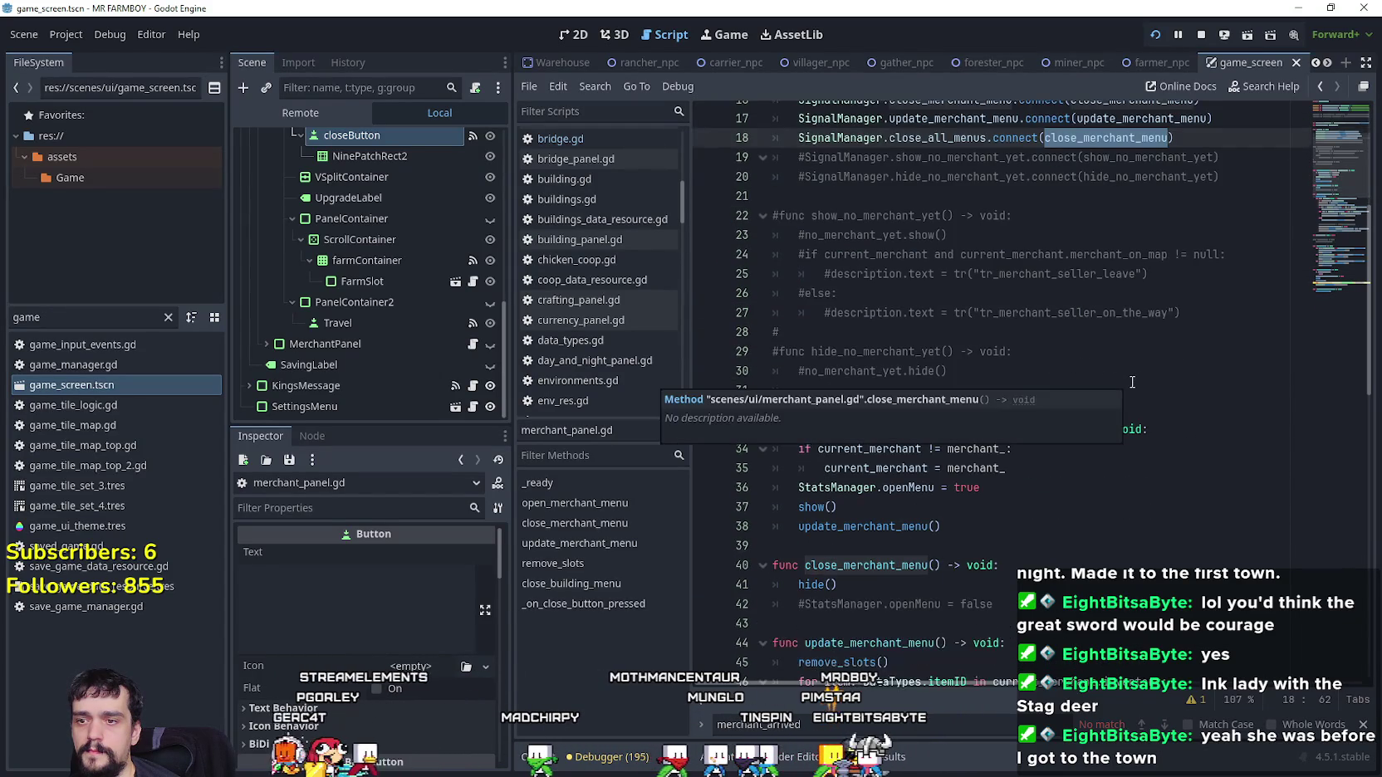
scroll(1132, 382, "down", 14)
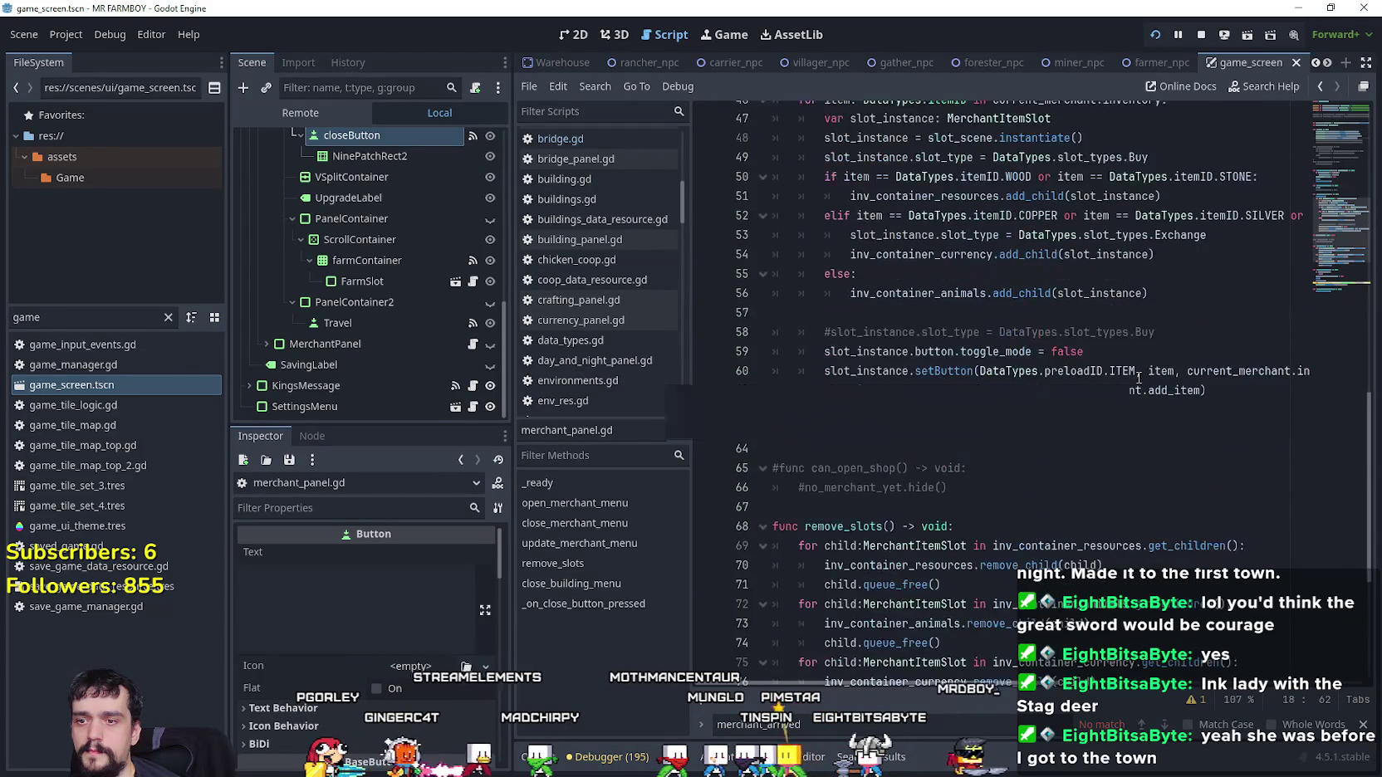
scroll(1140, 378, "down", 1)
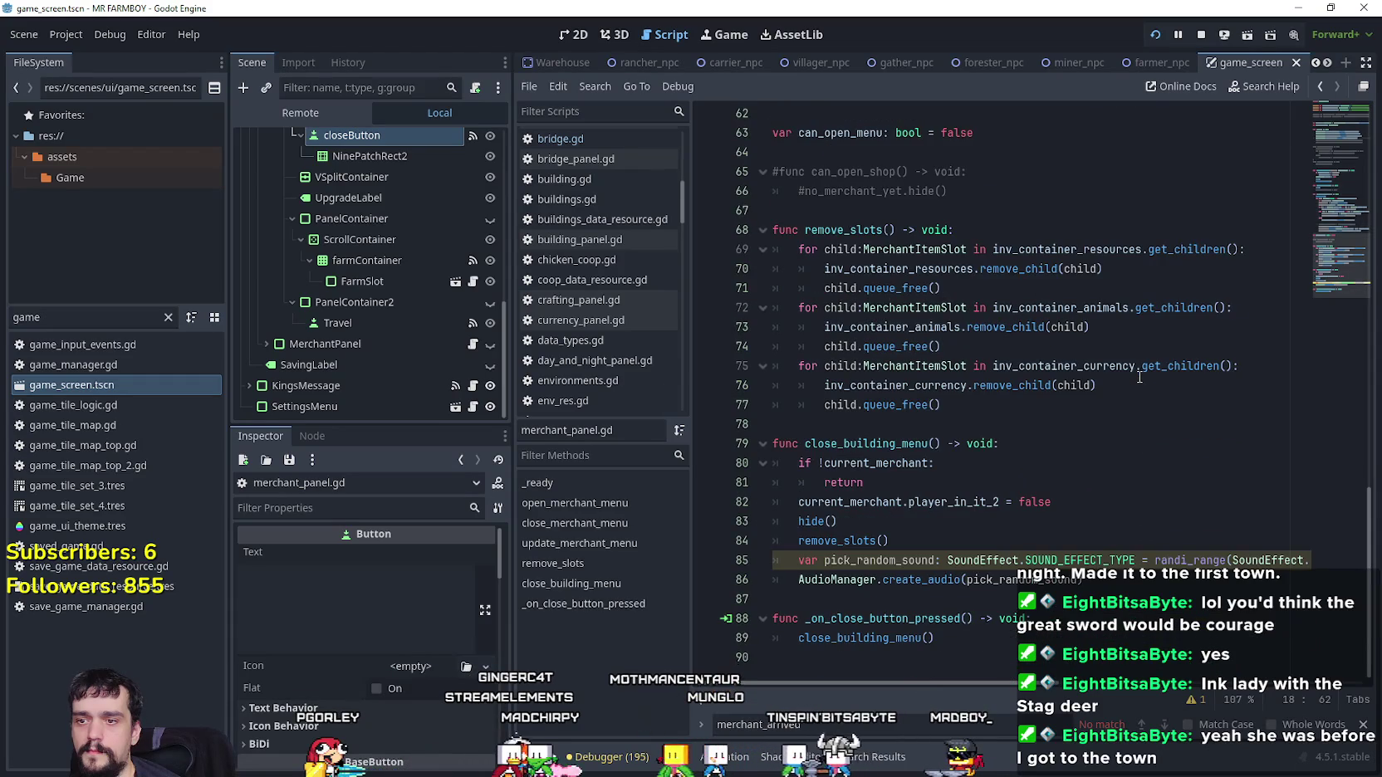
left_click(986, 631)
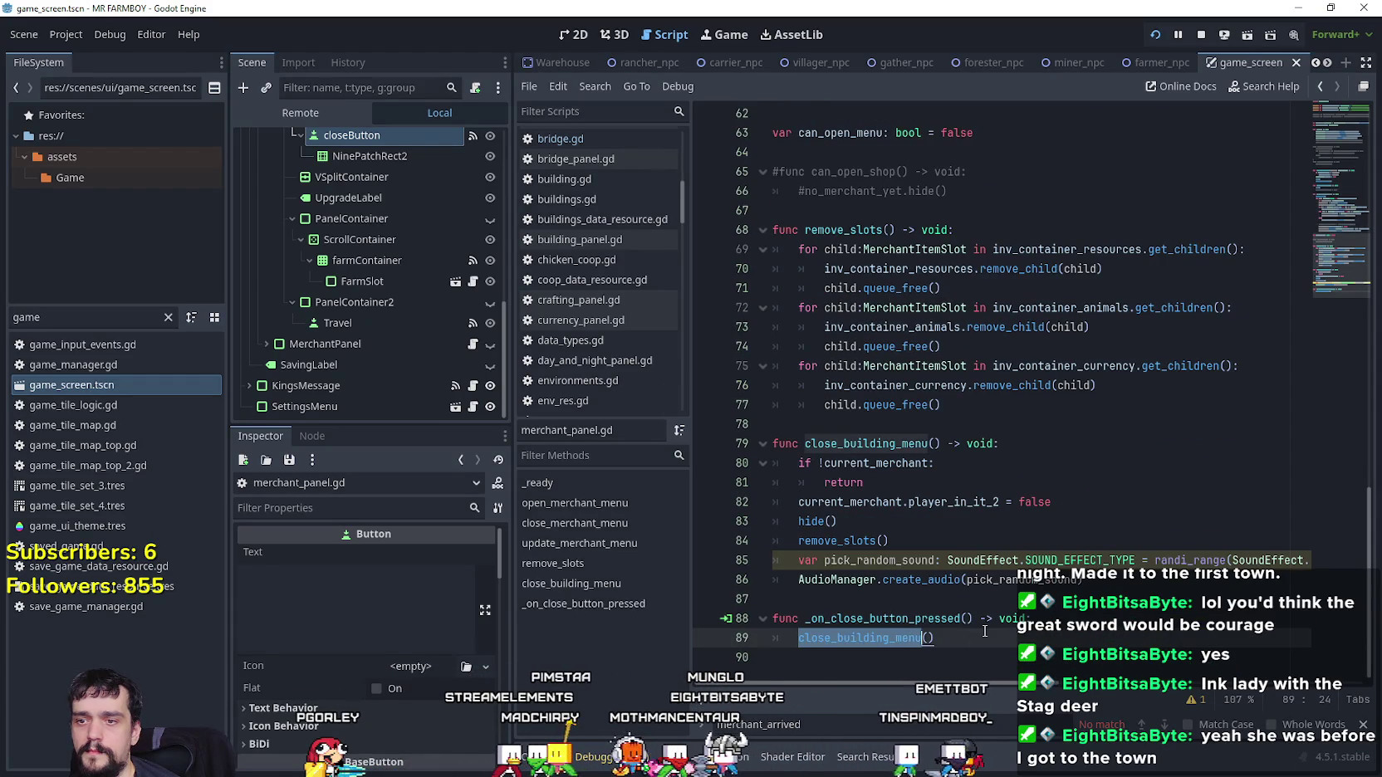
left_click(1061, 614)
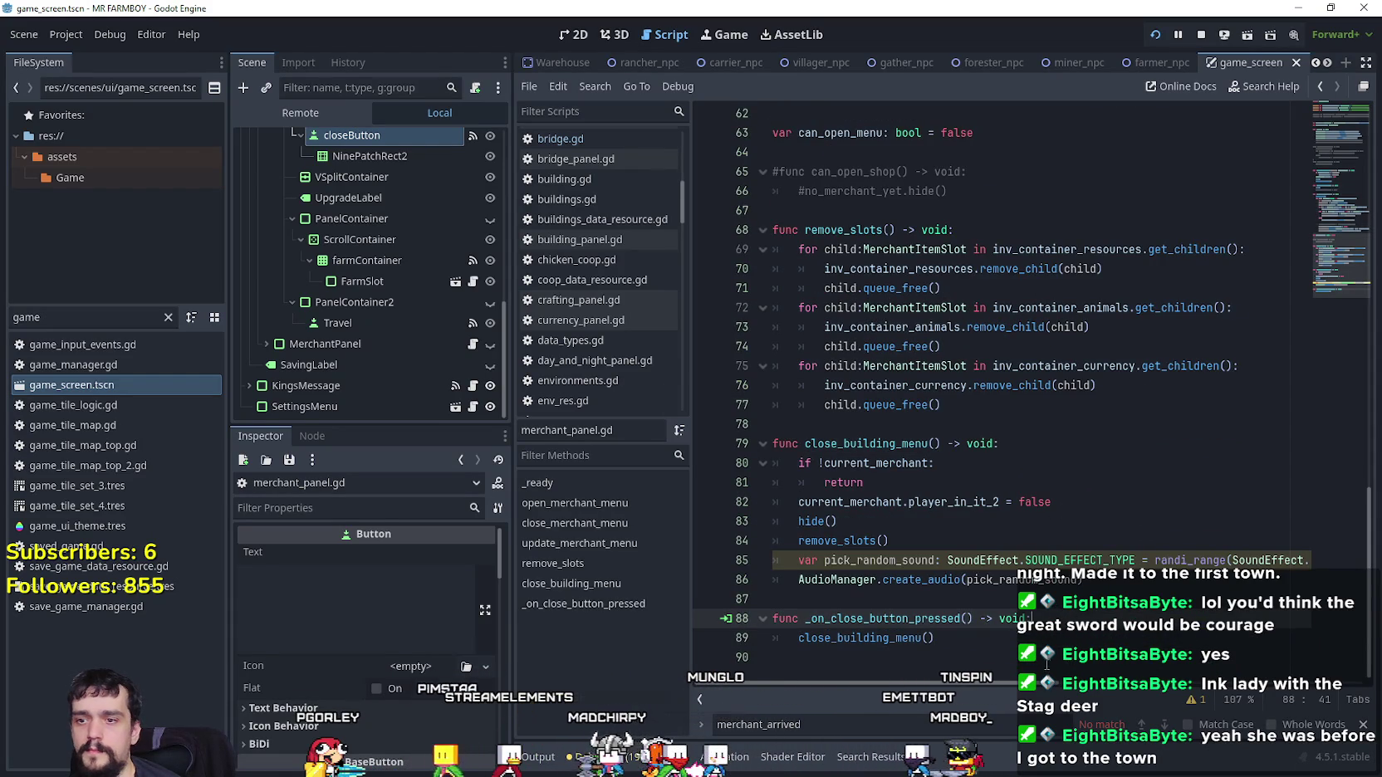
Add SignalManager.close_merchant_menu.emit() to _on_close_button_pressed using autocomplete
key("Return")
type("Signal")
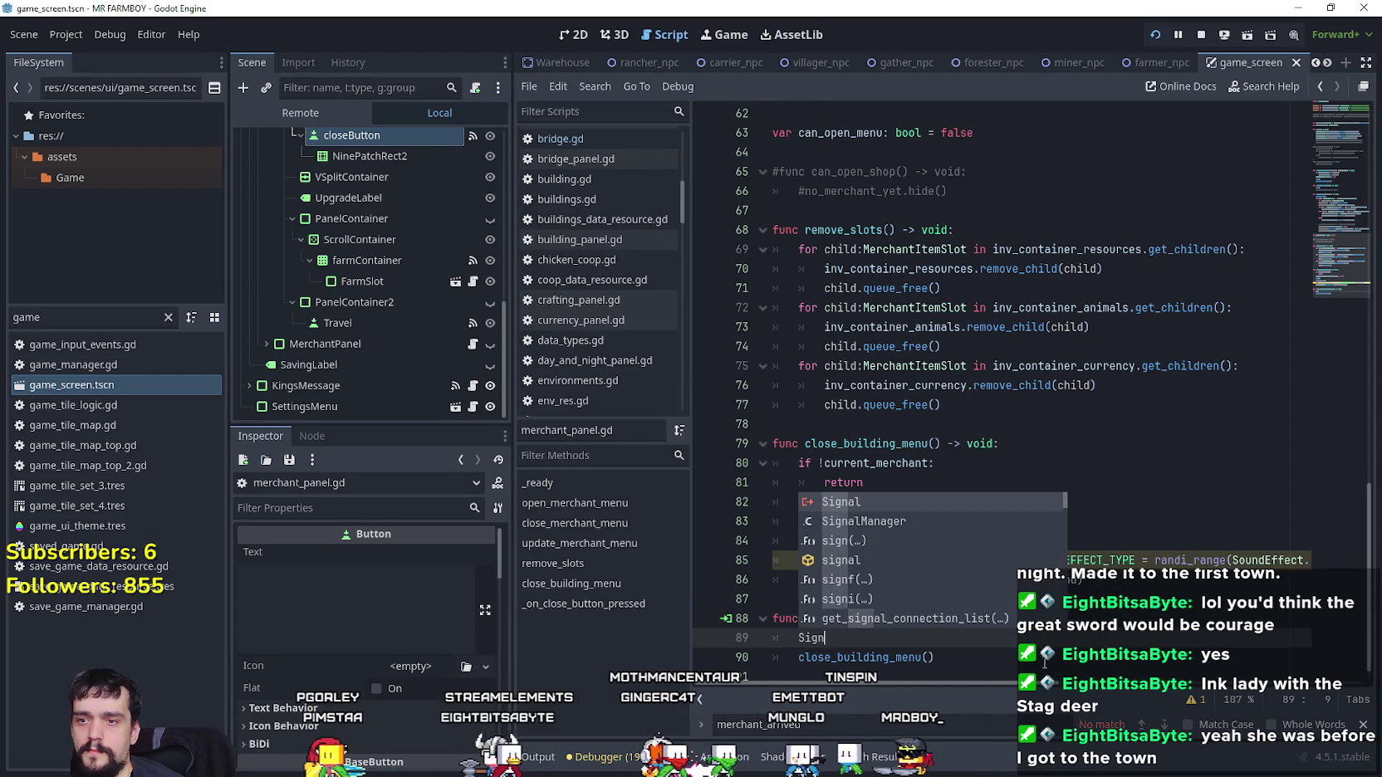
key("Down")
key("Return")
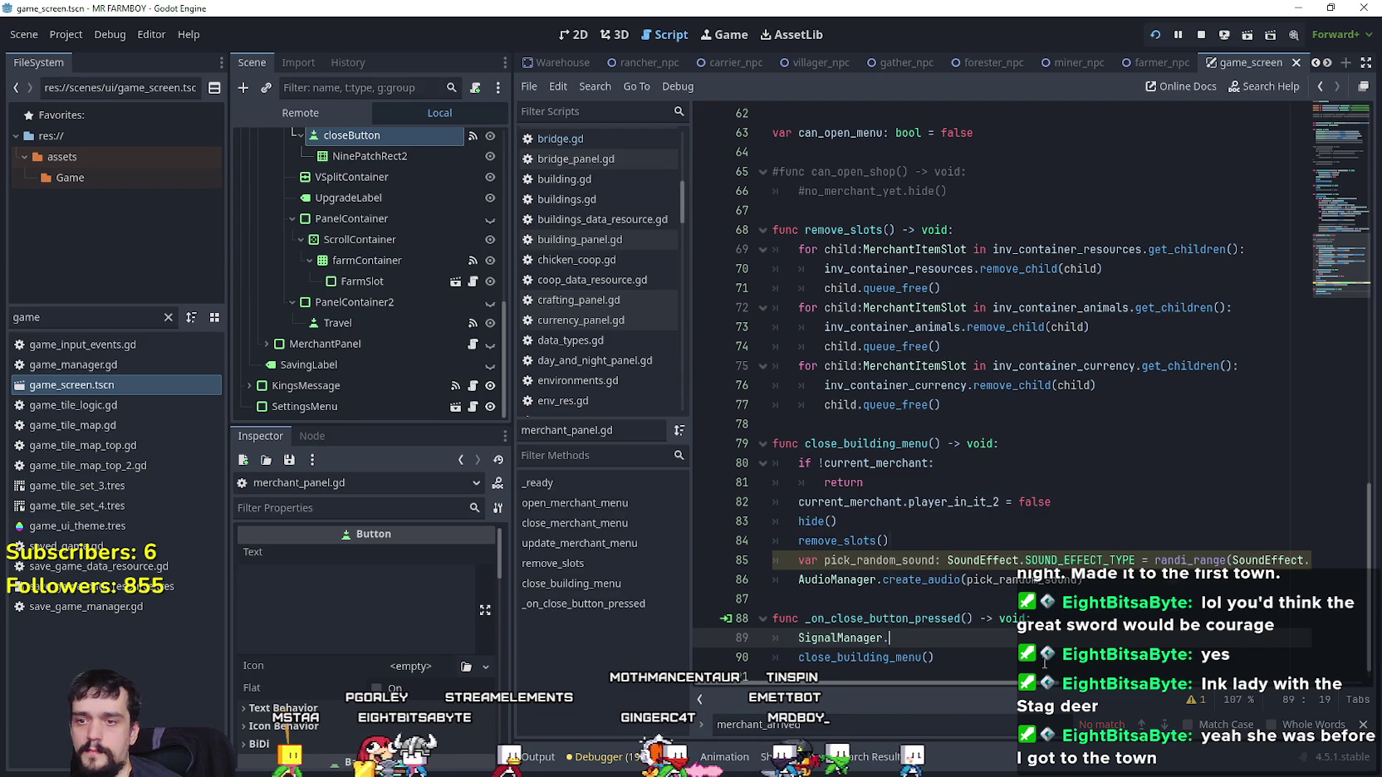
type("close")
key("Down")
key("Down")
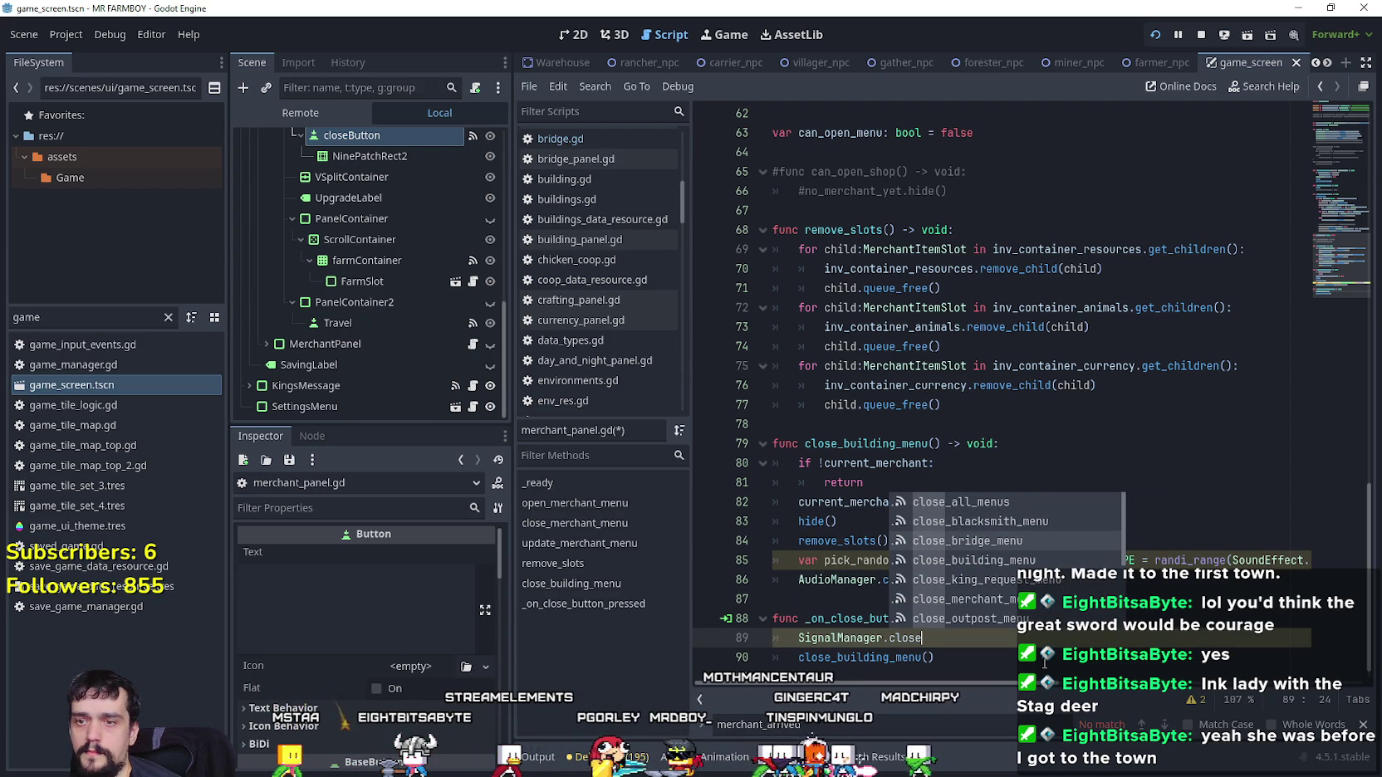
type("_")
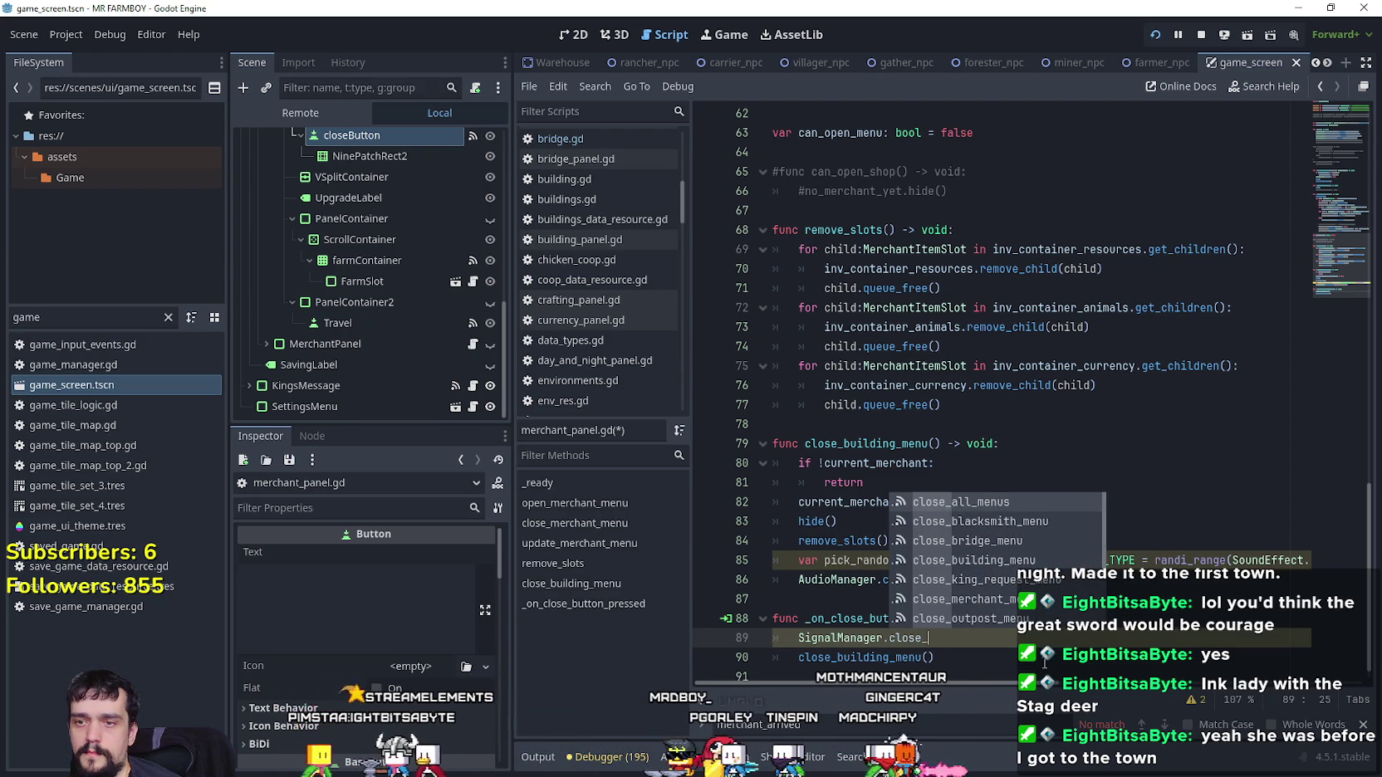
type("meremi")
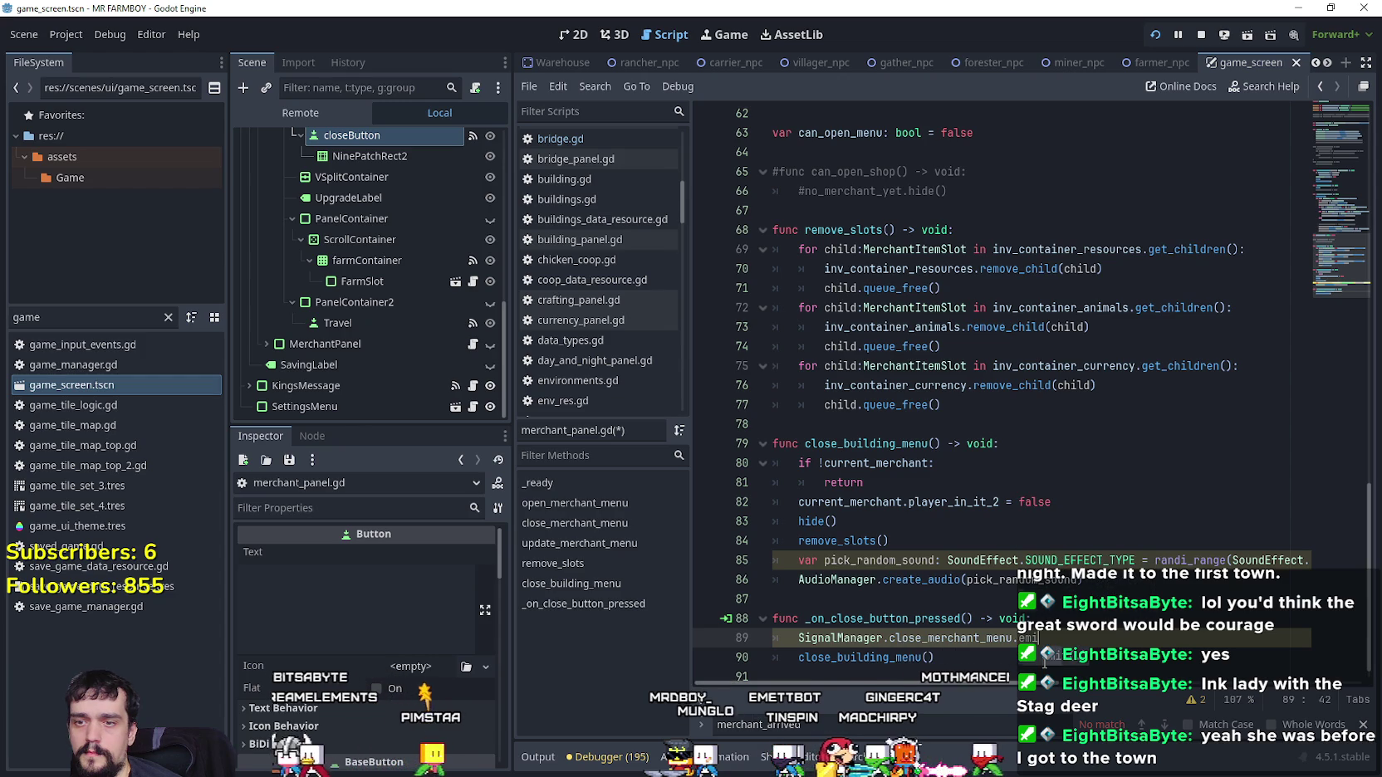
Comment out the close_building_menu() call with Ctrl+K
left_click(800, 657)
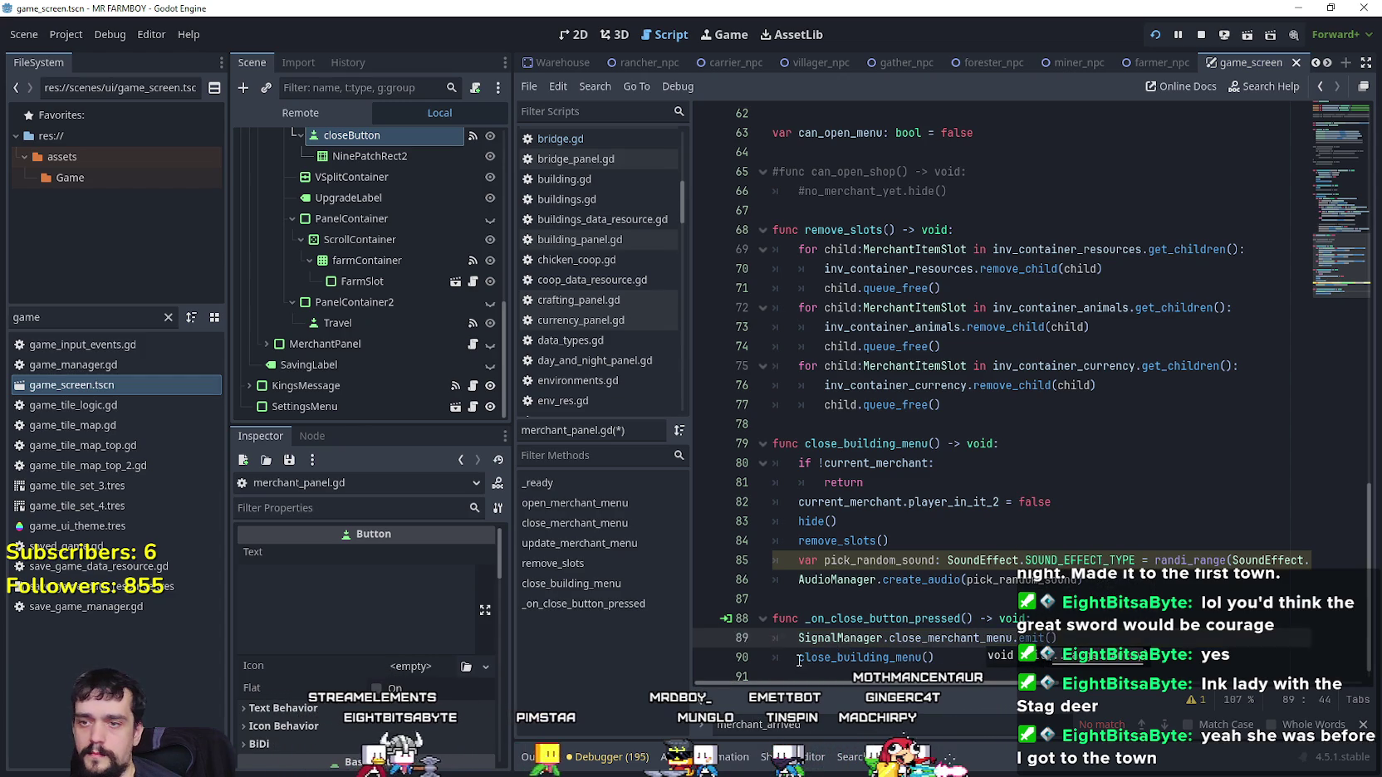
key("ctrl+k")
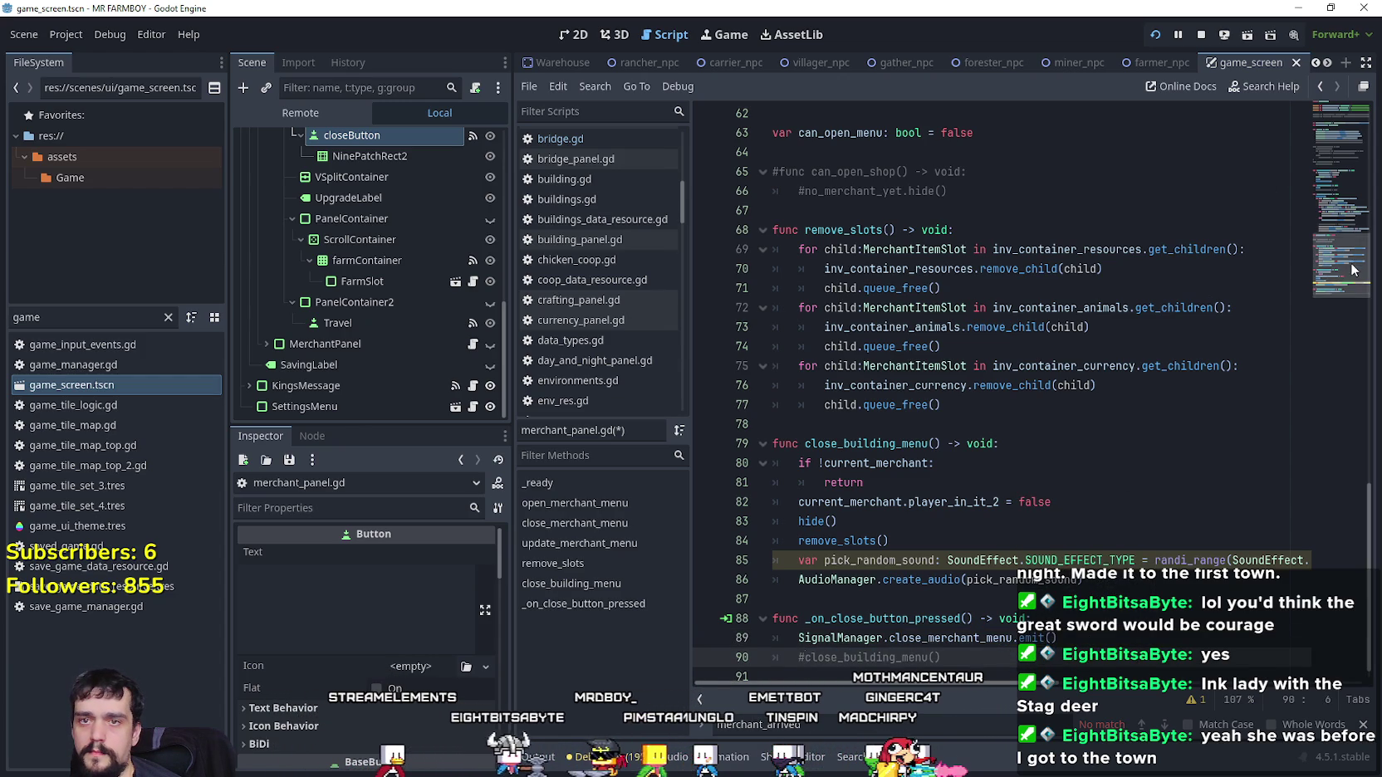
scroll(994, 409, "up", 20)
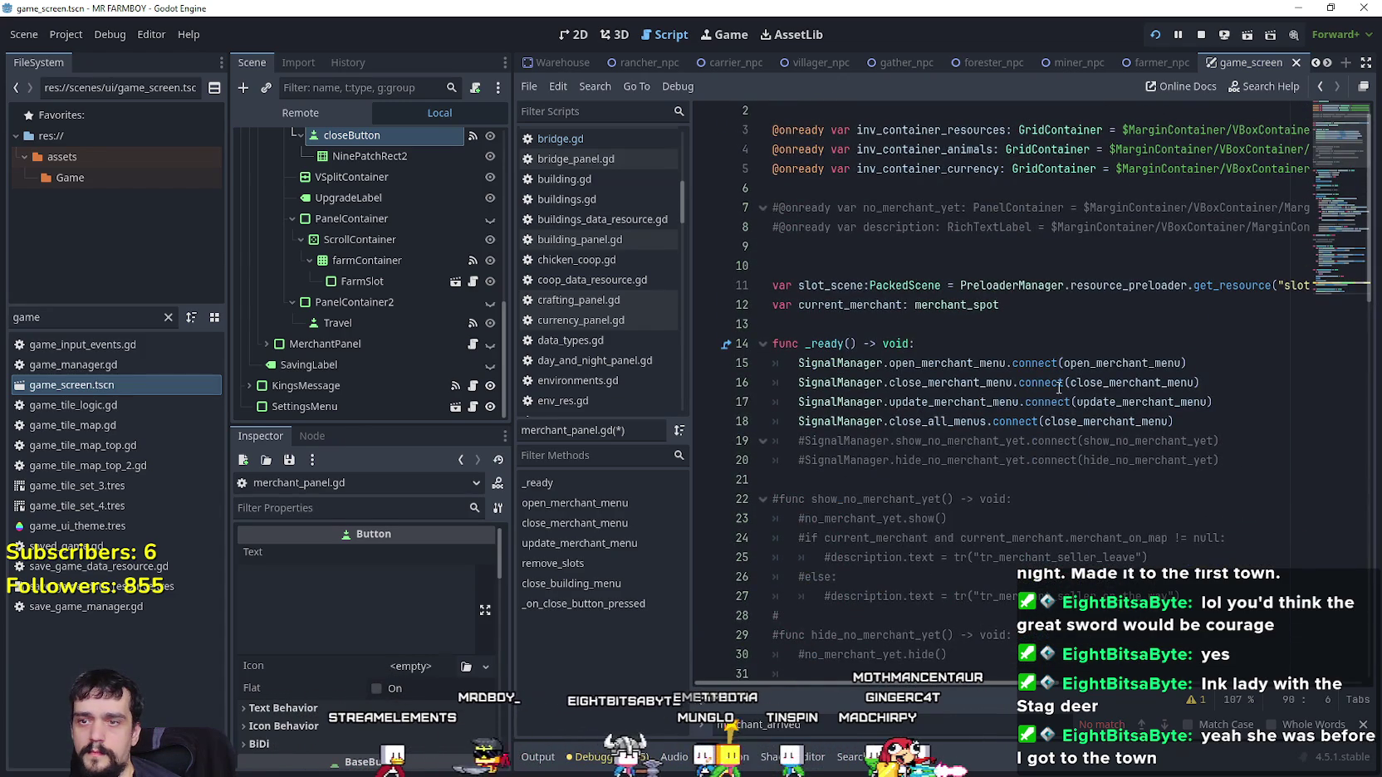
Jump to close_merchant_menu, then select close_building_menu's body from the current_merchant check to create_audio
left_click(1151, 384, "ctrl")
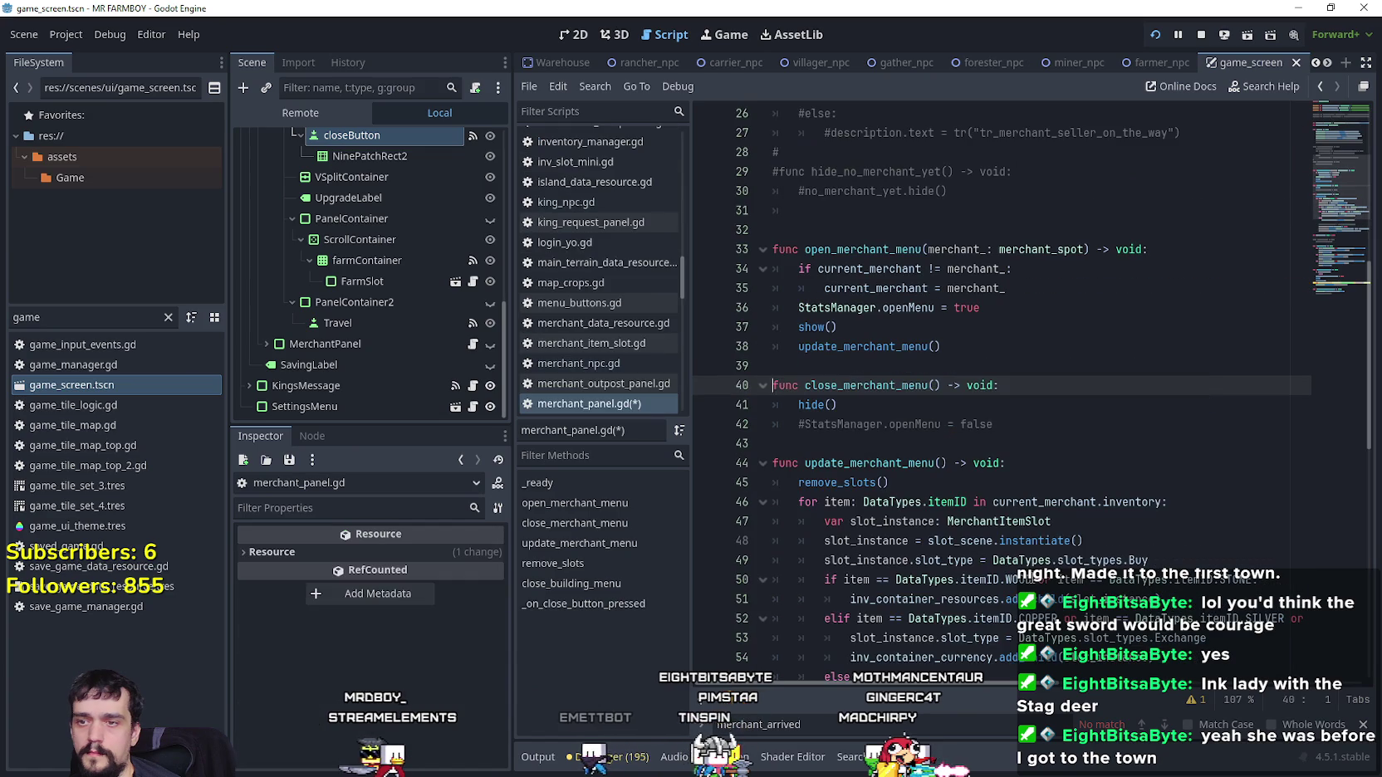
scroll(885, 412, "down", 11)
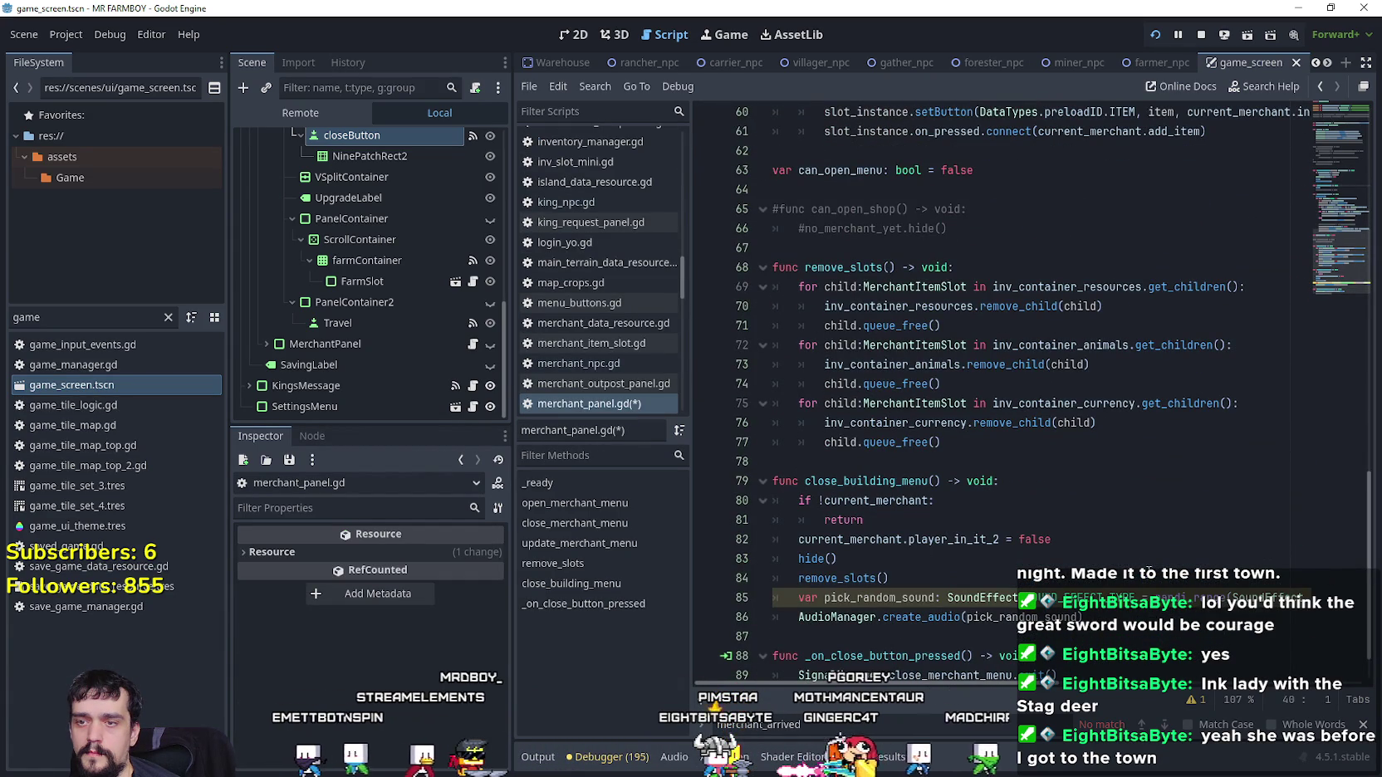
left_click(902, 482)
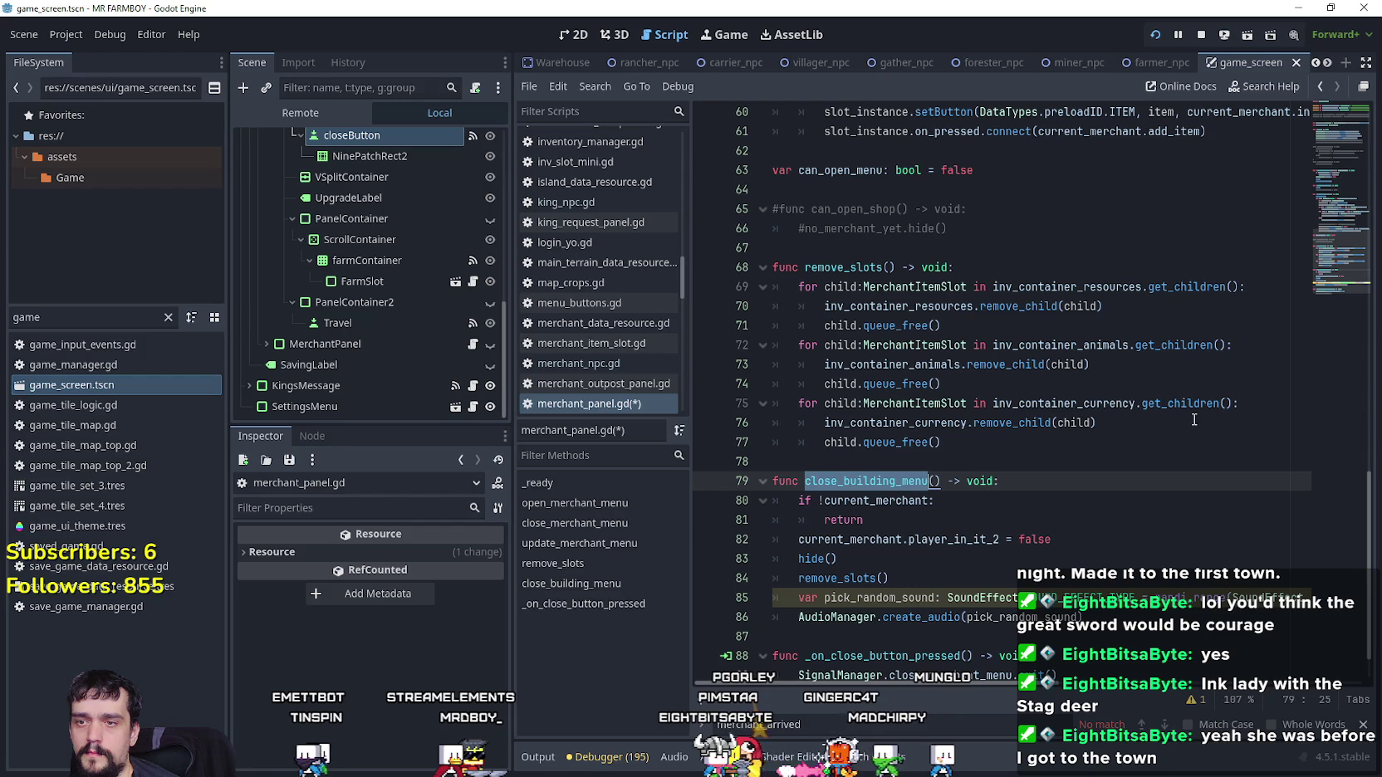
mouse_move(1320, 279)
left_mouse_down()
mouse_move(1293, 203)
mouse_move(1284, 283)
mouse_move(1288, 147)
mouse_move(1274, 242)
mouse_move(1249, 282)
left_mouse_up()
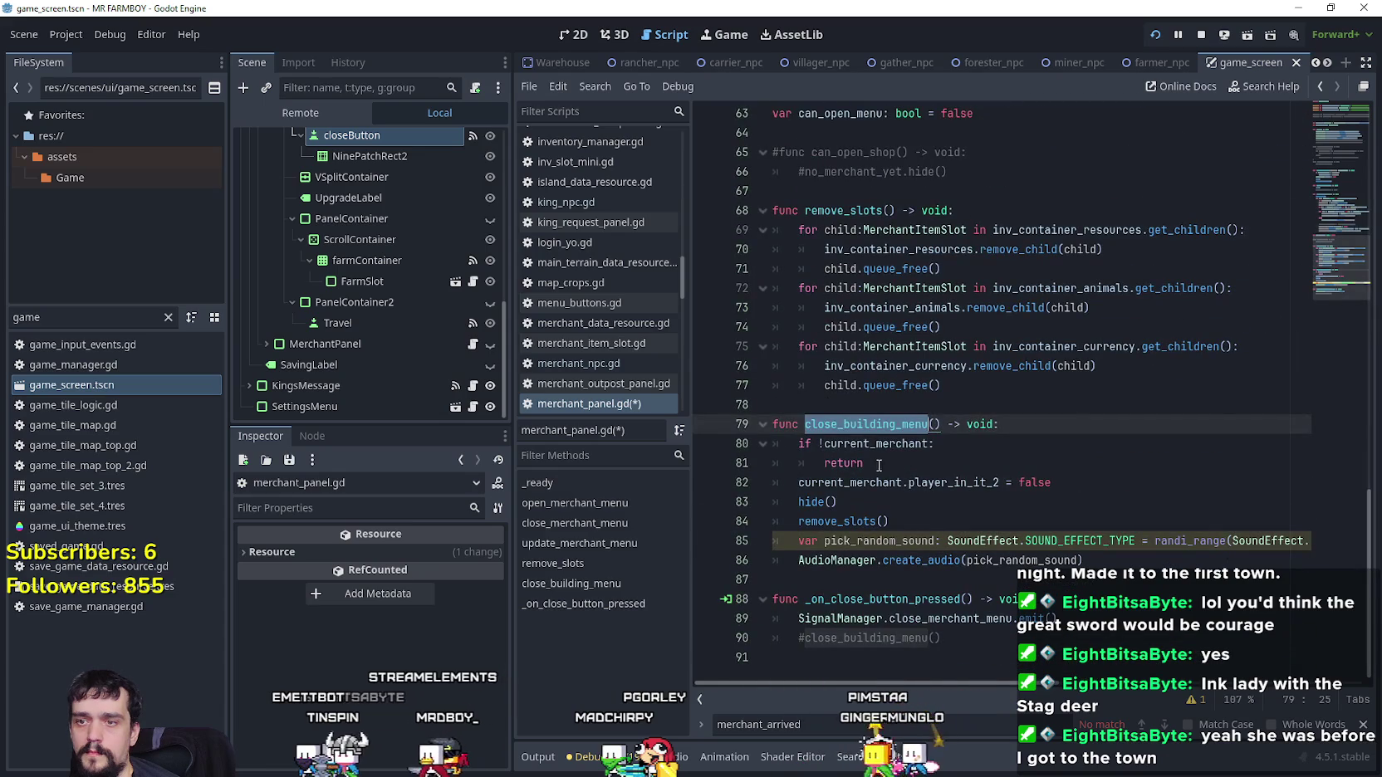
left_click_drag(885, 473, 733, 444)
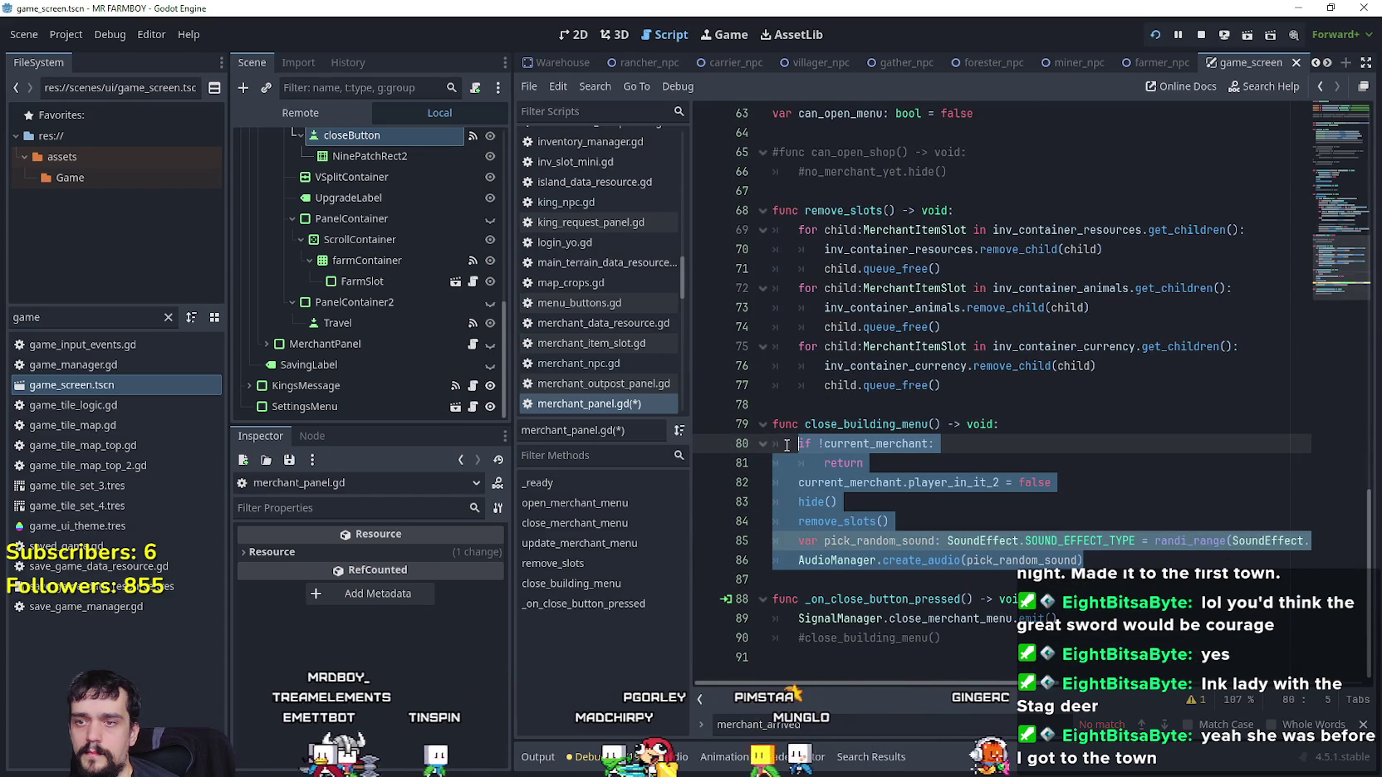
scroll(935, 469, "up", 7)
key("ctrl+z")
key("ctrl+z")
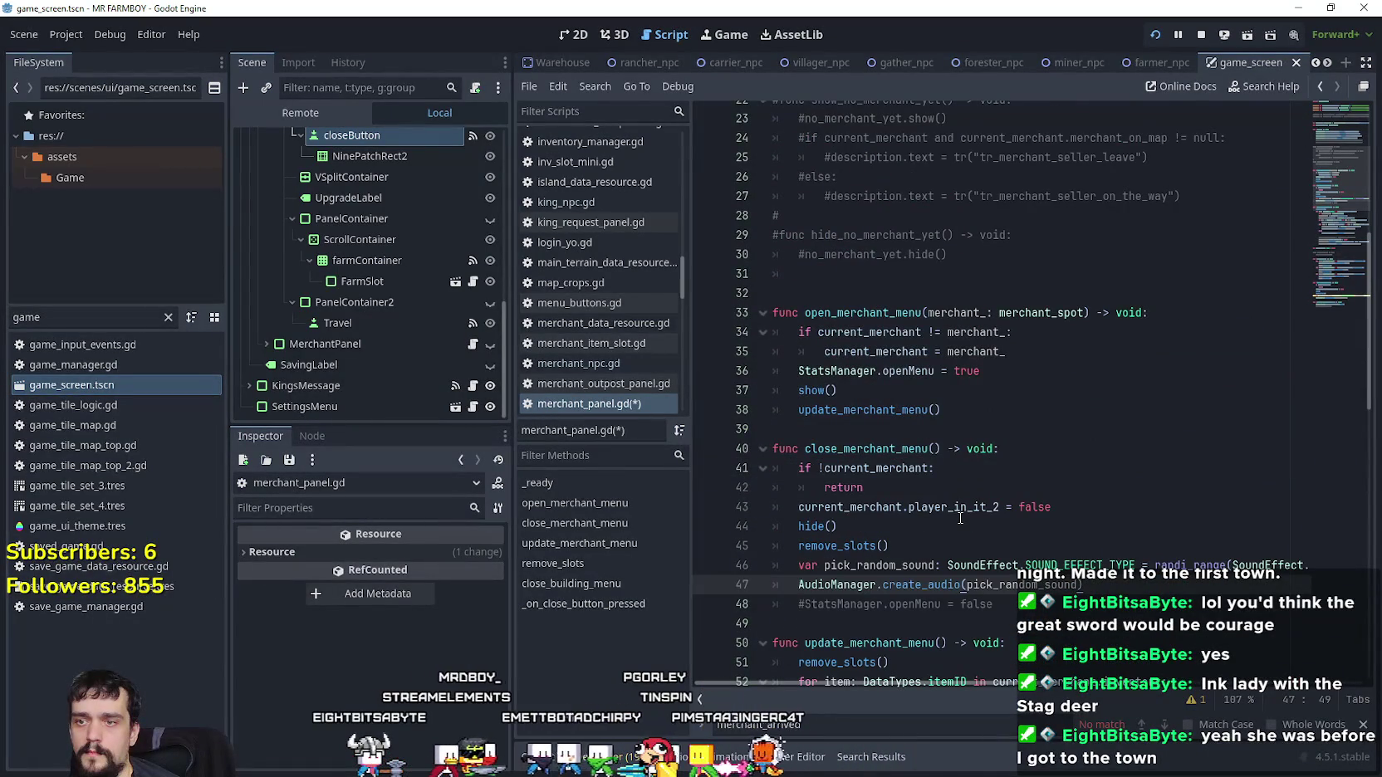
Comment out the player_in_it_2 reset in close_merchant_menu and save the script
left_click(957, 508)
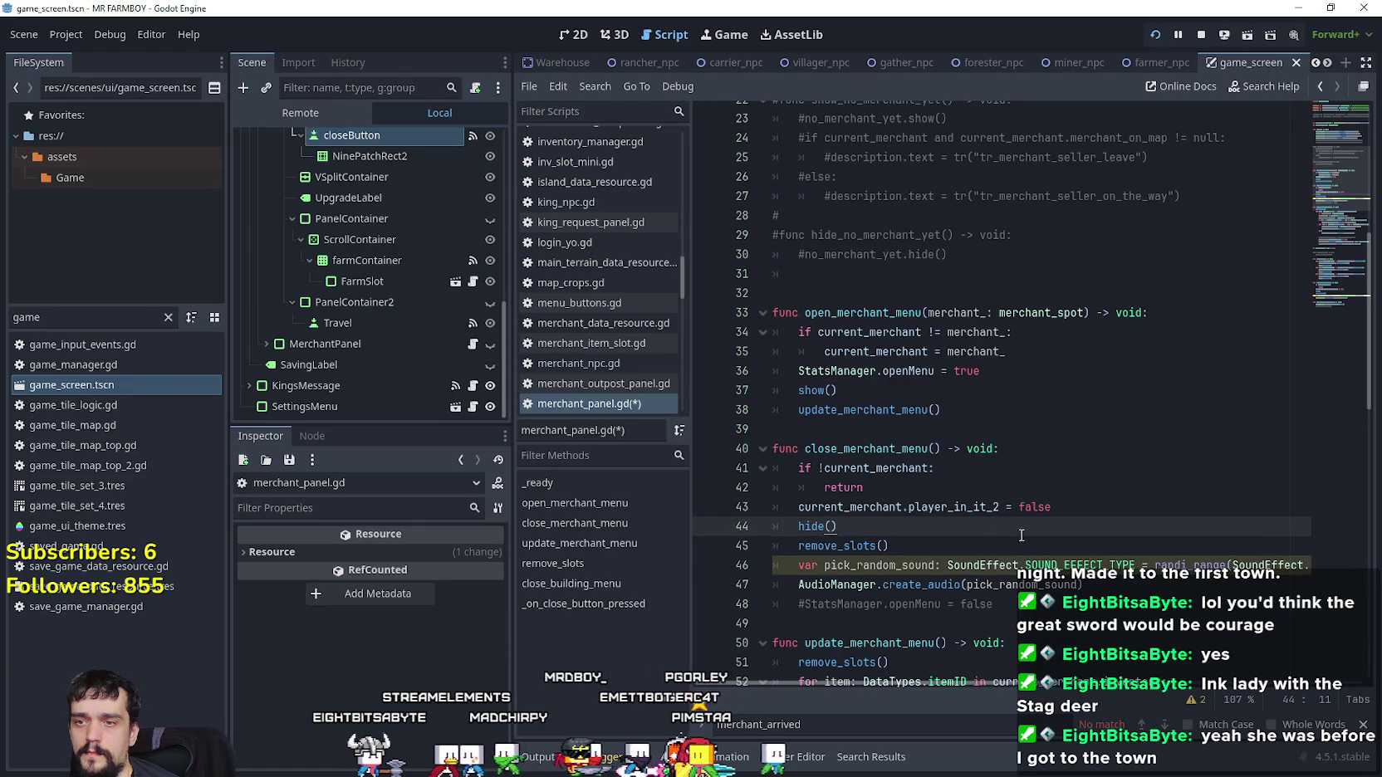
left_click(1073, 510)
key("ctrl+k")
key("Down")
key("Down")
key("Down")
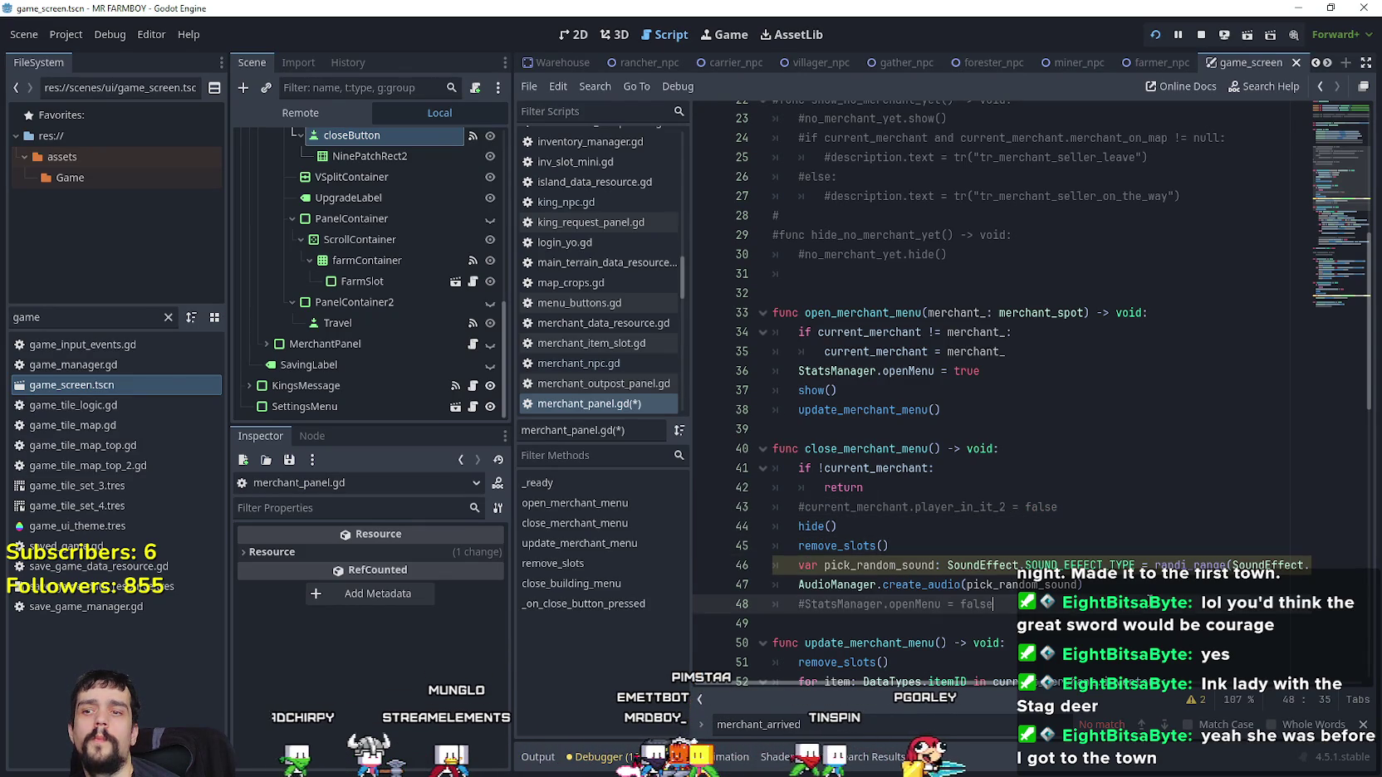
left_click(1118, 621)
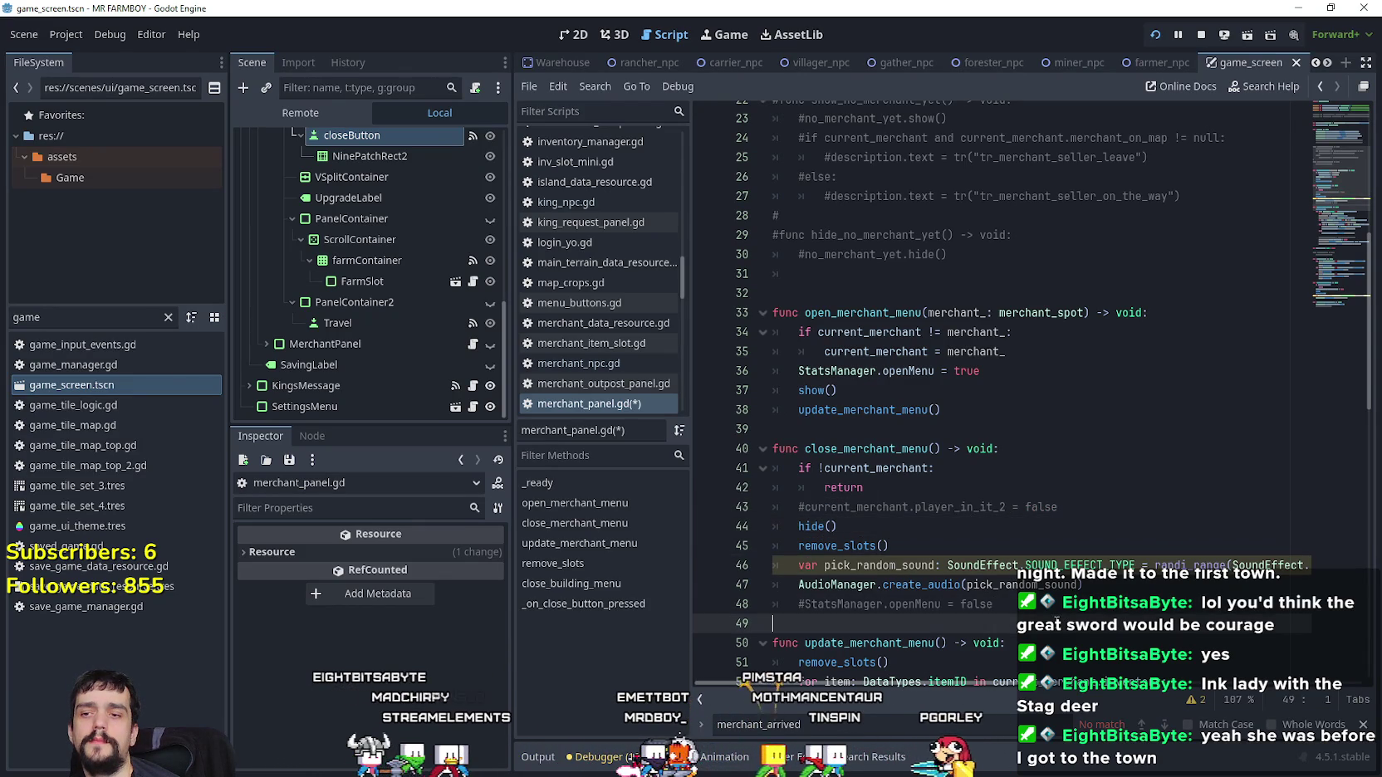
left_click(1008, 489)
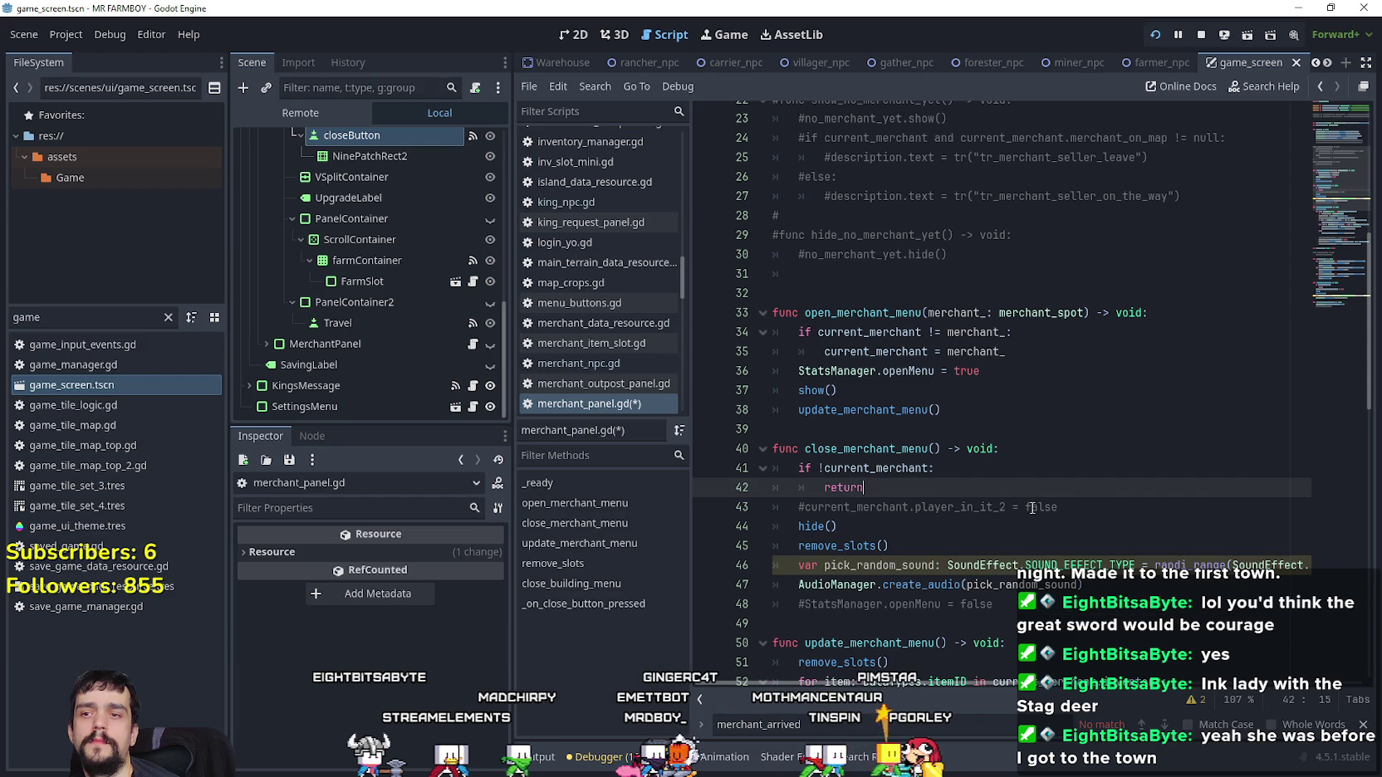
key("ctrl+s")
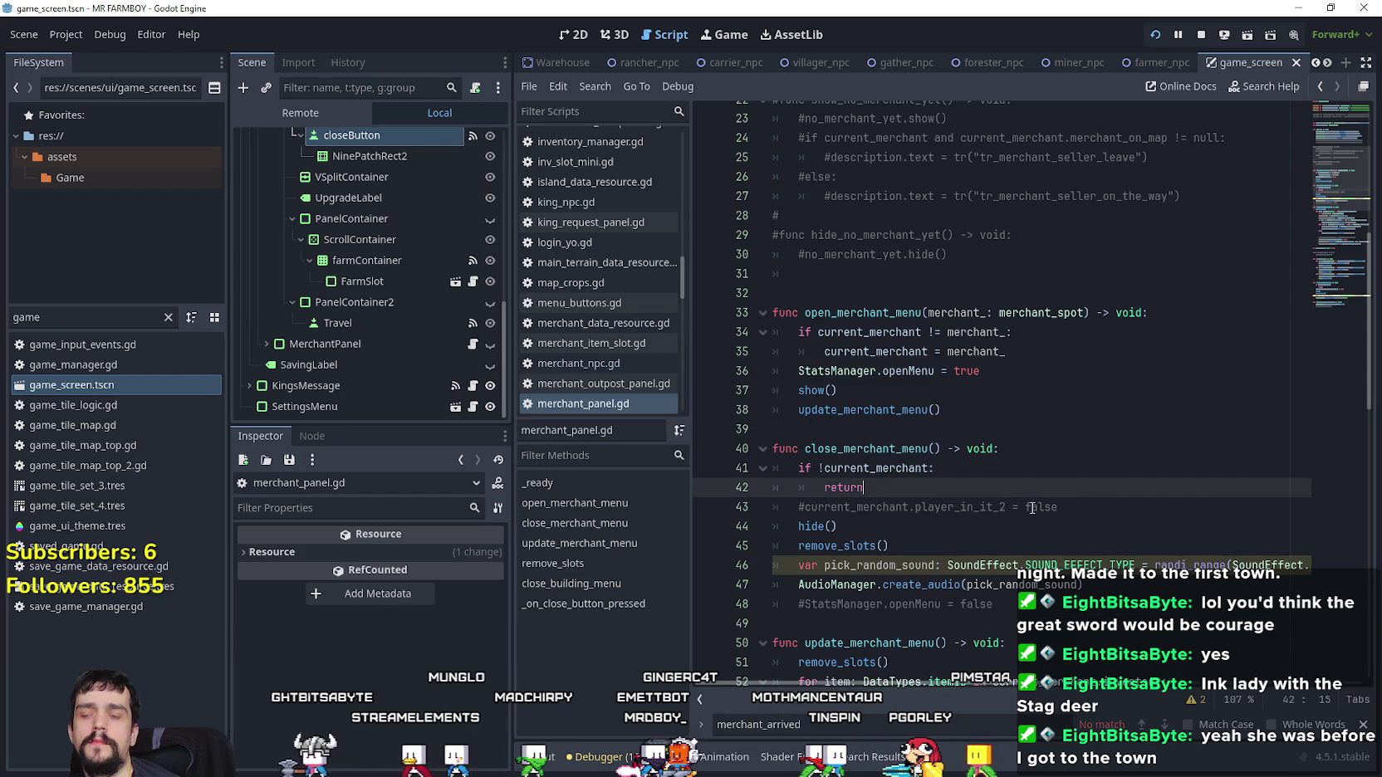
Comment out the current_merchant if/return guard, save, and resume the running game
left_click_drag(863, 493, 777, 475)
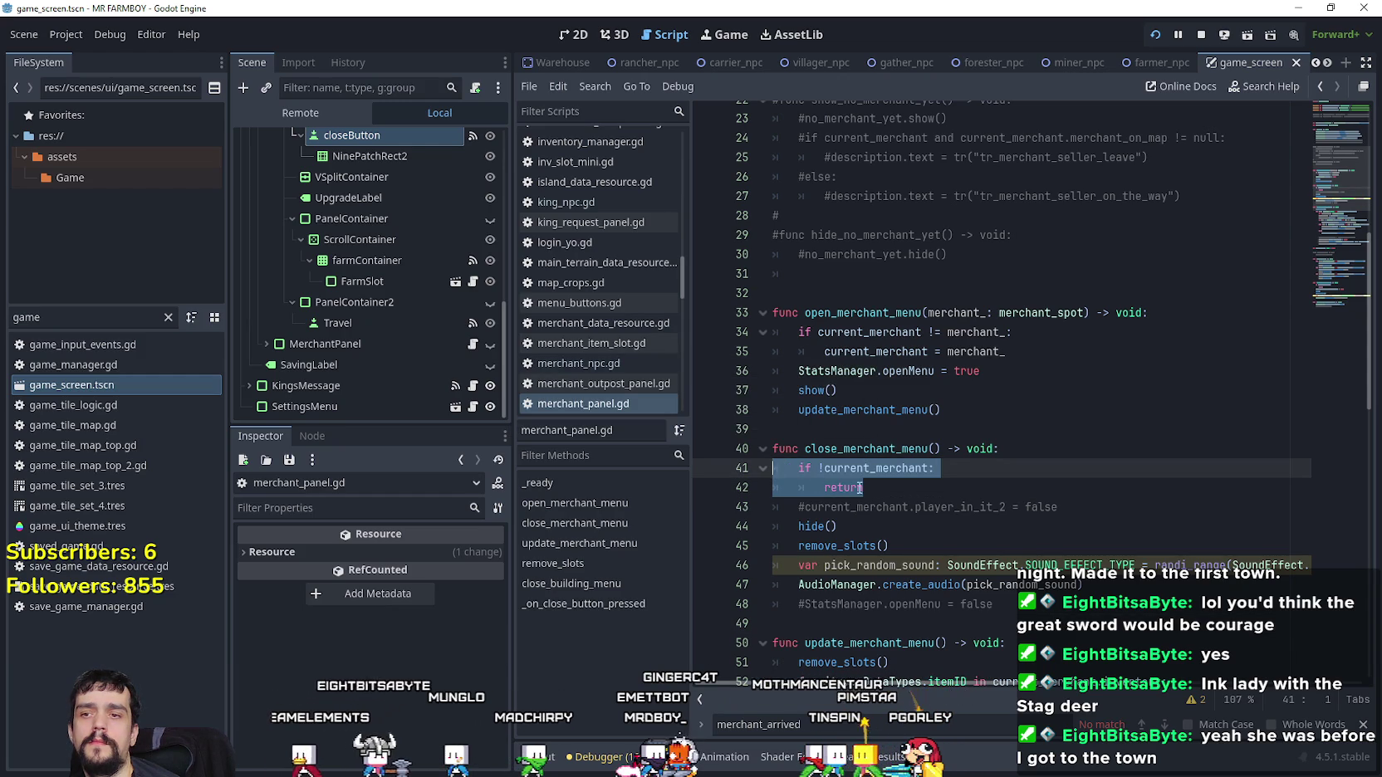
left_click(930, 488)
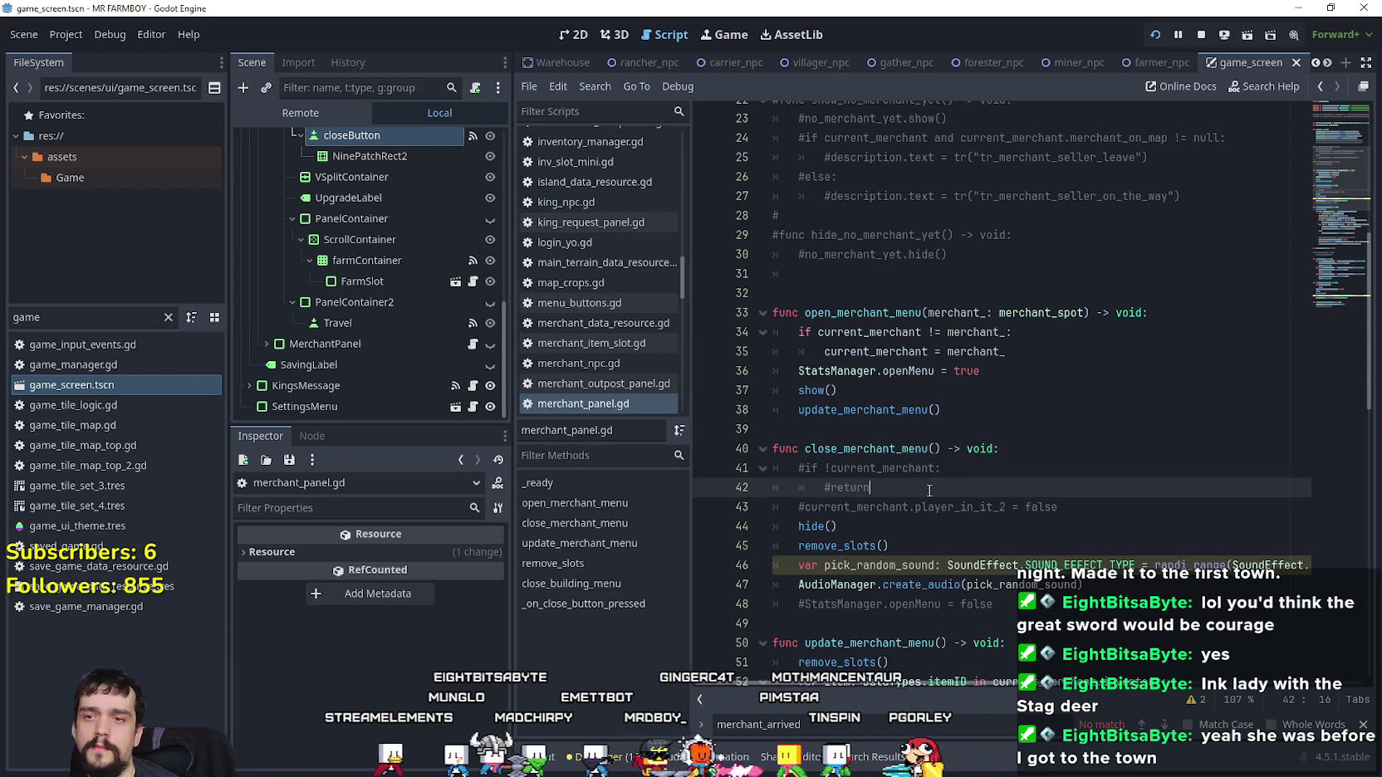
key("ctrl+s")
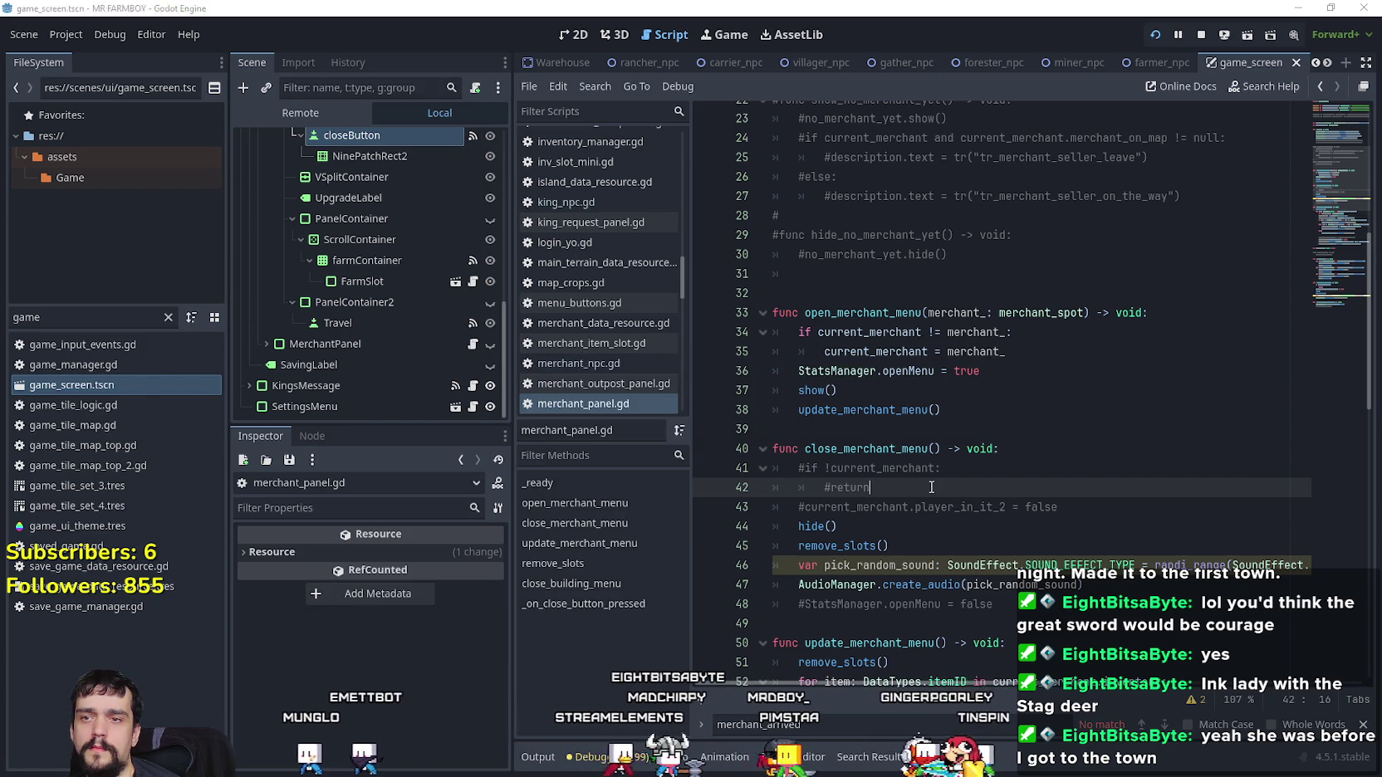
key("alt+Tab")
key("Escape")
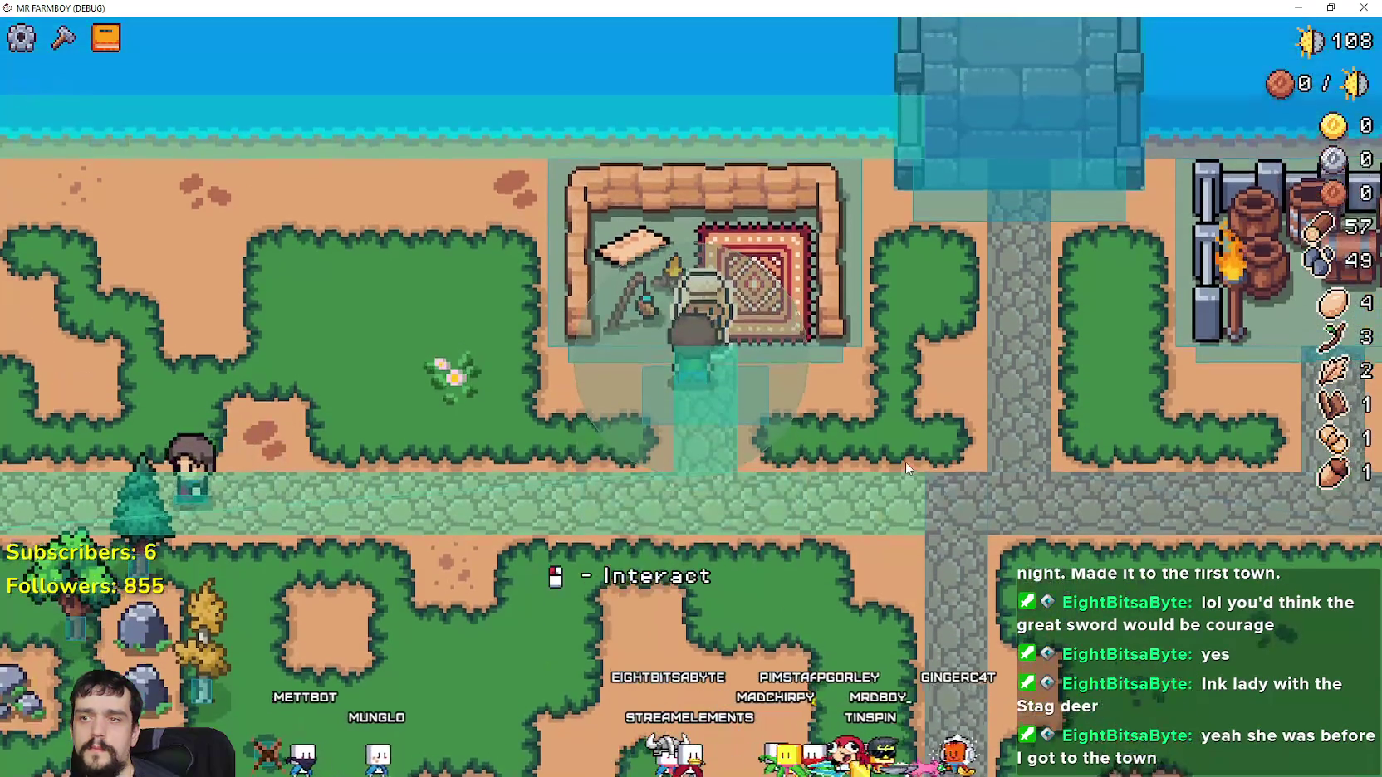
left_click(904, 462)
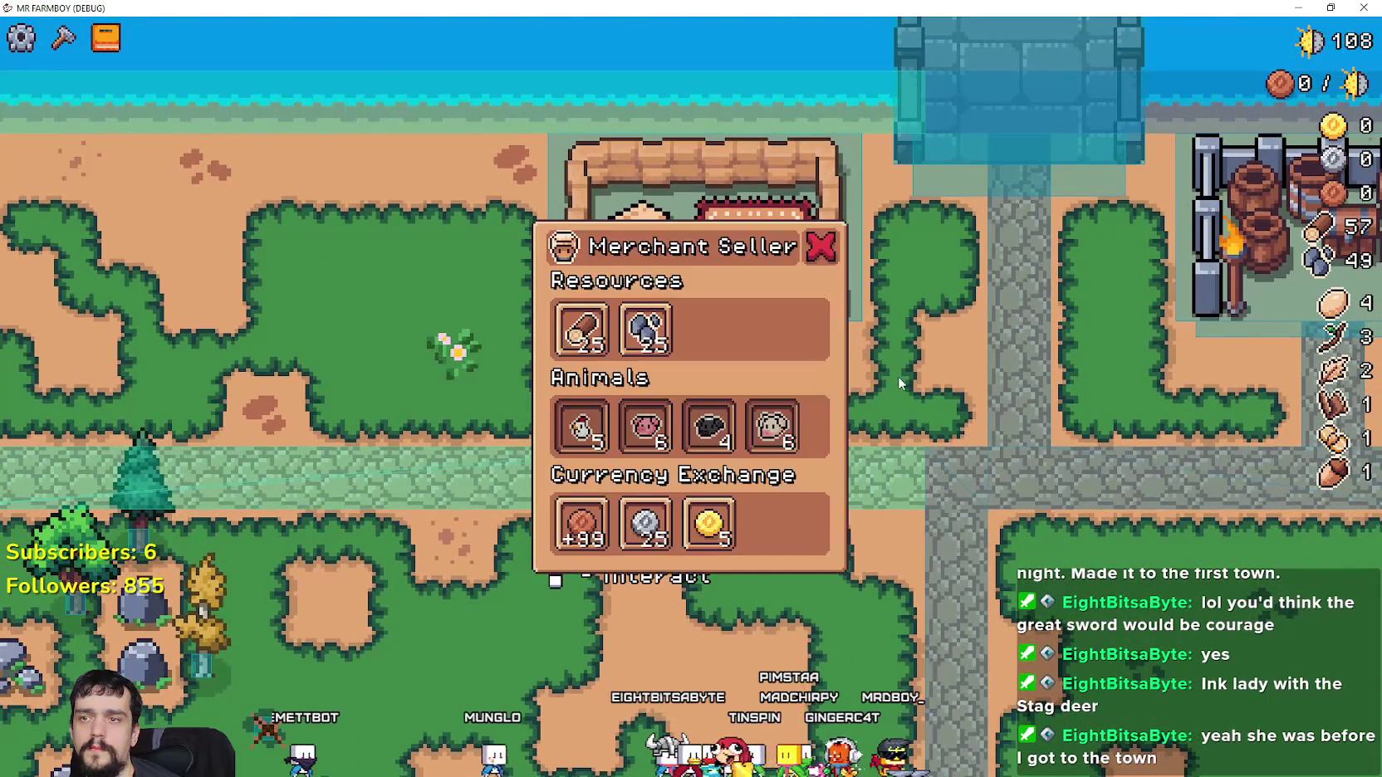
left_click(820, 246)
key("e")
left_click(818, 251)
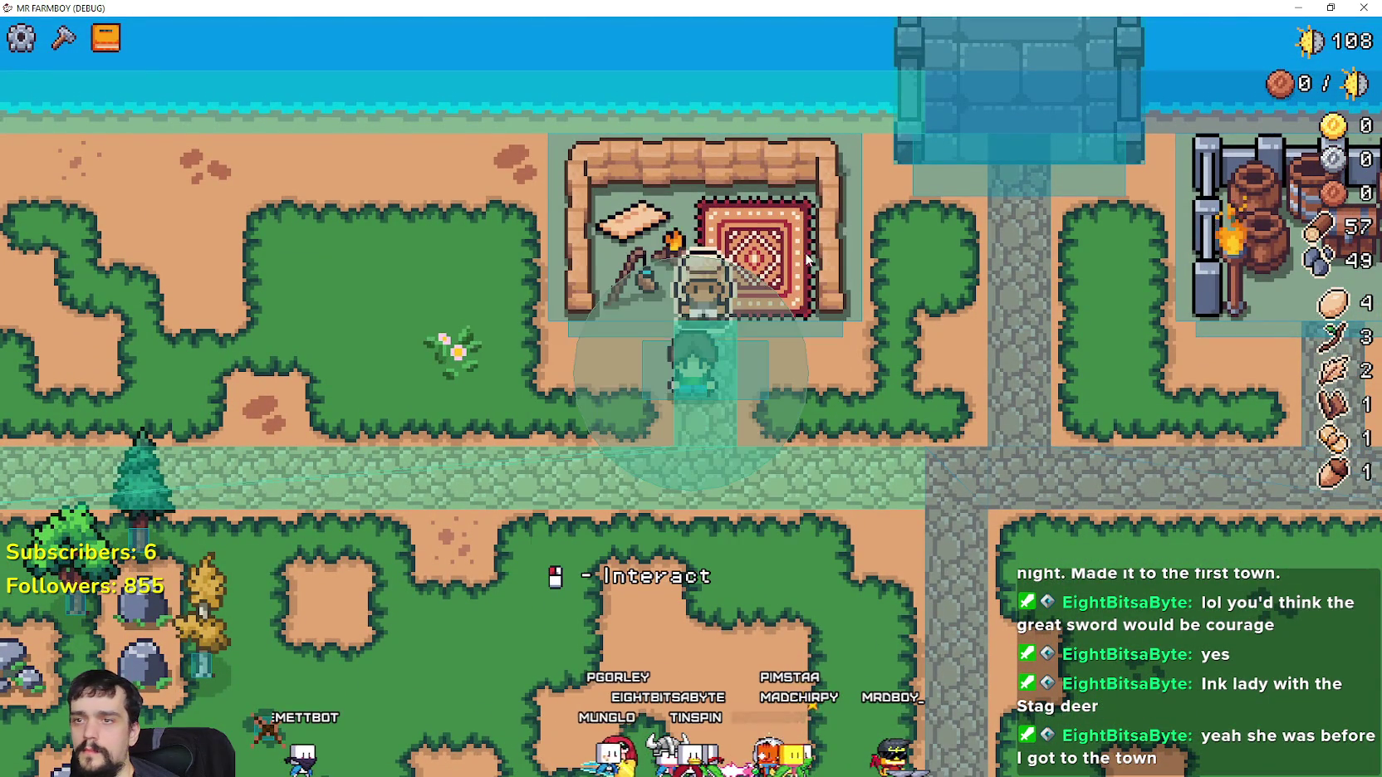
key("e")
key("Escape")
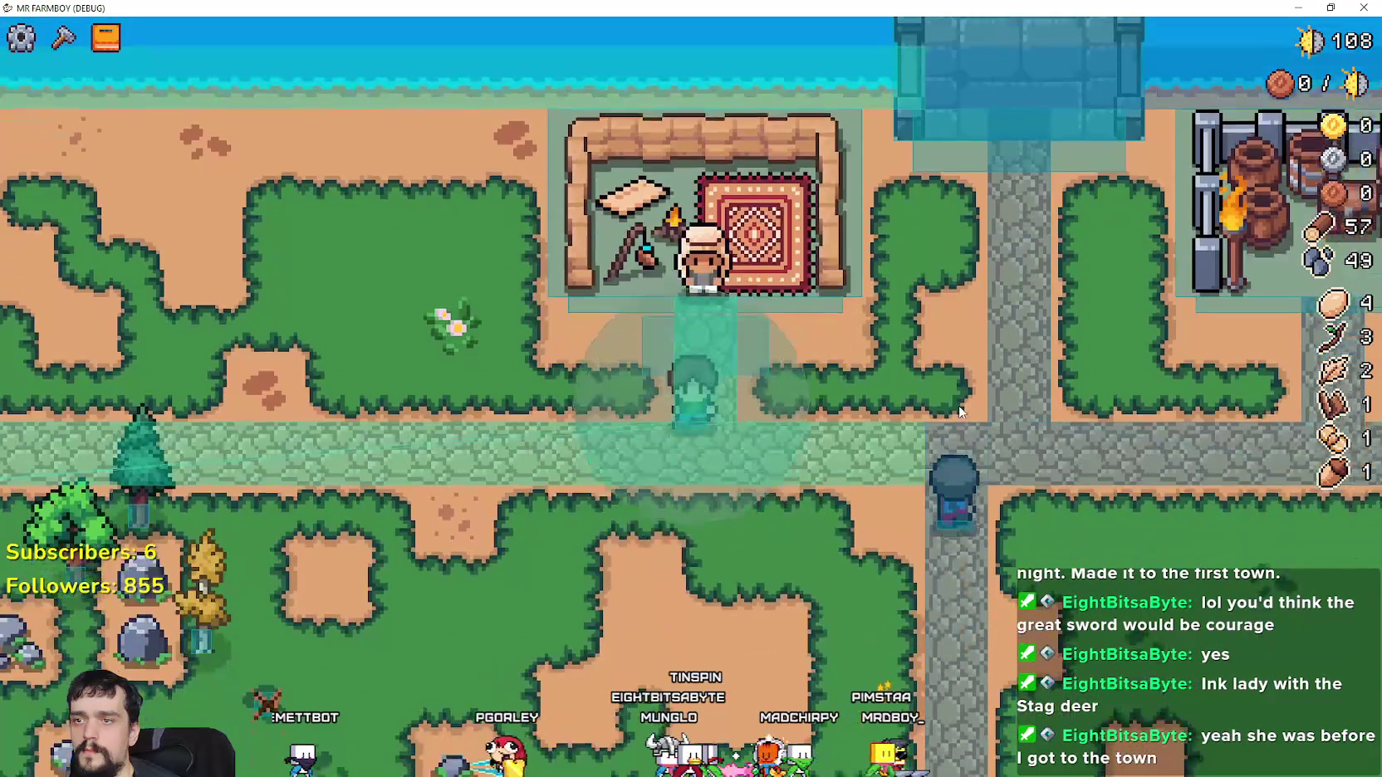
left_click(880, 364)
left_click(821, 245)
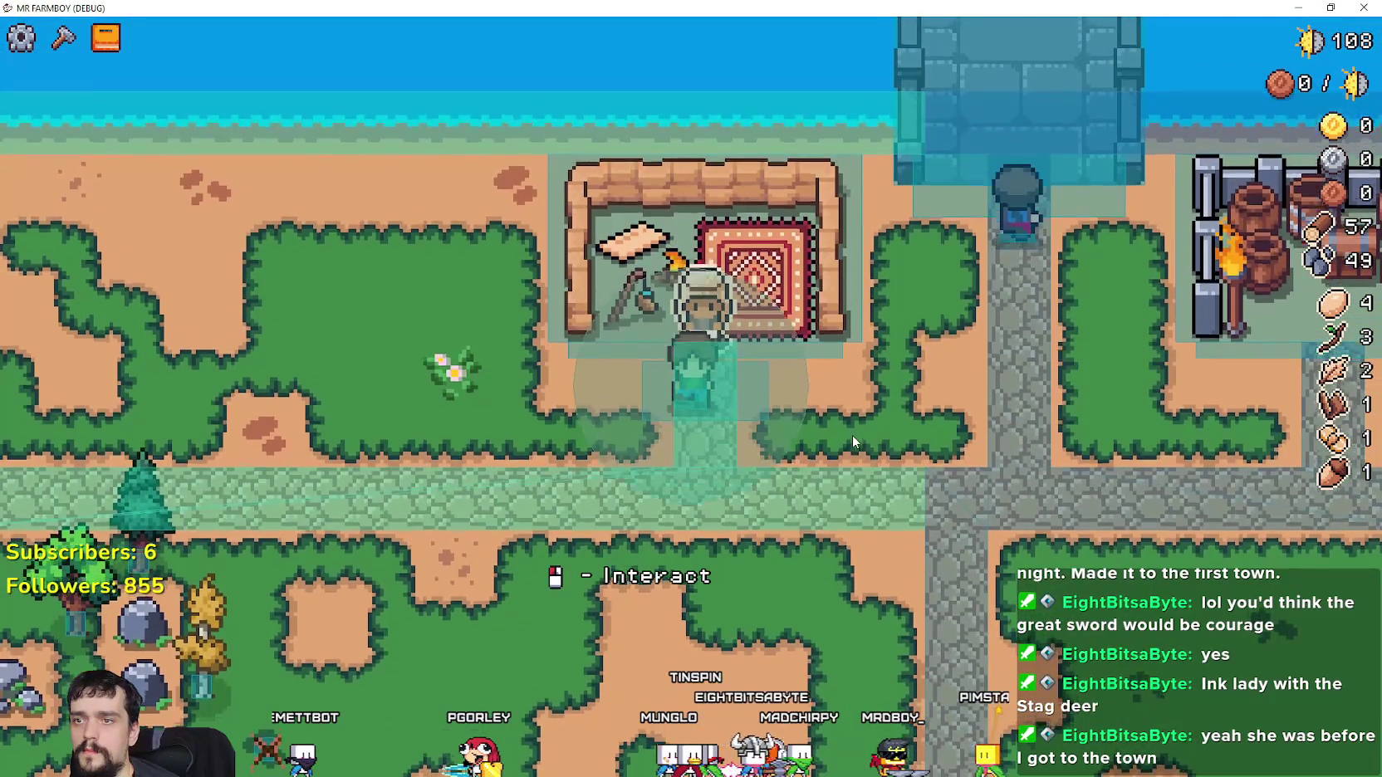
key("e")
key("s")
key("w")
key("e")
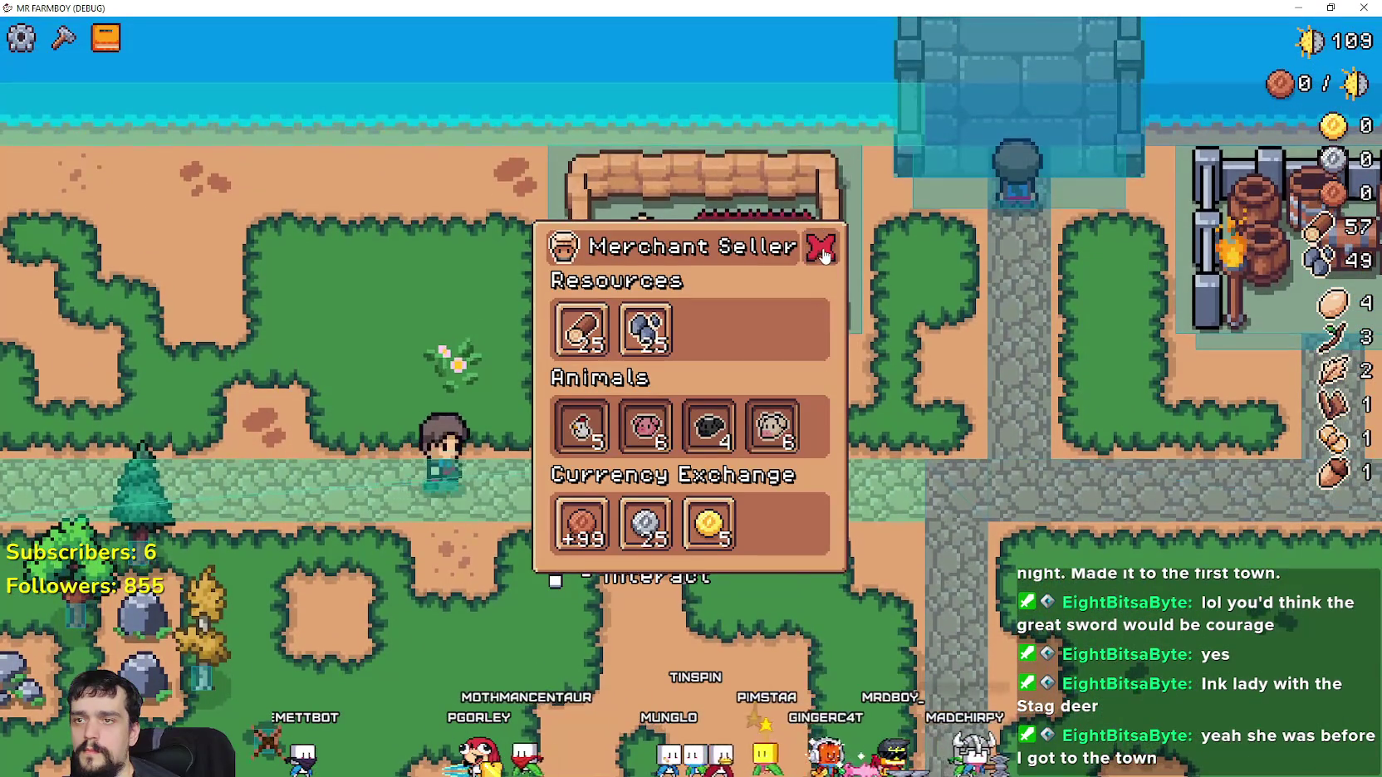
left_click(819, 252)
key("d")
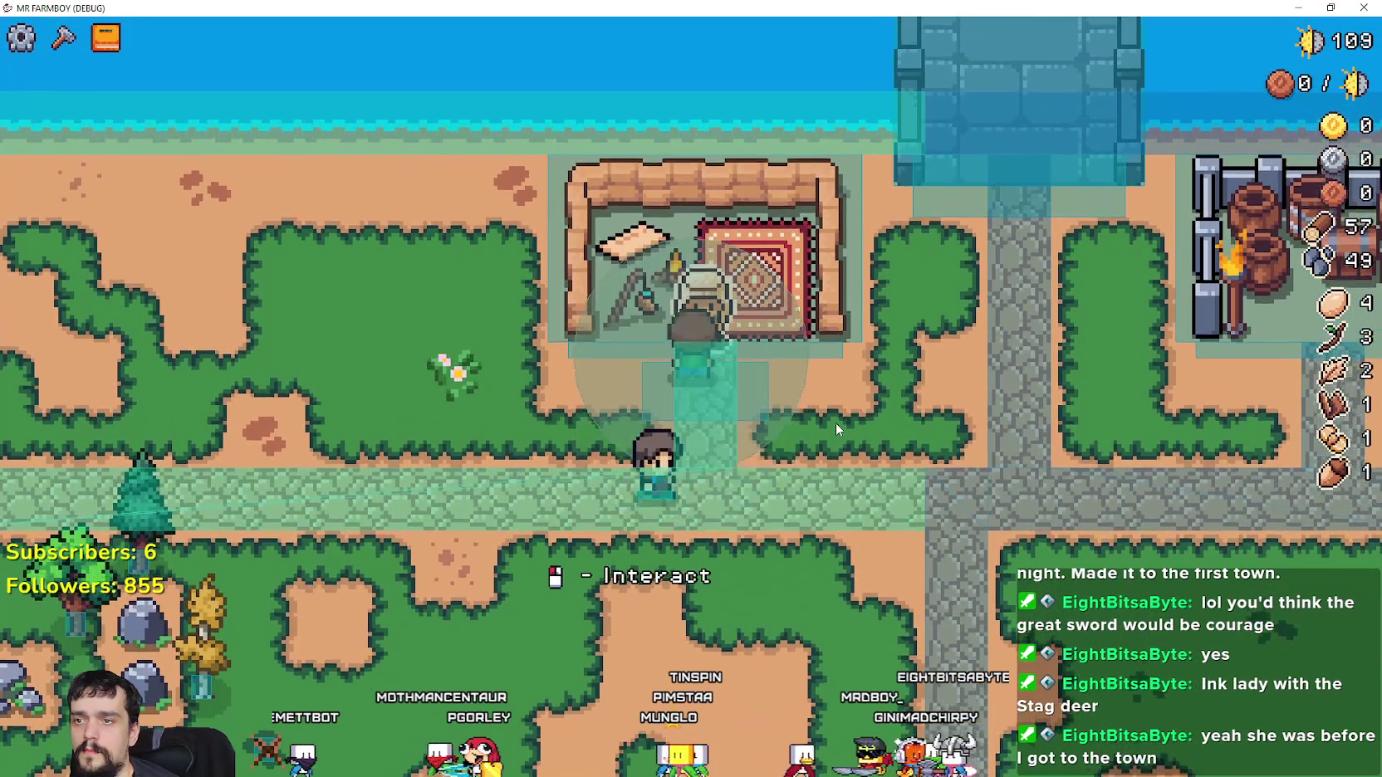
key("w")
key("e")
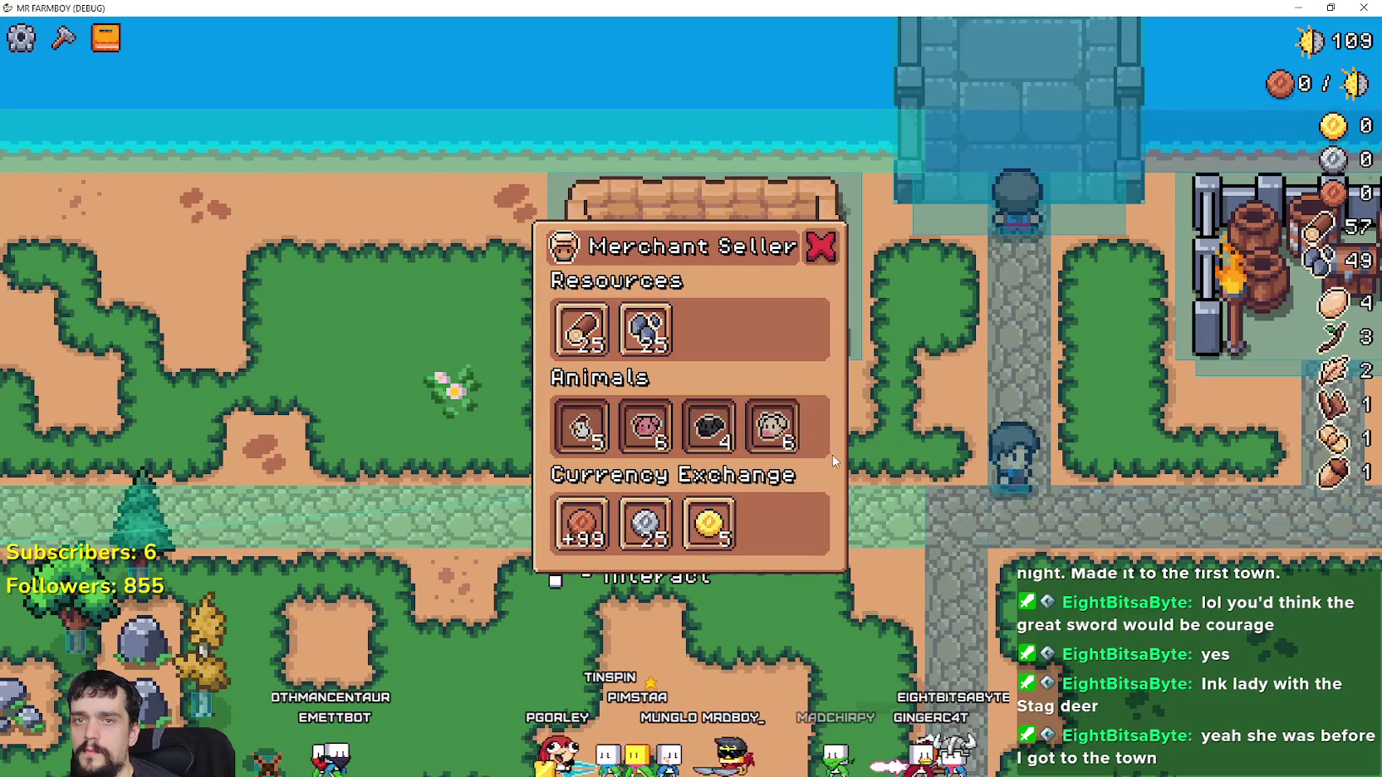
key("e")
key("e")
key("e")
key("a")
key("e")
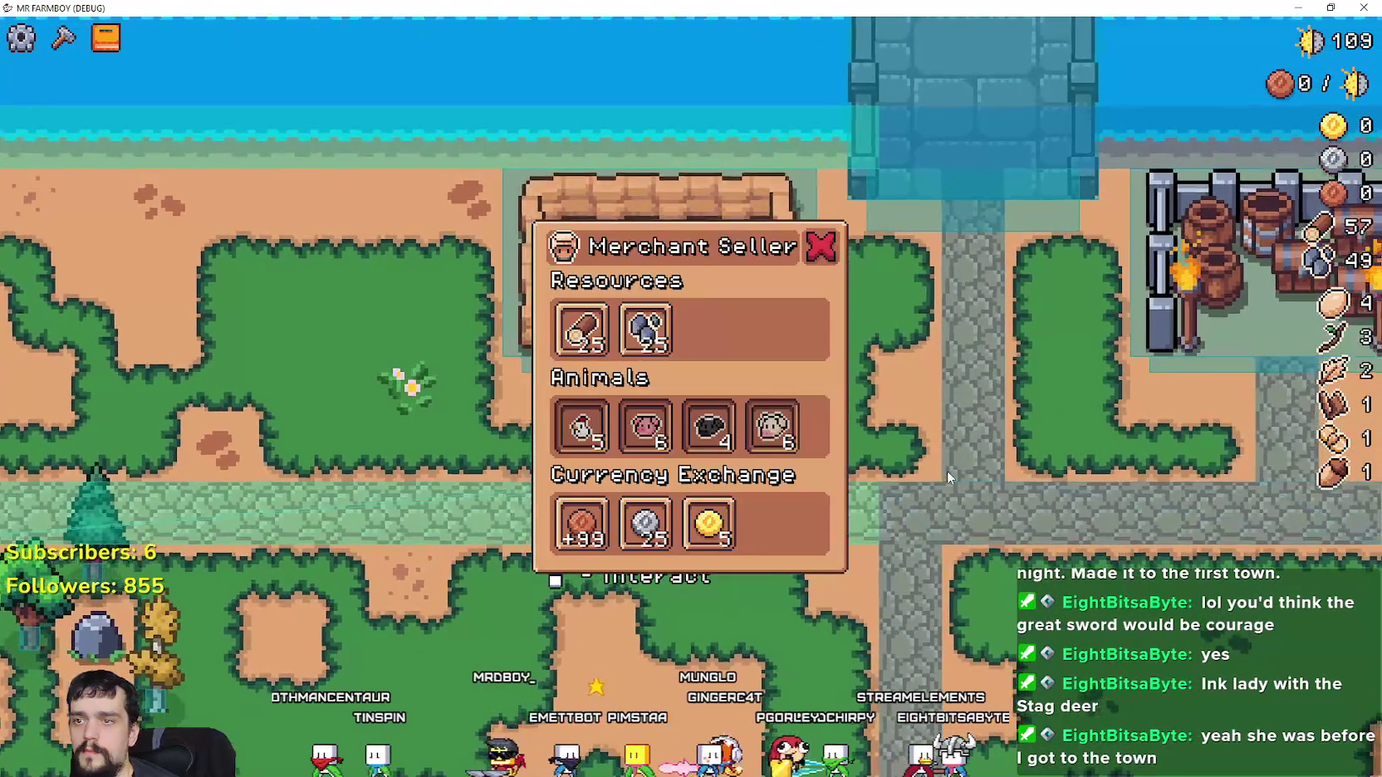
key("e")
key("a")
key("e")
key("e")
key("d")
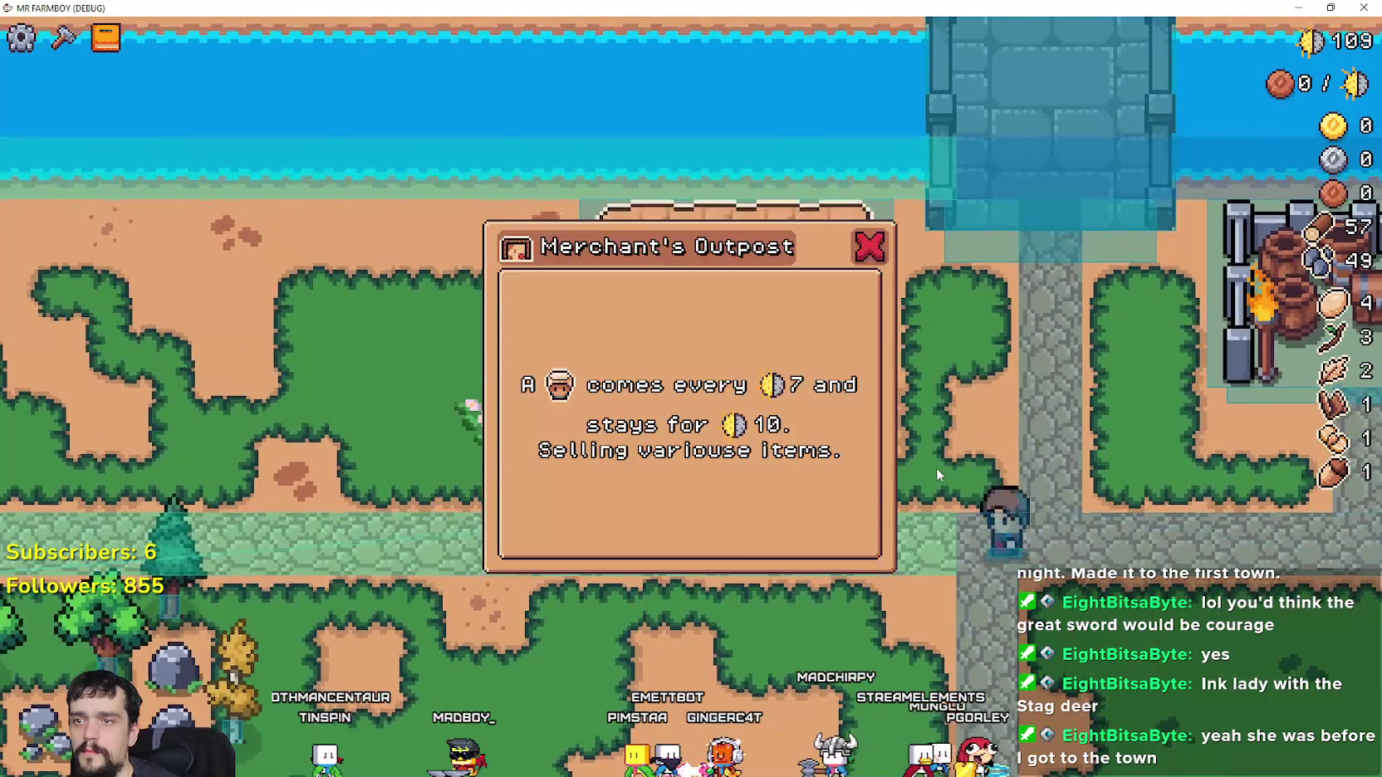
key("w")
key("a")
key("a")
key("s")
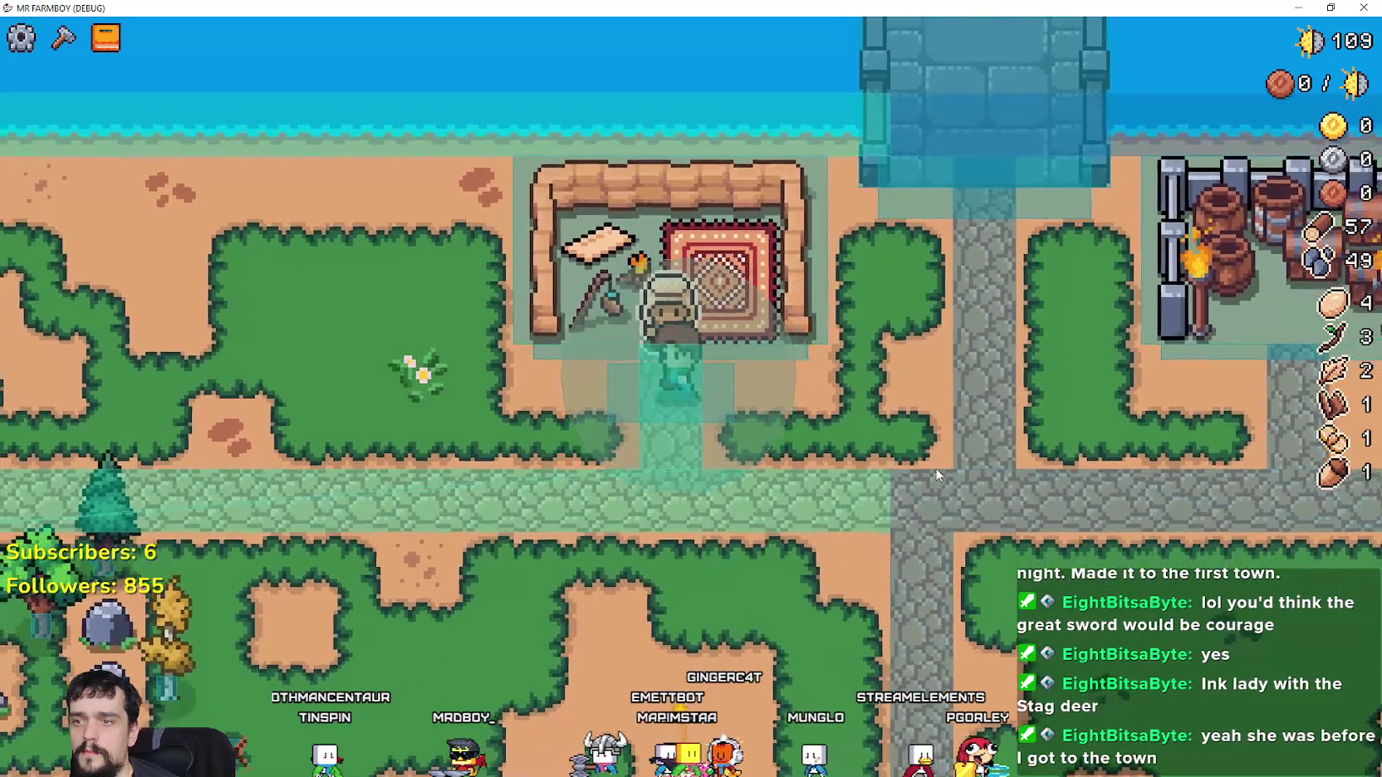
Walk in and out of the merchant stall and barrel stall, opening the King's Outpost info
key("a")
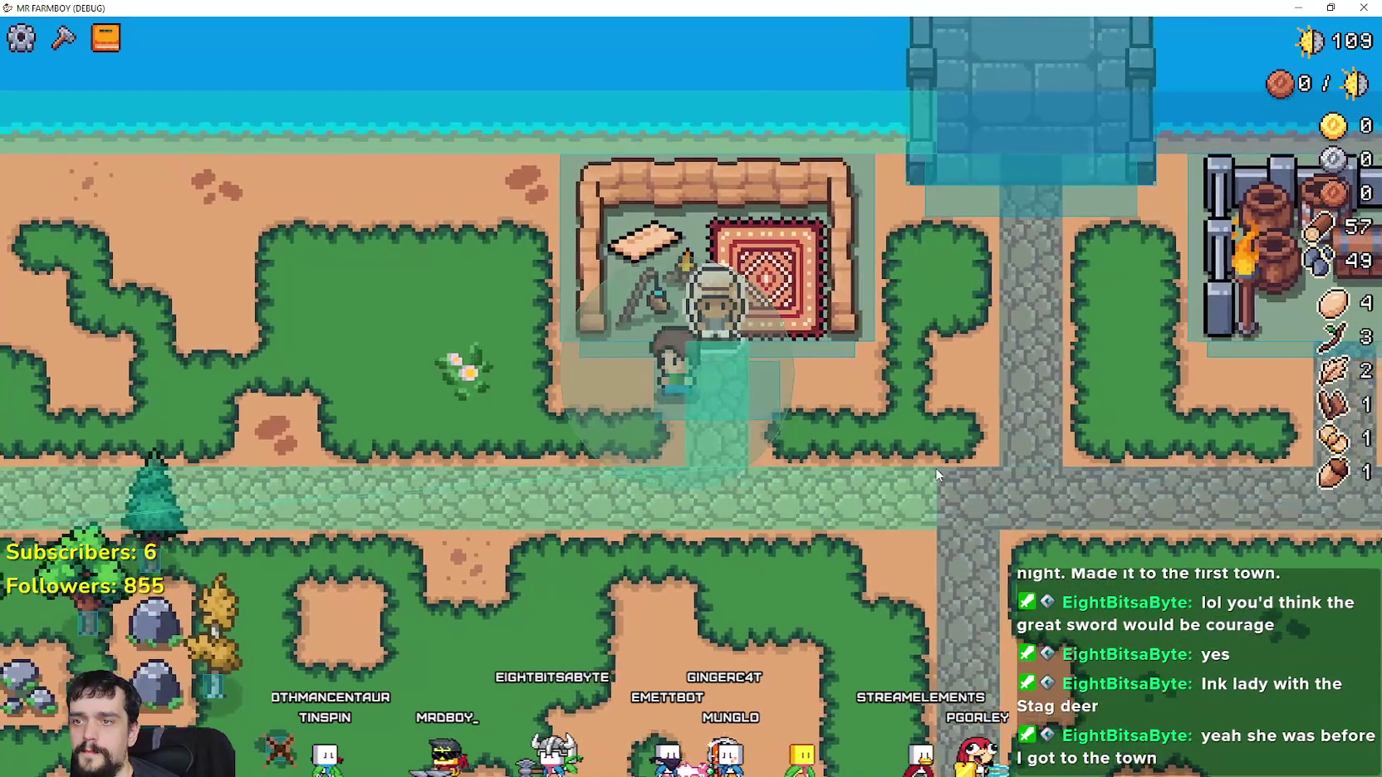
key("s")
key("a")
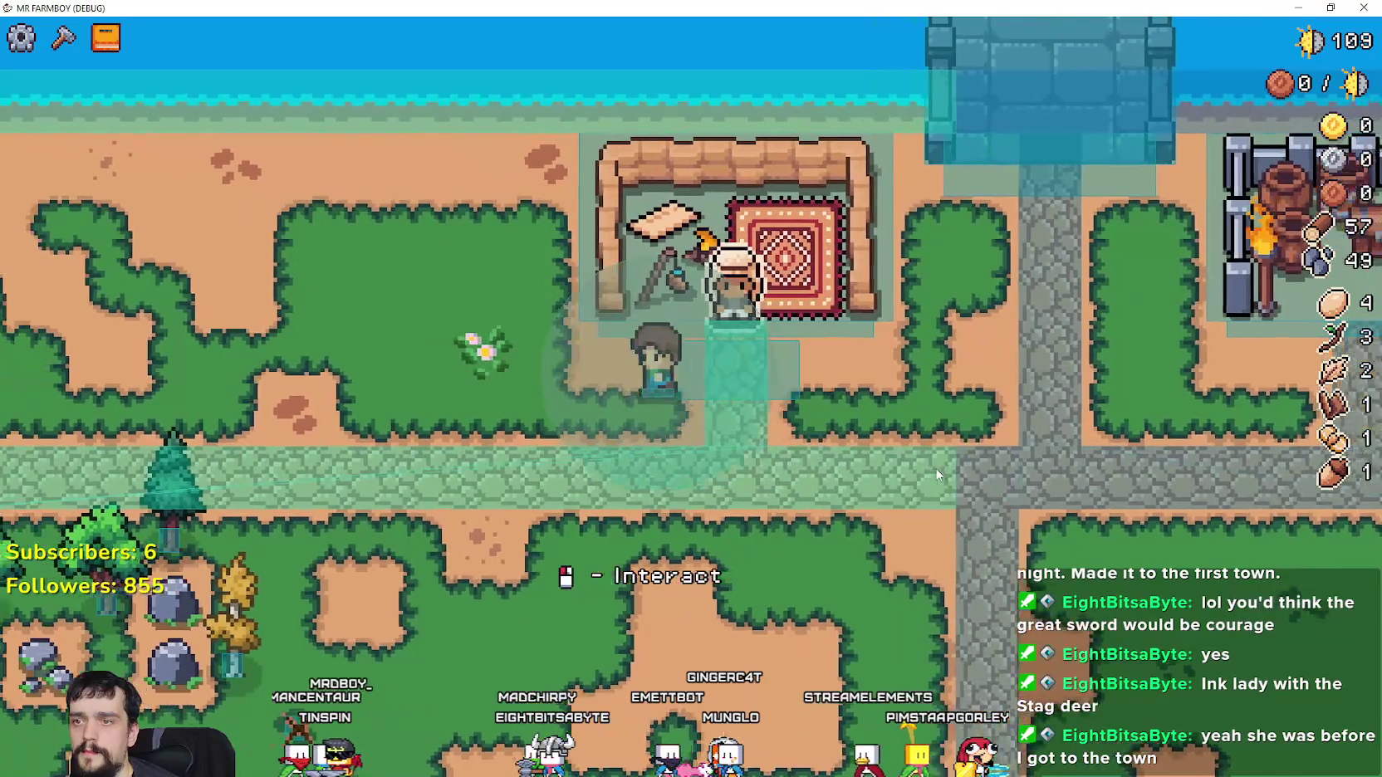
key("w")
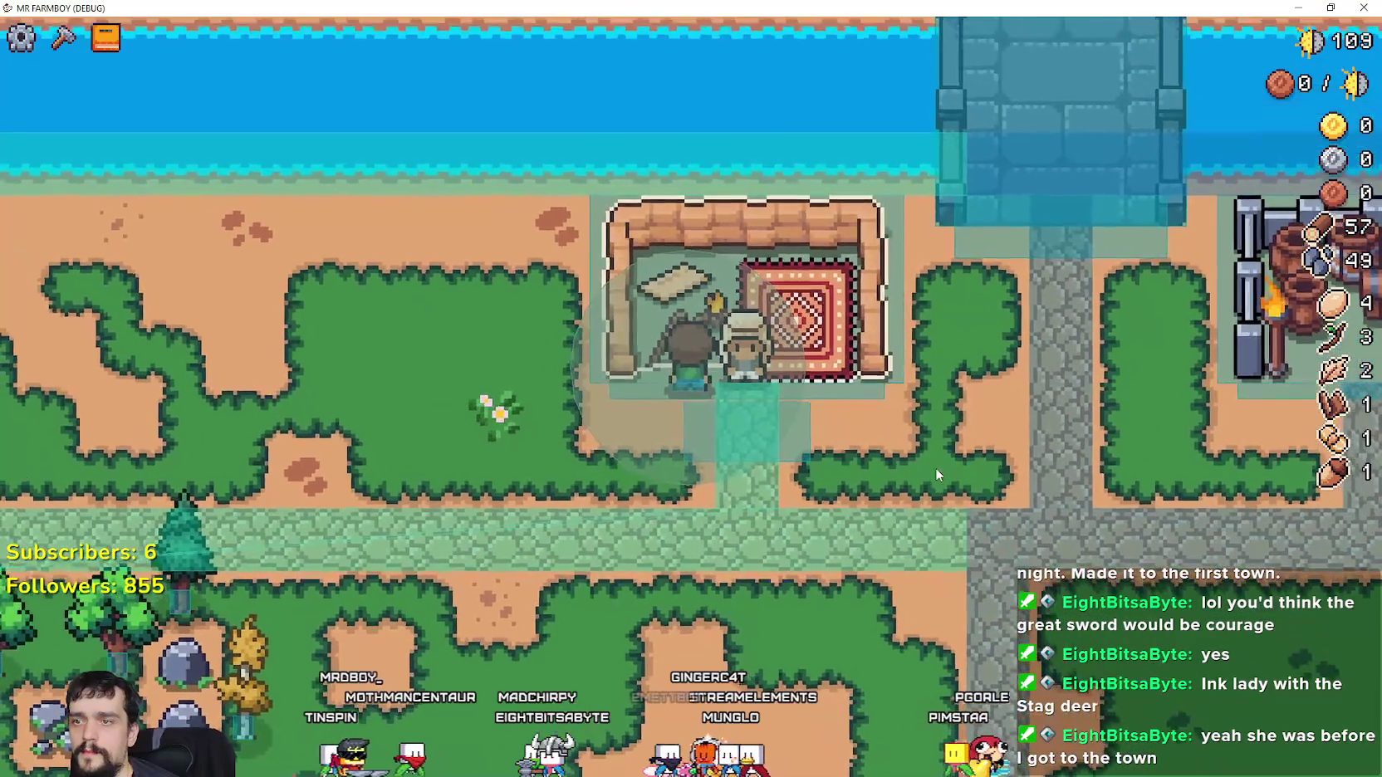
key("s")
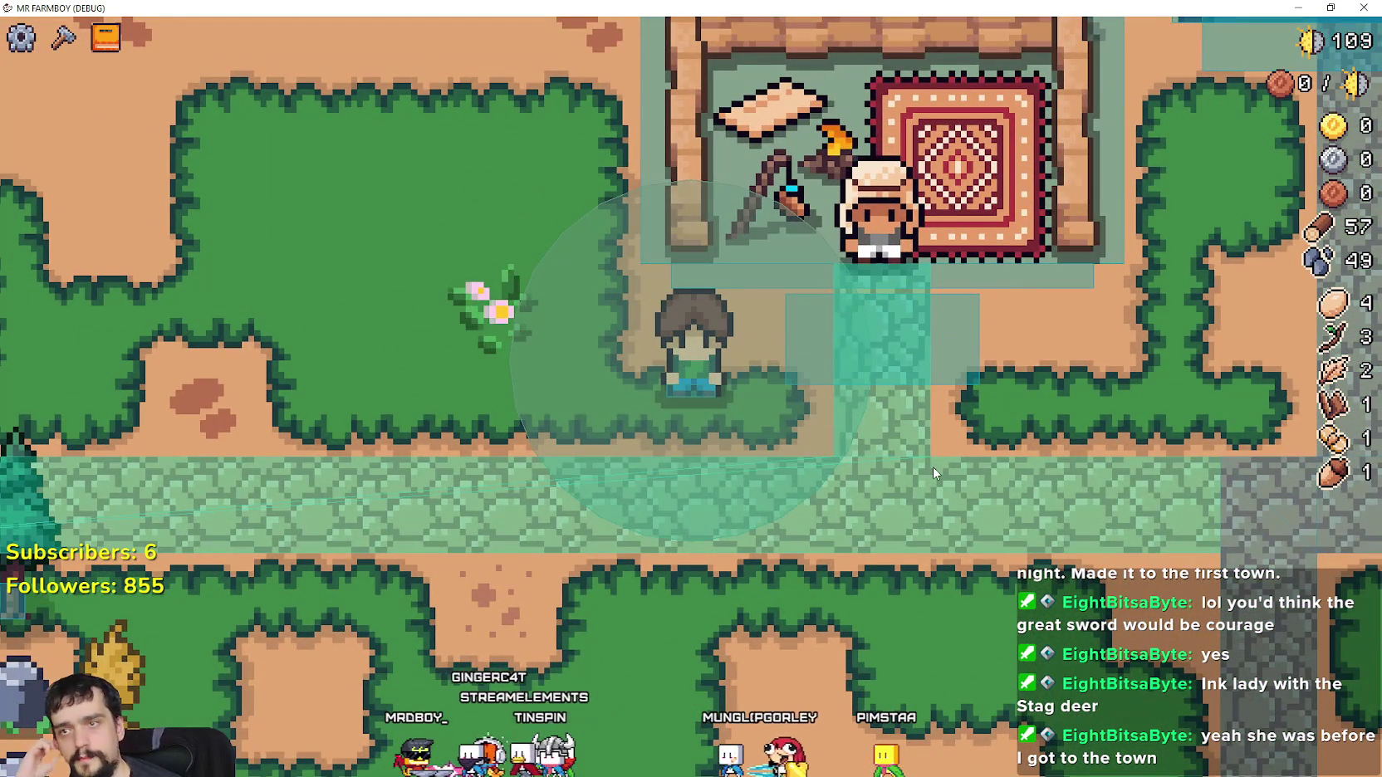
key("w")
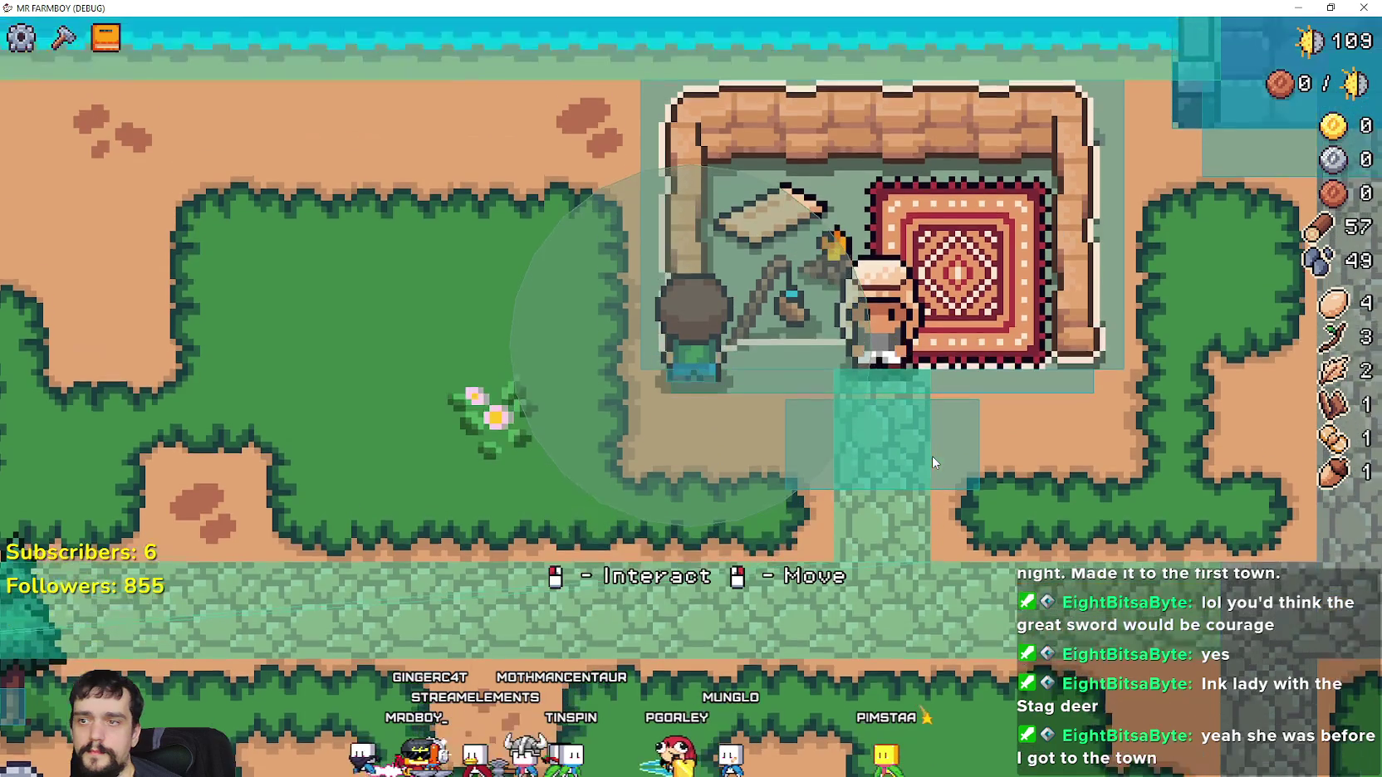
key("d")
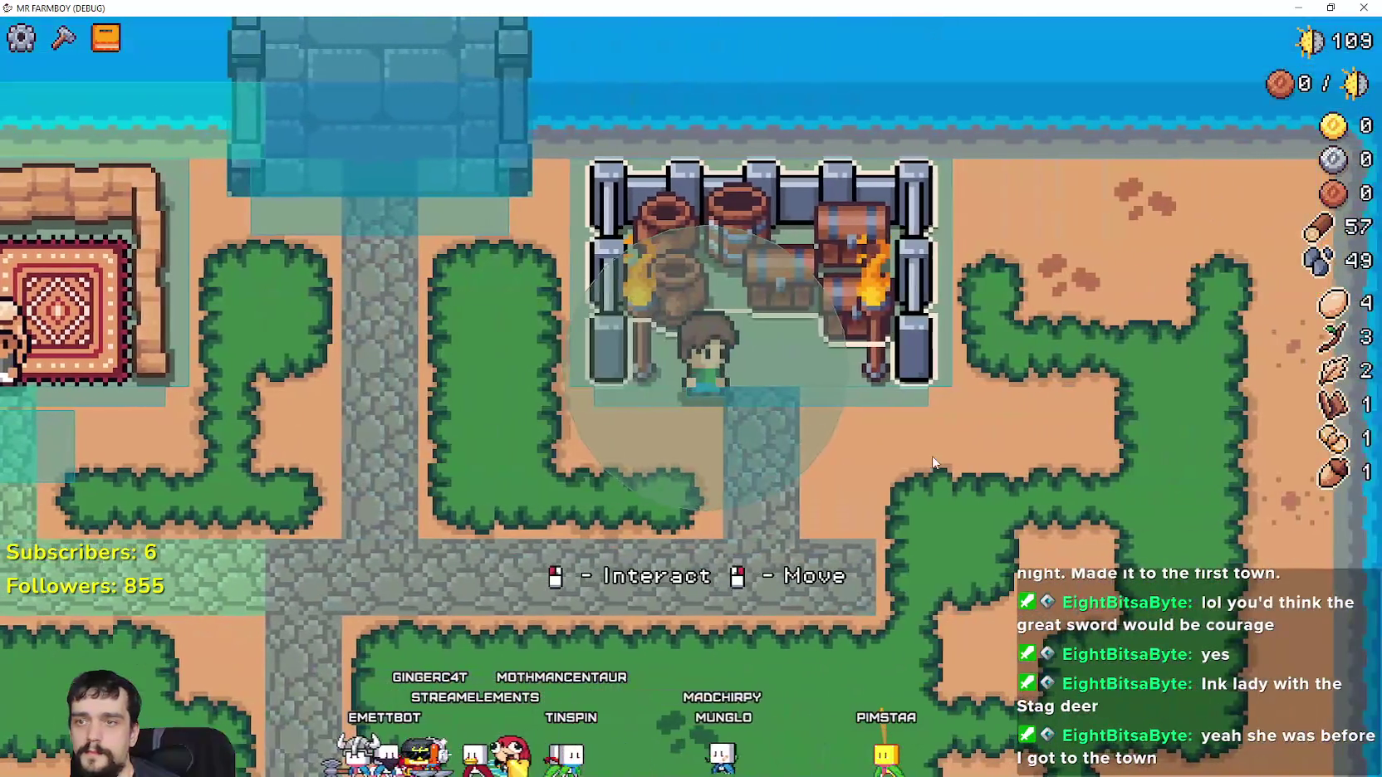
left_click(932, 463)
key("s")
key("a")
key("a")
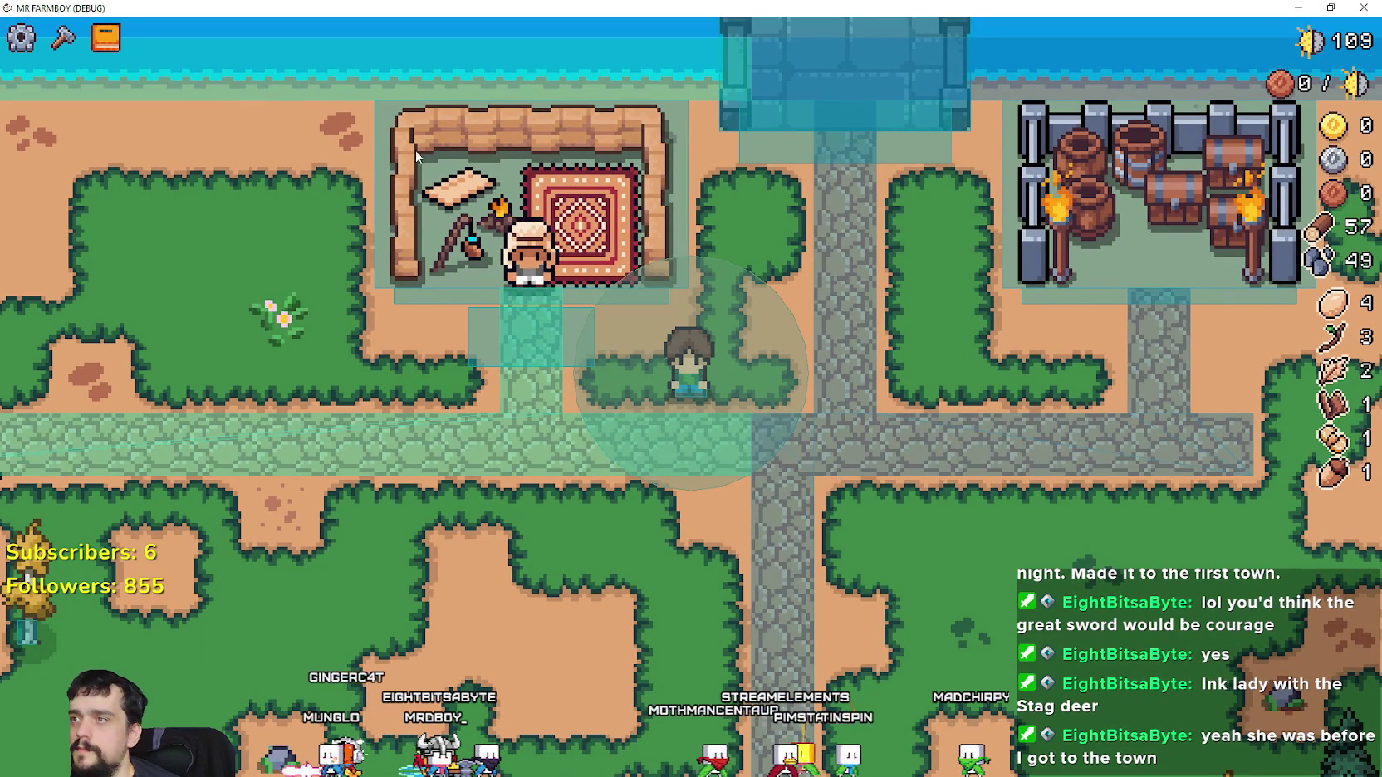
Toggle the Crafting panel by button and C key, then pause and resume the game
left_click(74, 40)
left_click(203, 123)
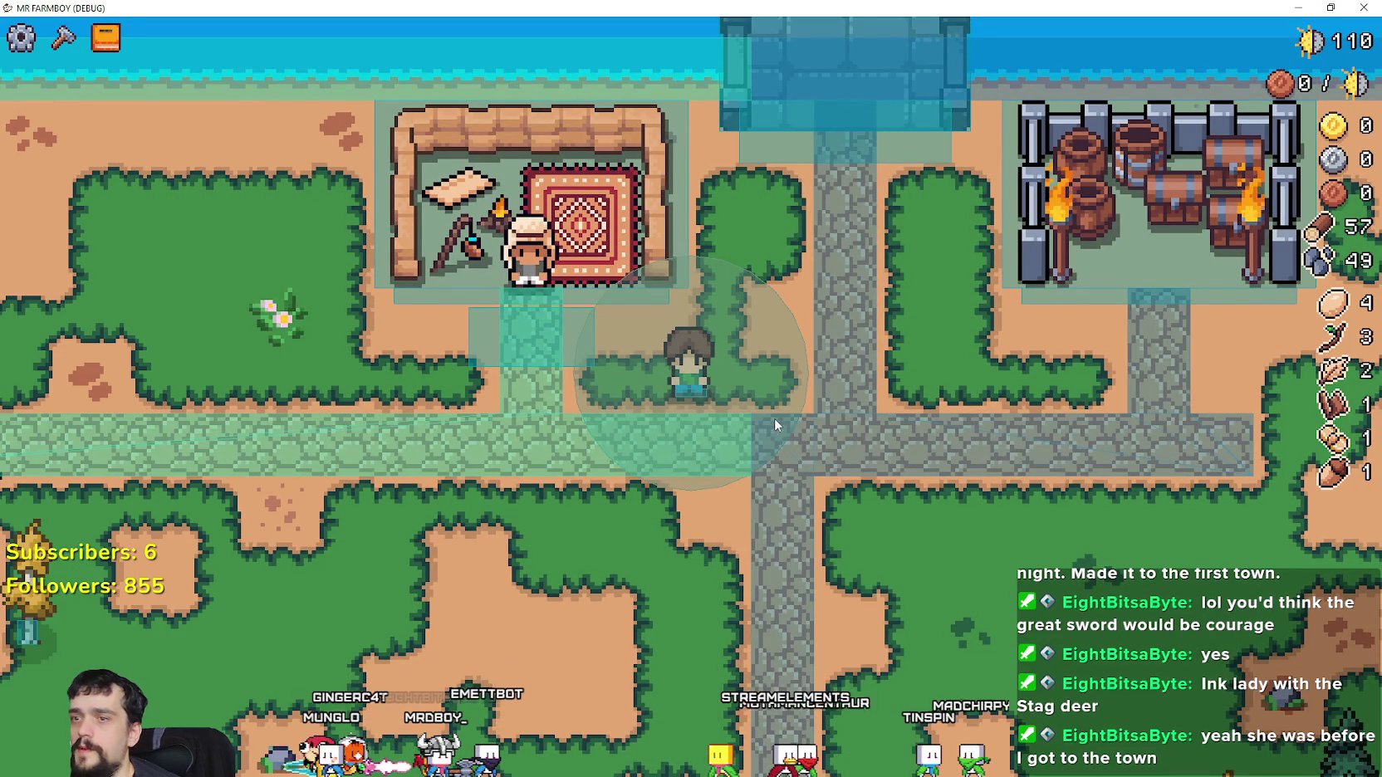
scroll(769, 414, "down", 3)
key("c")
key("Escape")
scroll(360, 278, "up", 3)
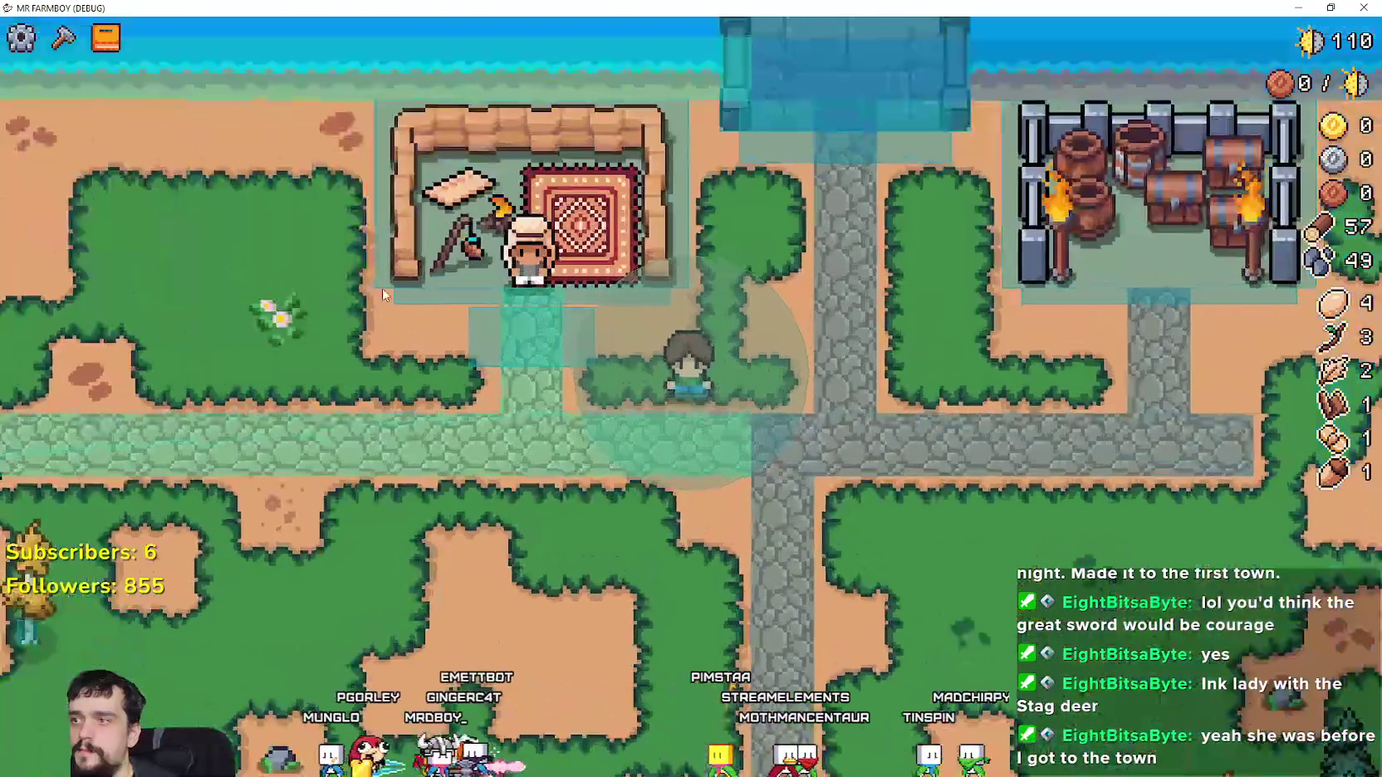
key("Escape")
key("Escape")
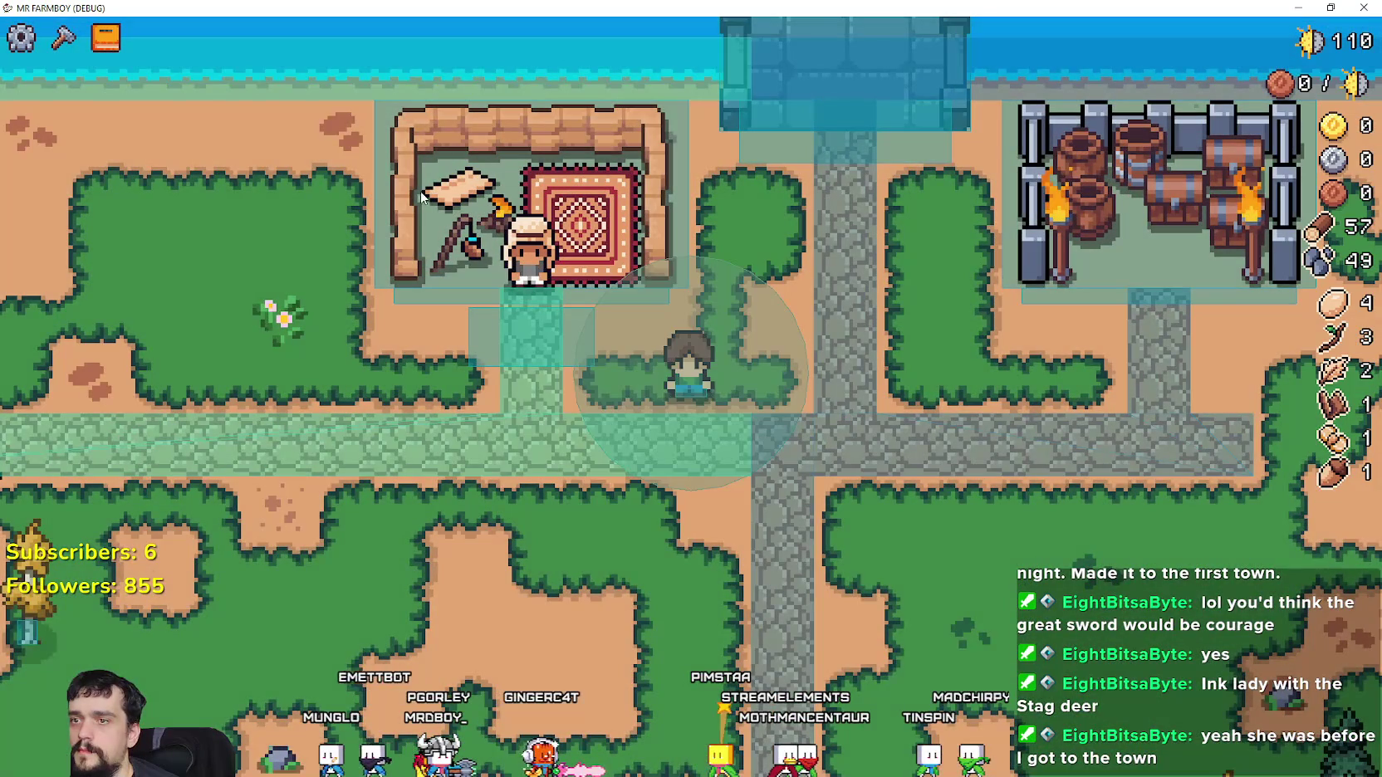
left_click(35, 43)
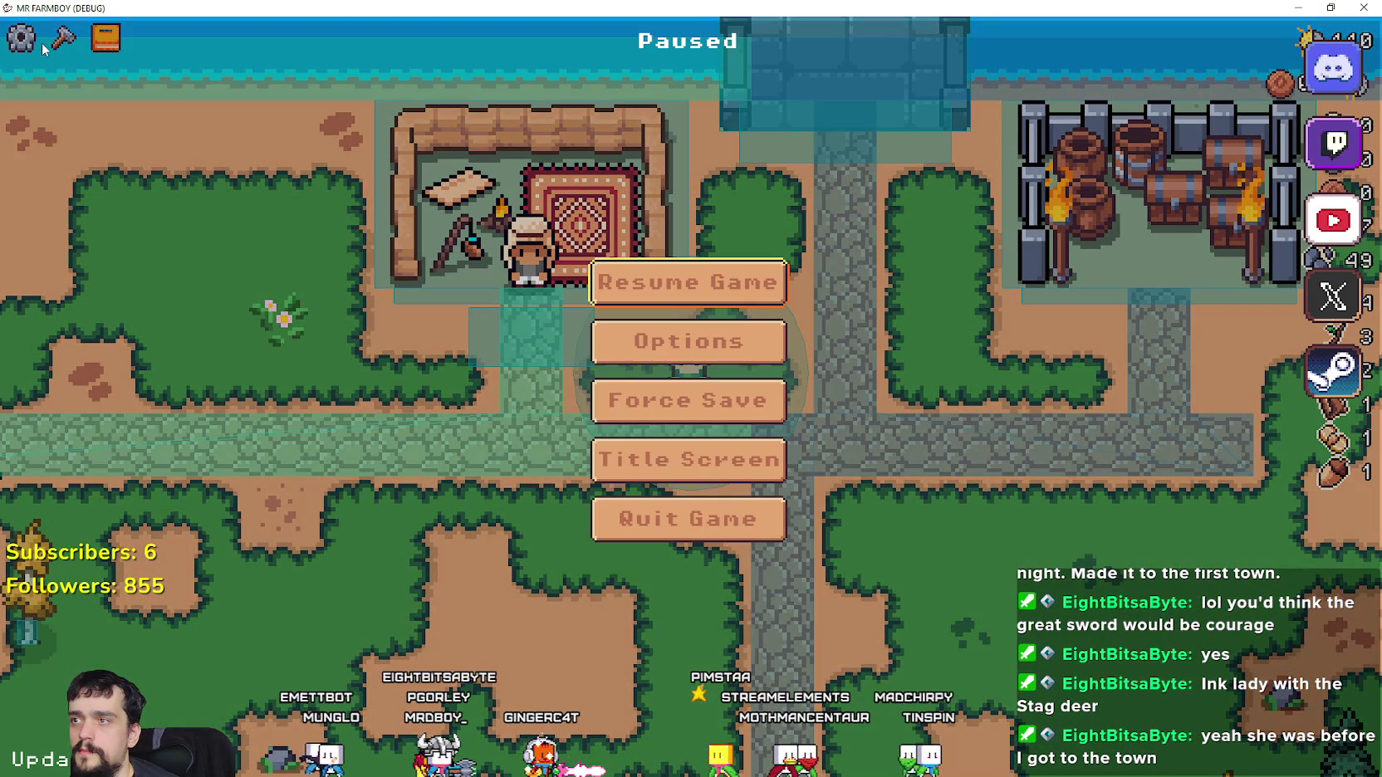
left_click(650, 285)
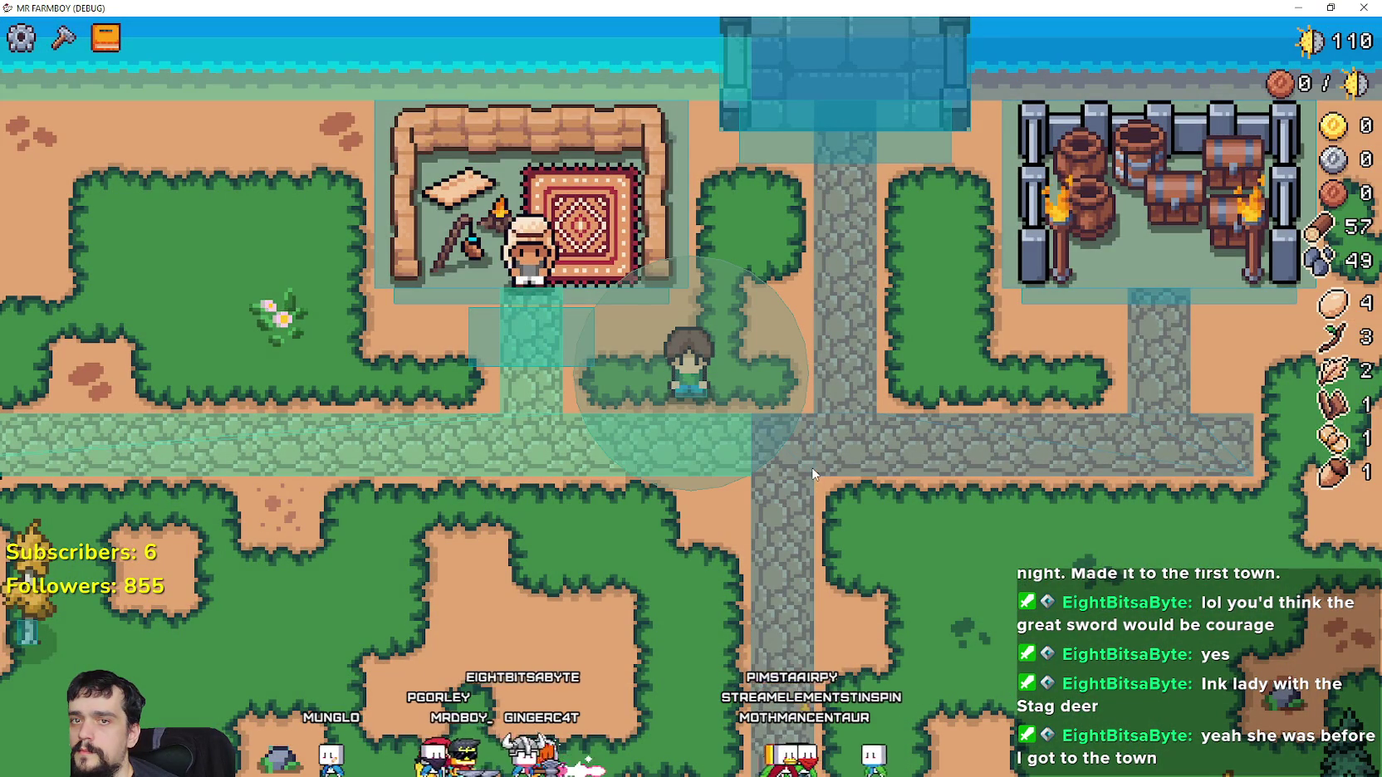
scroll(812, 466, "down", 2)
Walk into the tent doorway to reach the merchant, back down the path, then pause and resume
key("a")
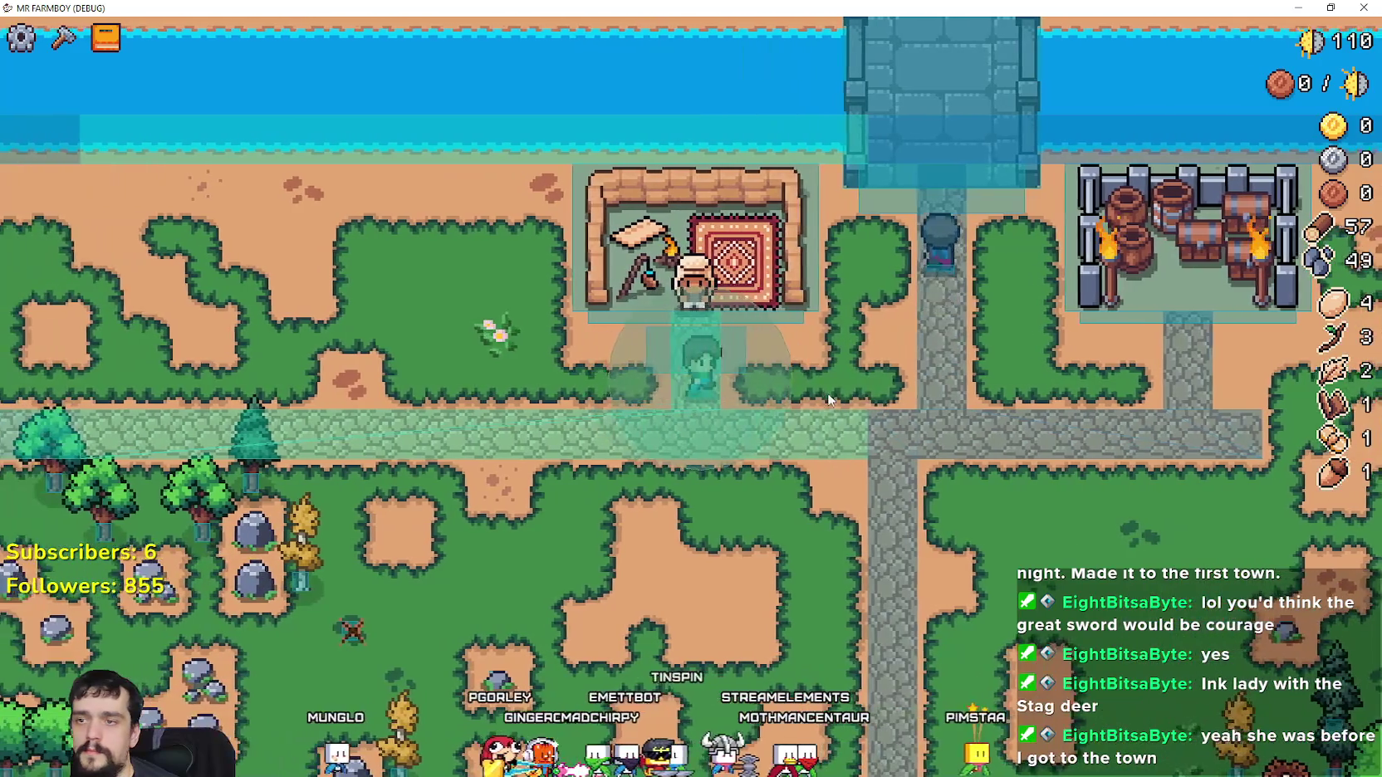
key("d")
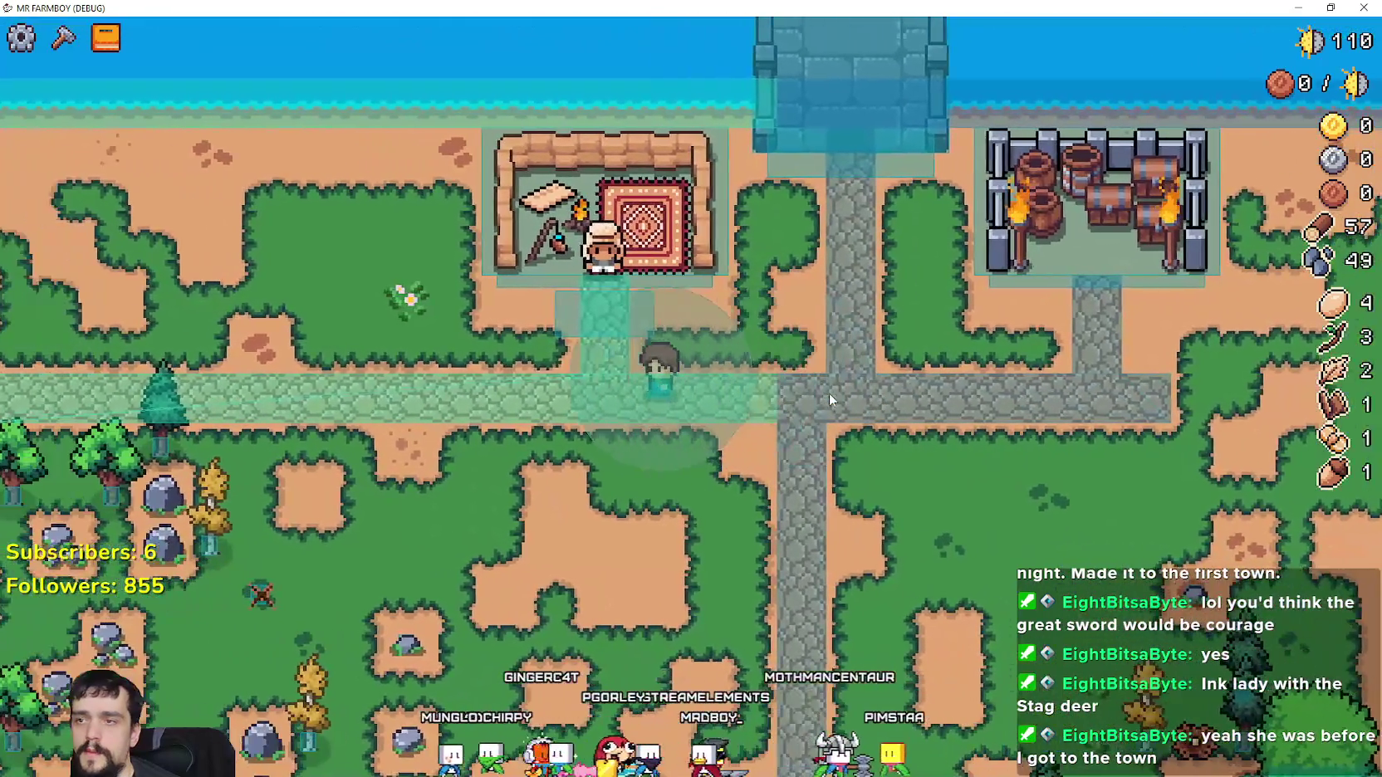
key("a")
key("w")
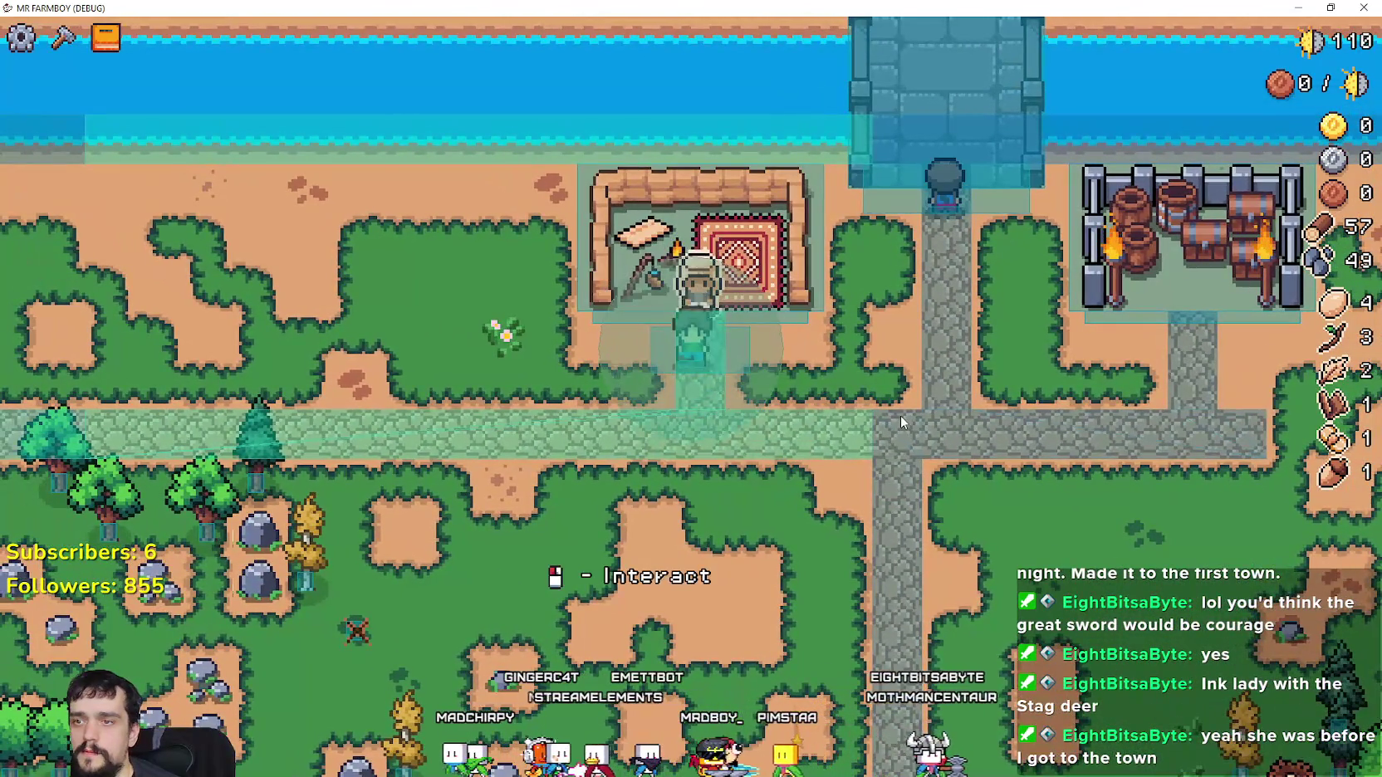
key("s")
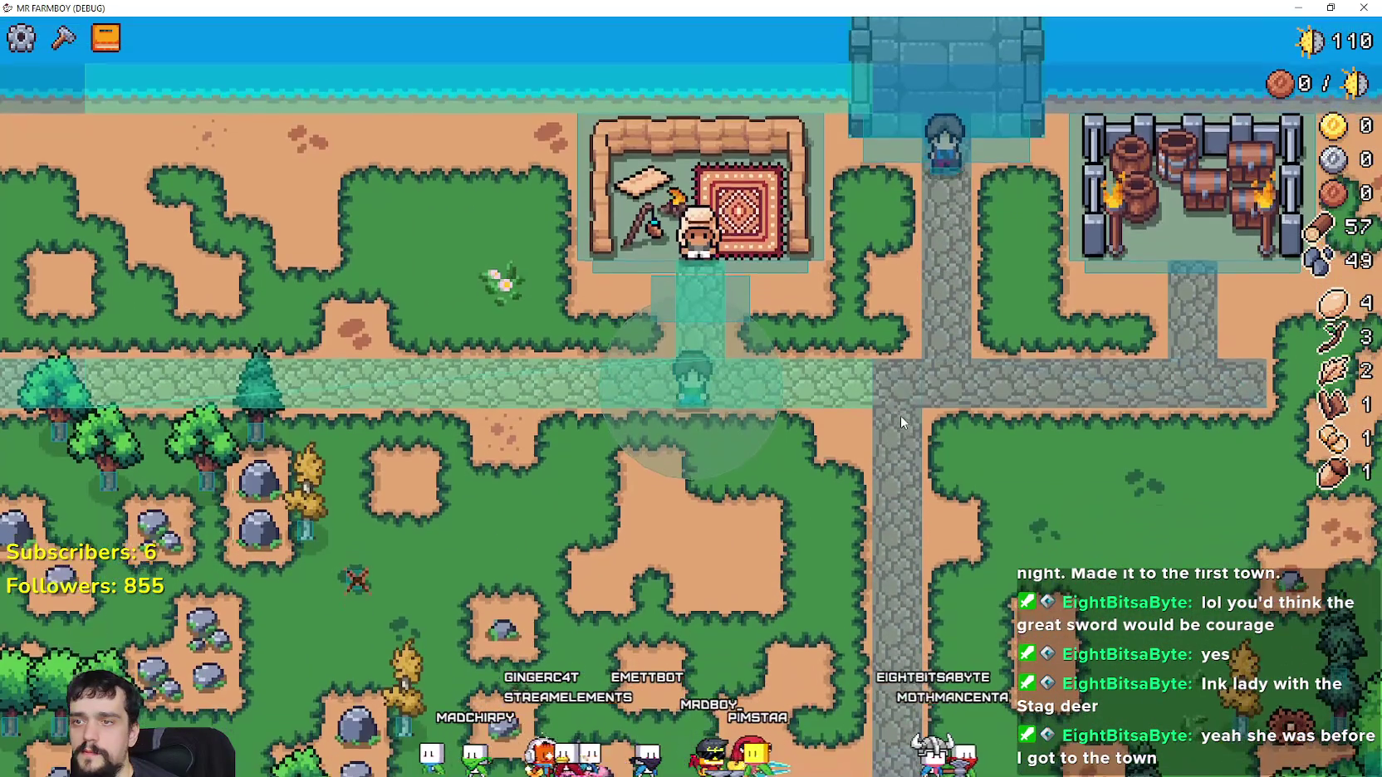
key("d")
key("a")
key("s")
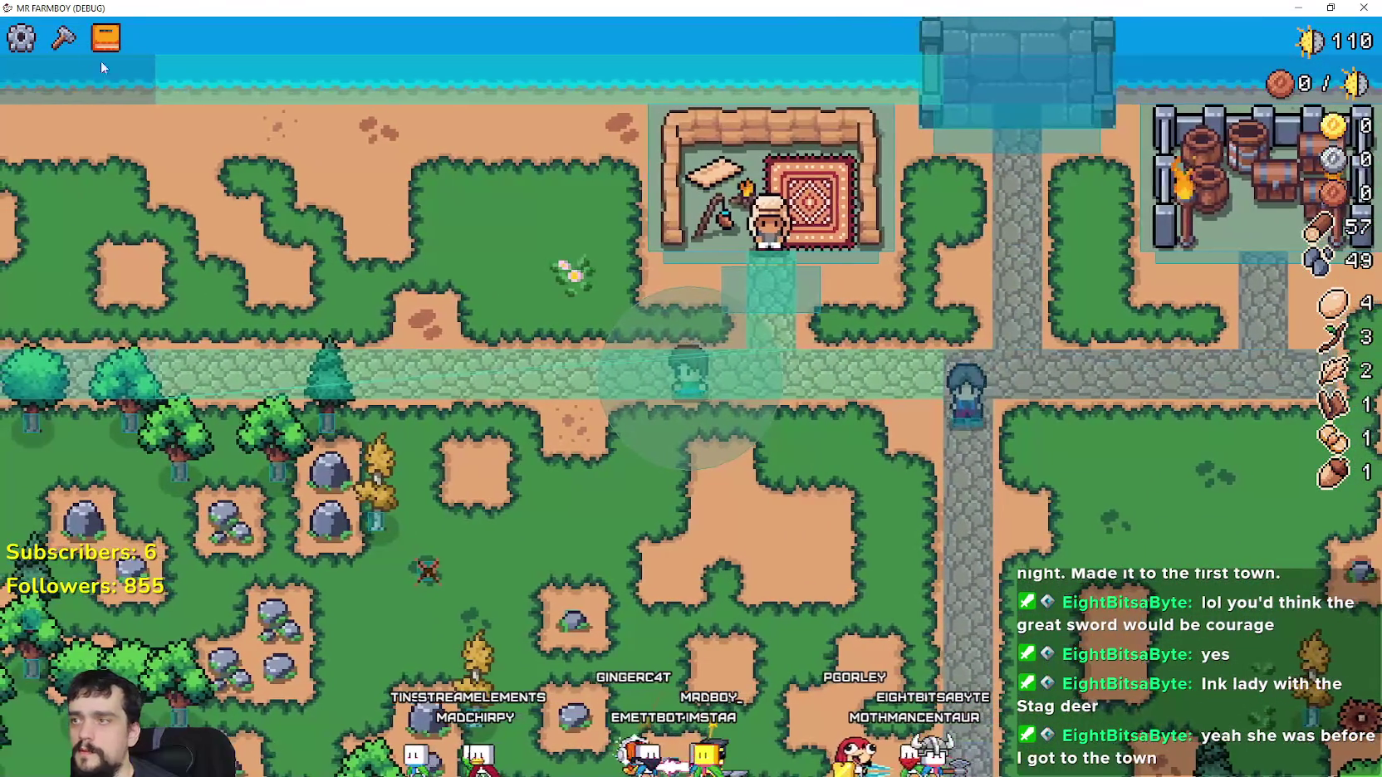
key("Escape")
left_click(725, 304)
key("d")
Toggle the Advancements panel, pause and resume, then return to the Godot editor
left_click(121, 51)
key("Tab")
key("Tab")
key("Tab")
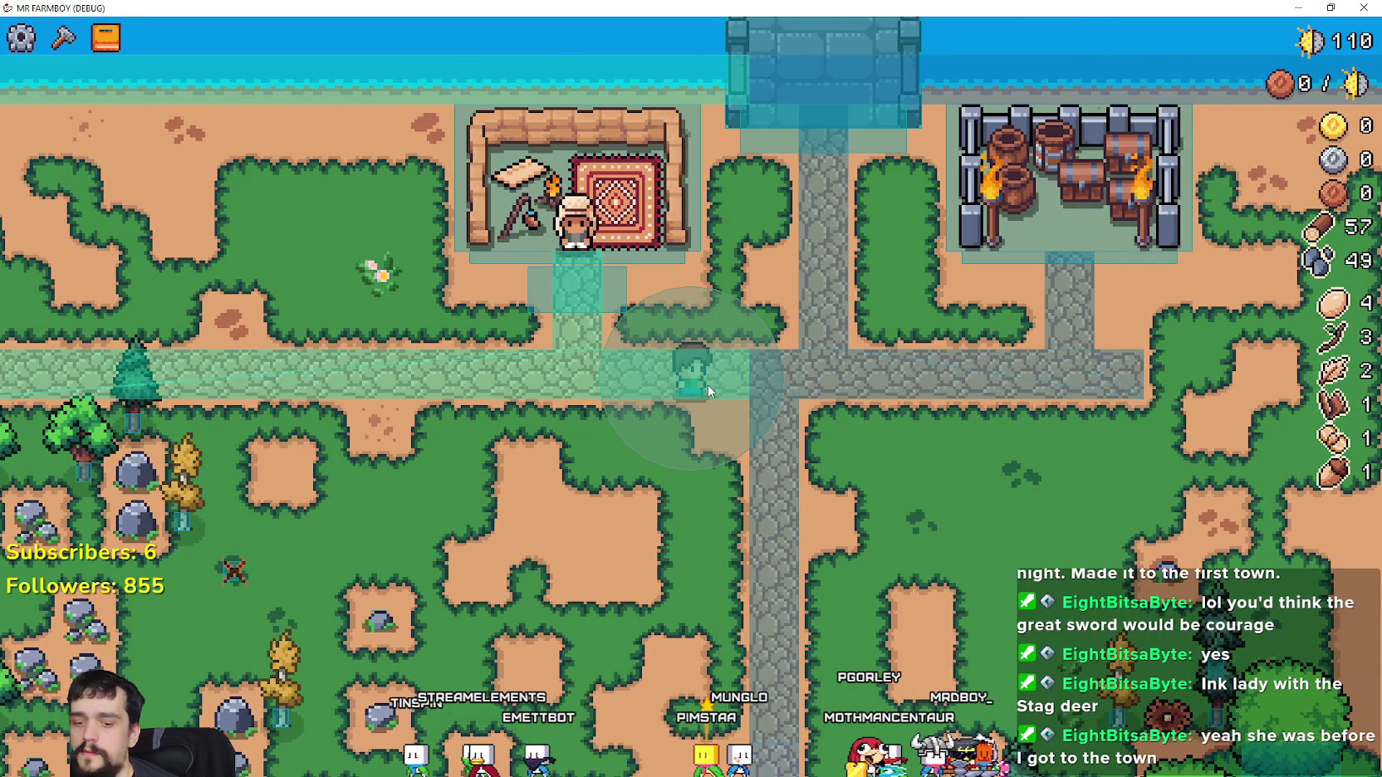
key("Tab")
left_click(1049, 113)
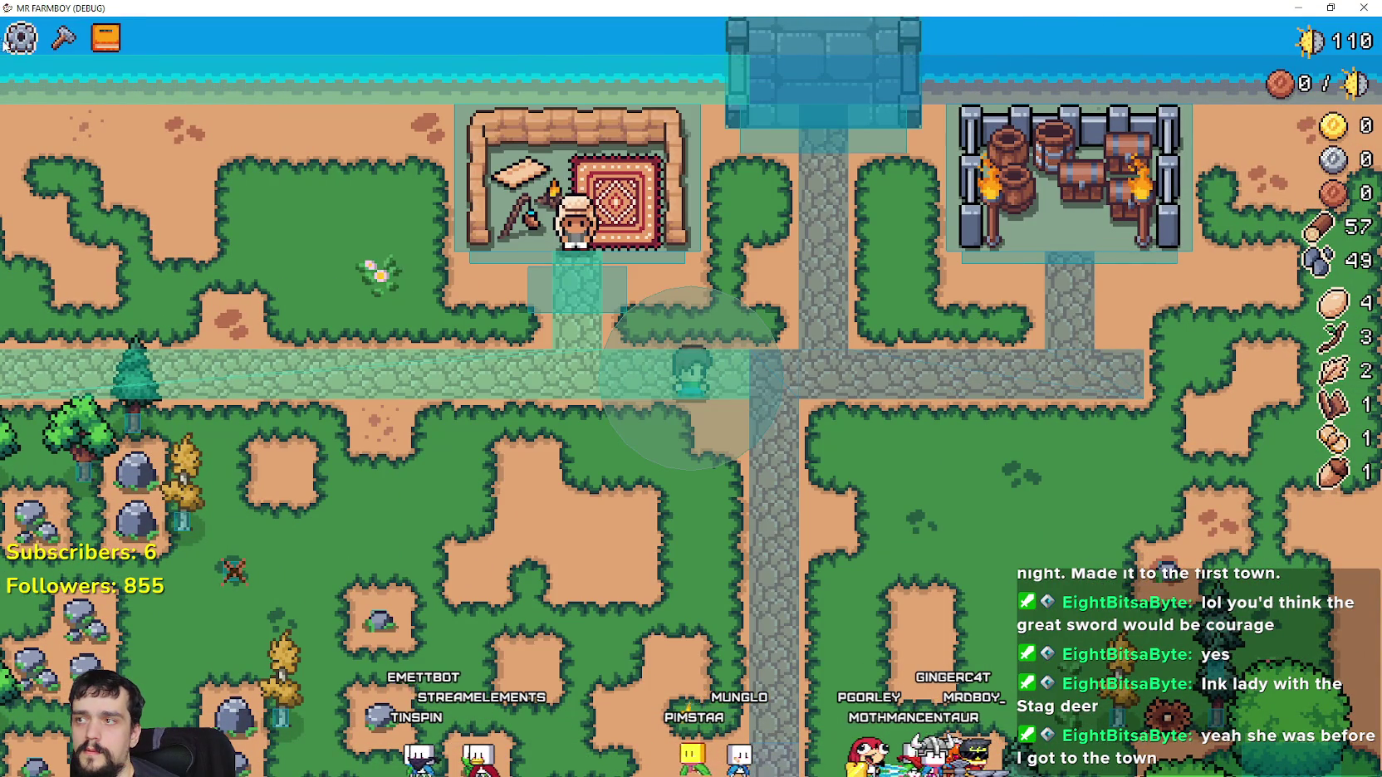
key("Escape")
left_click(719, 285)
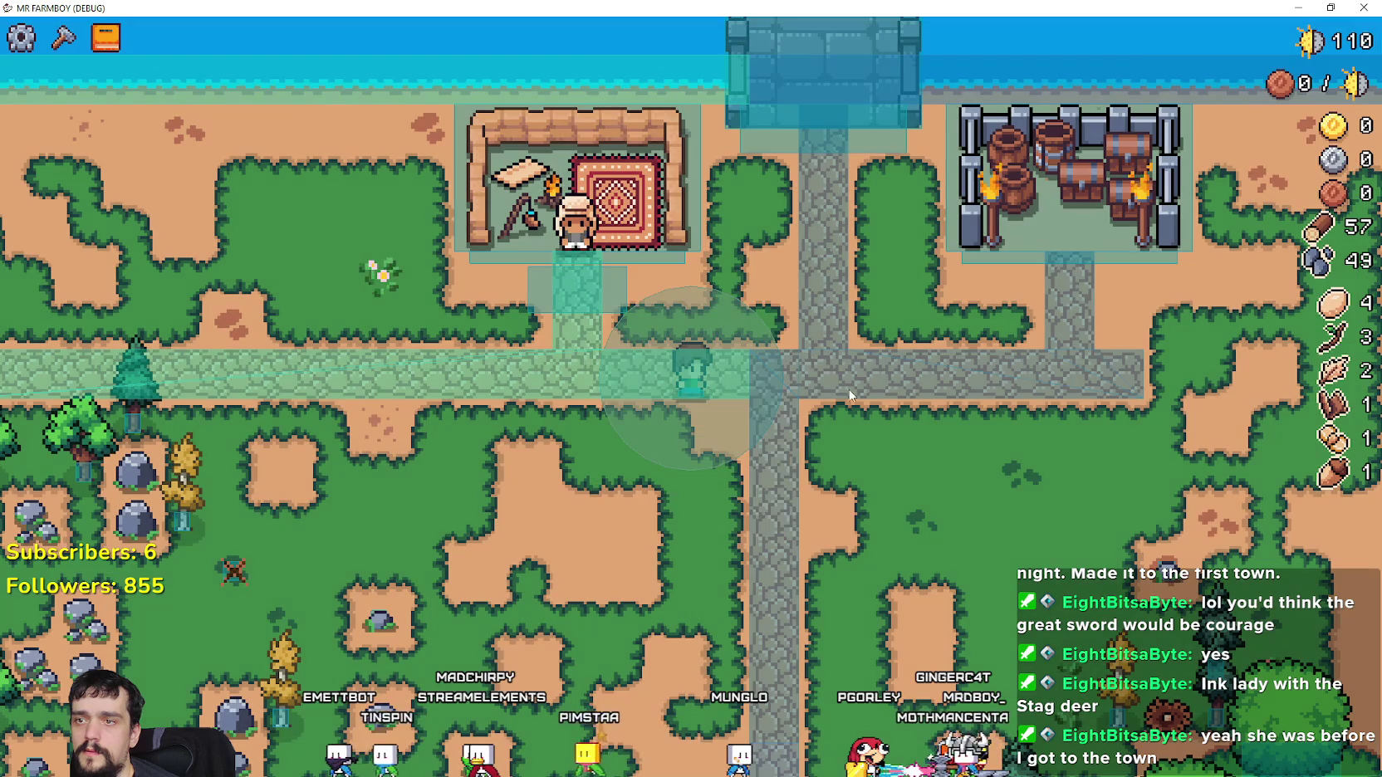
key("alt+Tab")
scroll(966, 508, "down", 5)
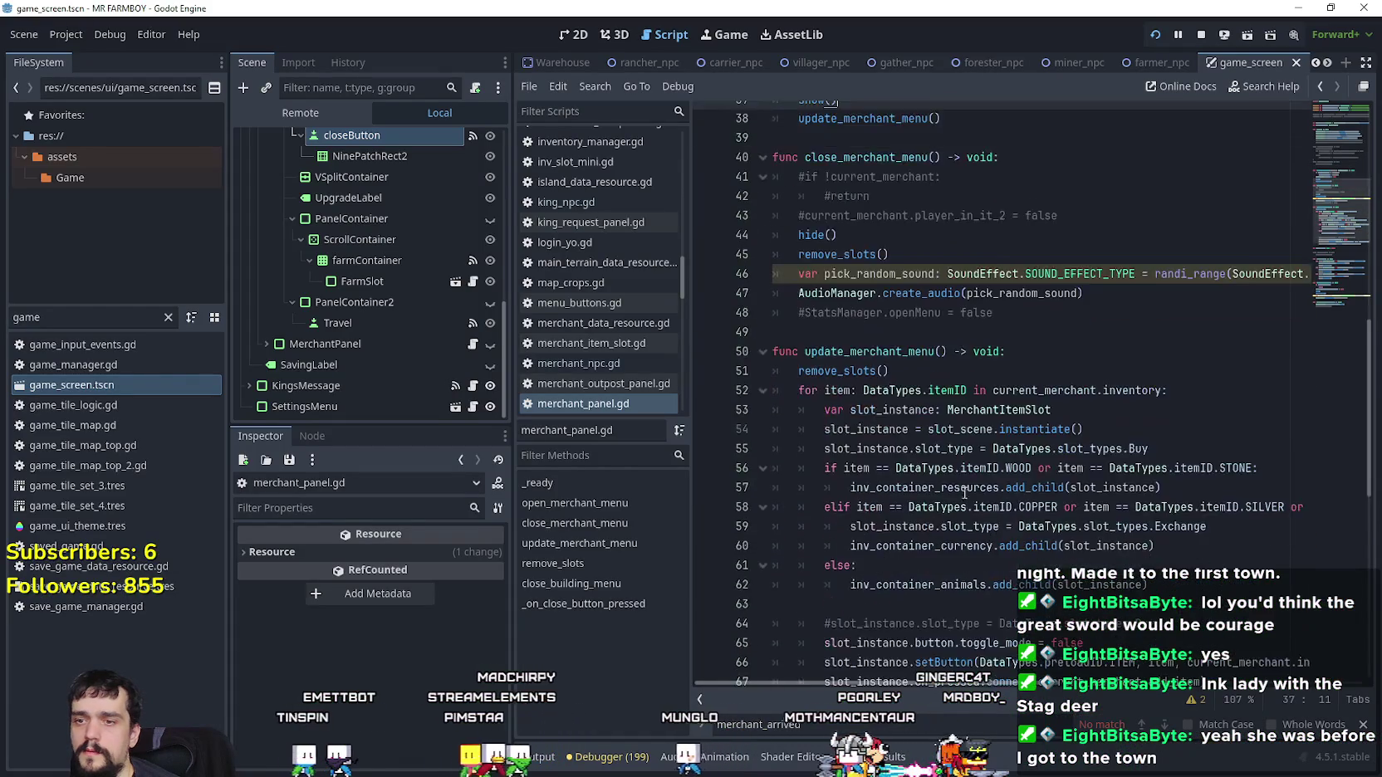
Put the caret at the end of line 50 and show the inventory documentation popup on line 52
left_click_drag(1017, 236, 1316, 281)
left_click(1288, 235)
scroll(1327, 249, "down", 8)
scroll(1327, 253, "up", 5)
scroll(1327, 243, "up", 4)
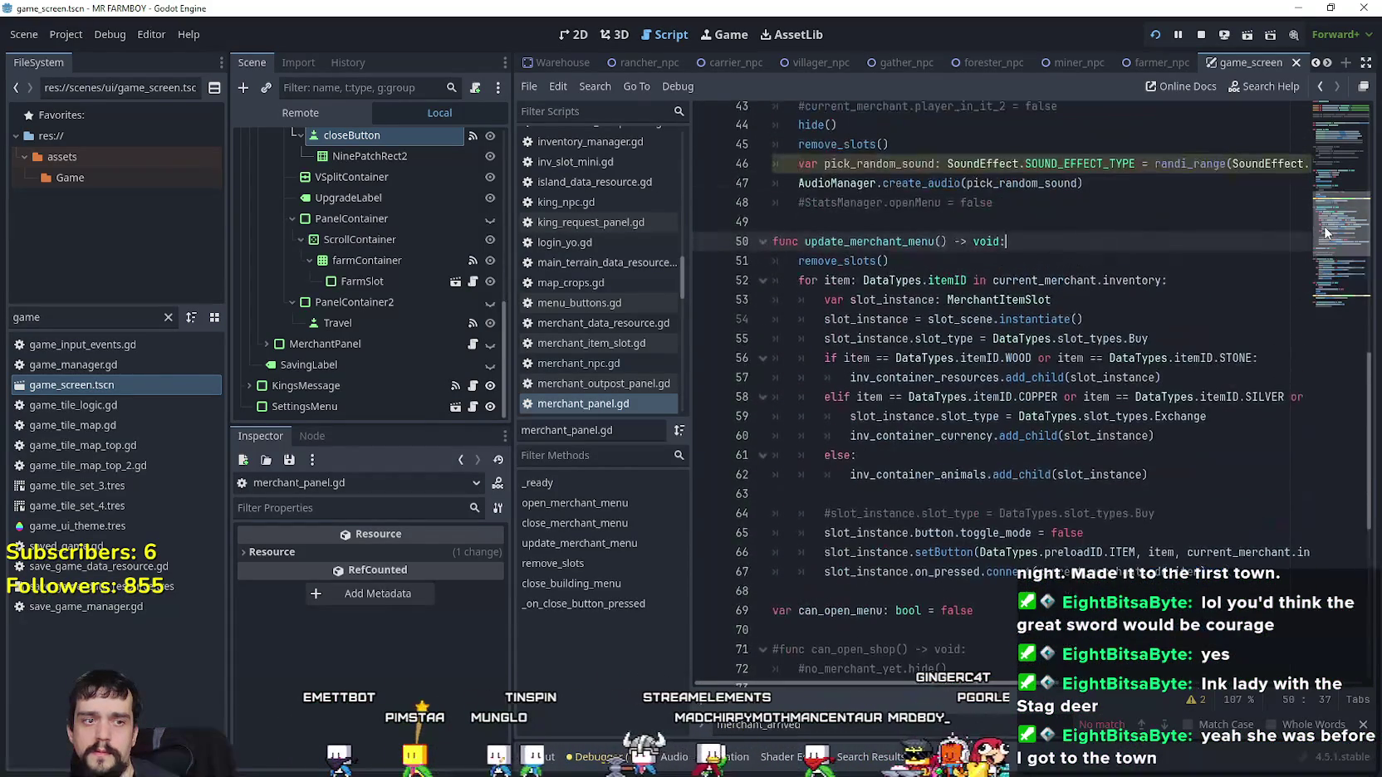
mouse_move(1135, 277)
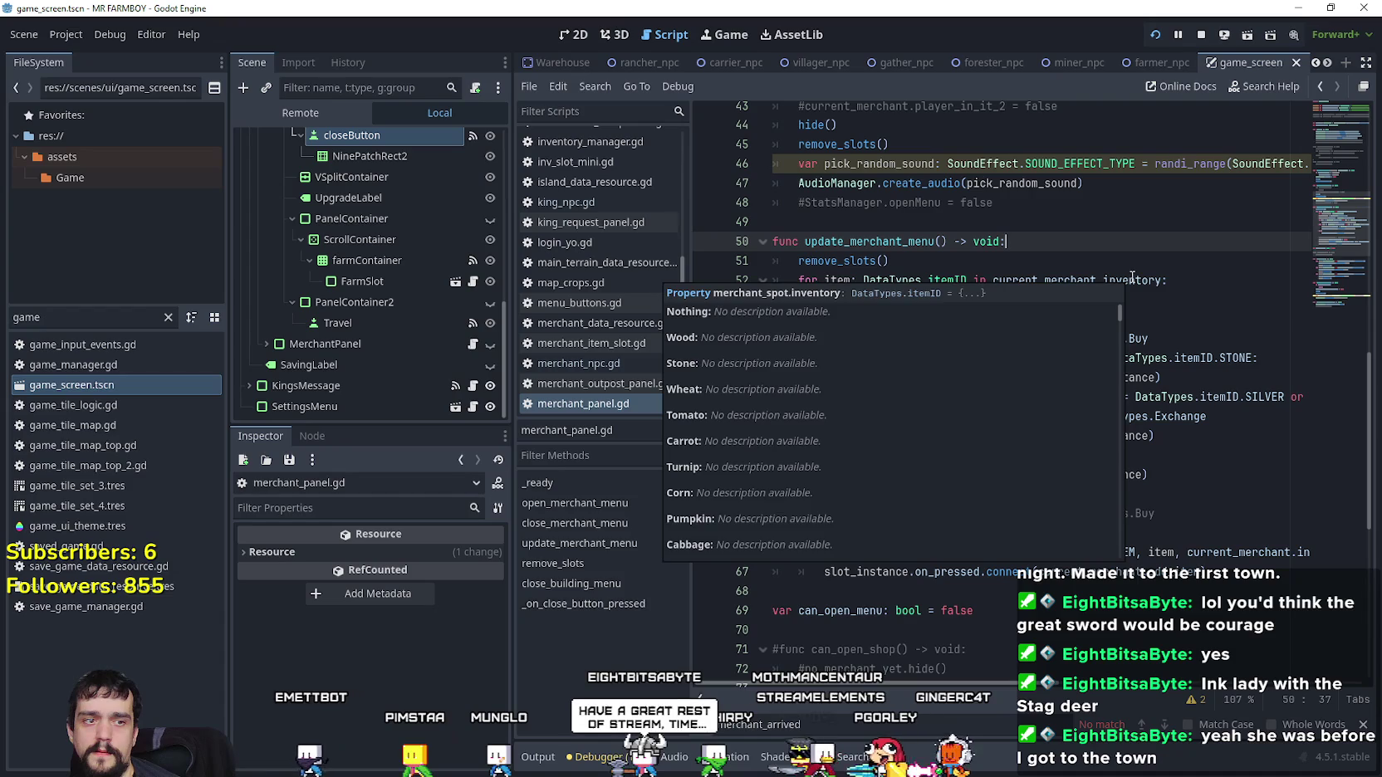
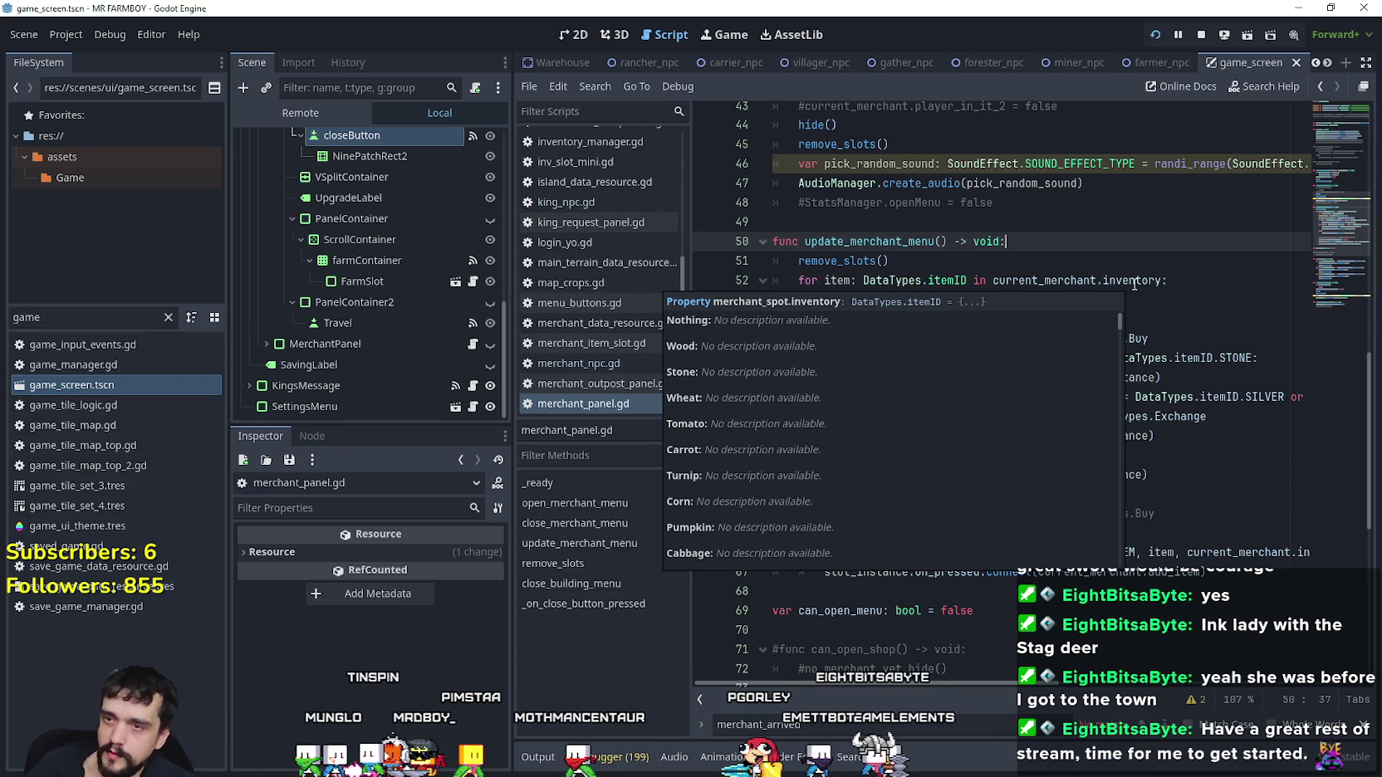
Dismiss the doc popup and scroll through update_merchant_menu in merchant_panel.gd
left_click(1158, 227)
scroll(1152, 246, "up", 5)
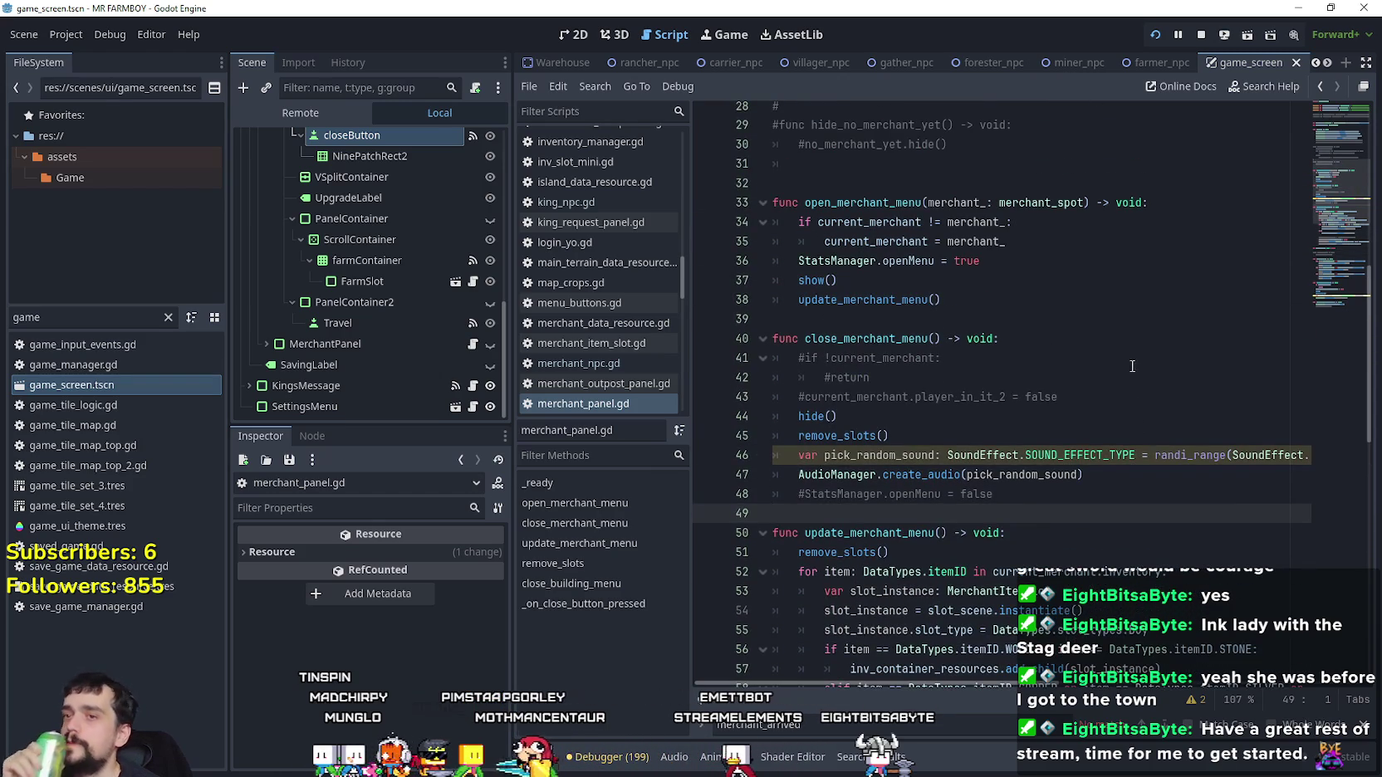
scroll(1106, 346, "down", 6)
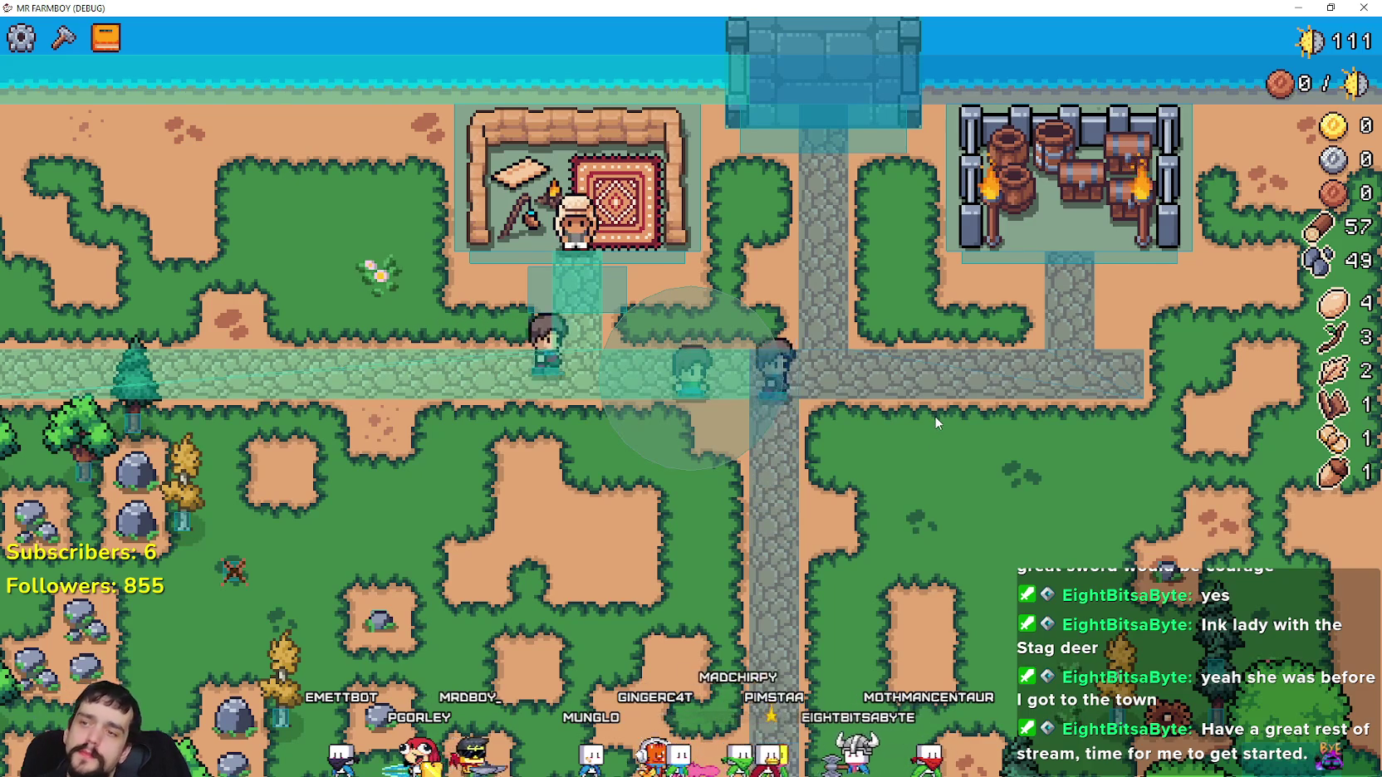
Walk to the rocks, mine stone up to 55, and head north toward town
key("s+a")
key("s+a")
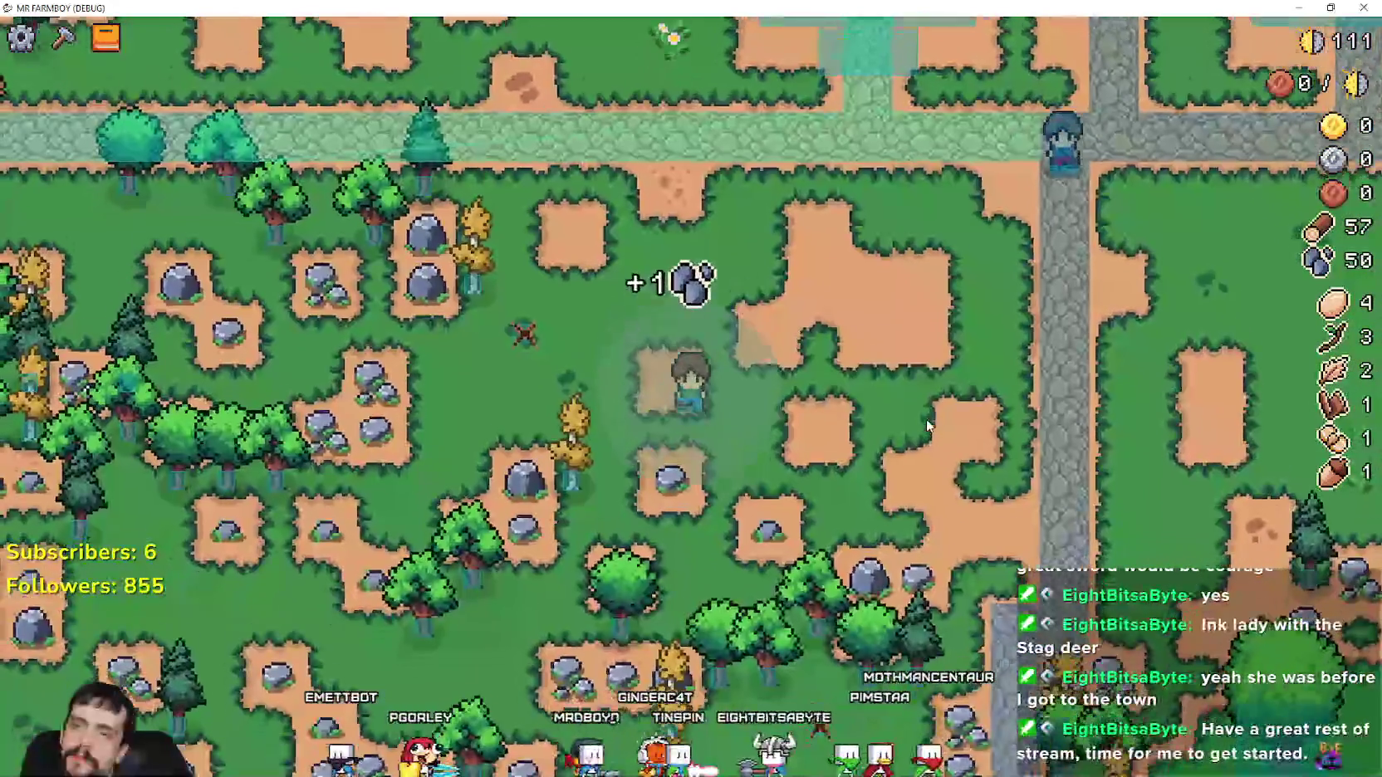
key("w+d")
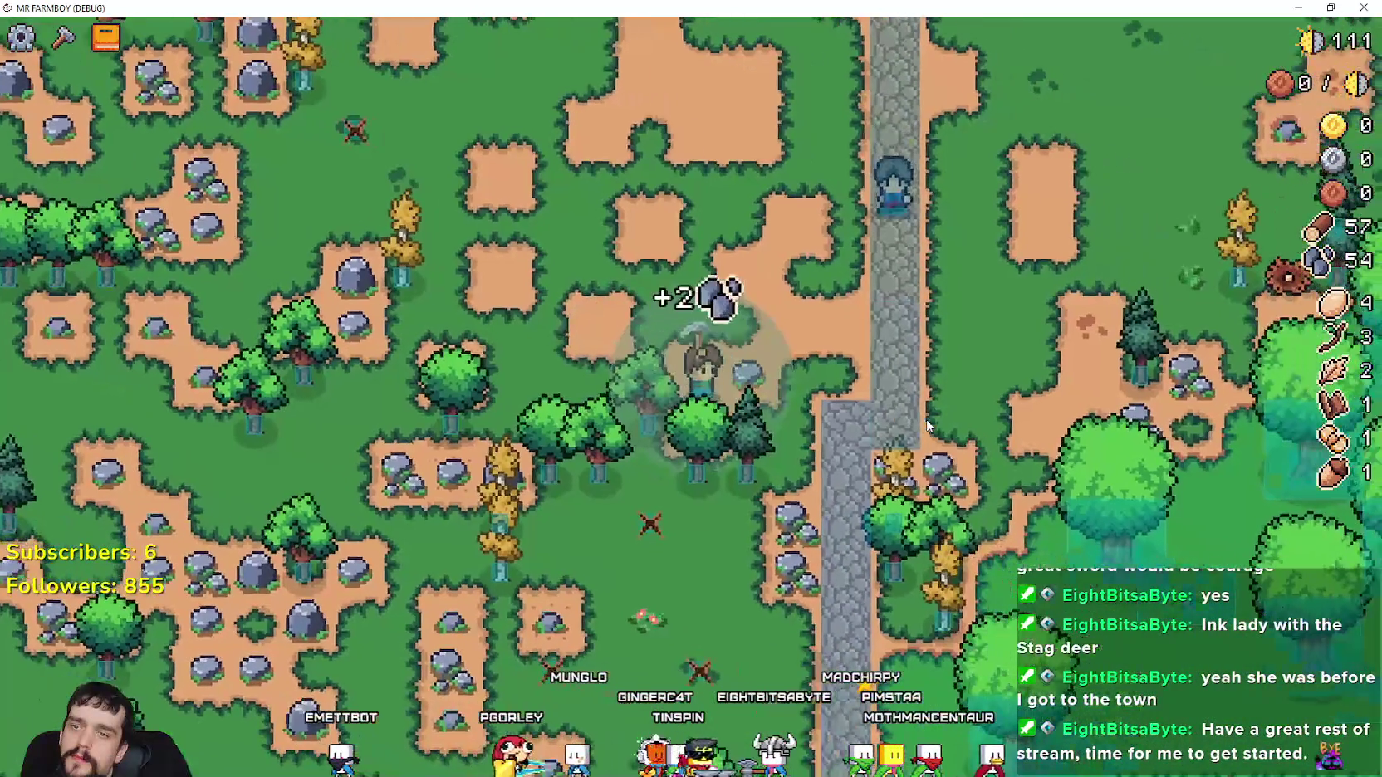
key("w")
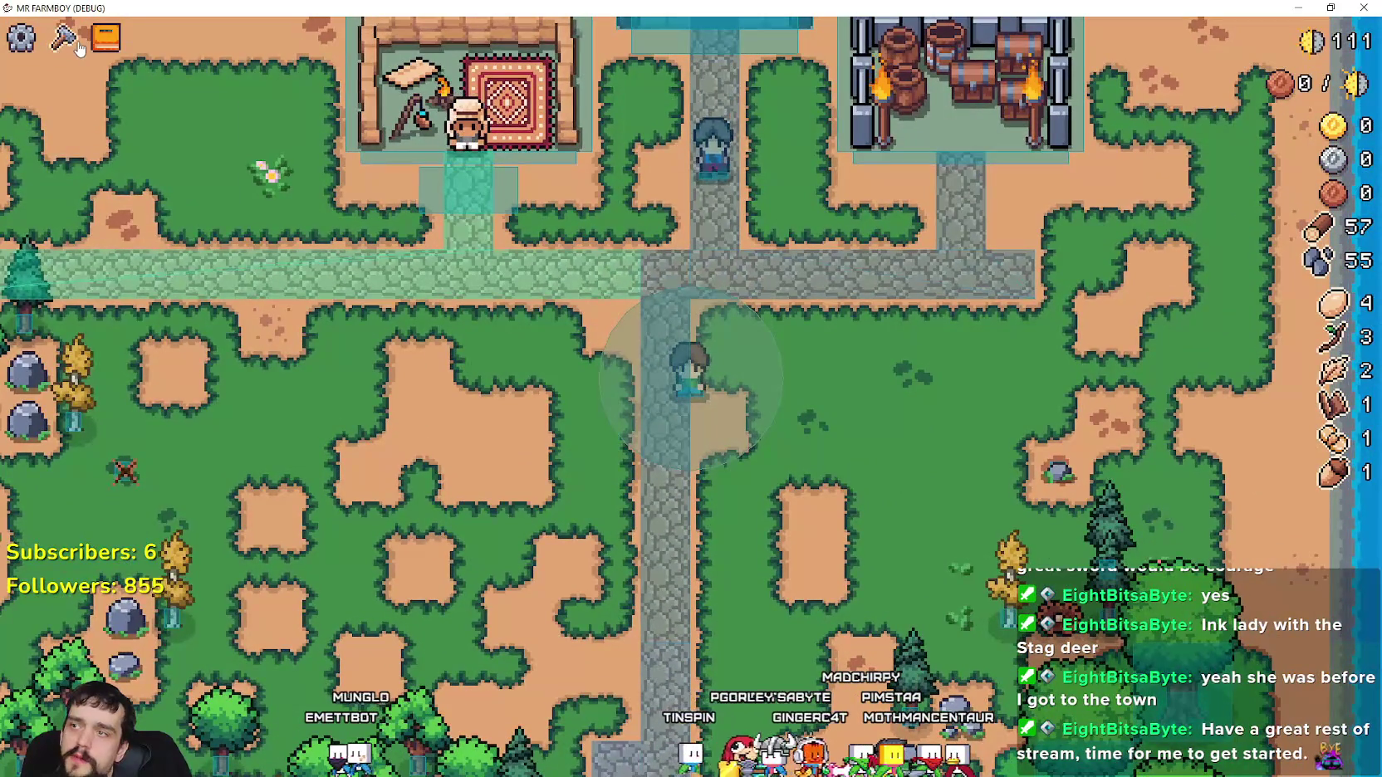
Toggle the Crafting and Advancements panels open and closed
left_click(66, 41)
key("c")
key("c")
key("c")
key("v")
key("c")
key("c")
left_click(67, 42)
left_click(191, 133)
Visit the Merchant Seller stall, open and close its shop, then head toward the chest building
key("w")
key("e")
key("e")
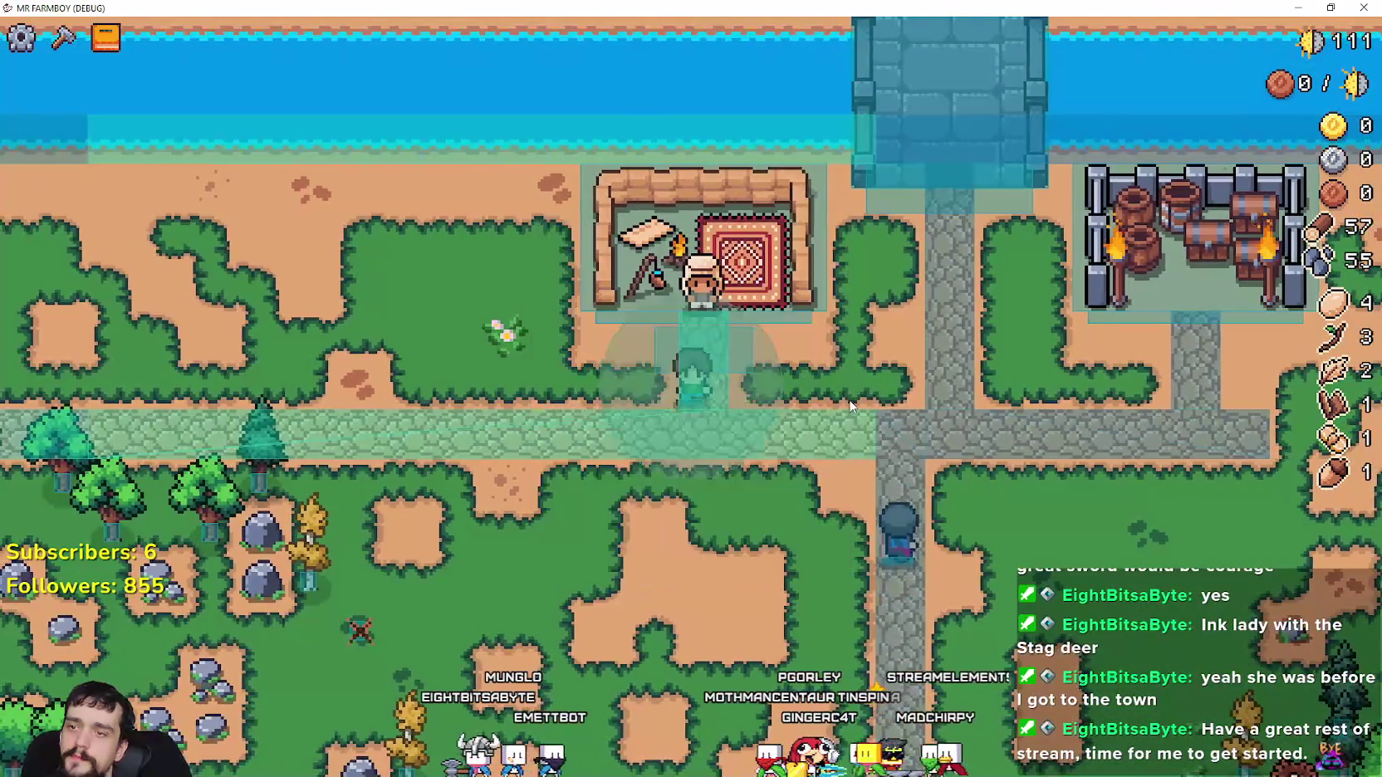
key("s")
key("w")
key("e")
key("w")
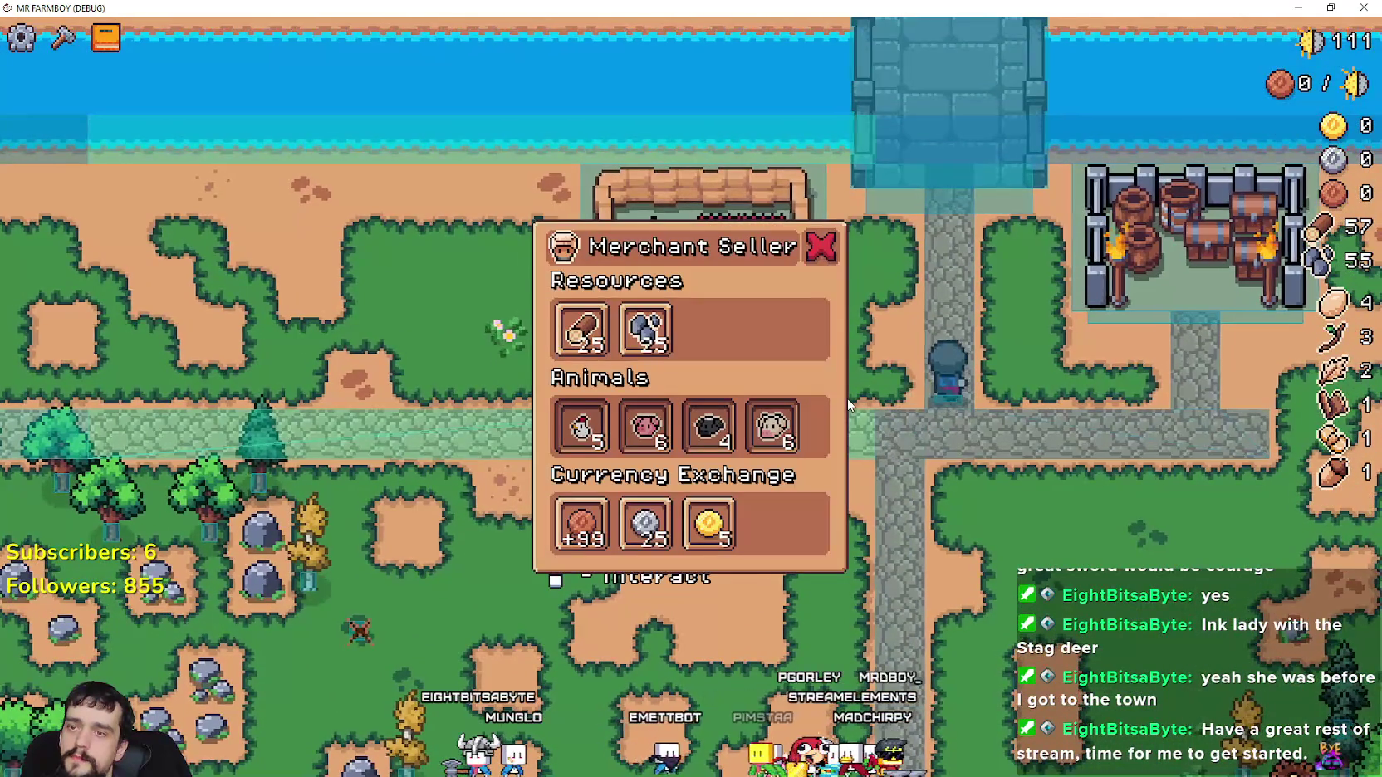
key("d")
Return to the Godot editor and show the running game's remote scene tree
scroll(840, 396, "down", 5)
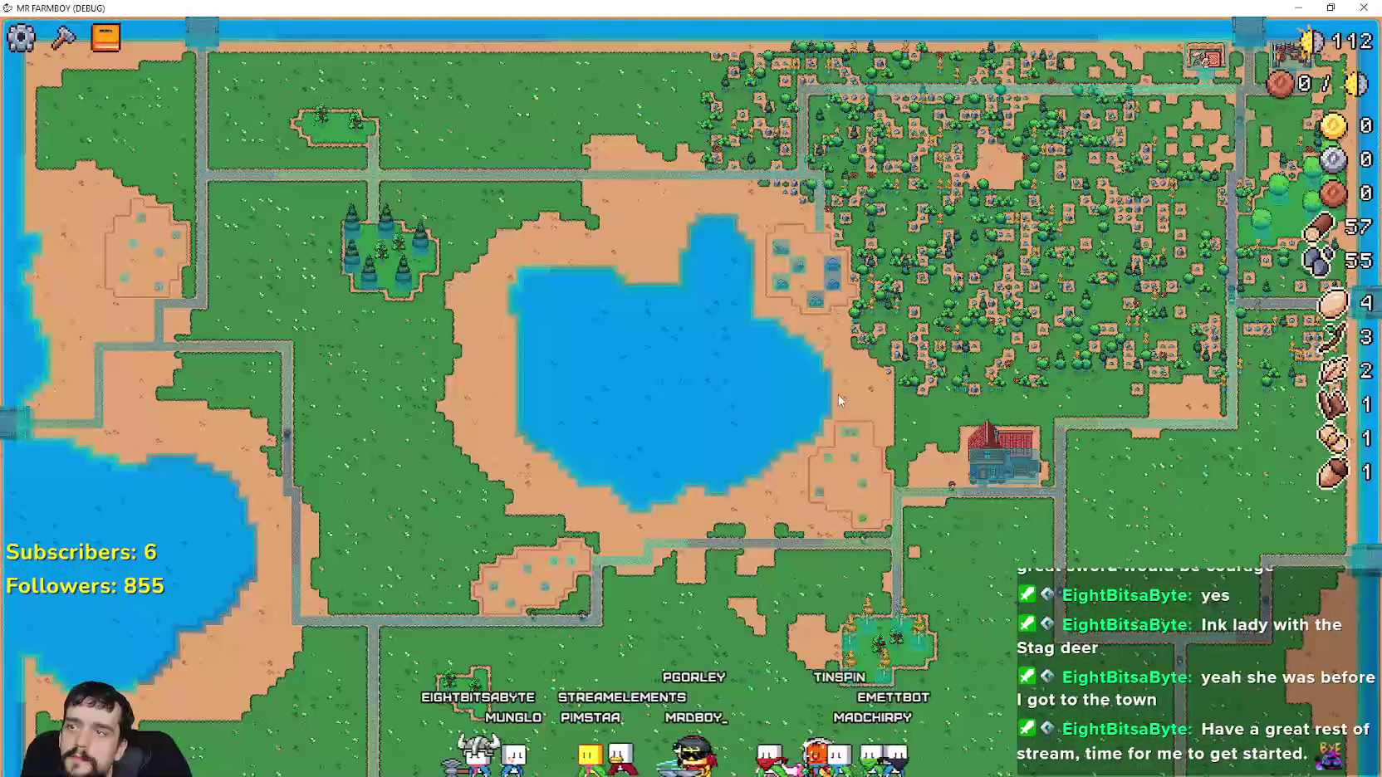
scroll(838, 398, "up", 5)
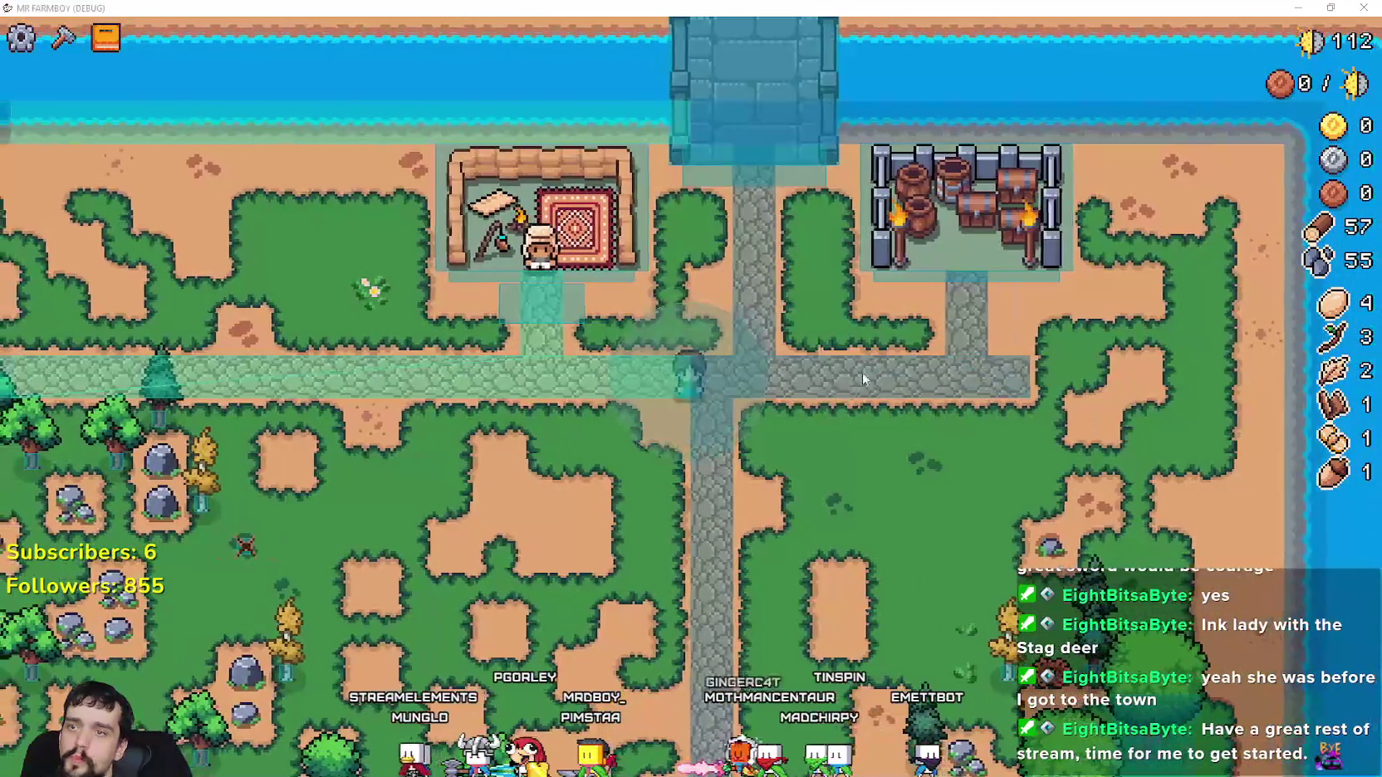
key("alt+Tab")
left_click(308, 113)
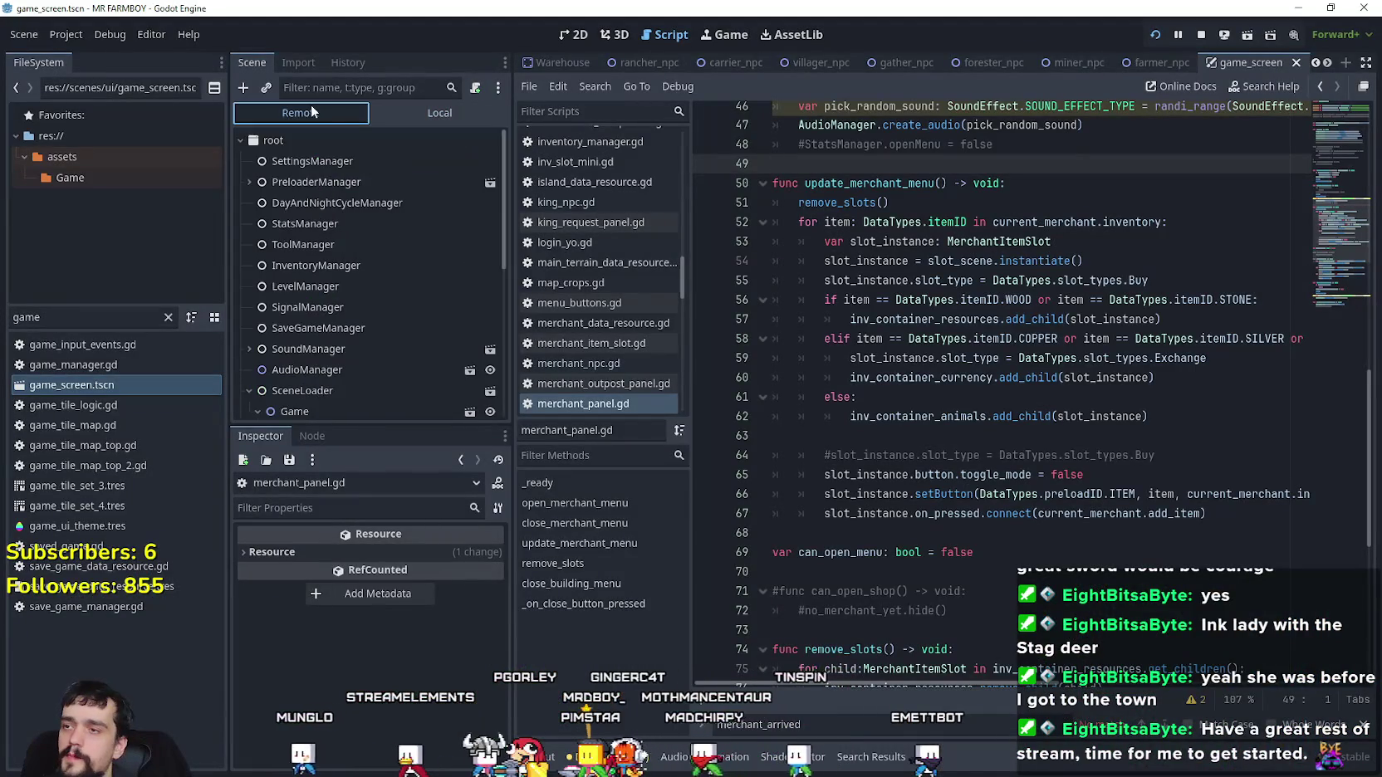
Check DayAndNightCycleManager's live Game Speed of 500.0, then return to the game
left_click(336, 202)
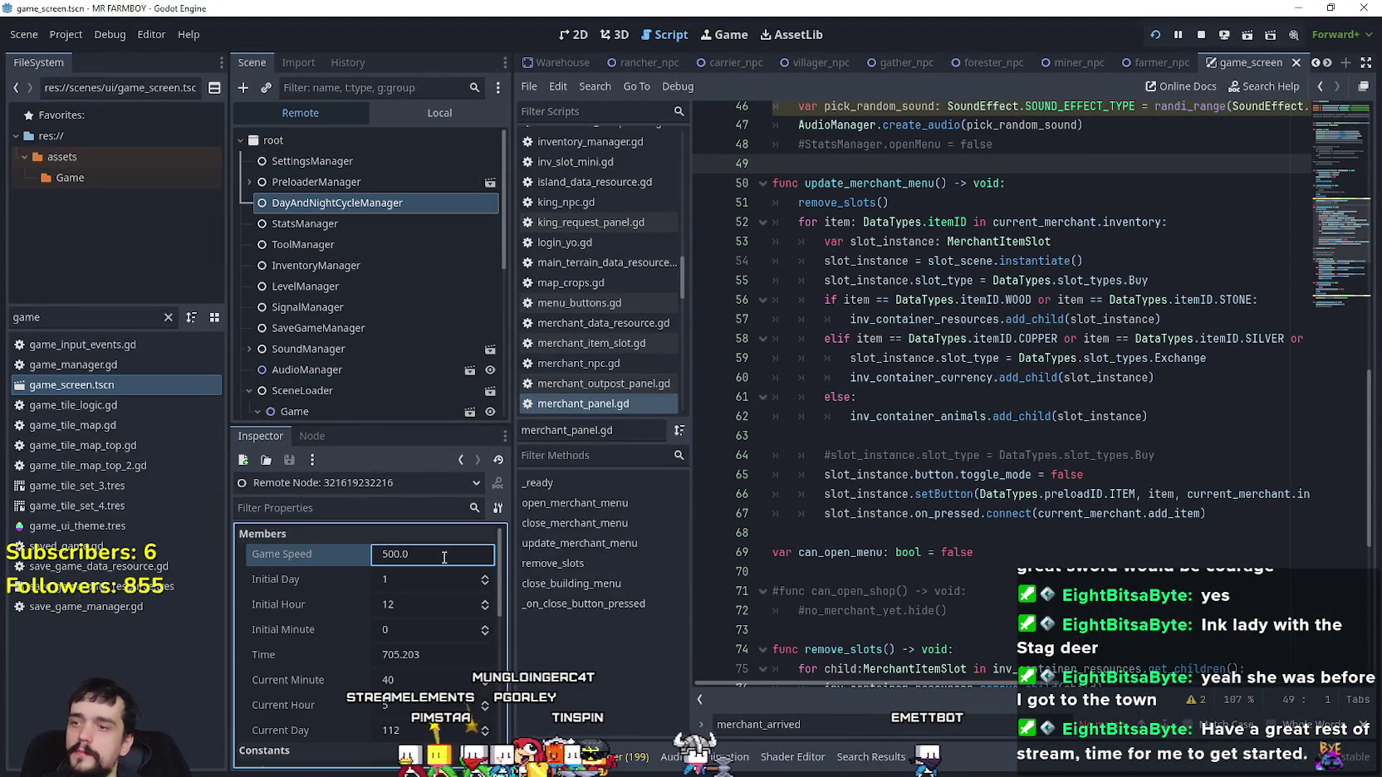
left_click(421, 113)
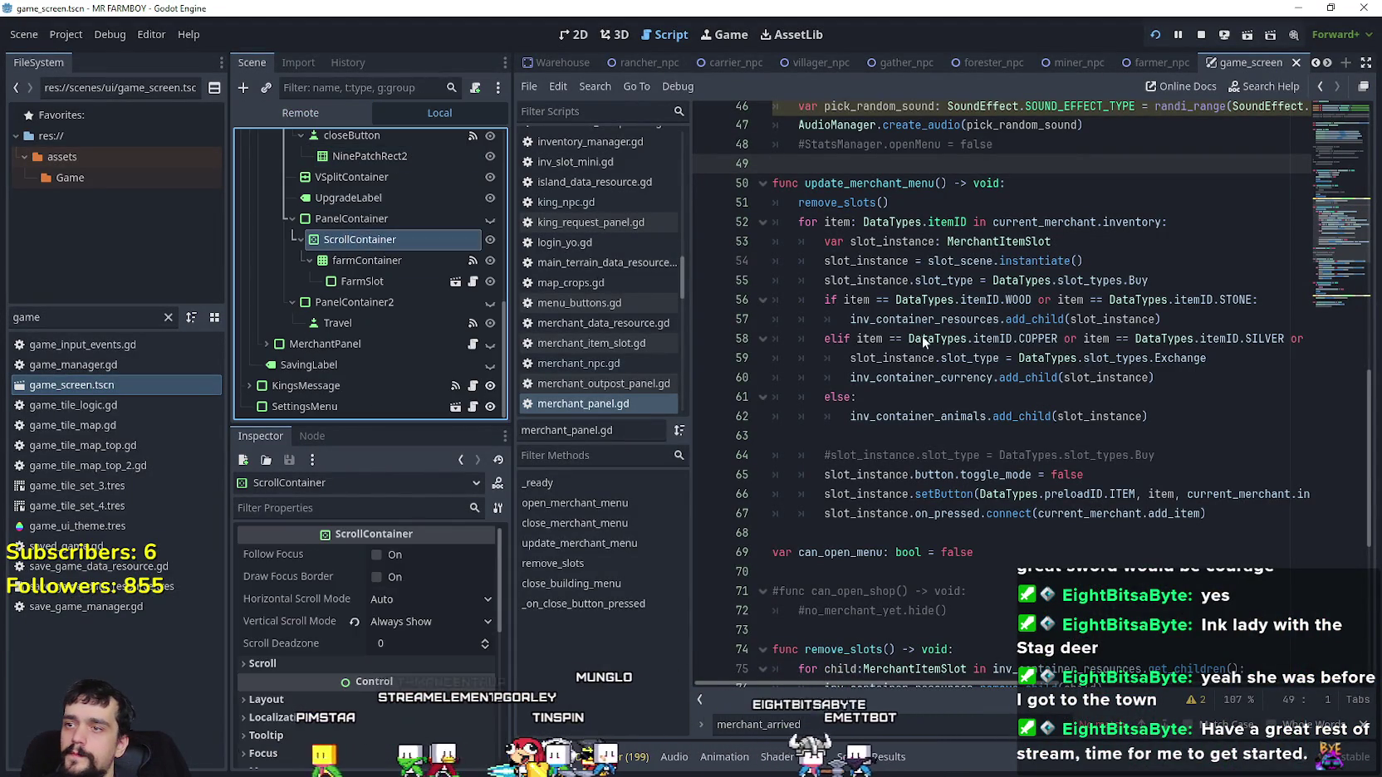
key("alt+Tab")
key("a")
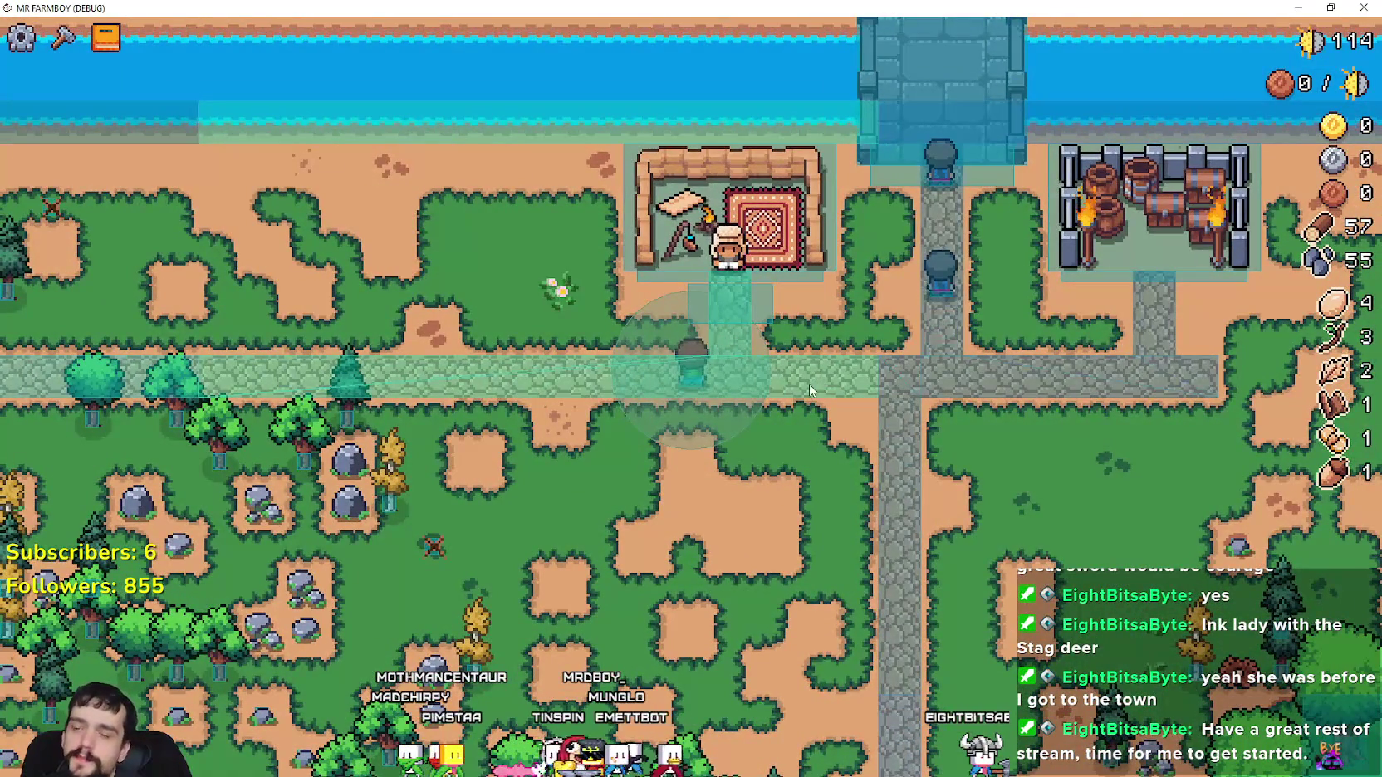
Repeatedly open and close the Merchant Seller shop while repositioning at the stall
key("w")
key("e")
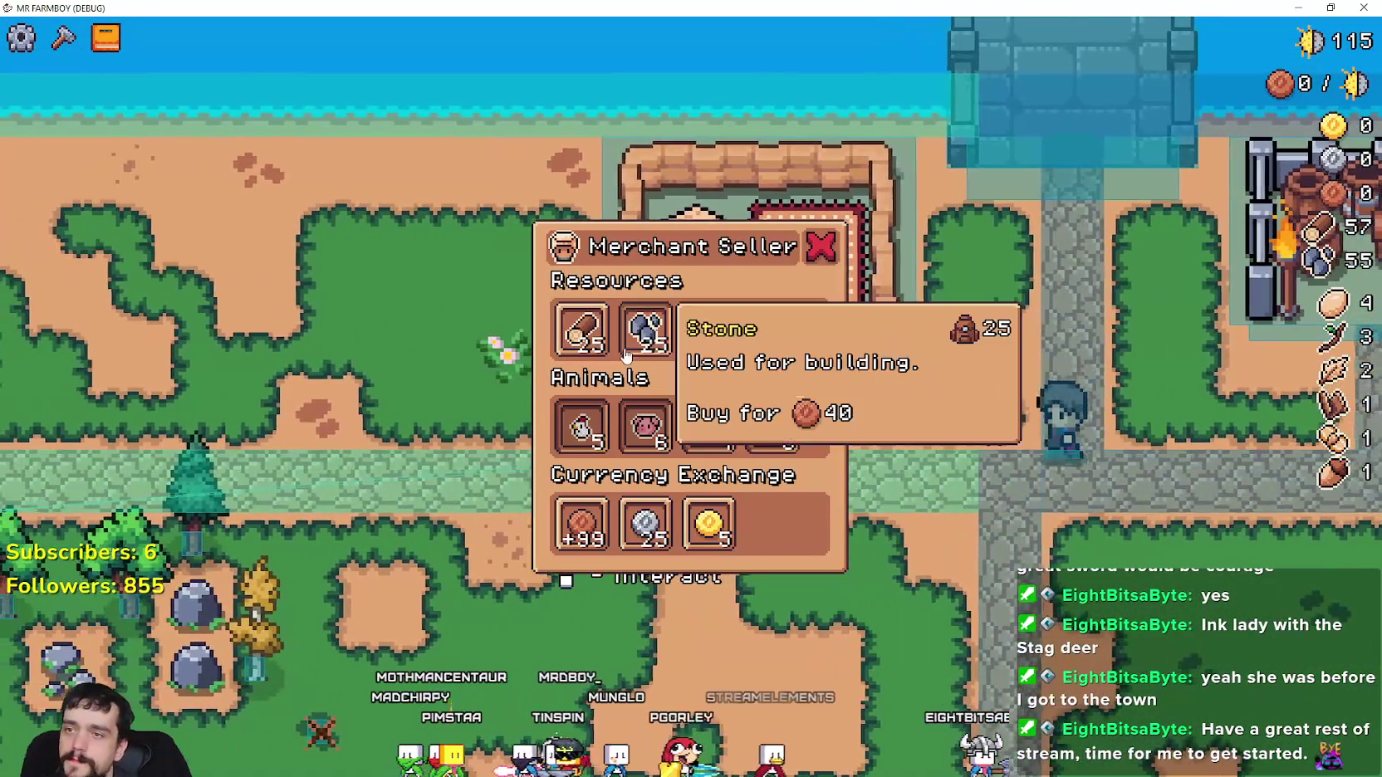
key("s")
key("w")
key("e")
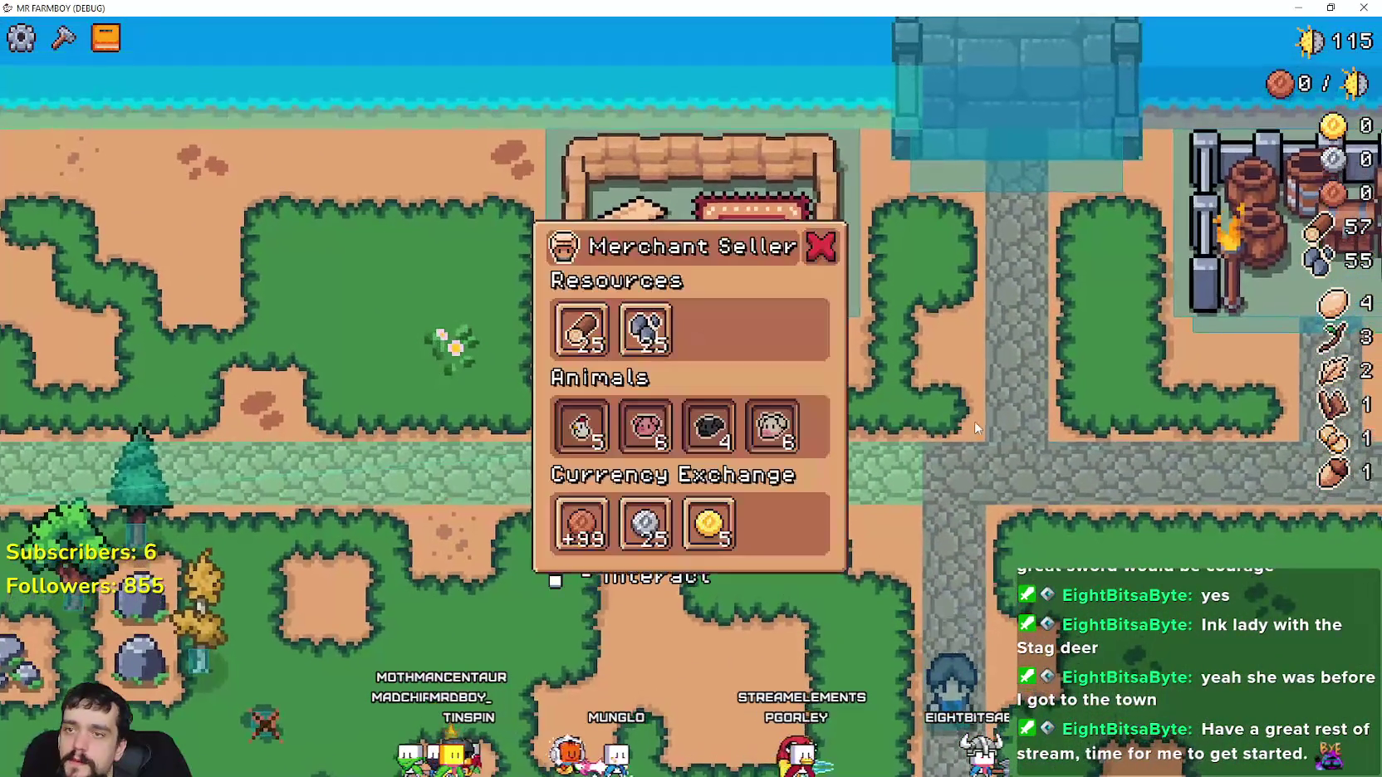
key("s")
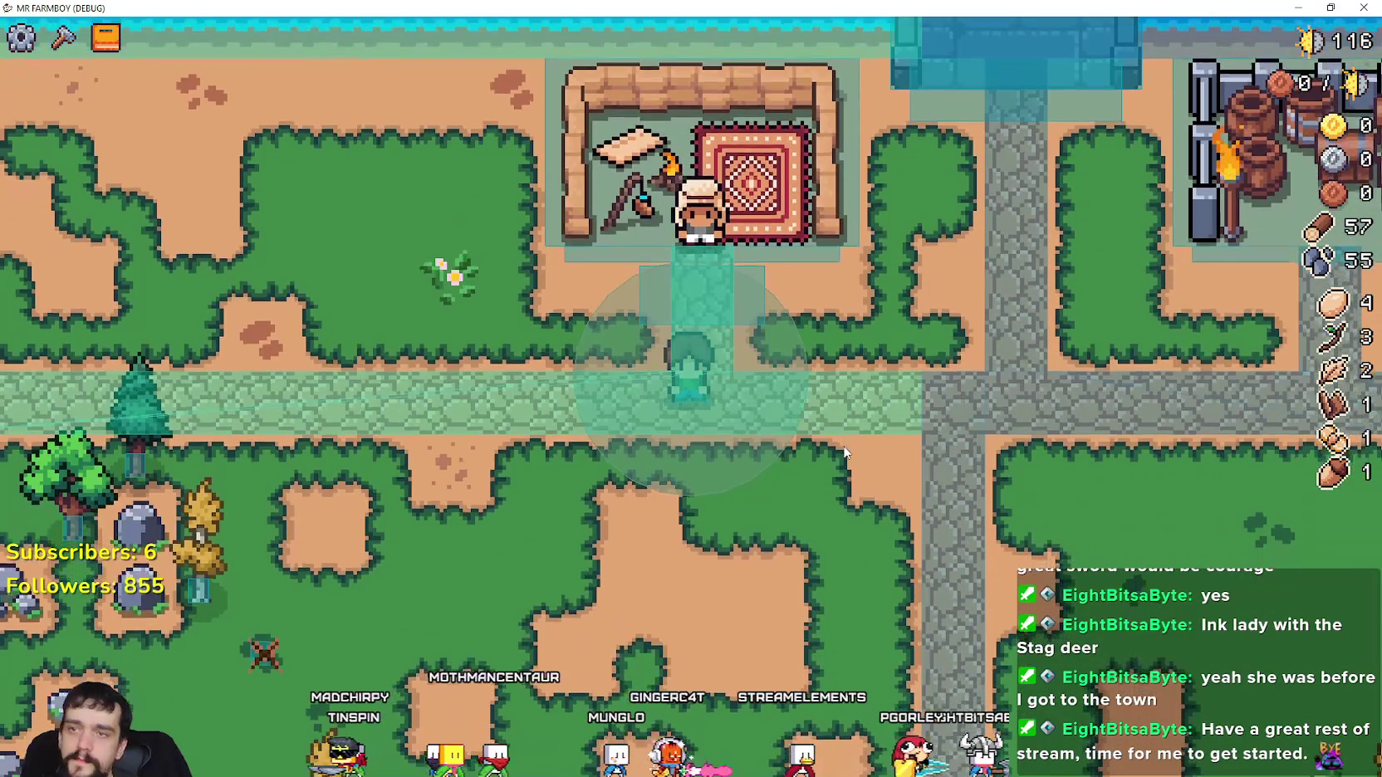
key("w")
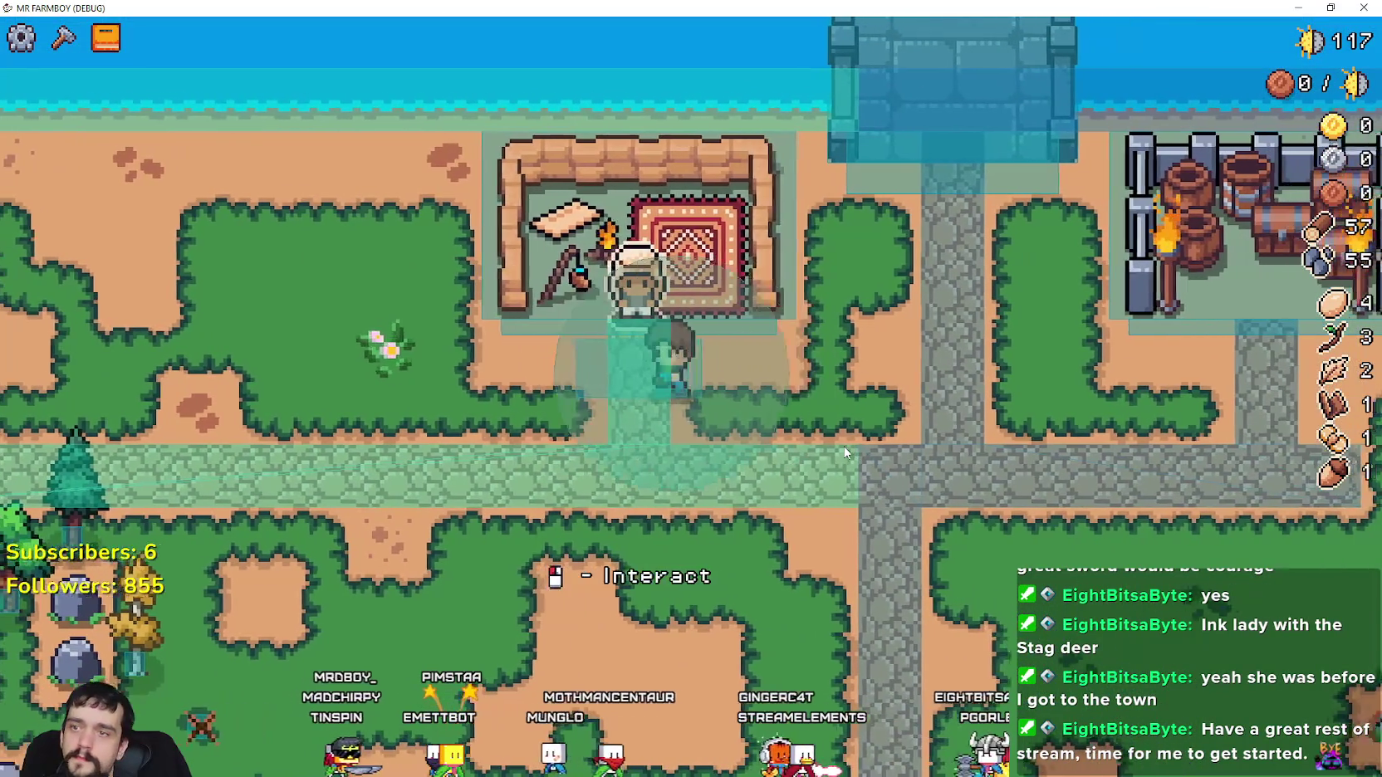
key("e")
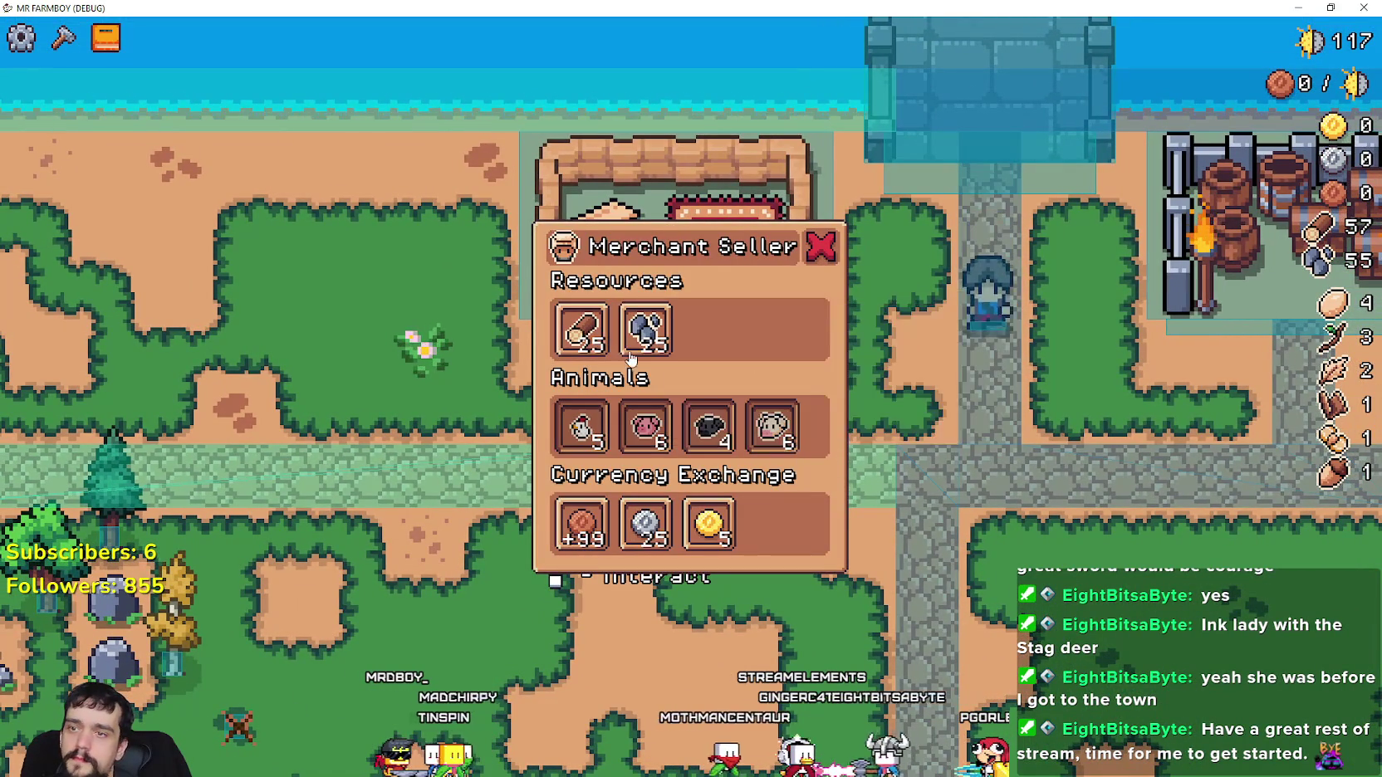
key("d")
key("a")
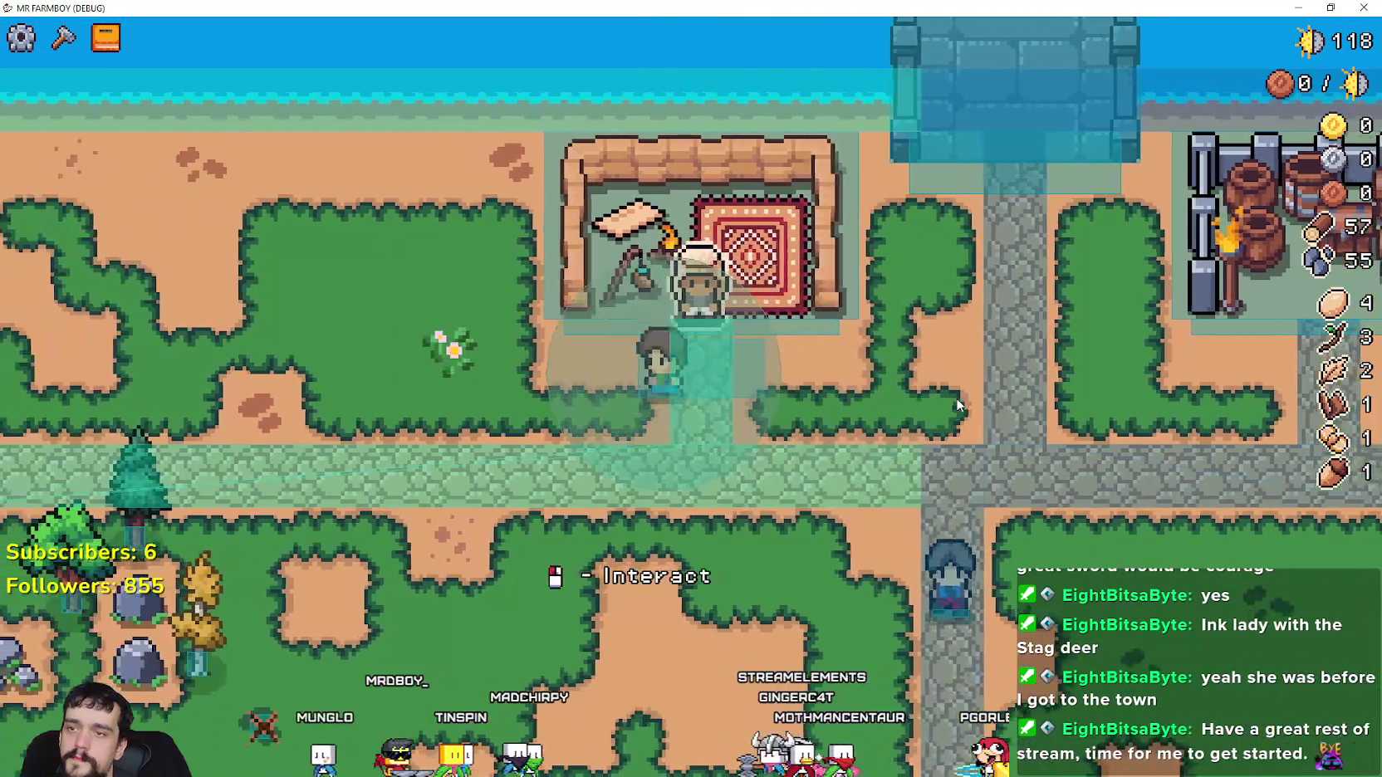
Read the Stone (buy for 40) and Silver Coin (100 for 1) tooltips, then walk to the barn pen
right_click(957, 405)
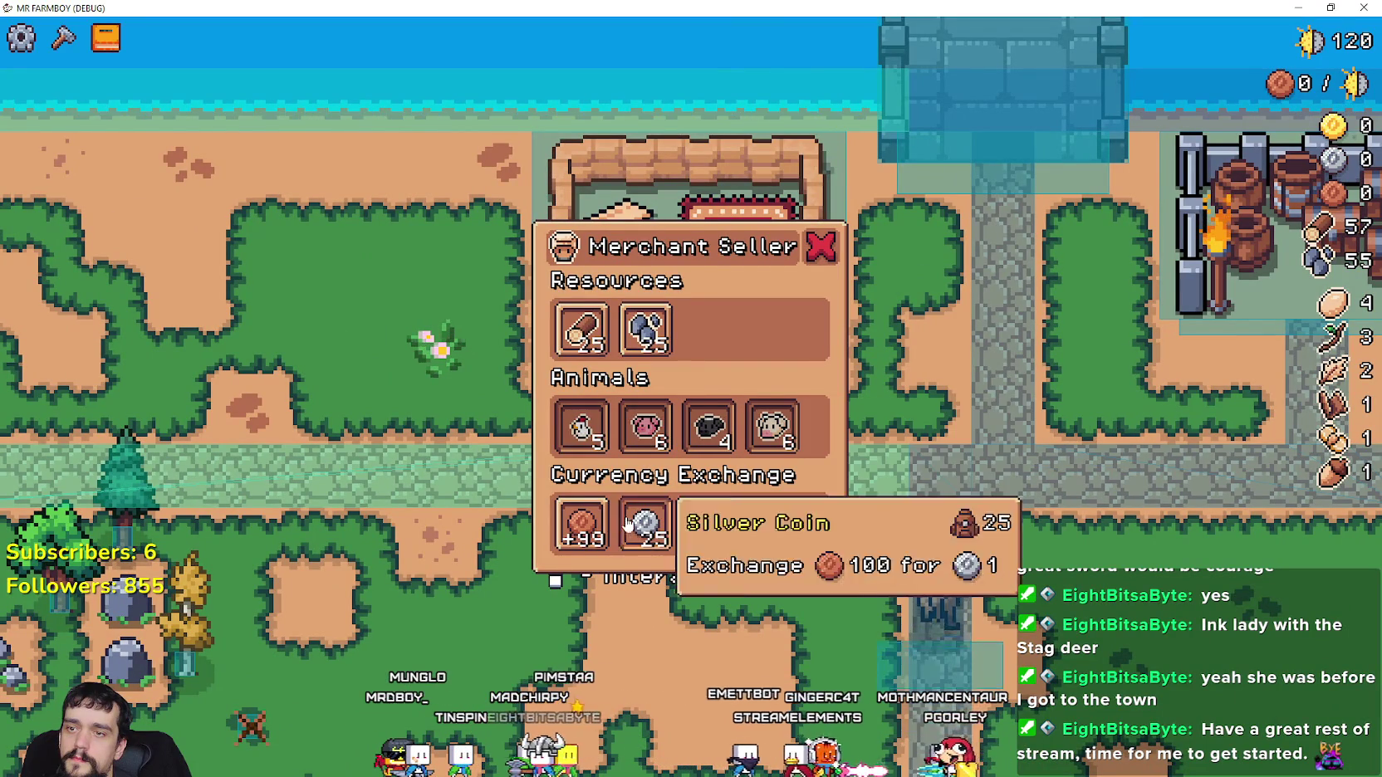
key("d")
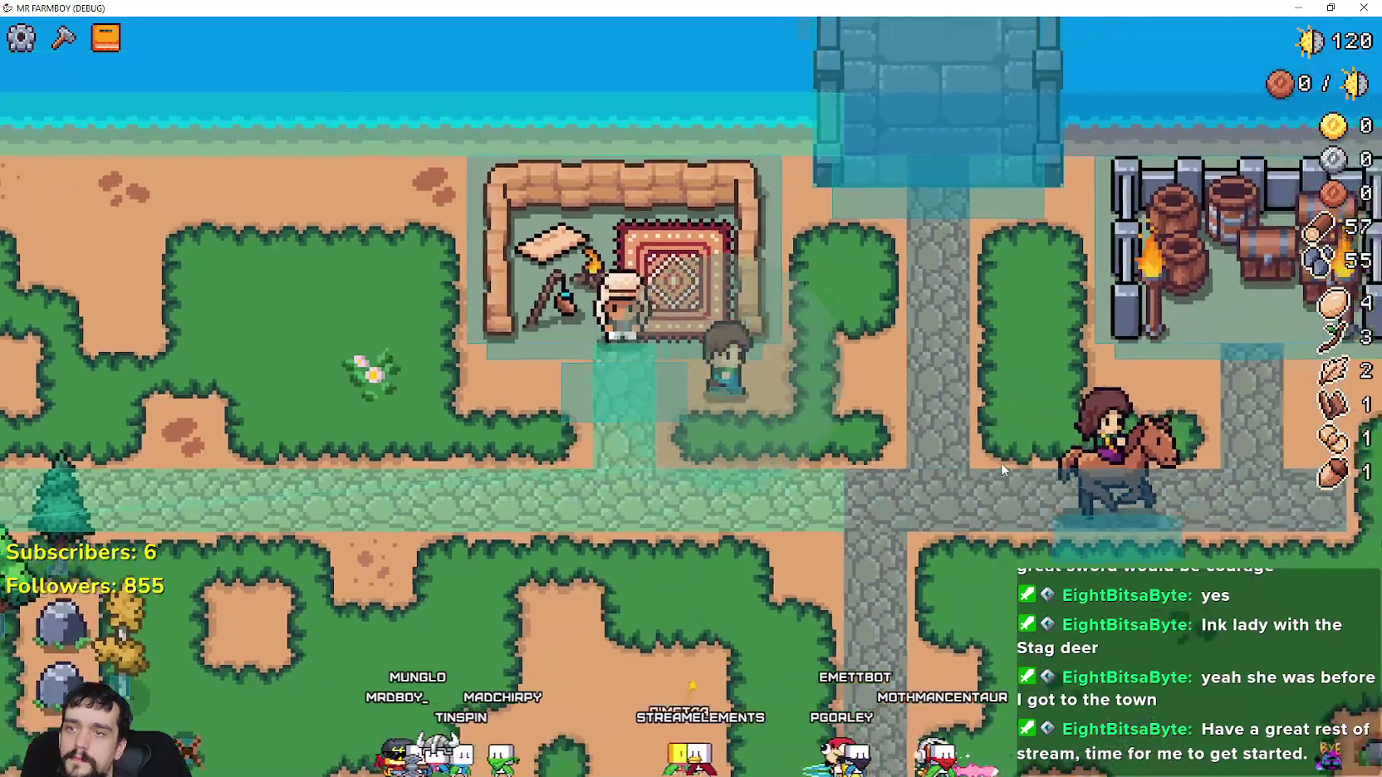
key("d")
key("w")
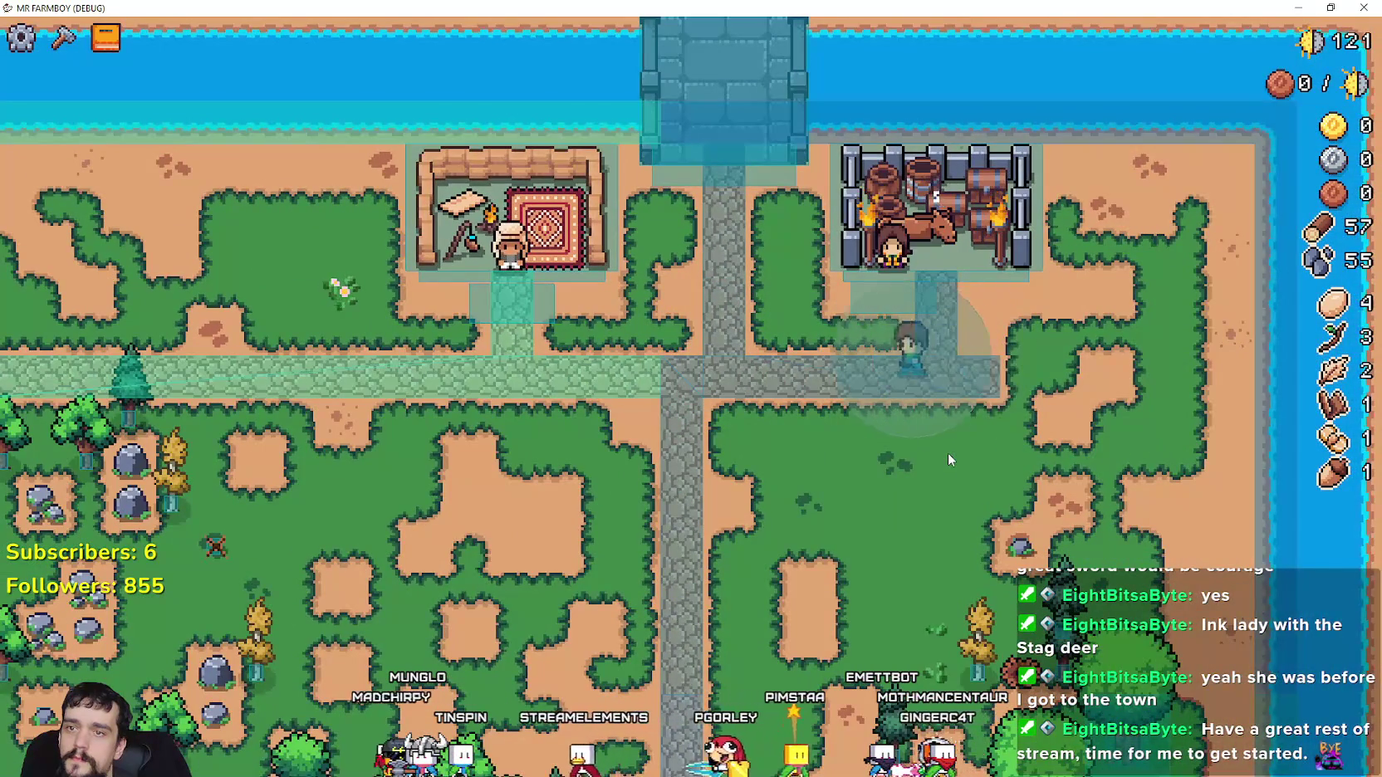
scroll(947, 453, "up", 2)
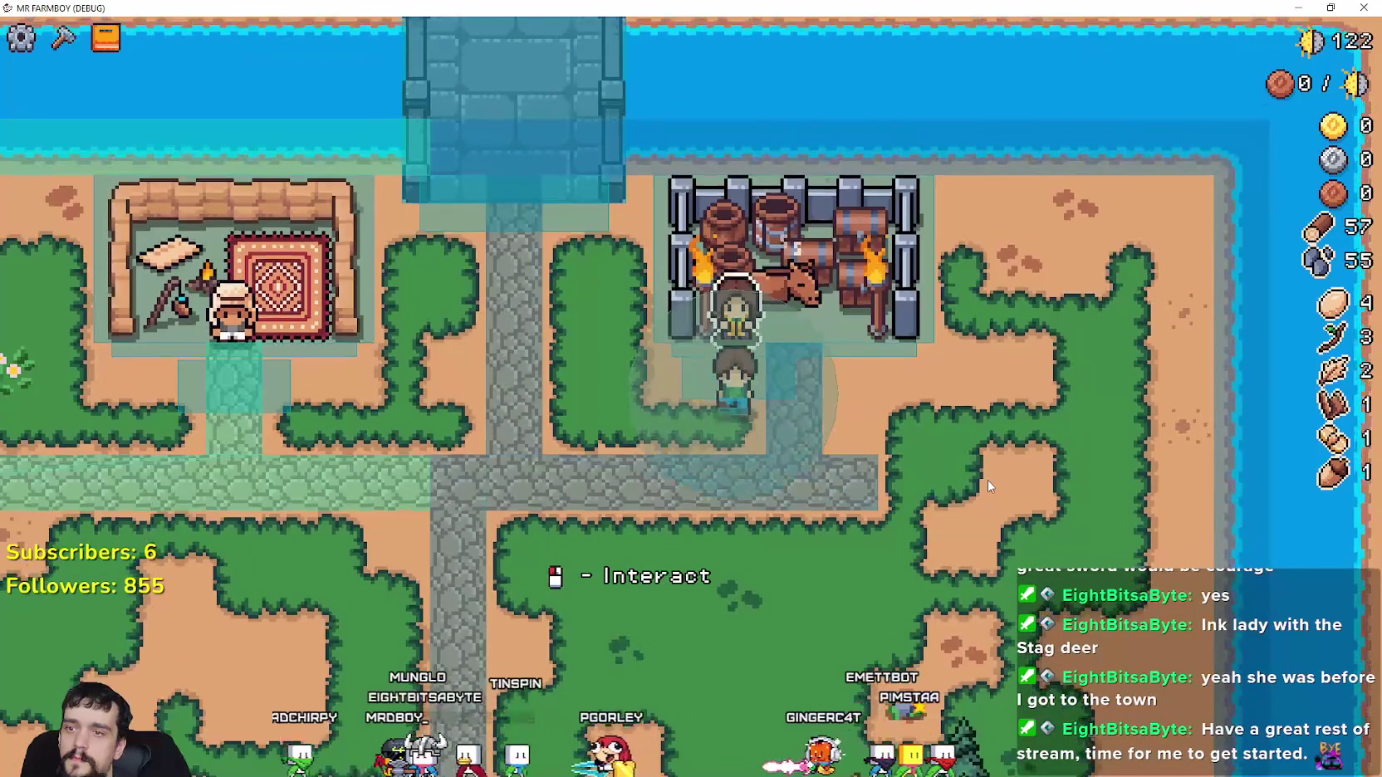